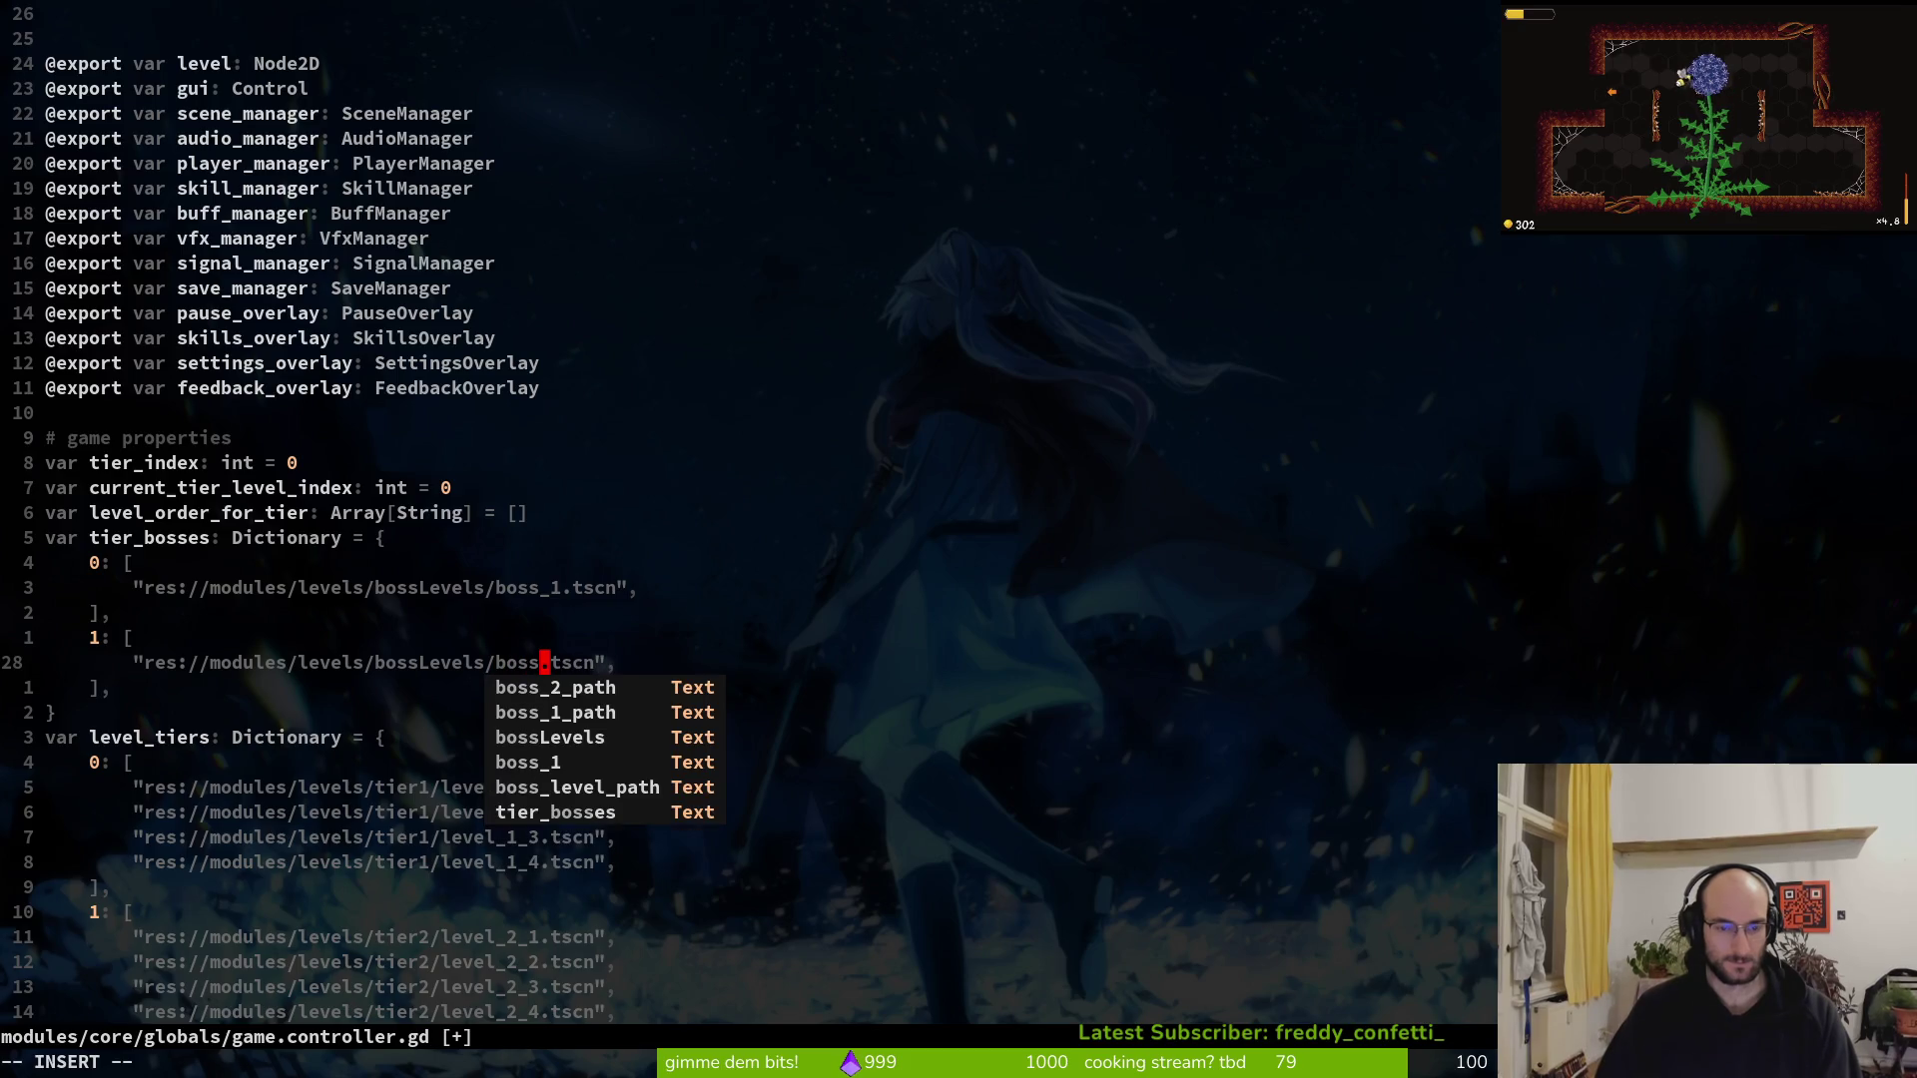
# Point tier 1's boss entry at boss_2.tscn and save game.controller.gd
pyautogui.write('_2')
pyautogui.press('Escape')
pyautogui.write(':w')
pyautogui.press('Return')
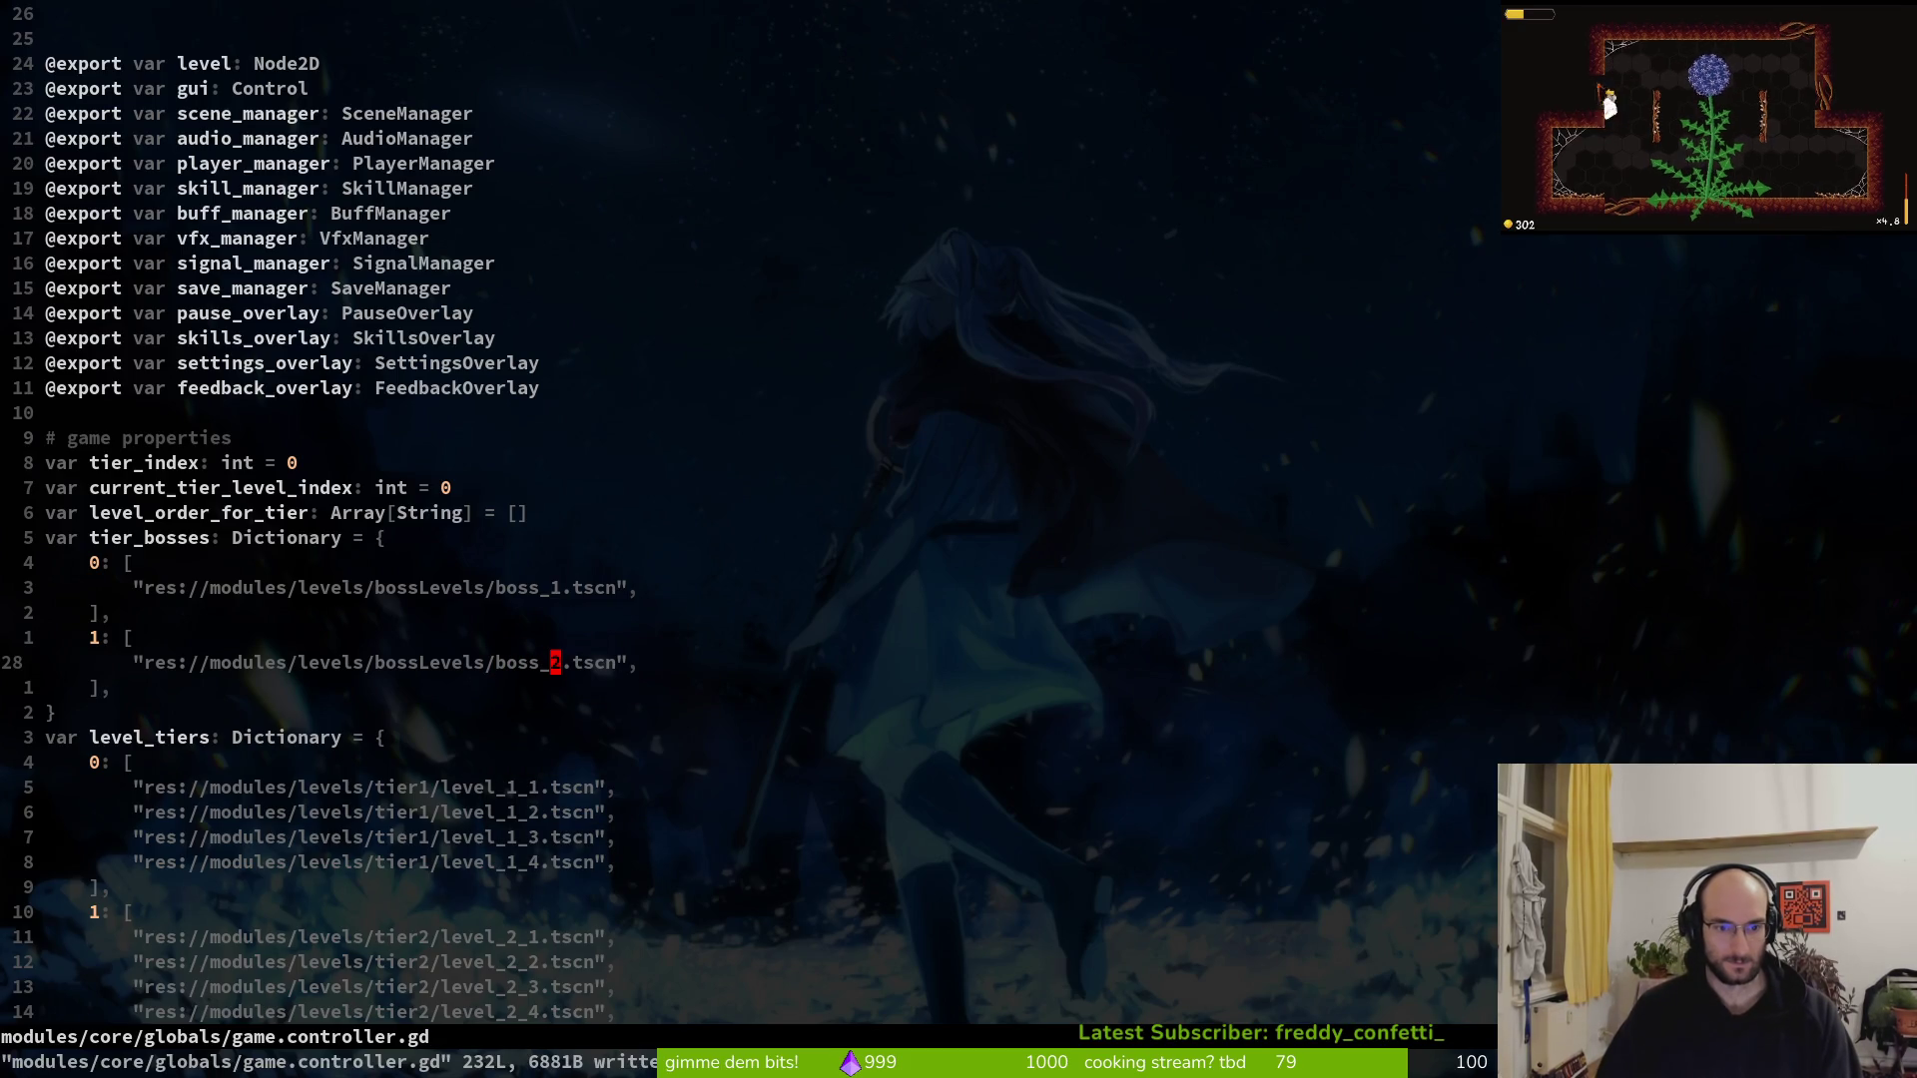
# Search the whole project for every use of level_order_for_tier
pyautogui.scroll(-17, 411, 535)
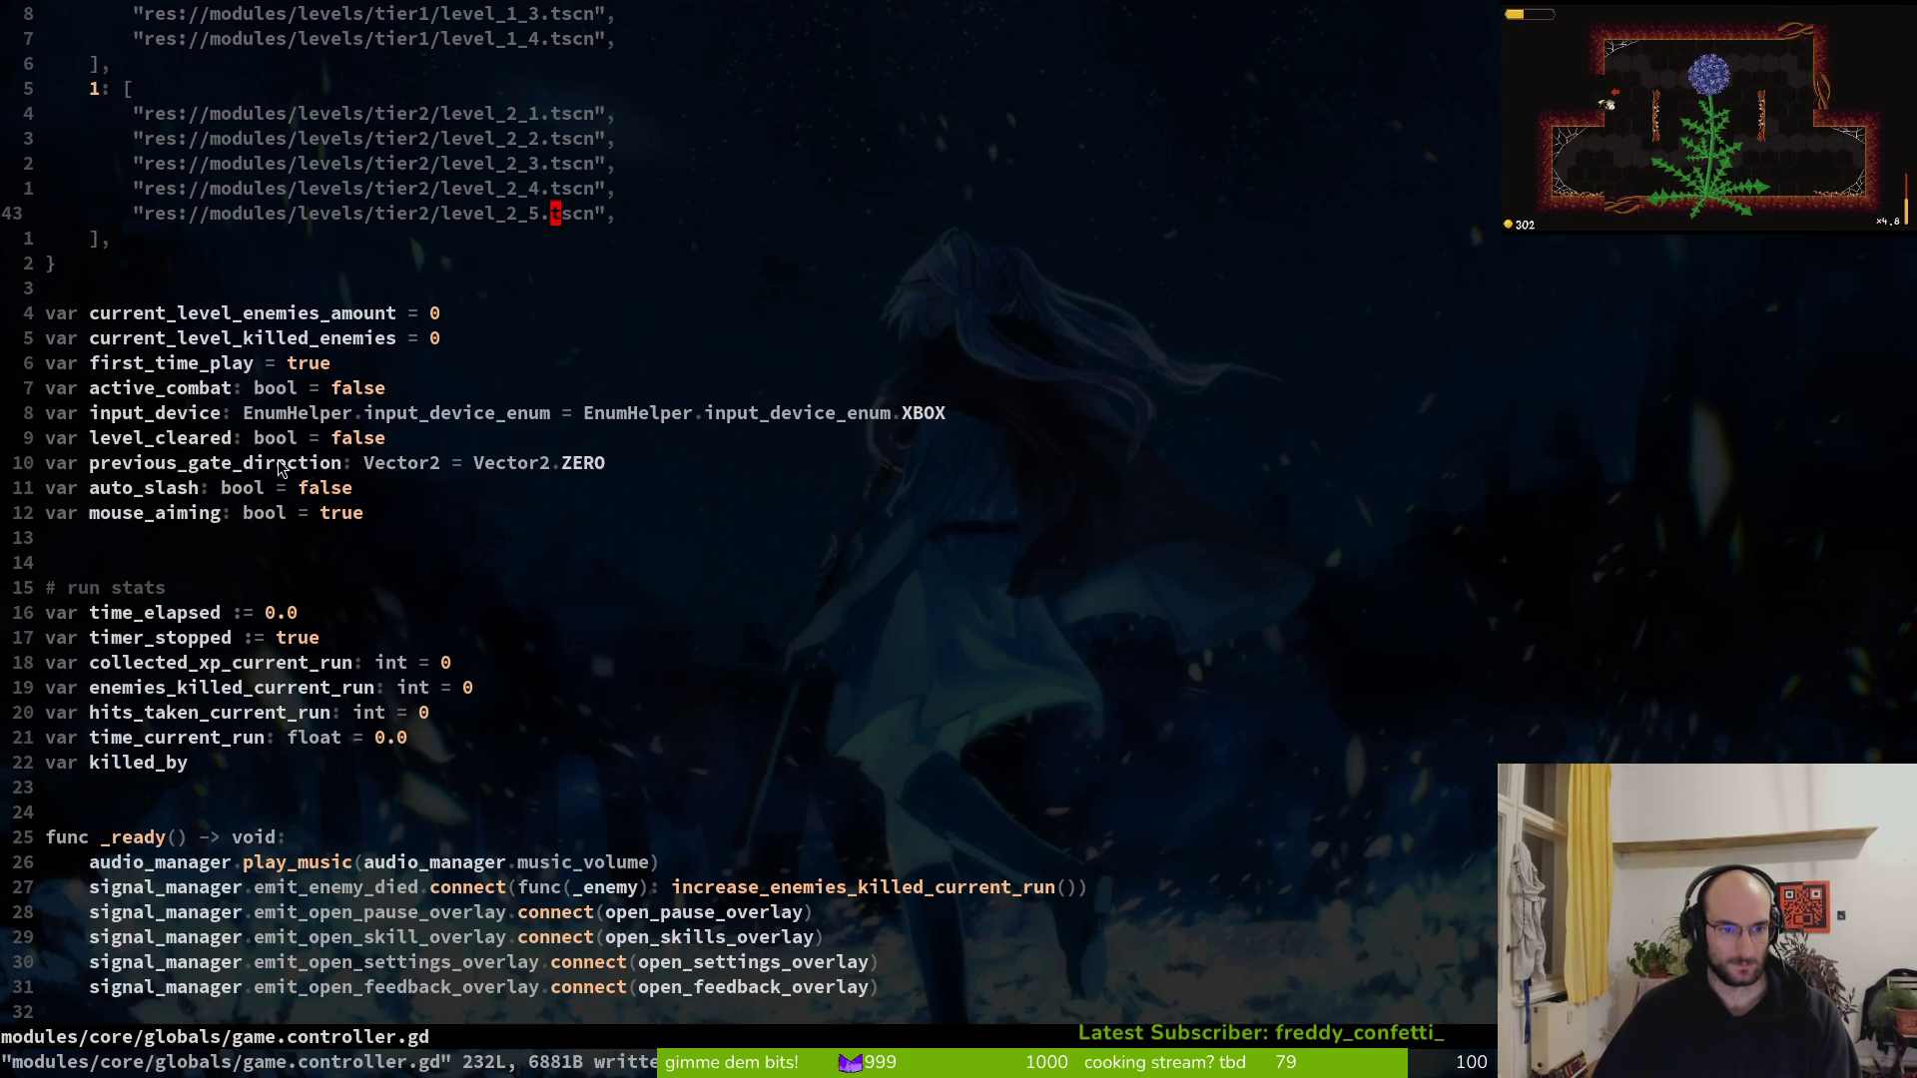
pyautogui.scroll(-4, 137, 572)
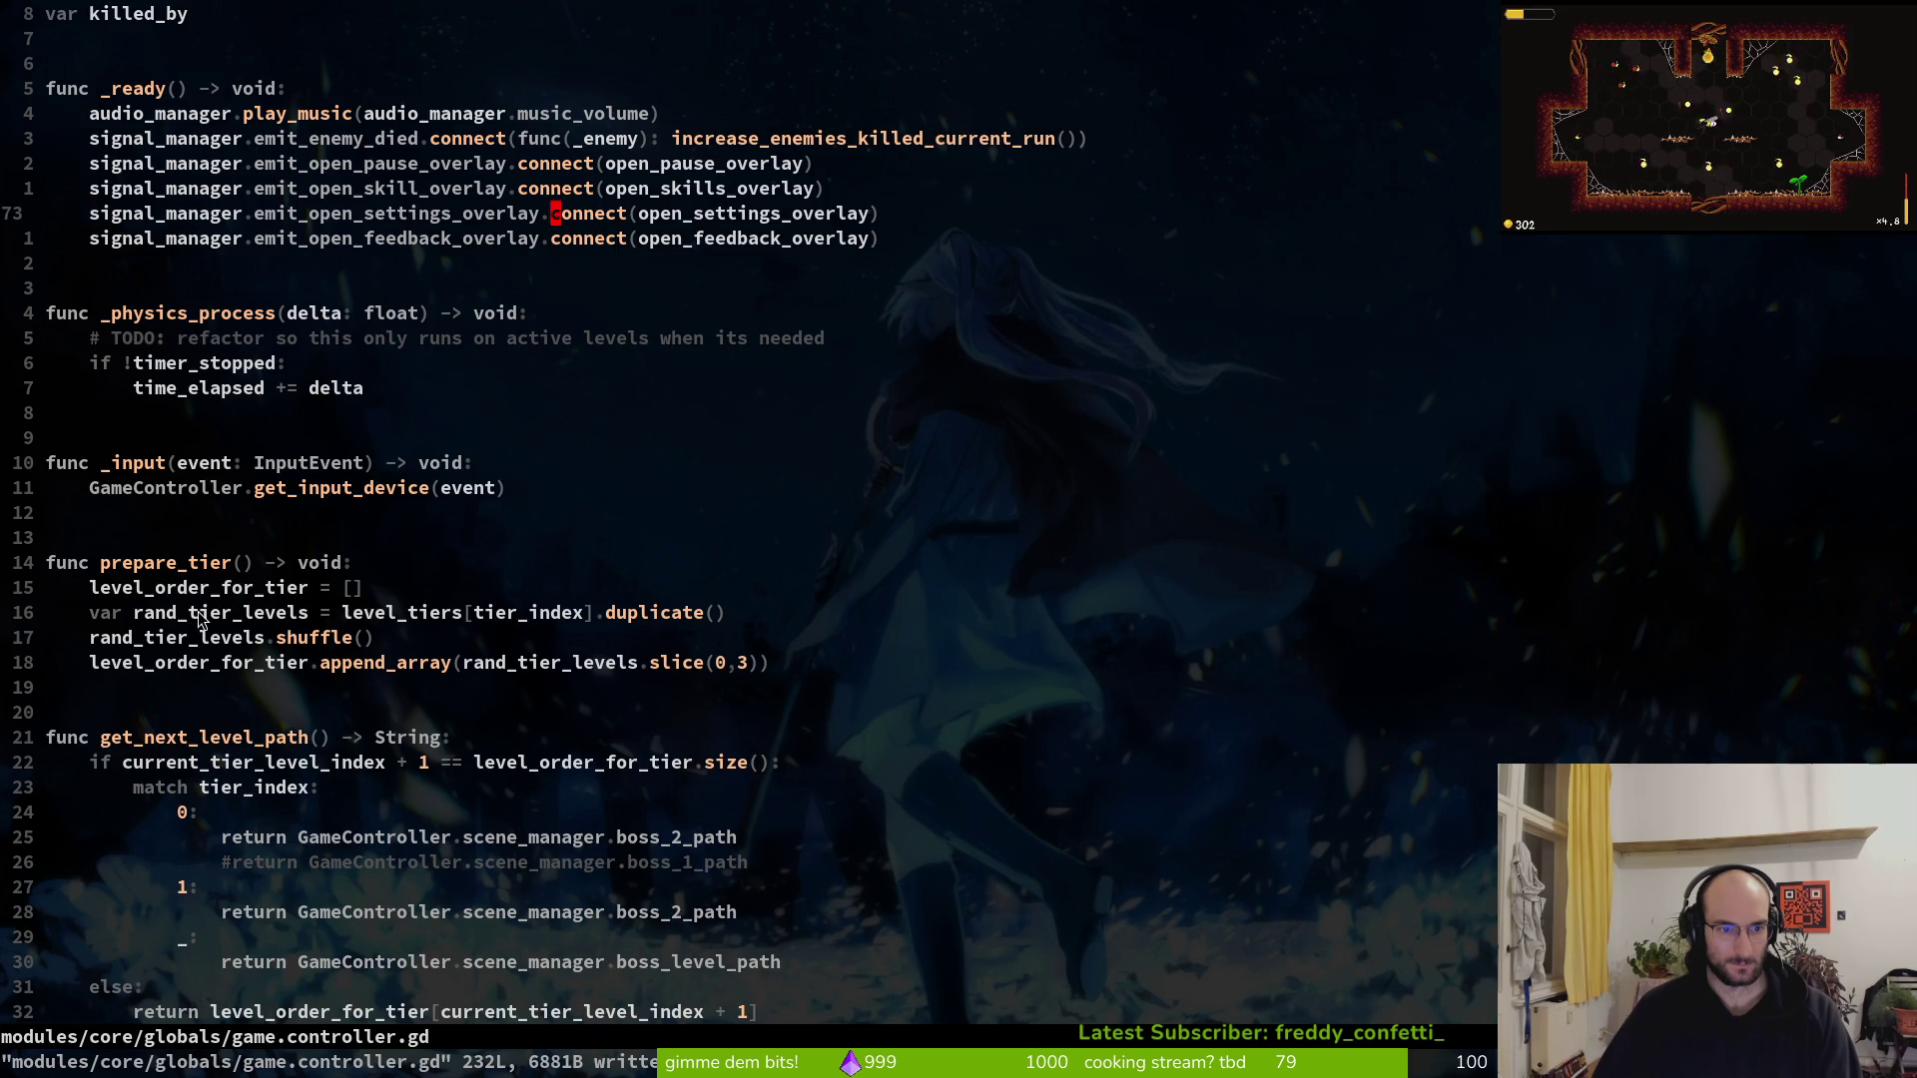
pyautogui.scroll(-4, 199, 619)
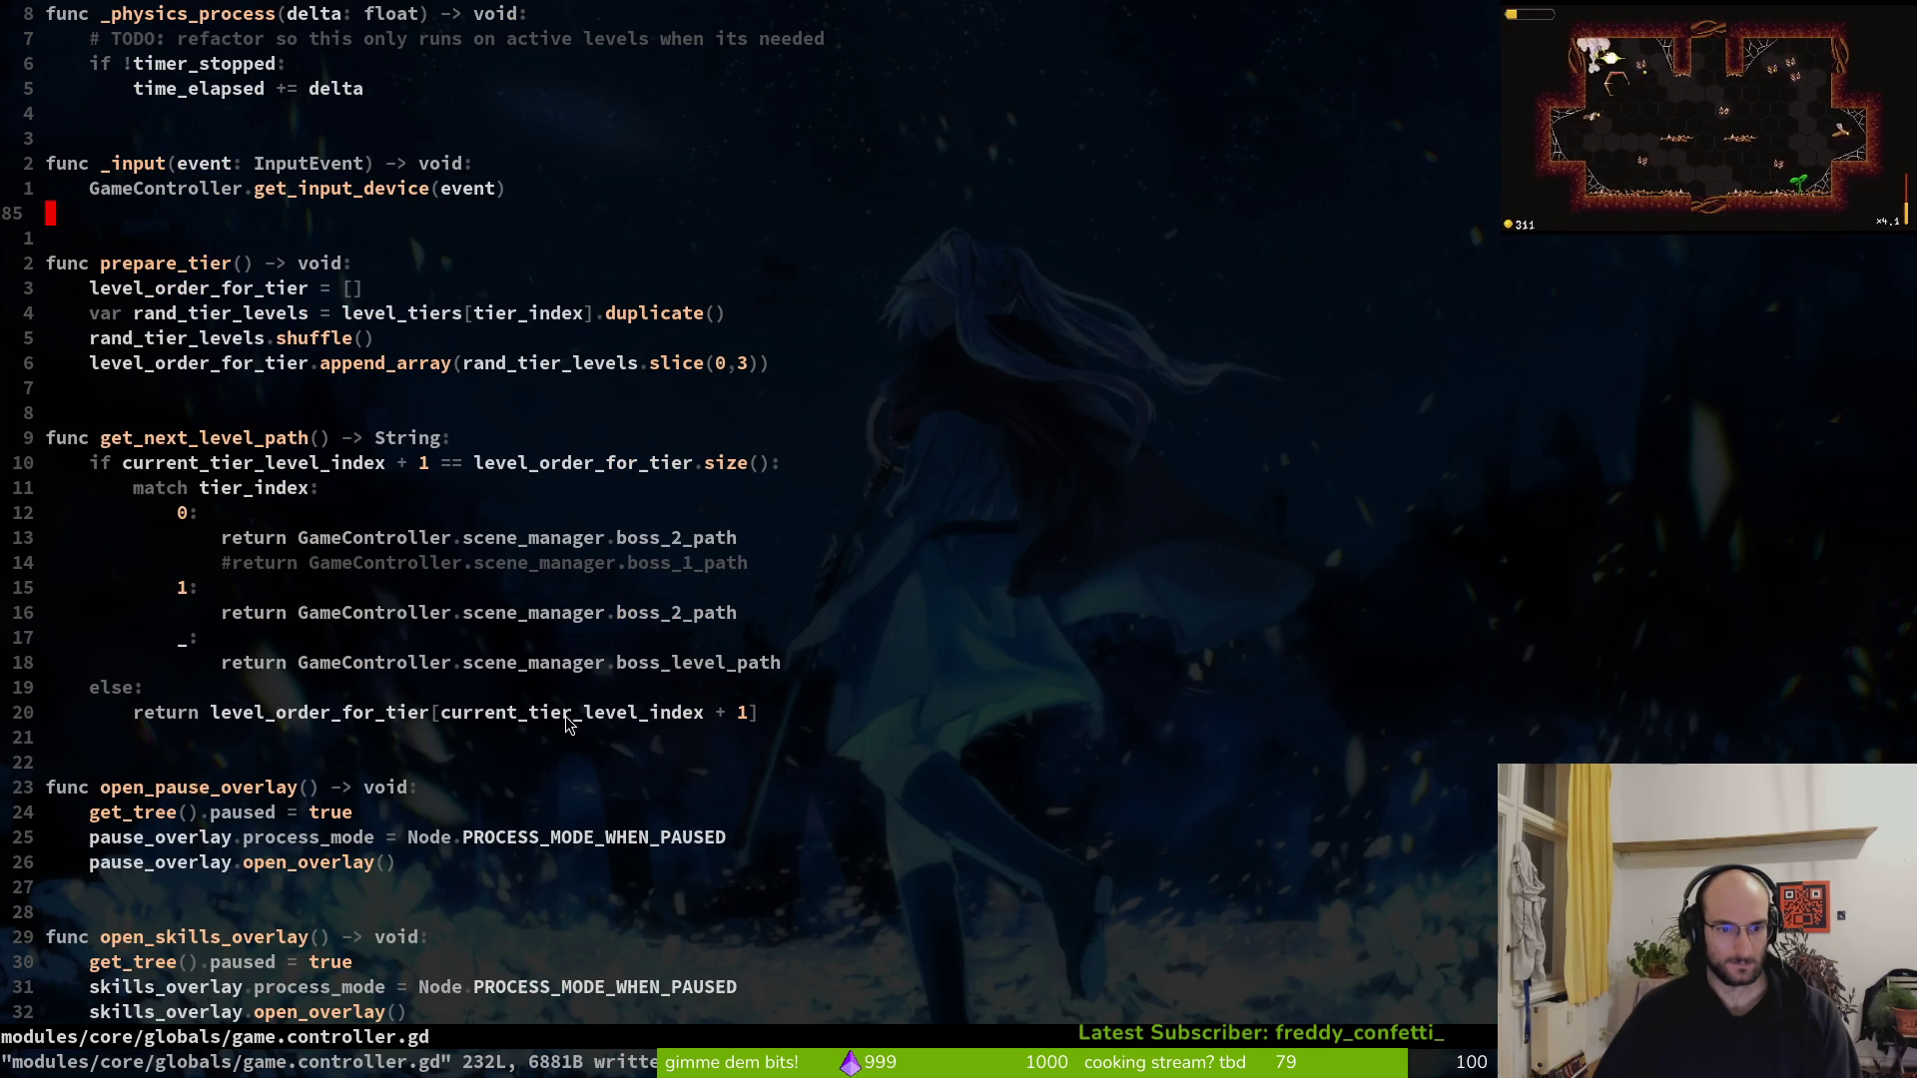
pyautogui.click(553, 463)
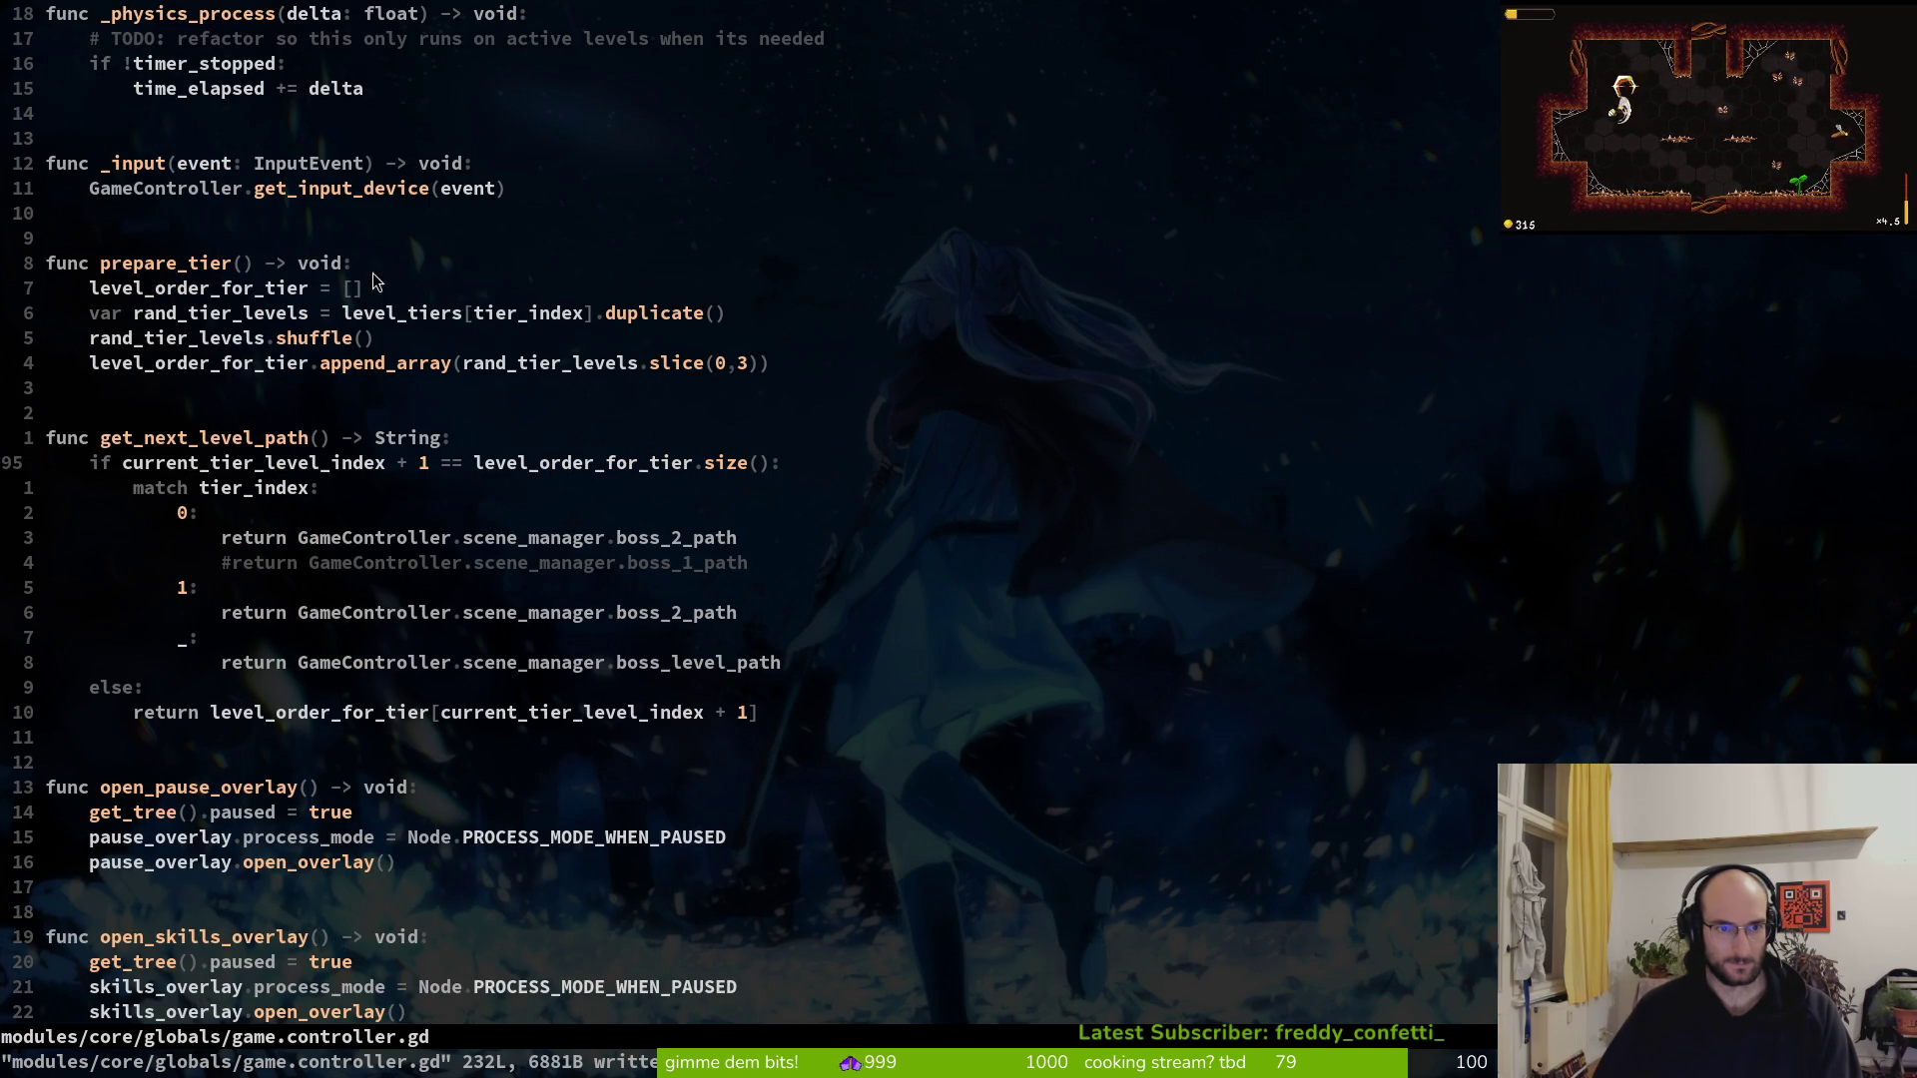
pyautogui.doubleClick(633, 469)
pyautogui.press('space')
pyautogui.press('s')
pyautogui.press('w')
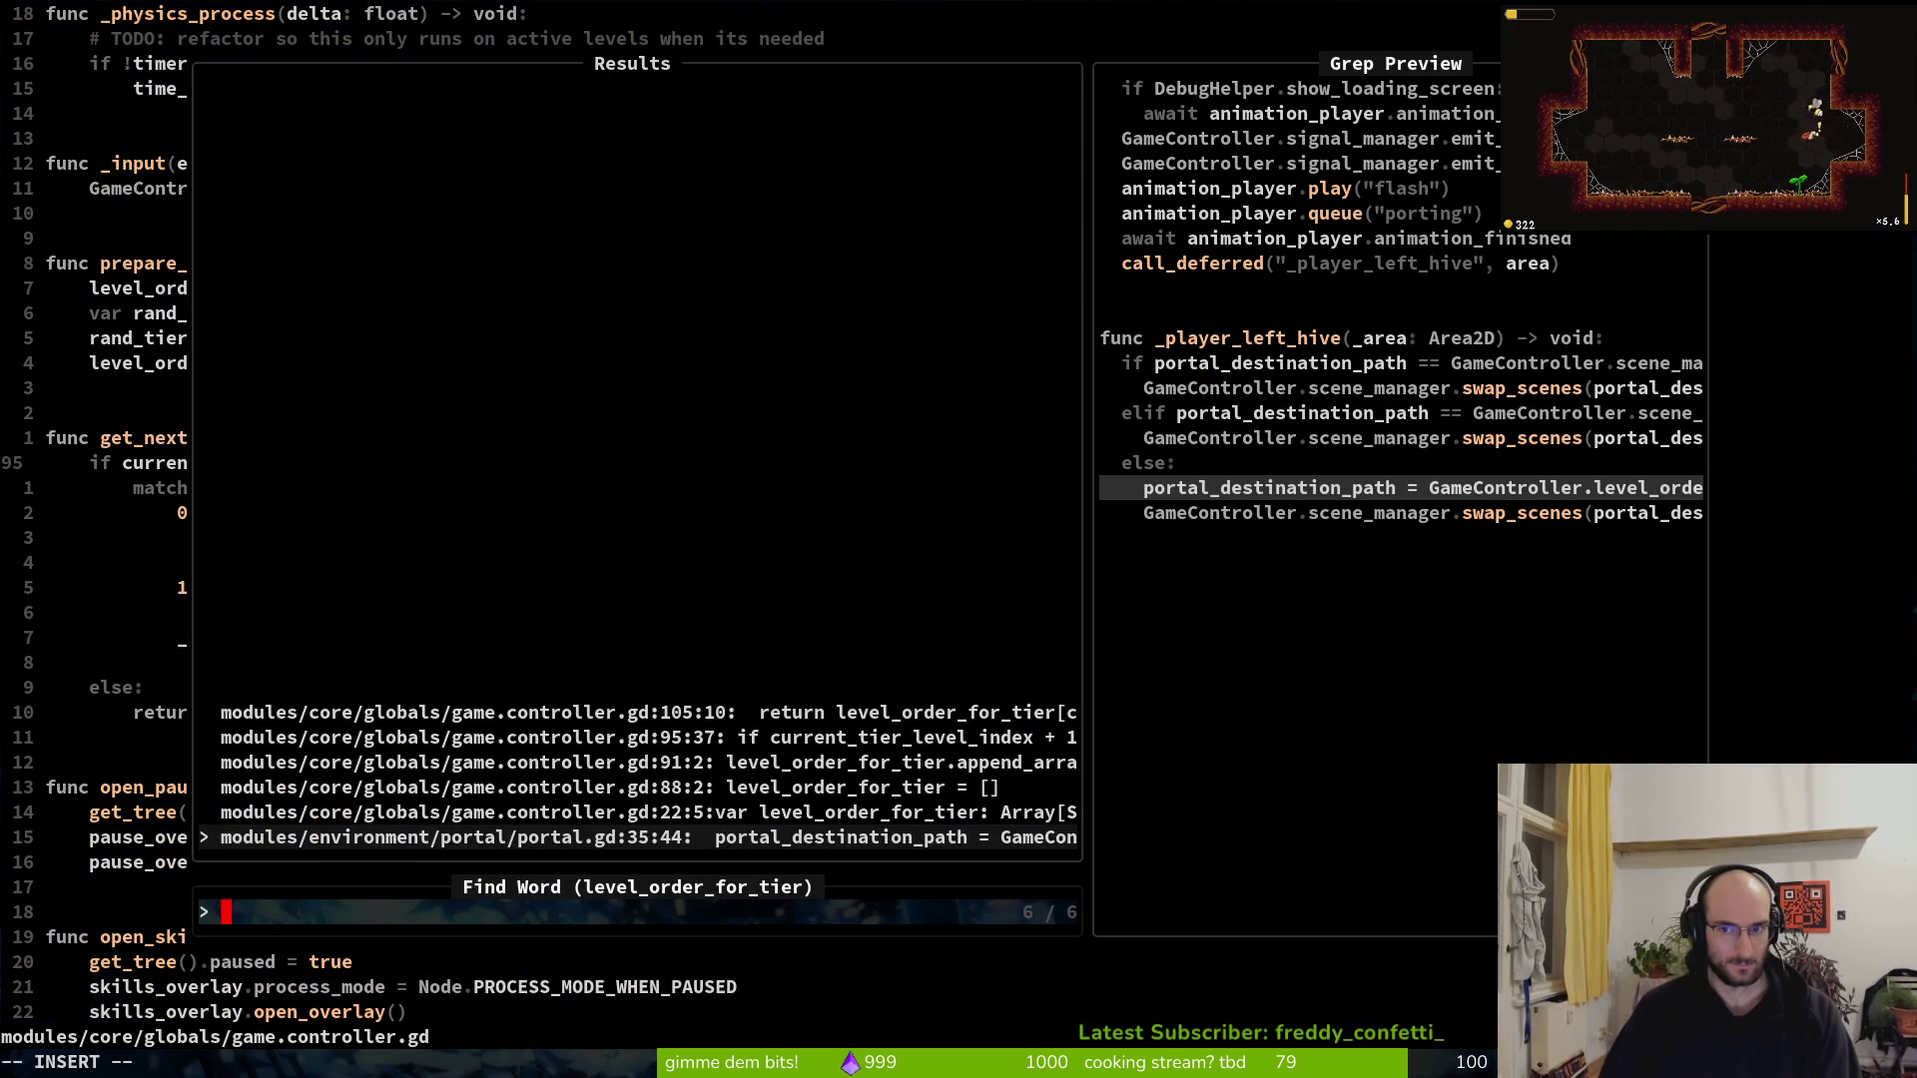
# Preview the level_order_for_tier results and open the append_array line at the tier 1 boss branch
pyautogui.hotkey('ctrl', 'p')
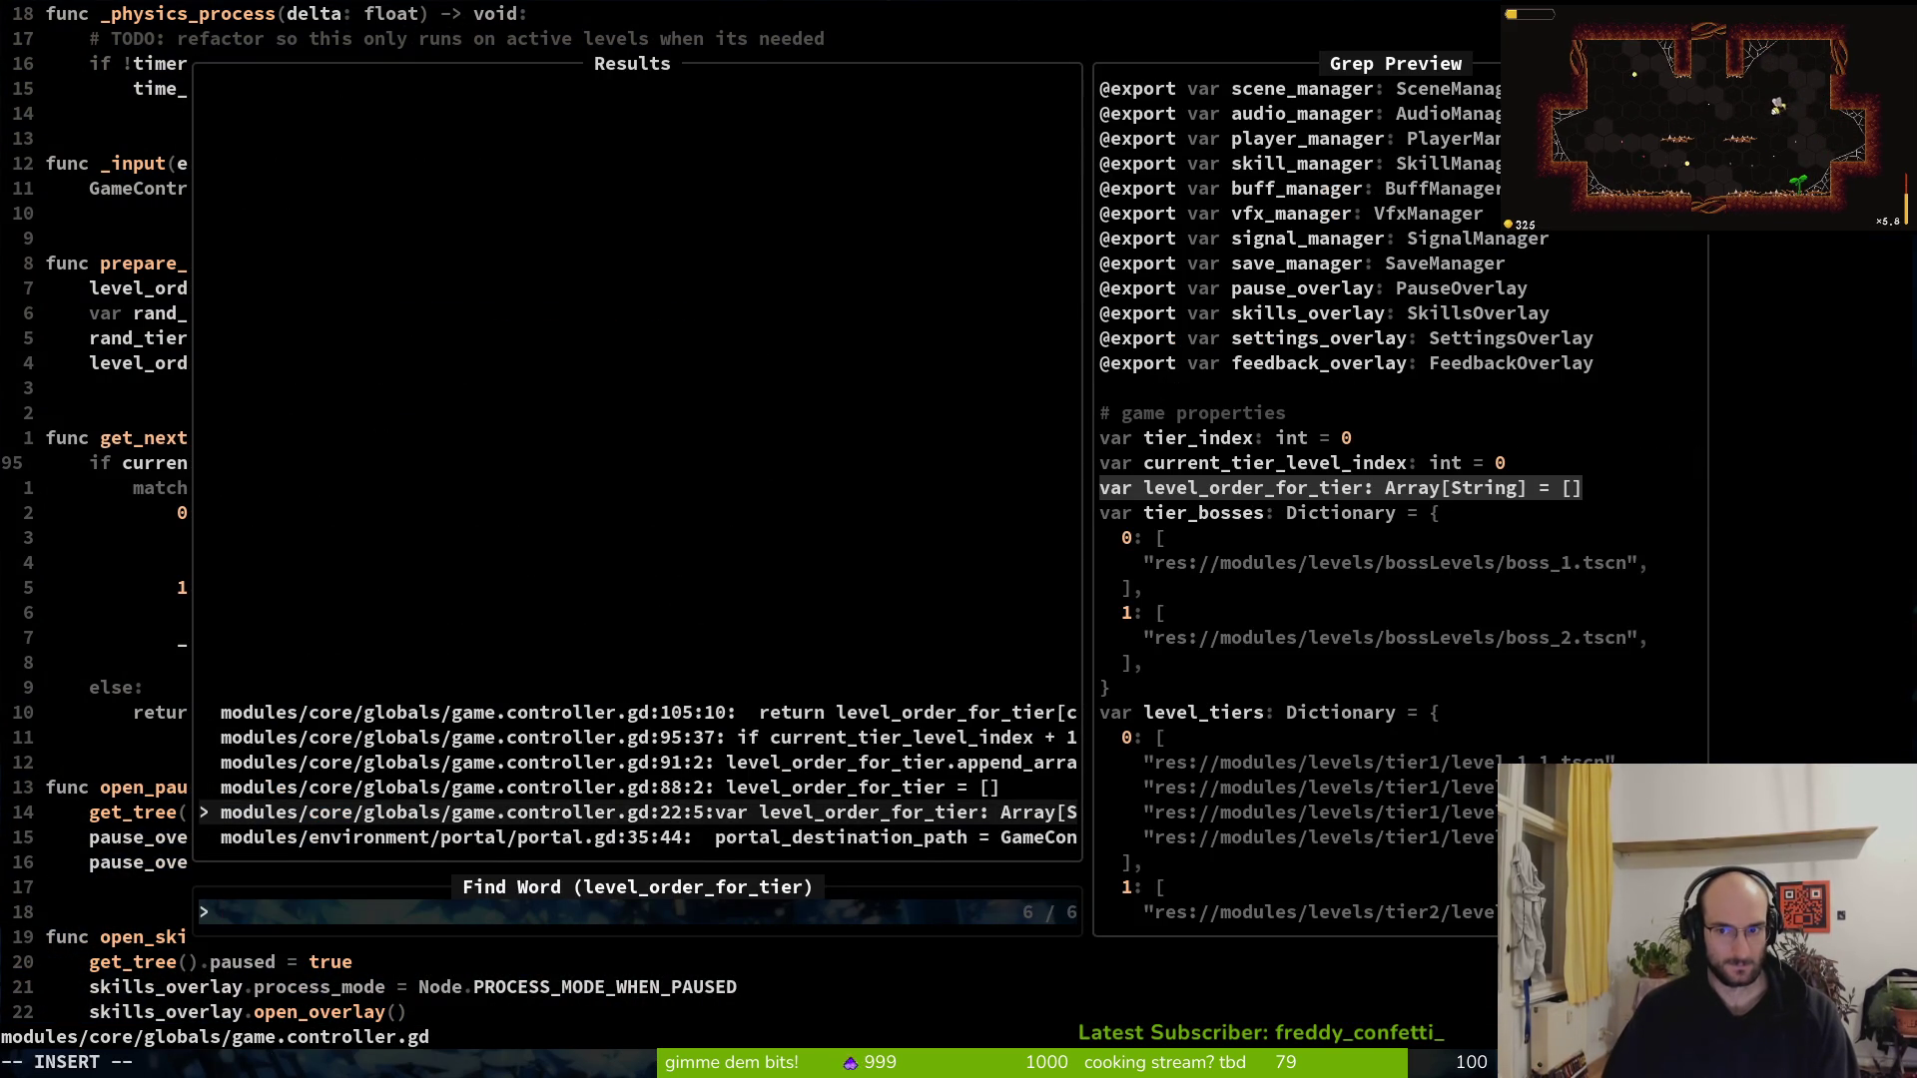
pyautogui.hotkey('ctrl', 'p')
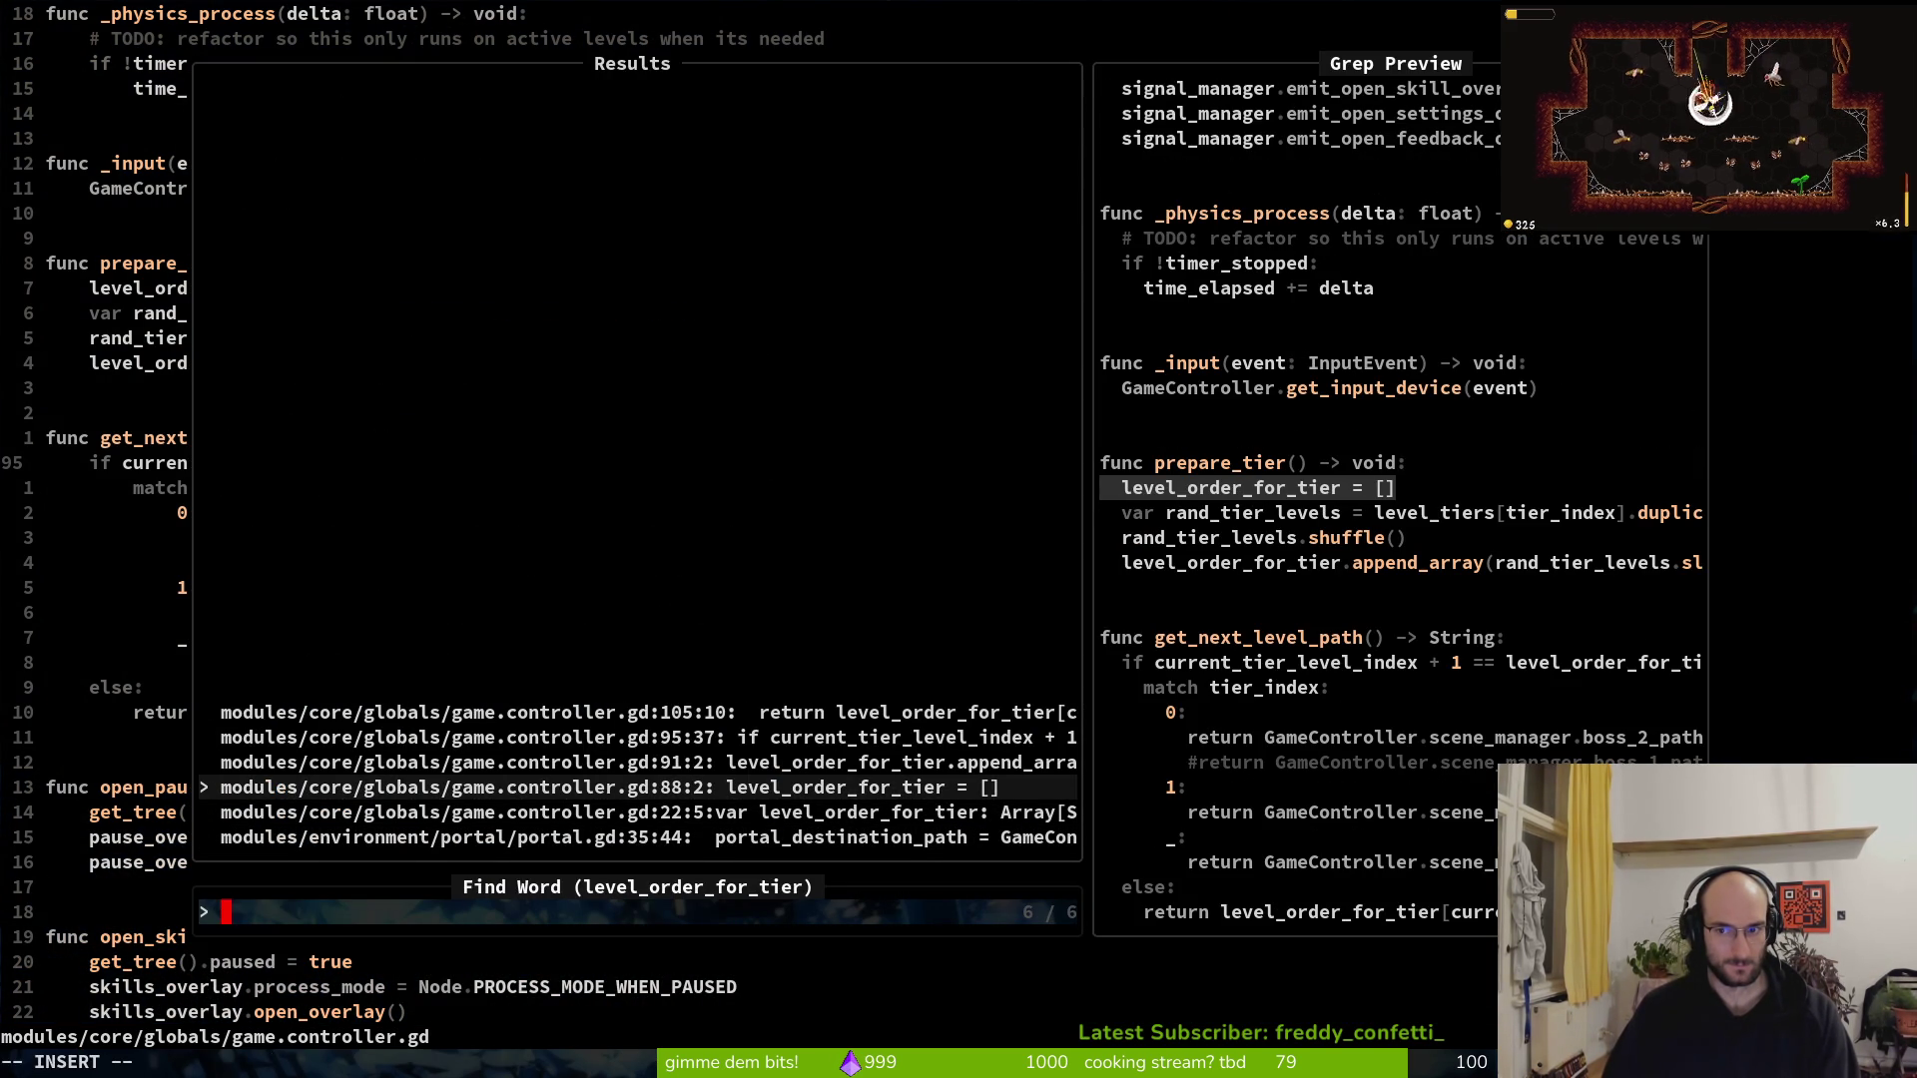
pyautogui.hotkey('ctrl', 'p')
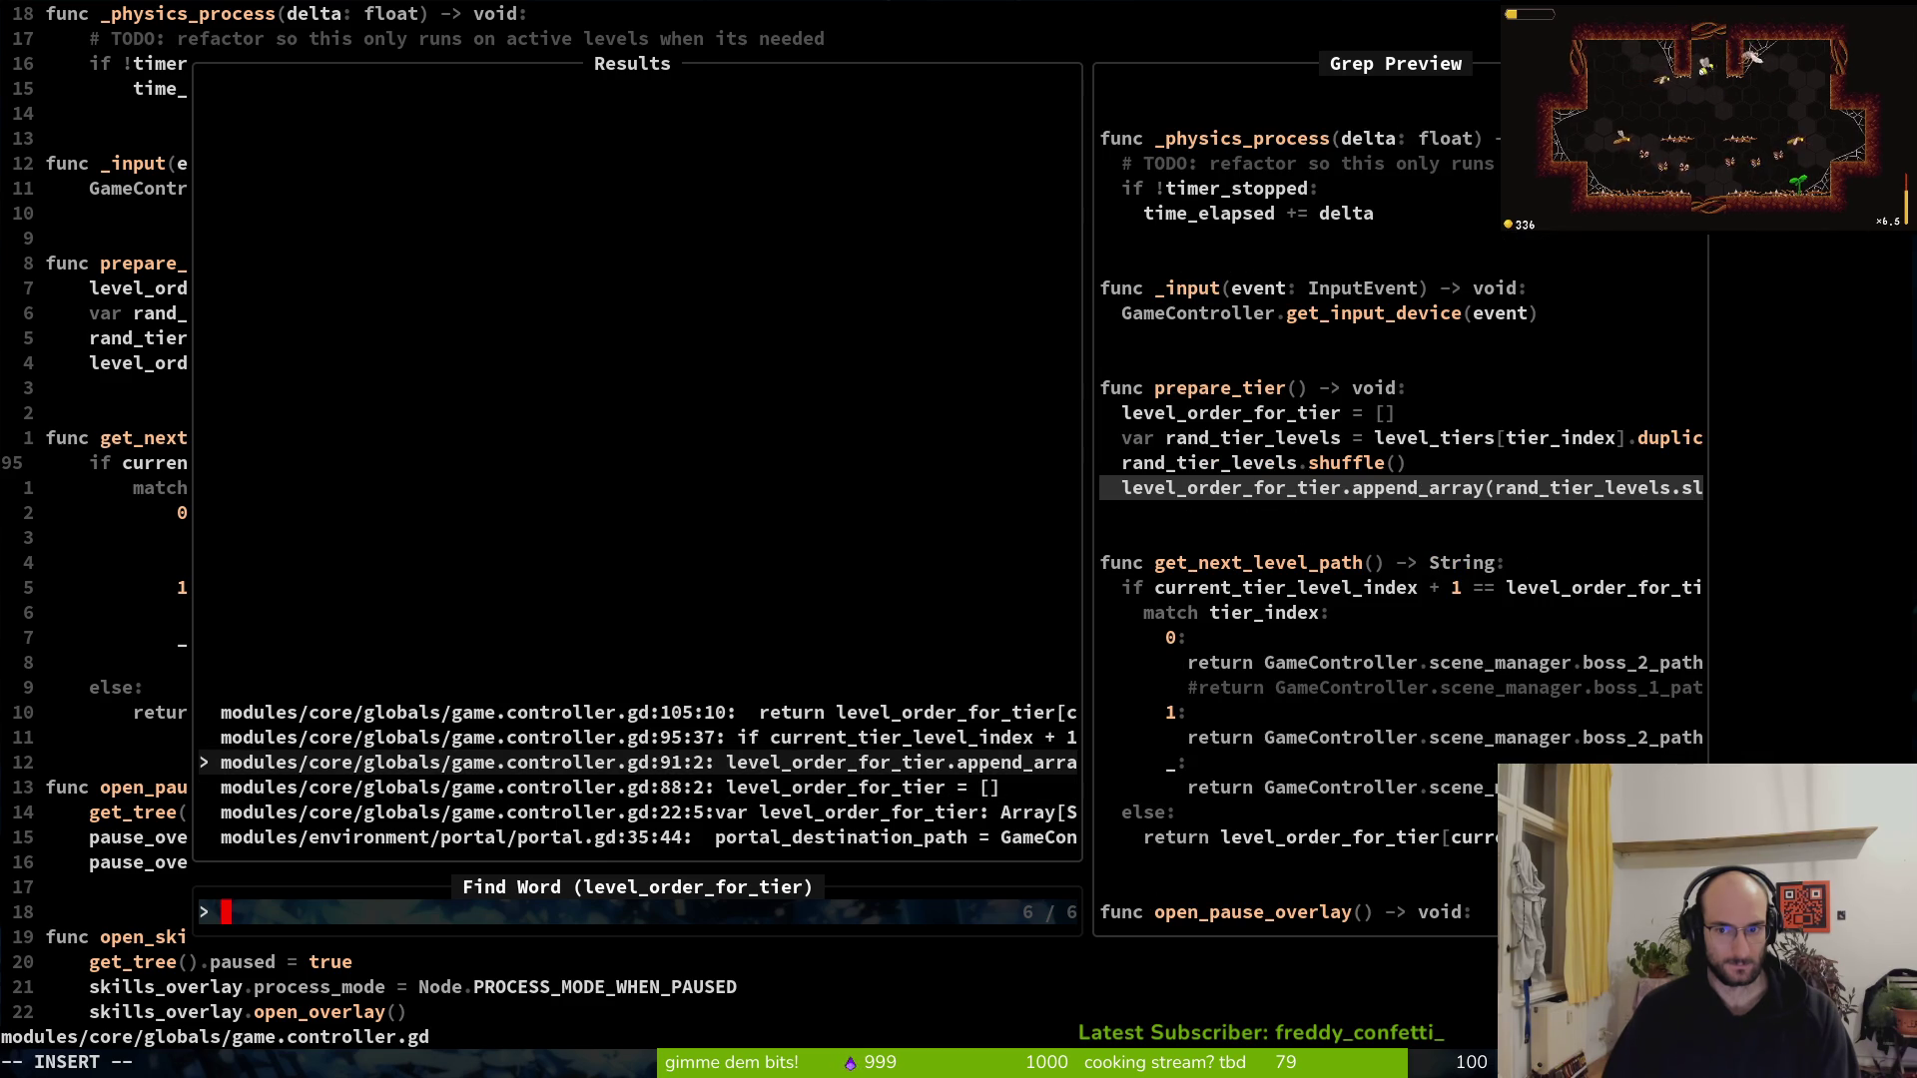
pyautogui.press('Return')
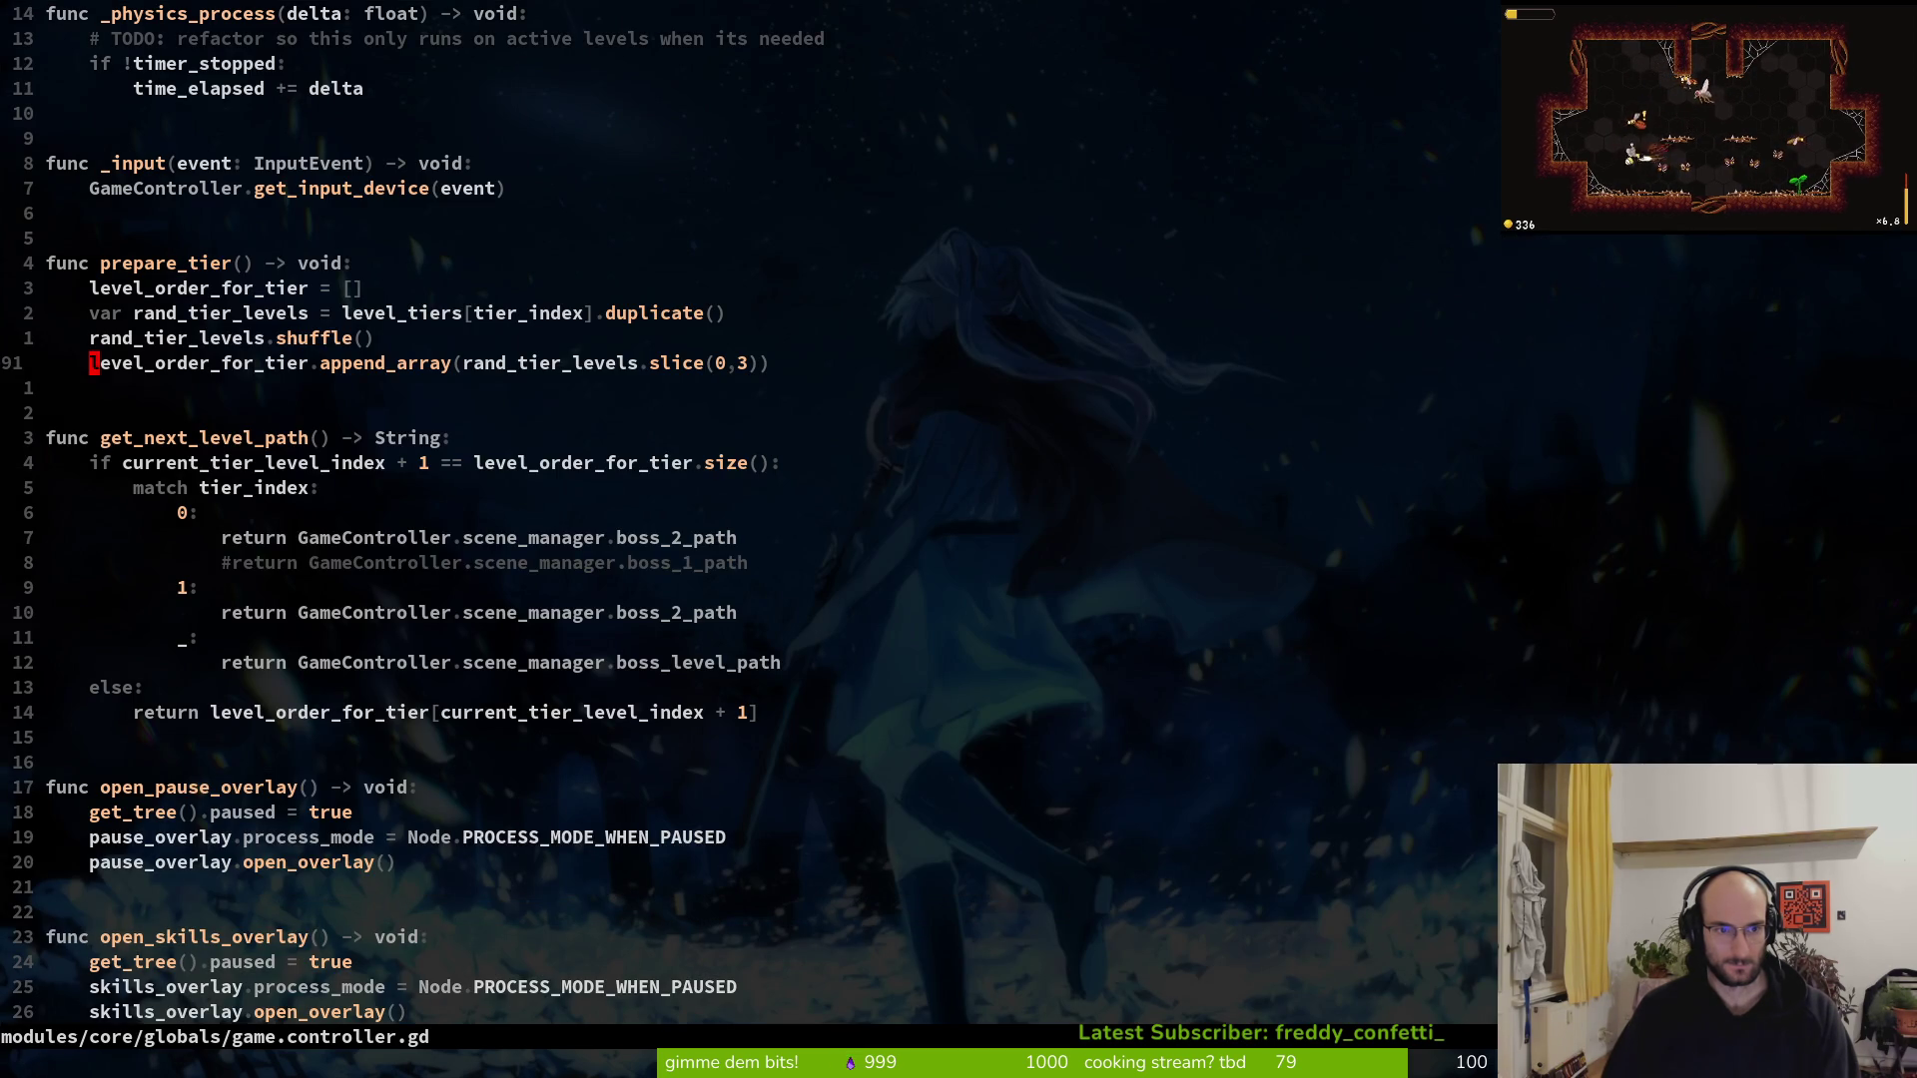
pyautogui.press('j')
pyautogui.press('j')
pyautogui.press('j')
pyautogui.press('j')
pyautogui.press('j')
pyautogui.press('j')
# Save the controller script, then briefly run and stop the game
pyautogui.write(':w')
pyautogui.press('Return')
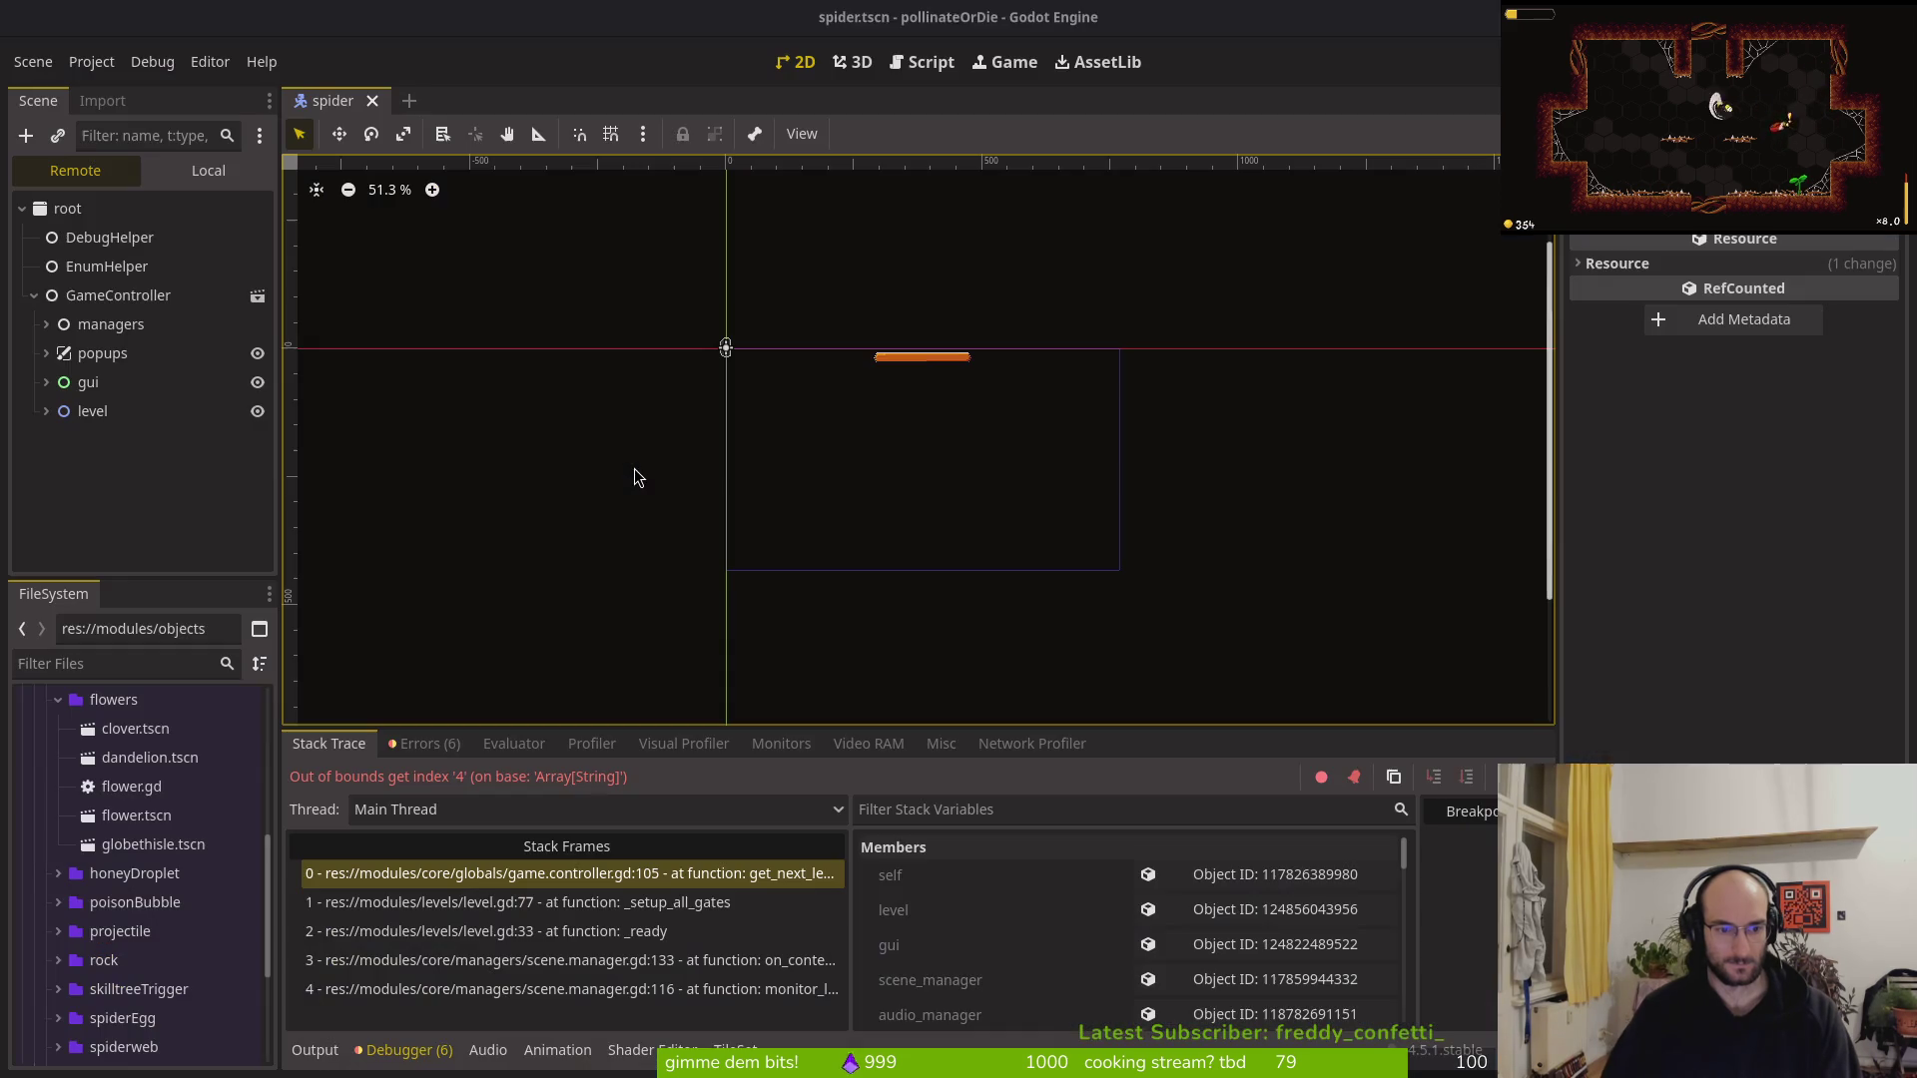
pyautogui.press('F5')
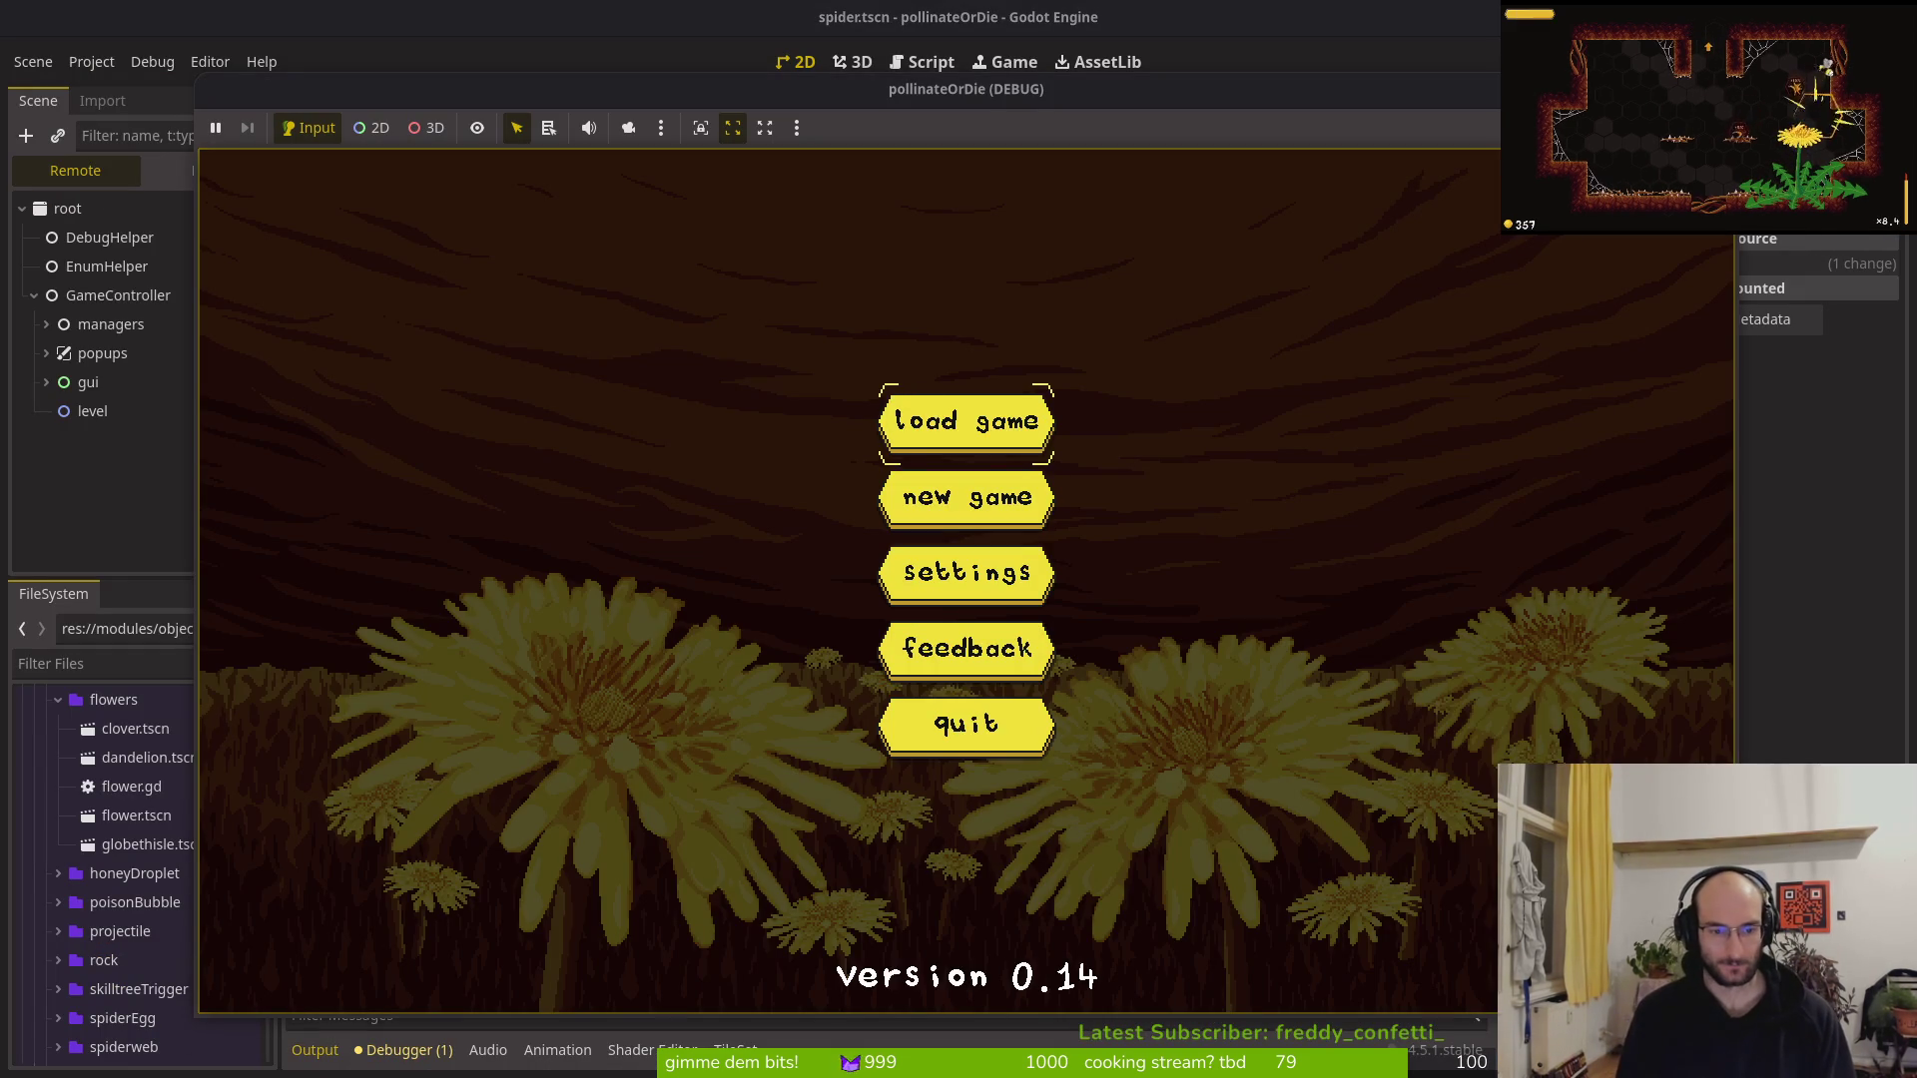
pyautogui.press('F8')
pyautogui.hotkey('alt', 'Tab')
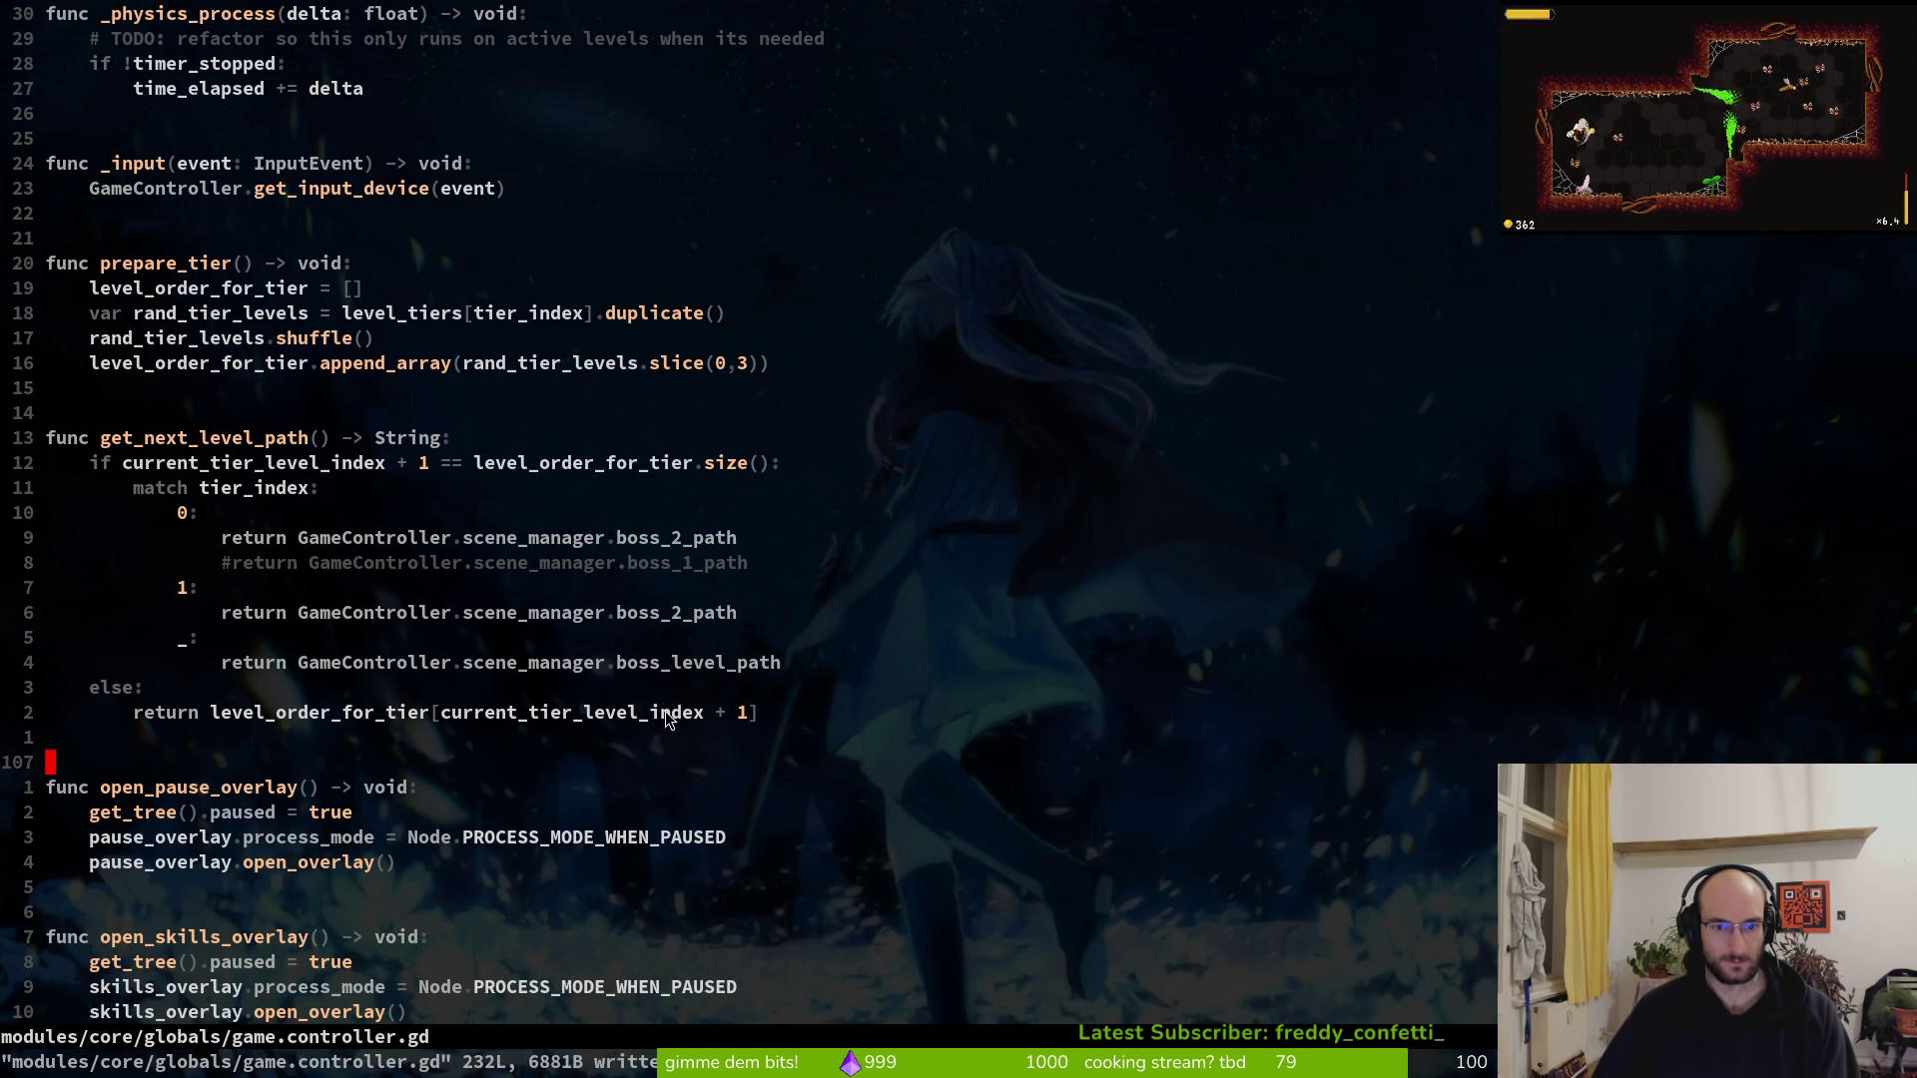
# Run the project, load the saved game, and play until the index 4 error appears, then stop
pyautogui.hotkey('alt', 'Tab')
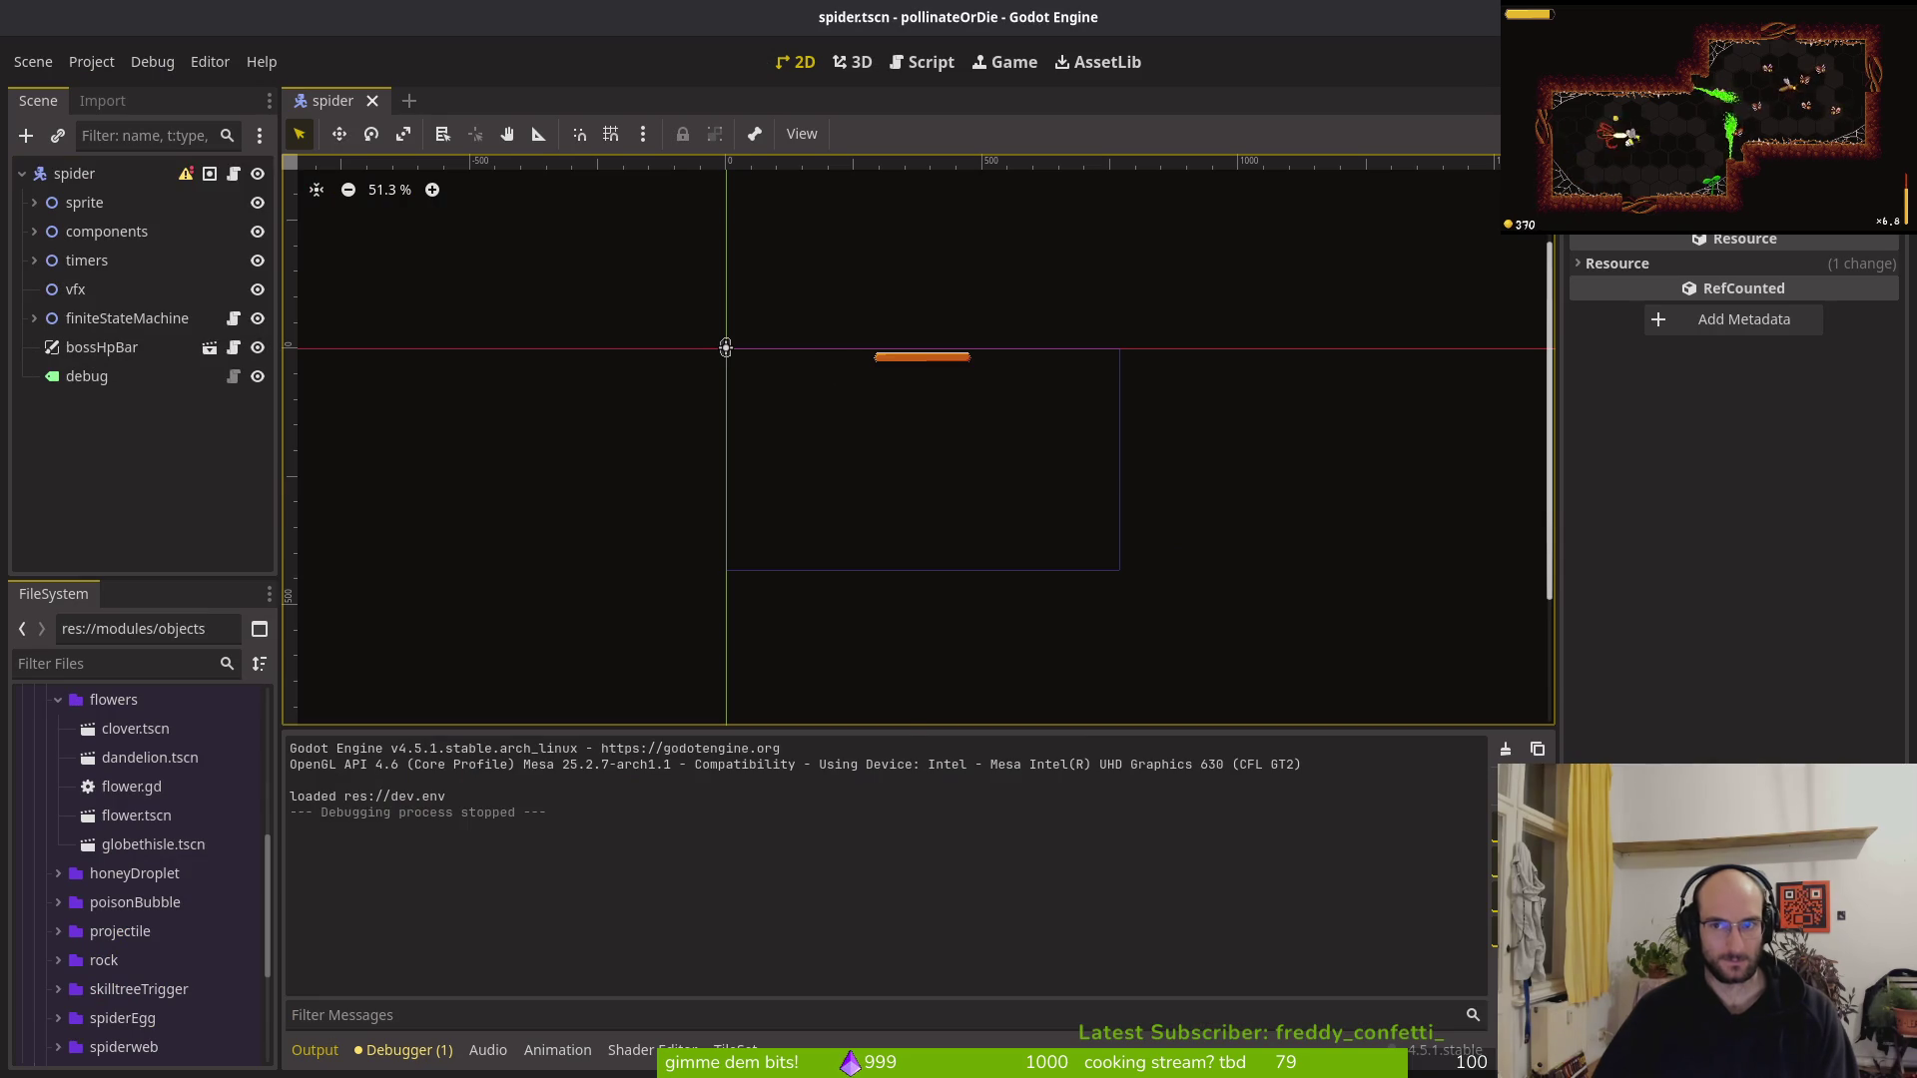
pyautogui.press('F5')
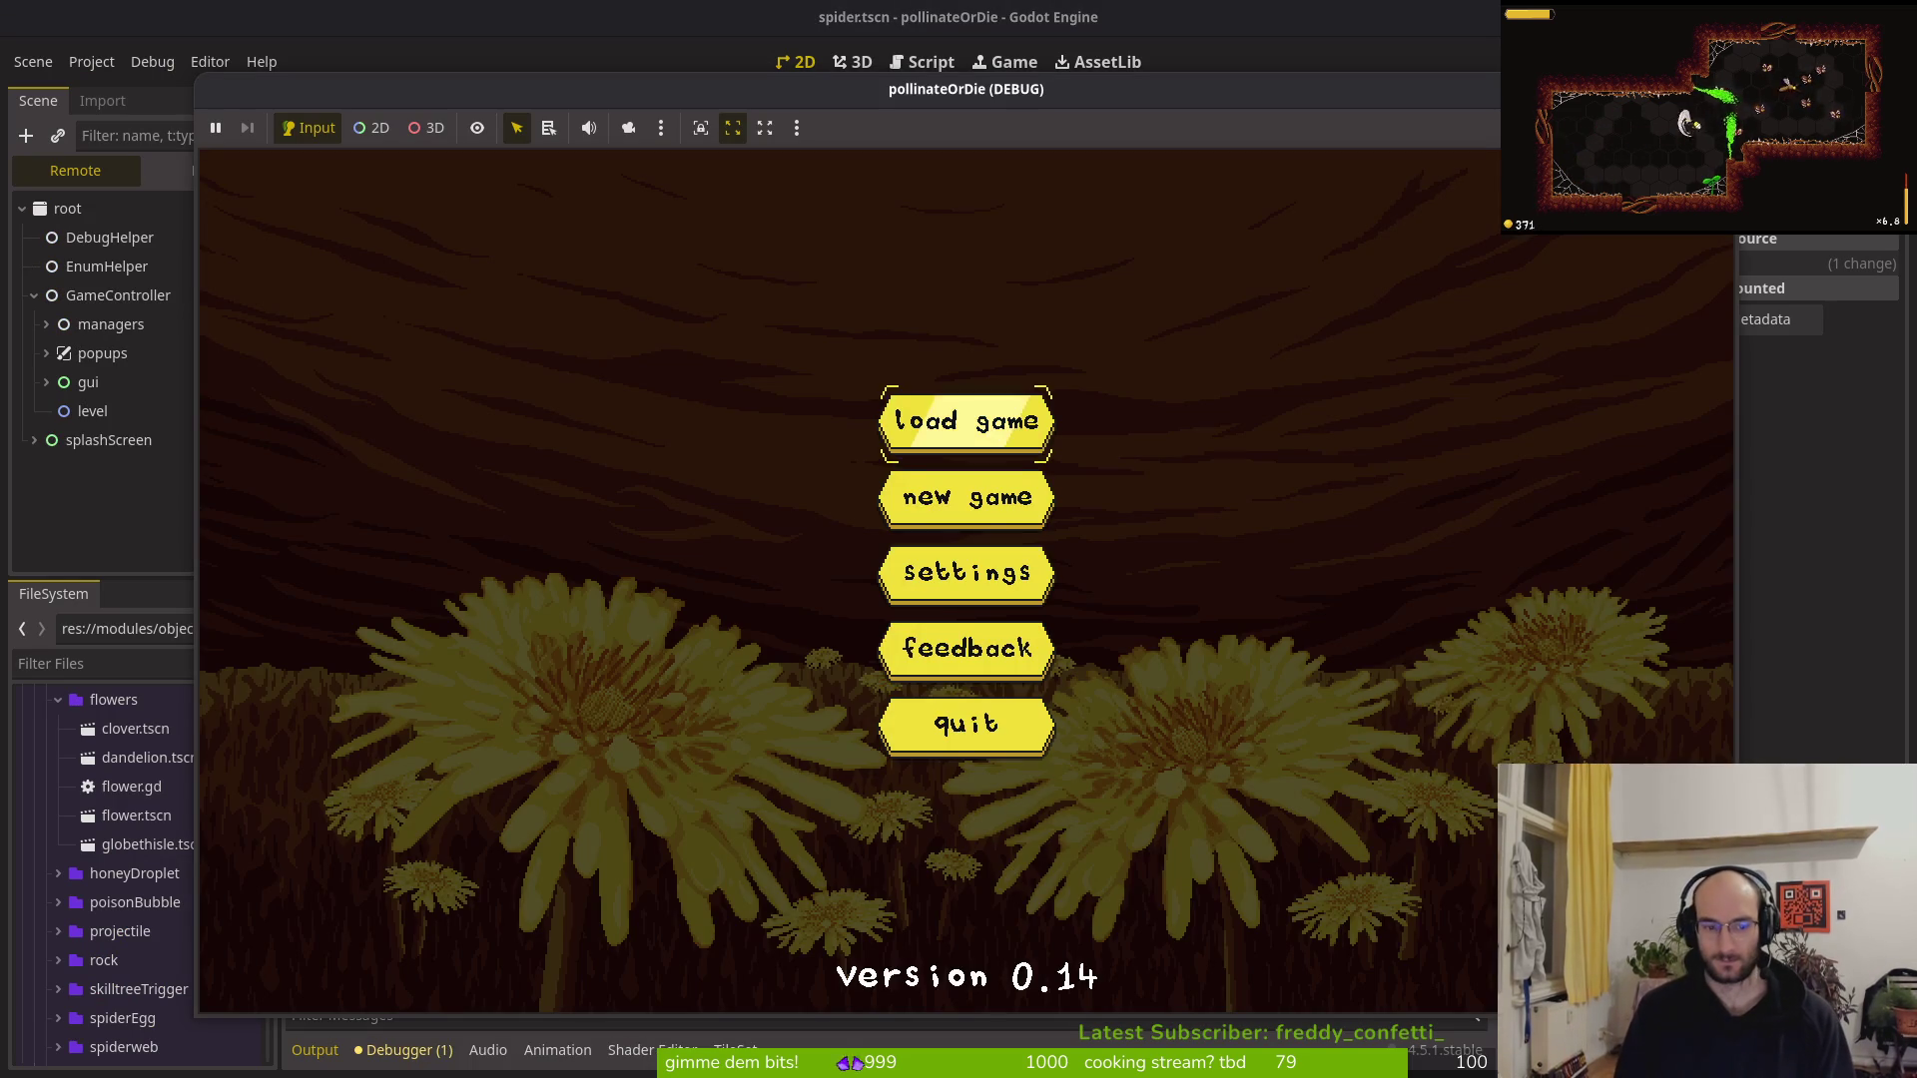
pyautogui.press('Return')
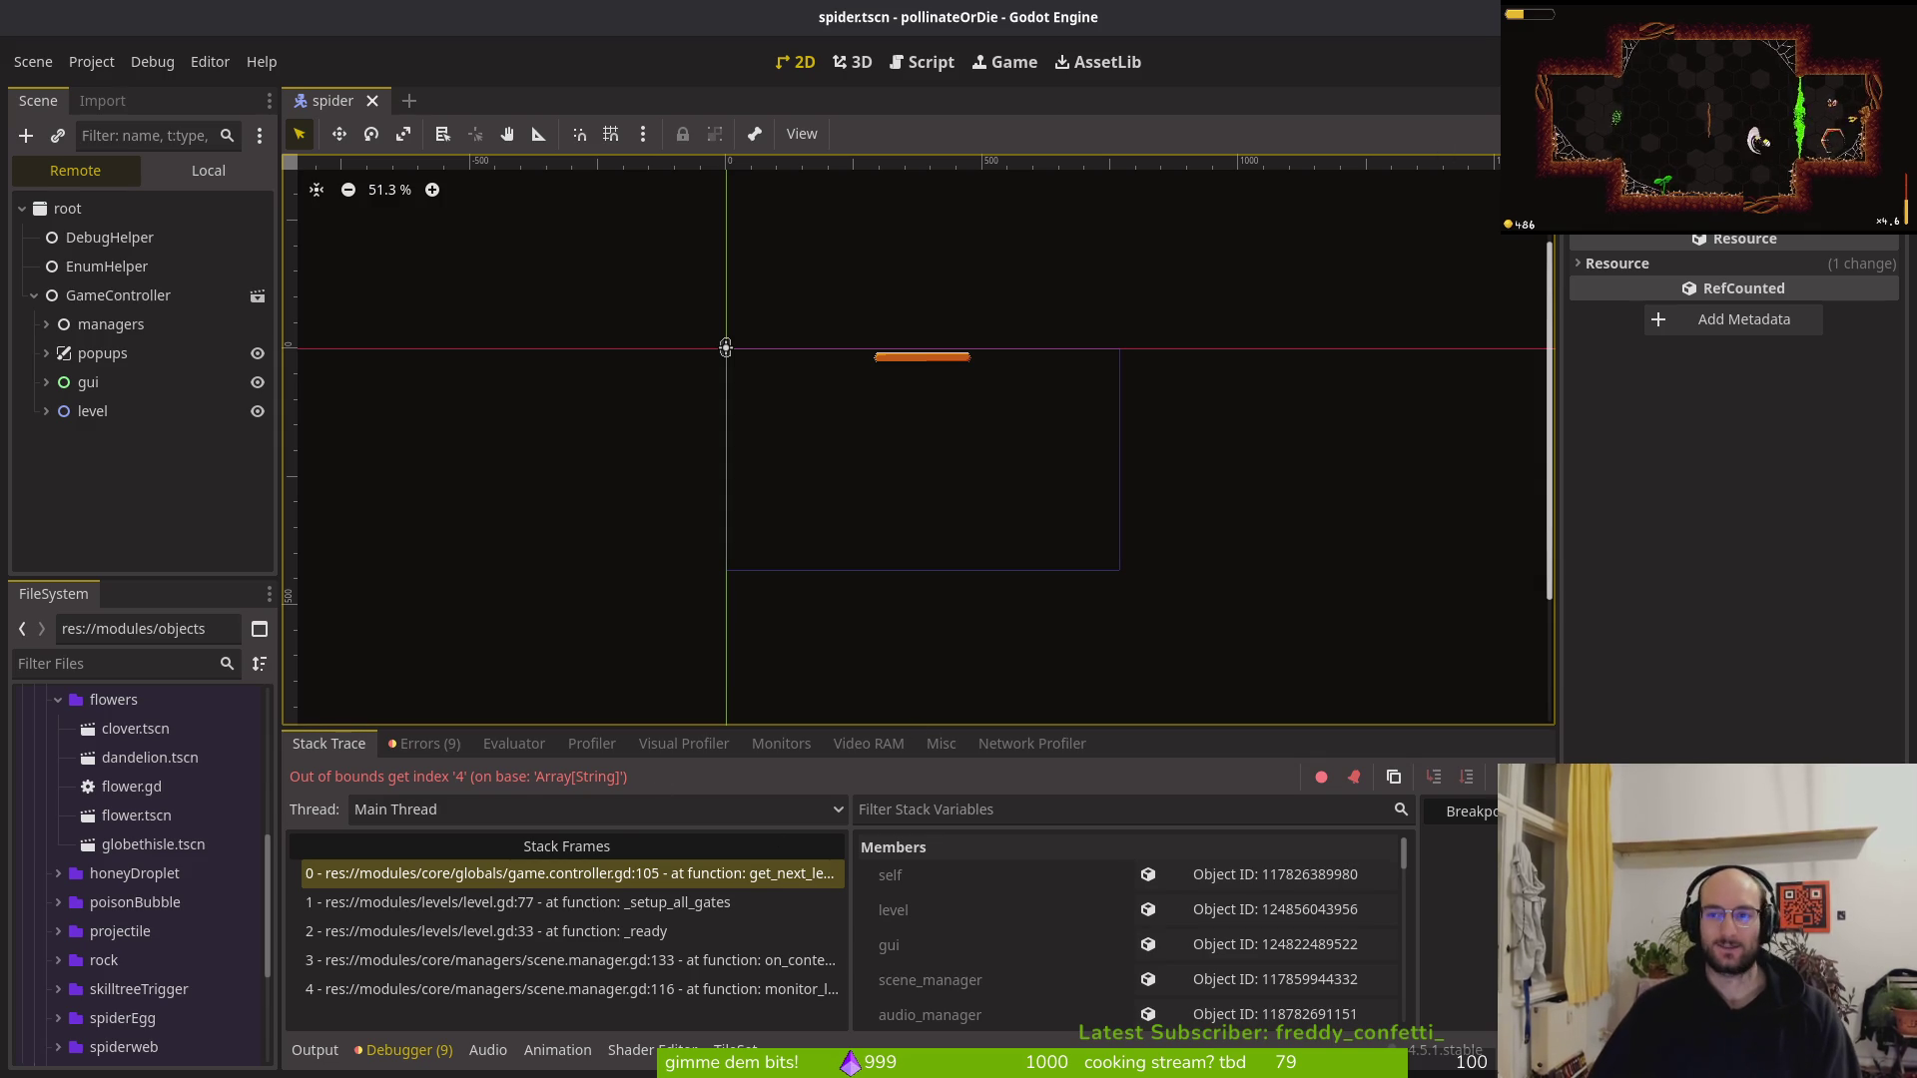
pyautogui.press('F8')
# Undo the stray edit on line 105's return index and save game.controller.gd
pyautogui.hotkey('alt', 'Tab')
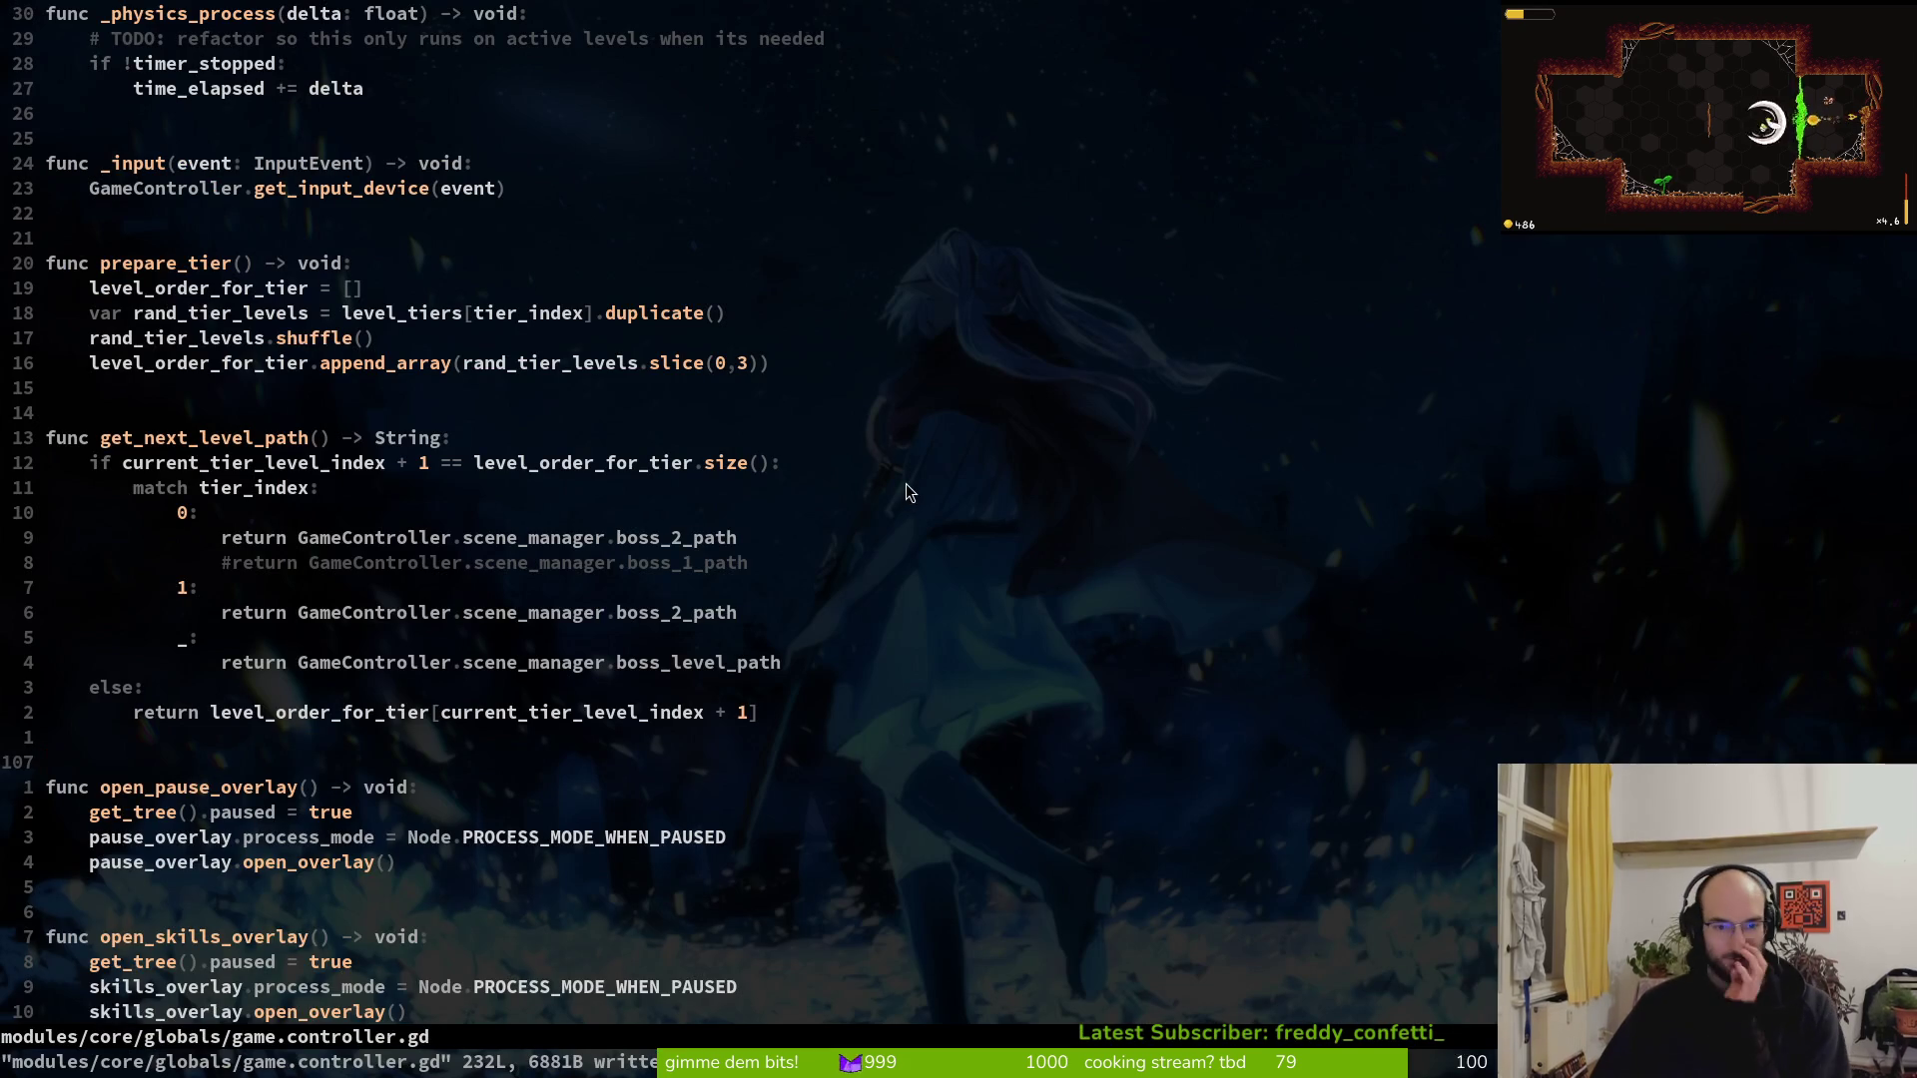
pyautogui.click(547, 715)
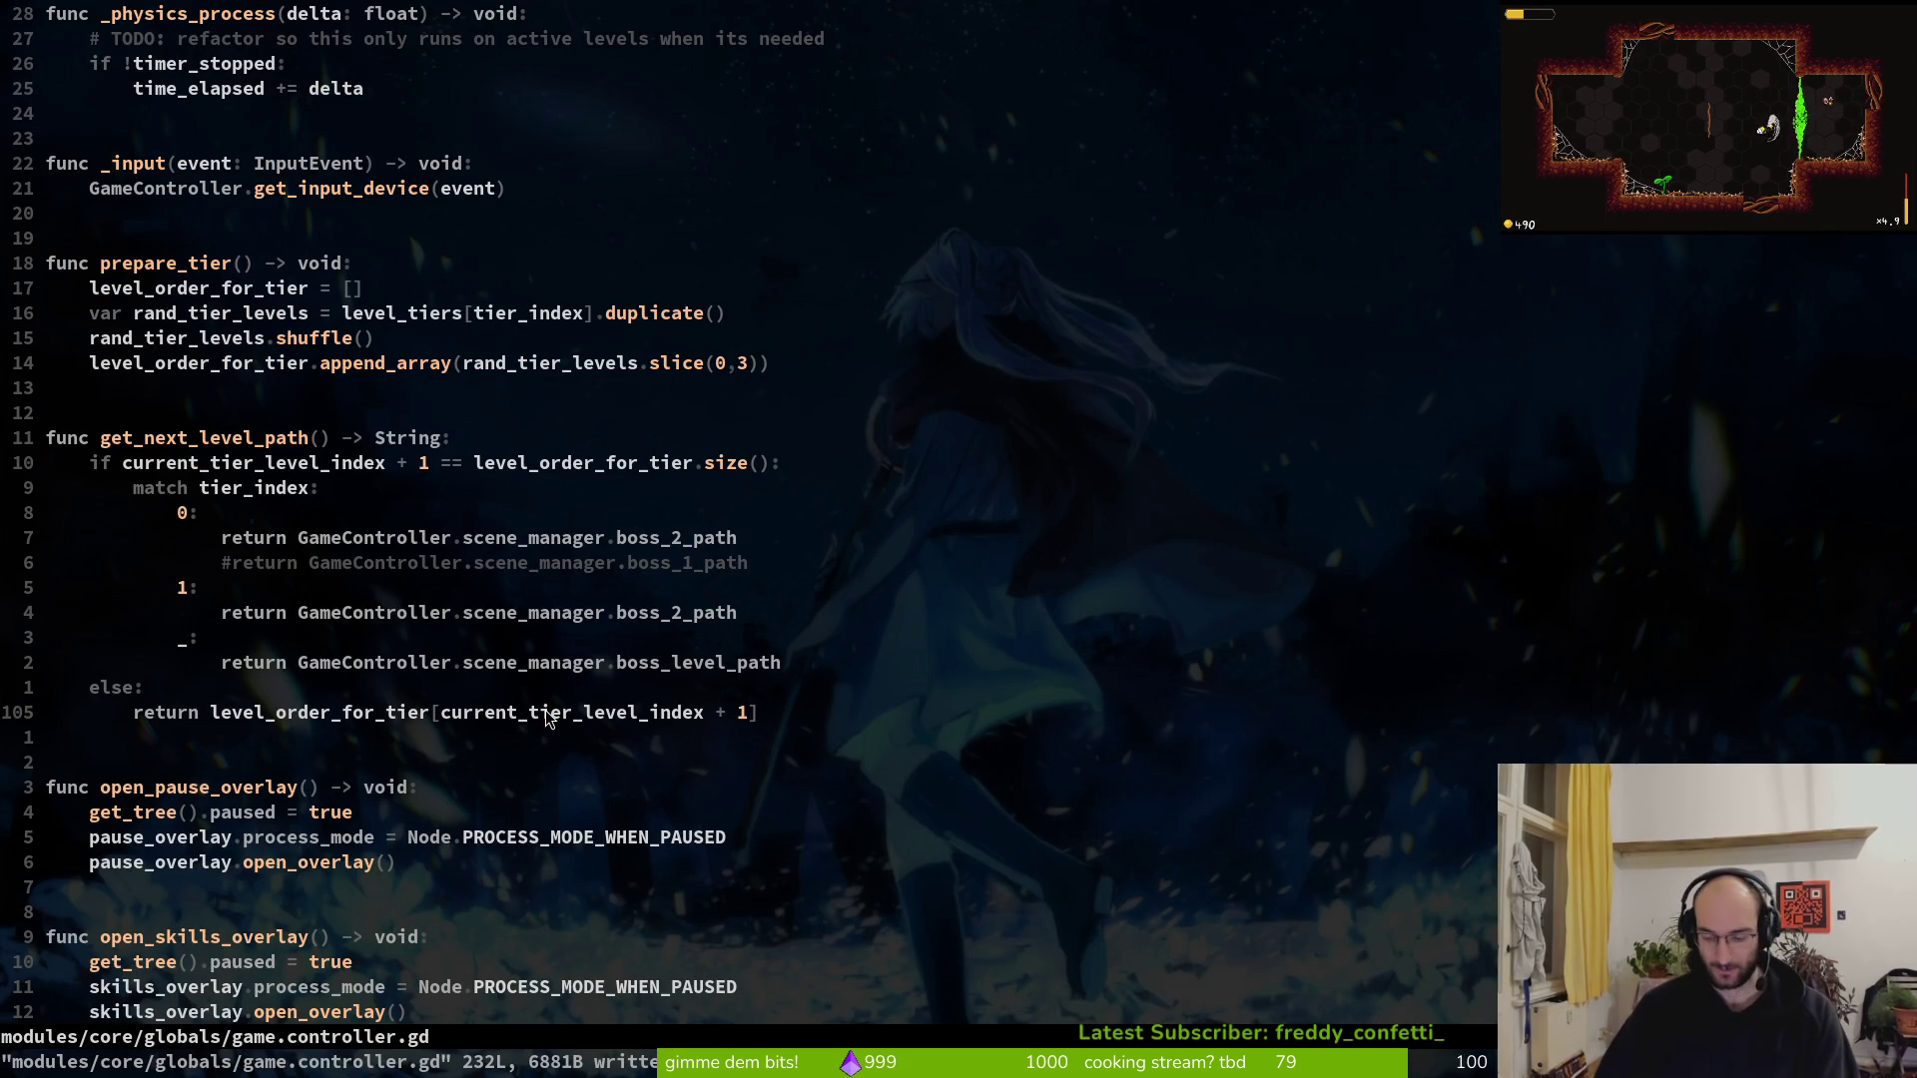
pyautogui.press('v')
pyautogui.press('i')
pyautogui.press('w')
pyautogui.press('Escape')
pyautogui.press('x')
pyautogui.press('x')
pyautogui.press('i')
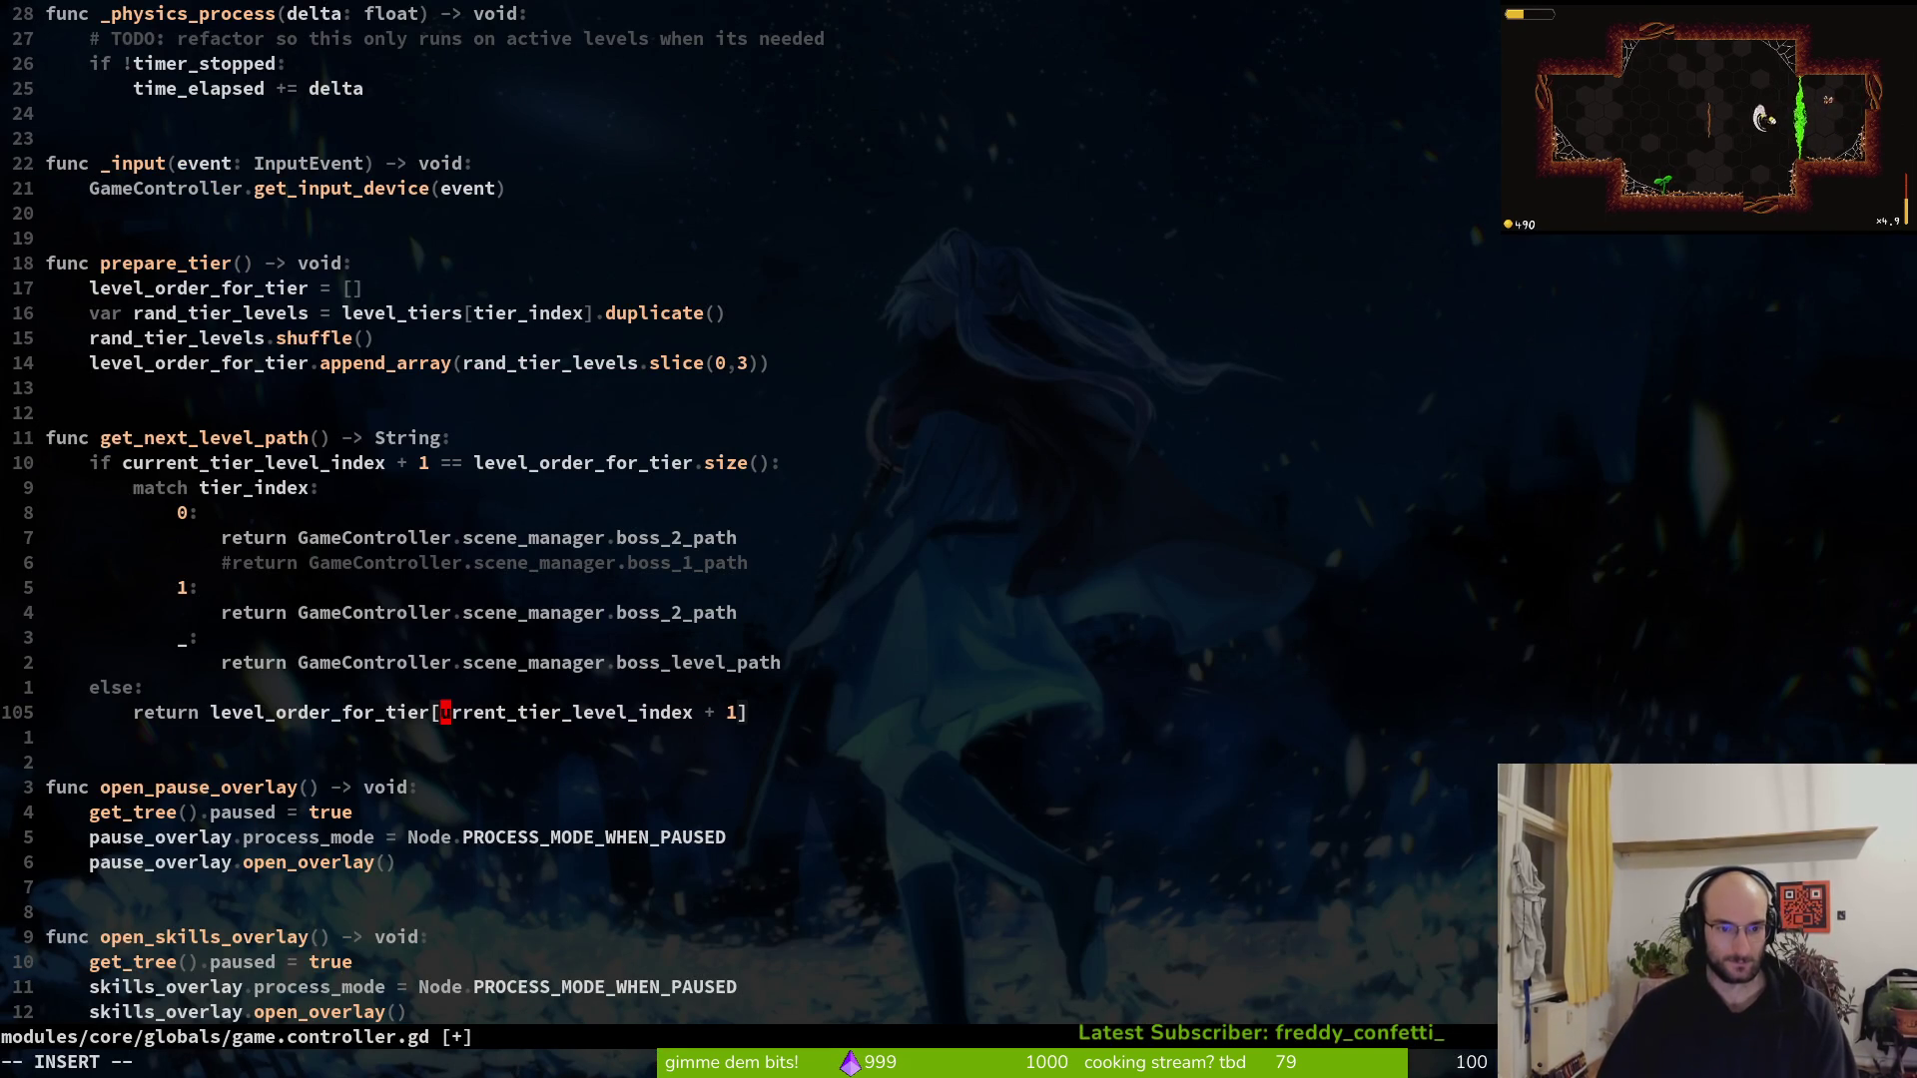
pyautogui.press('Escape')
pyautogui.write('u')
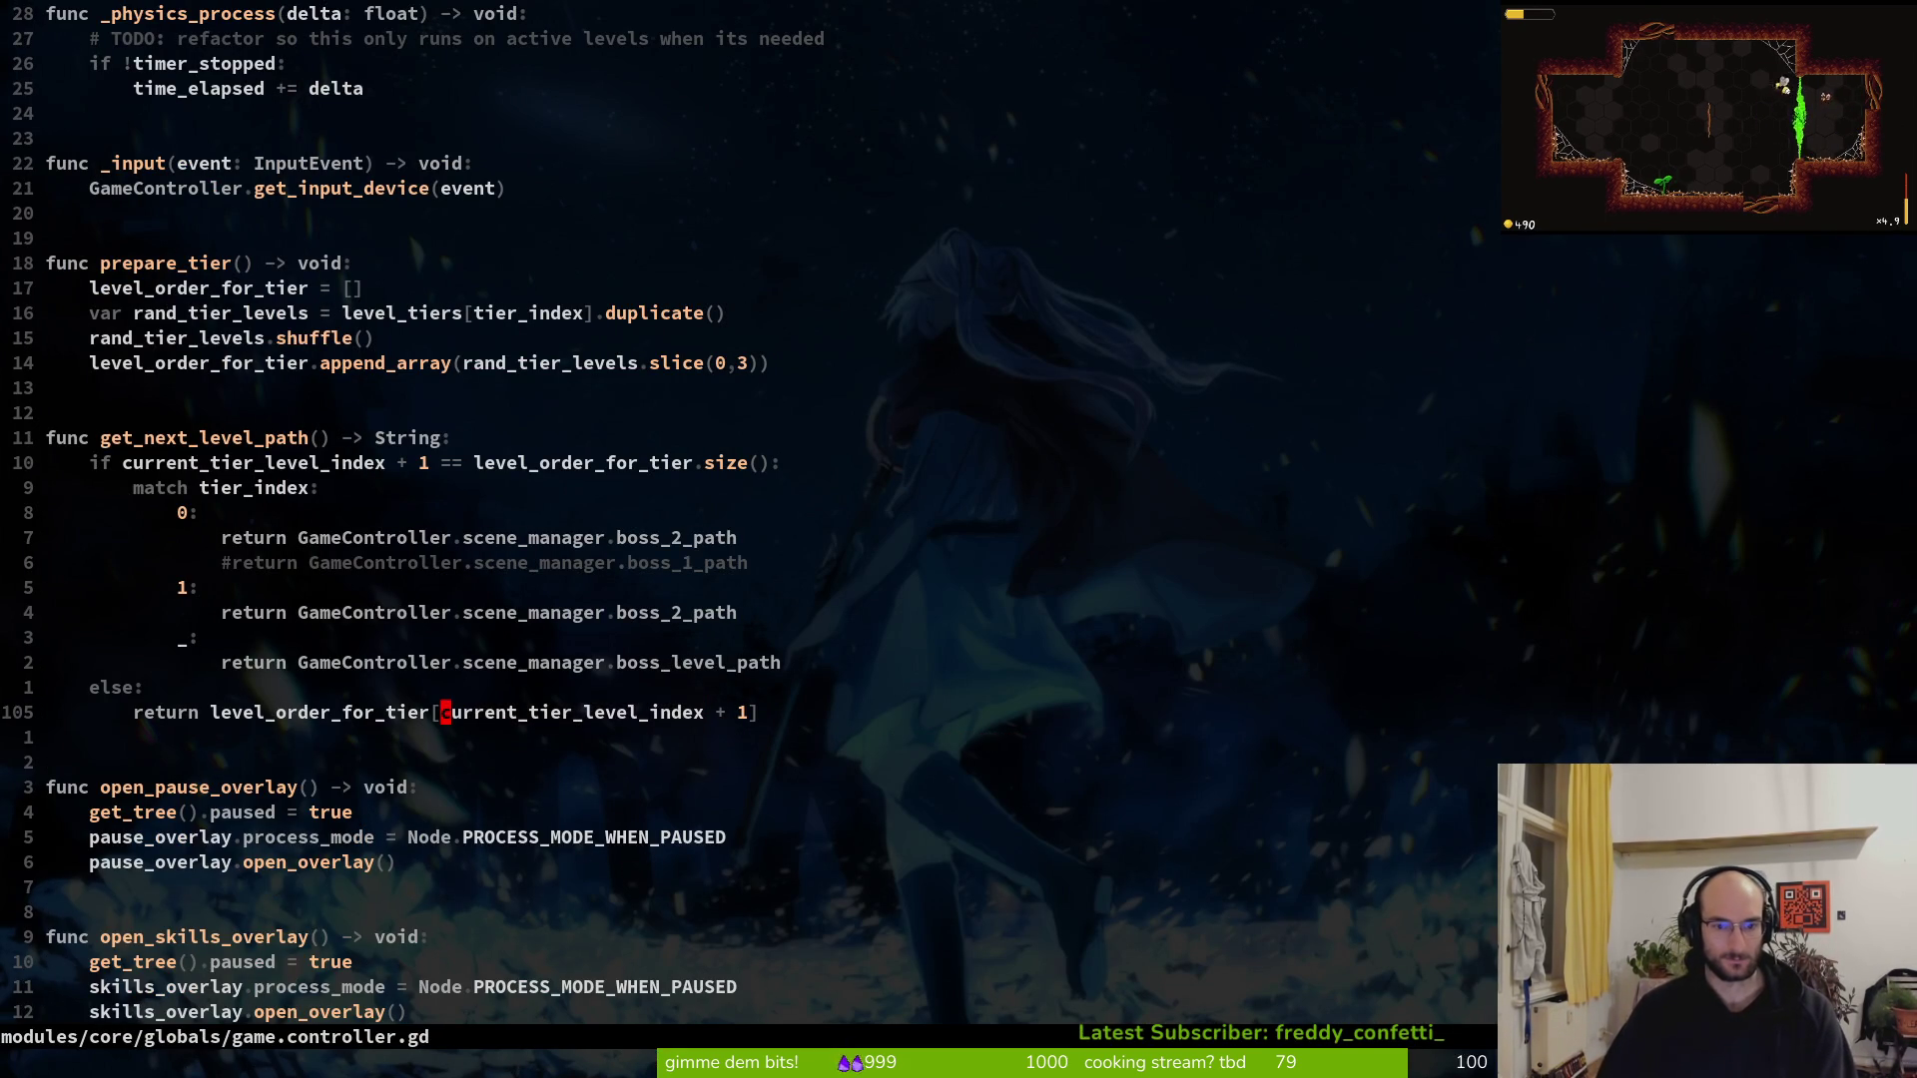
pyautogui.write(':w')
pyautogui.press('Return')
# Grep the project for current_tier_level_index from get_next_level_path's if condition
pyautogui.hotkey('ctrl', 'u')
pyautogui.hotkey('ctrl', 'd')
pyautogui.hotkey('ctrl', 'u')
pyautogui.hotkey('ctrl', 'd')
pyautogui.press('k')
pyautogui.press('k')
pyautogui.press('k')
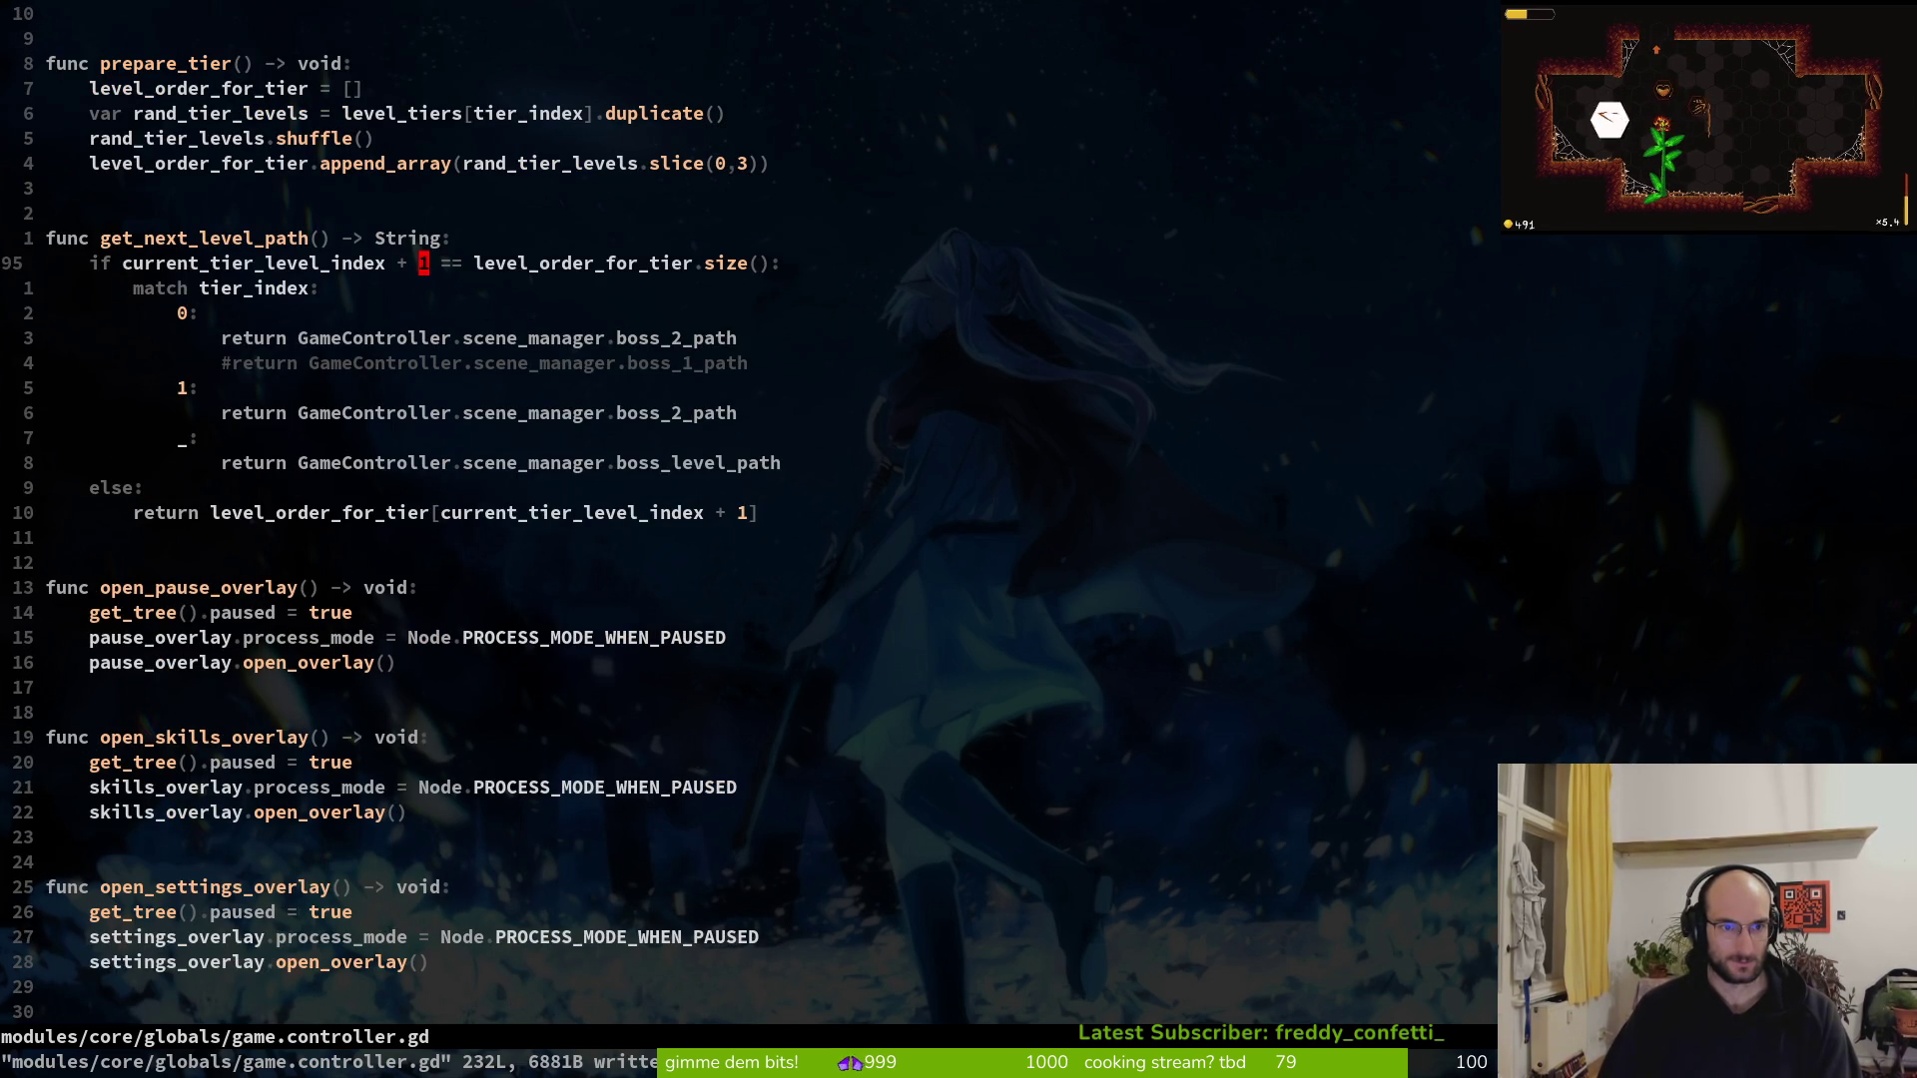
pyautogui.press('v')
pyautogui.press('e')
pyautogui.press('y')
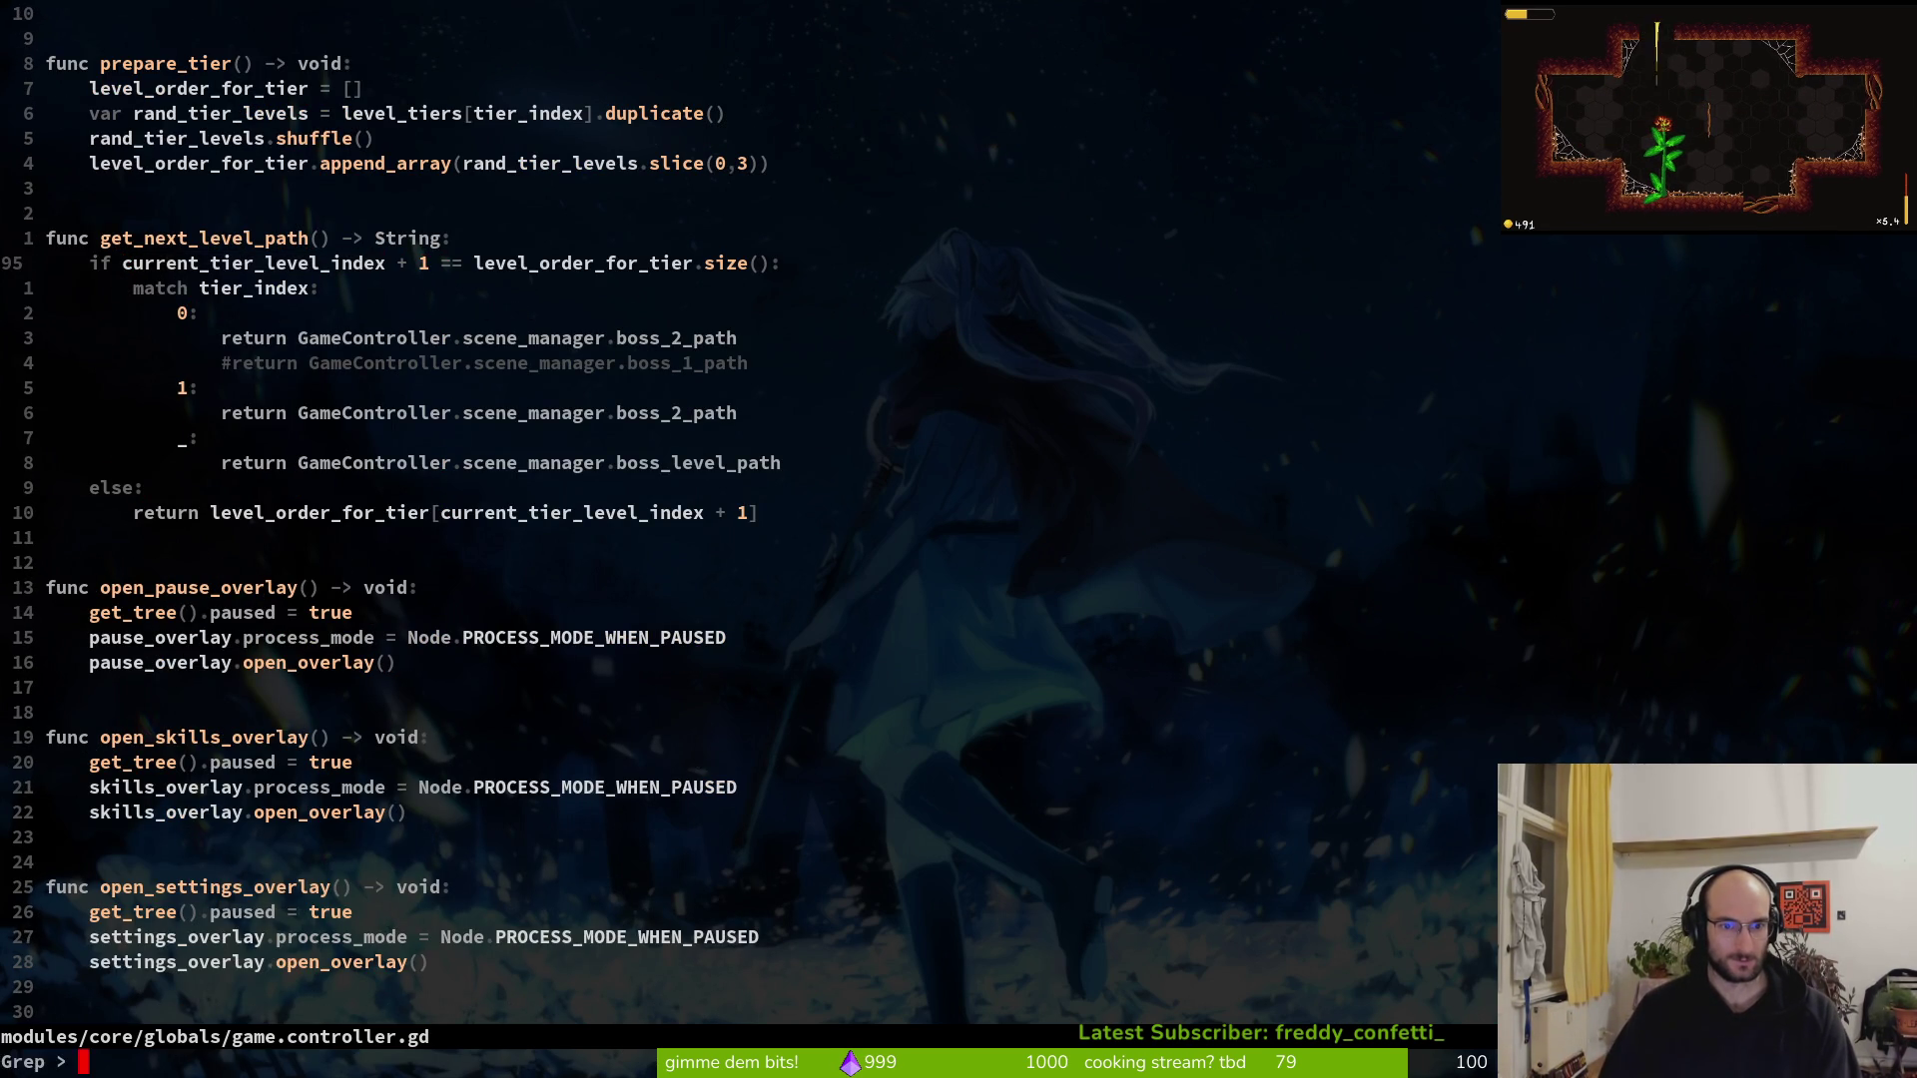
pyautogui.press('Return')
# Open gate.gd at the current_tier_level_index += 1 line, yank it, and save
pyautogui.hotkey('ctrl', 'p')
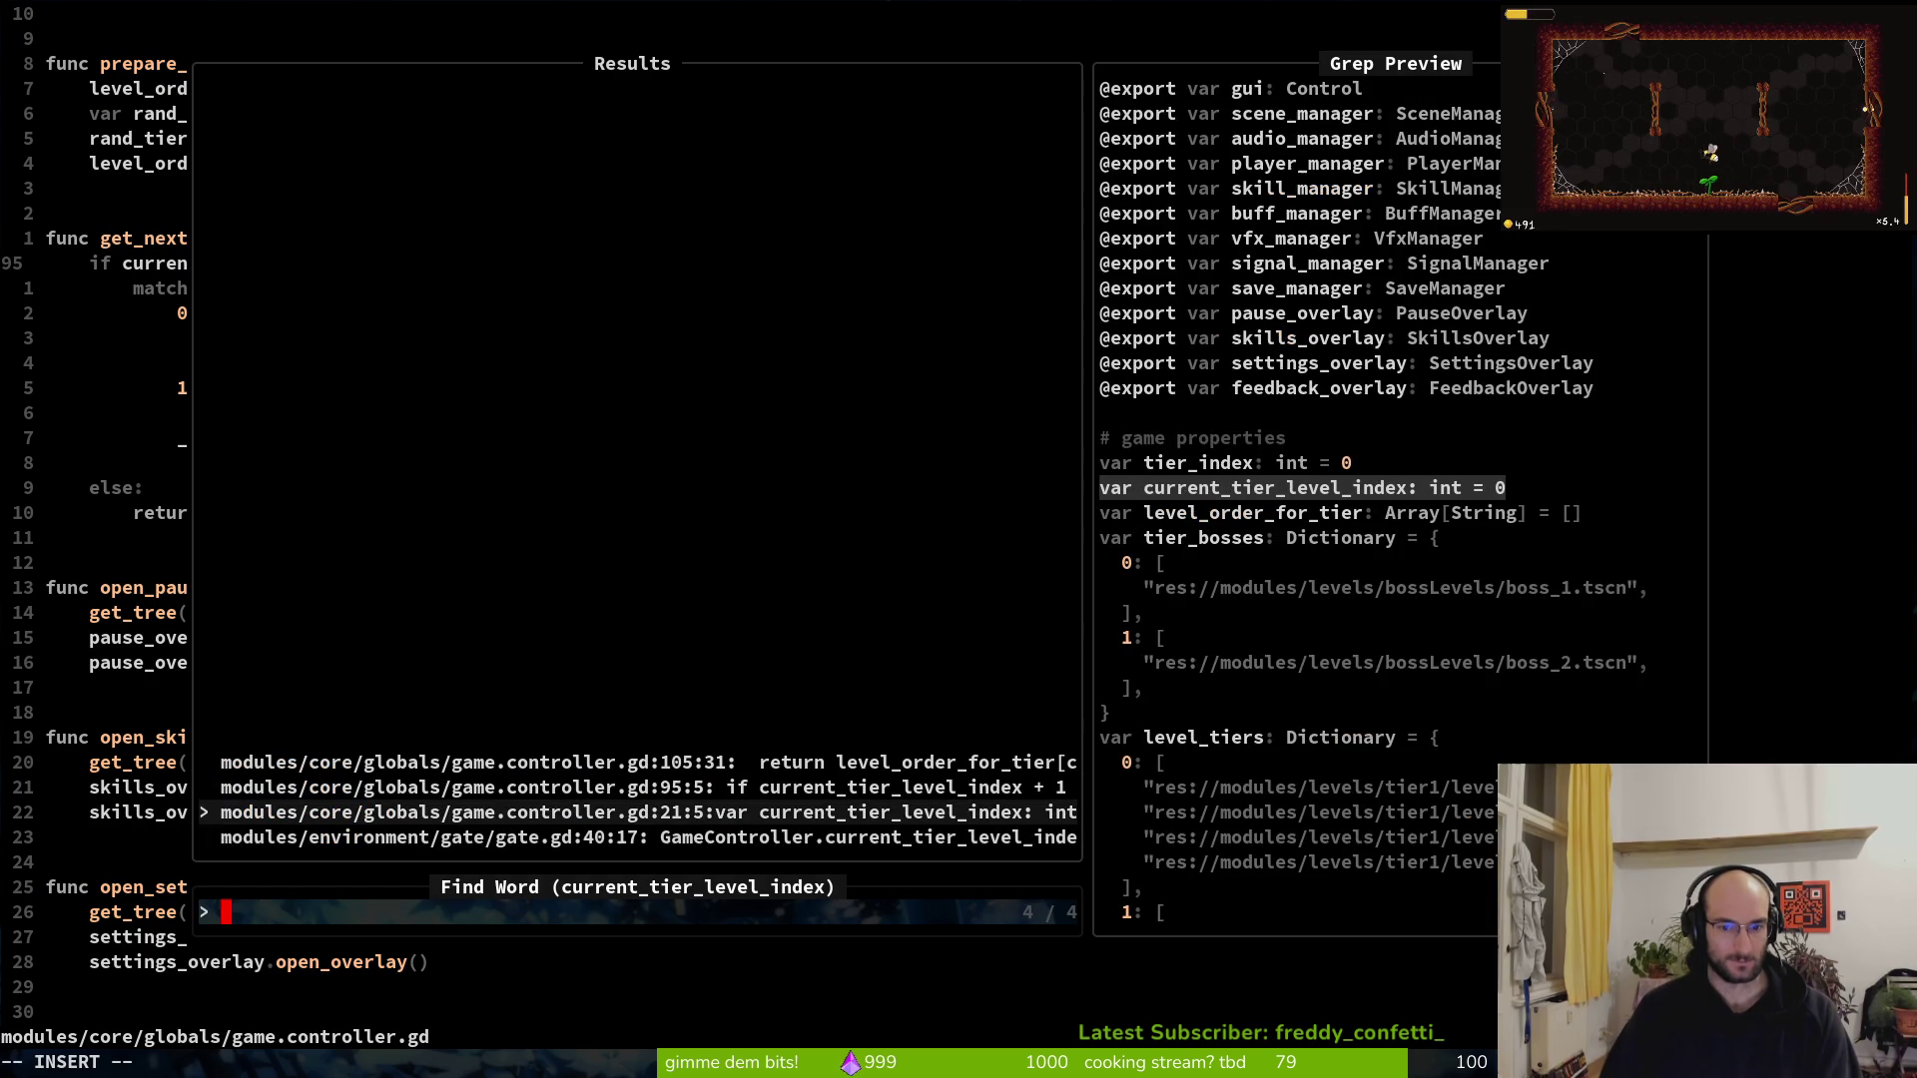
pyautogui.hotkey('ctrl', 'p')
pyautogui.hotkey('ctrl', 'p')
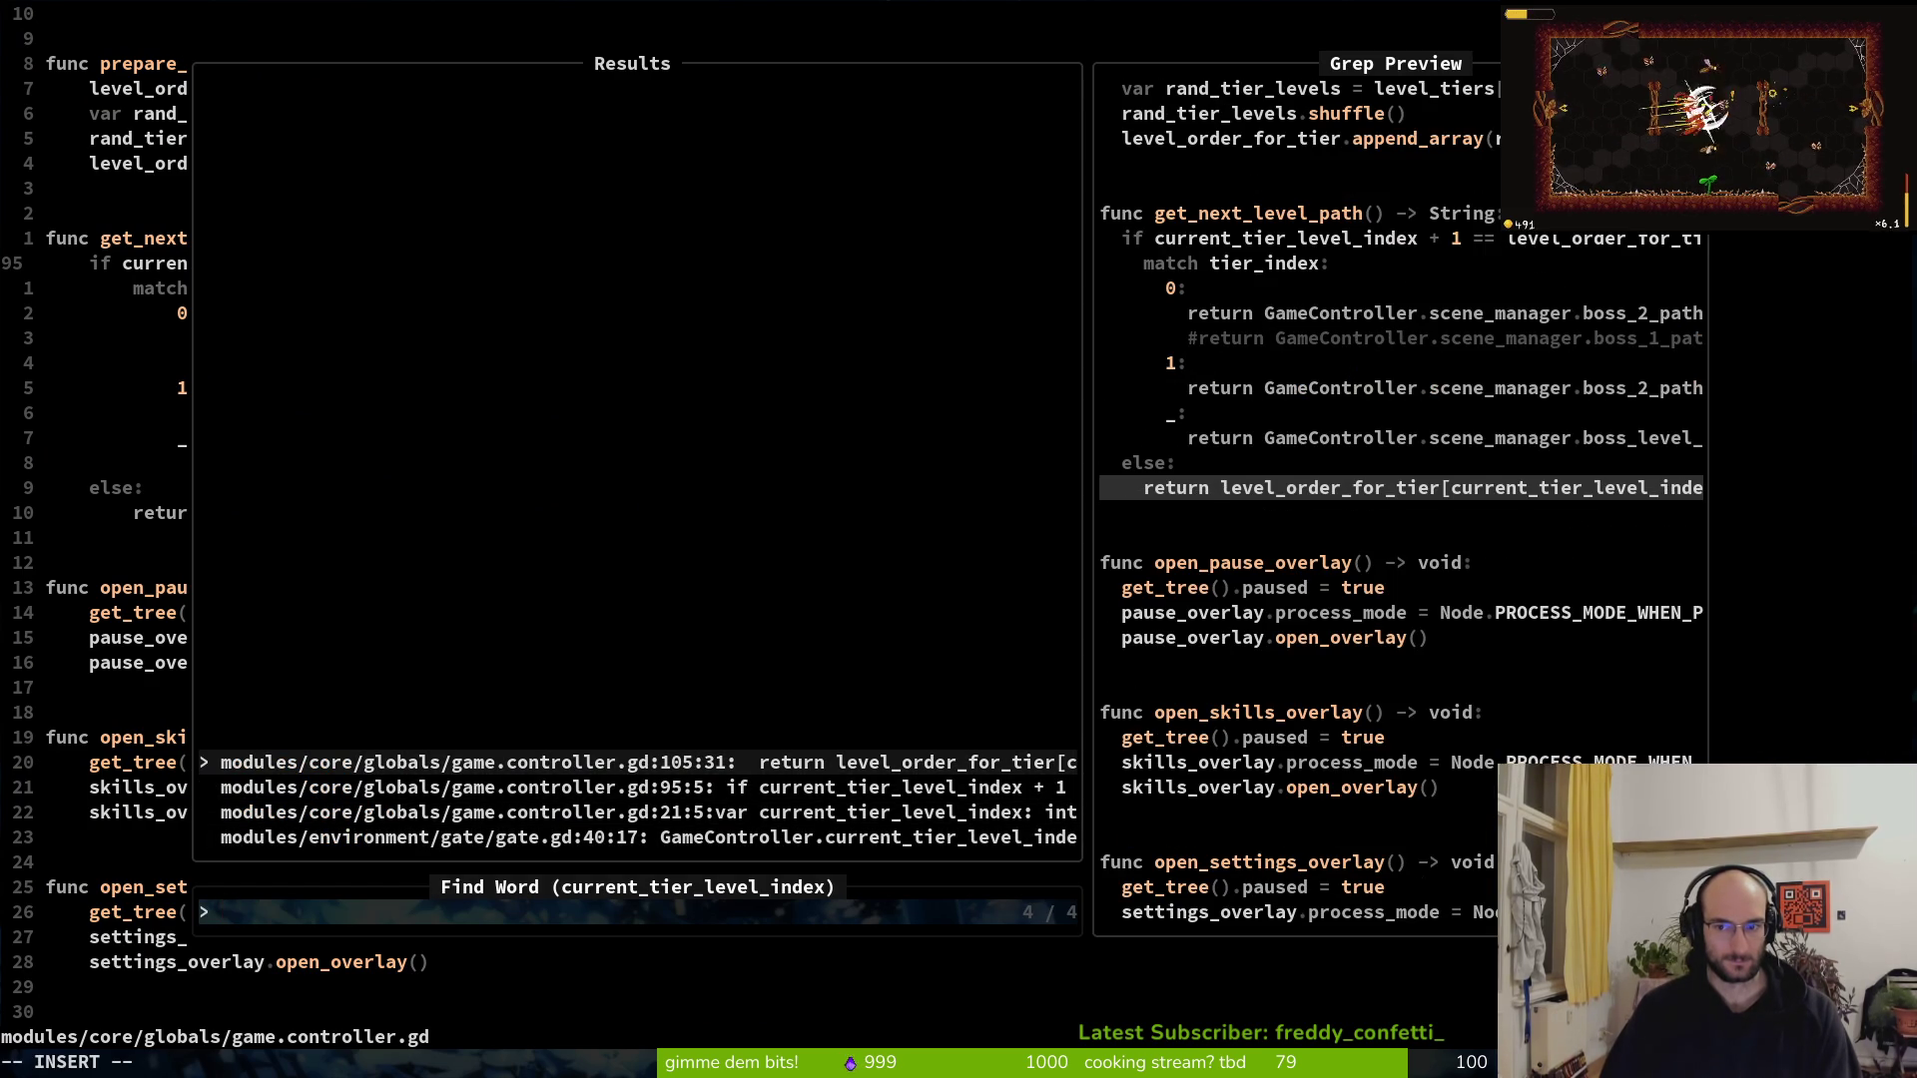
pyautogui.hotkey('ctrl', 'p')
pyautogui.press('Return')
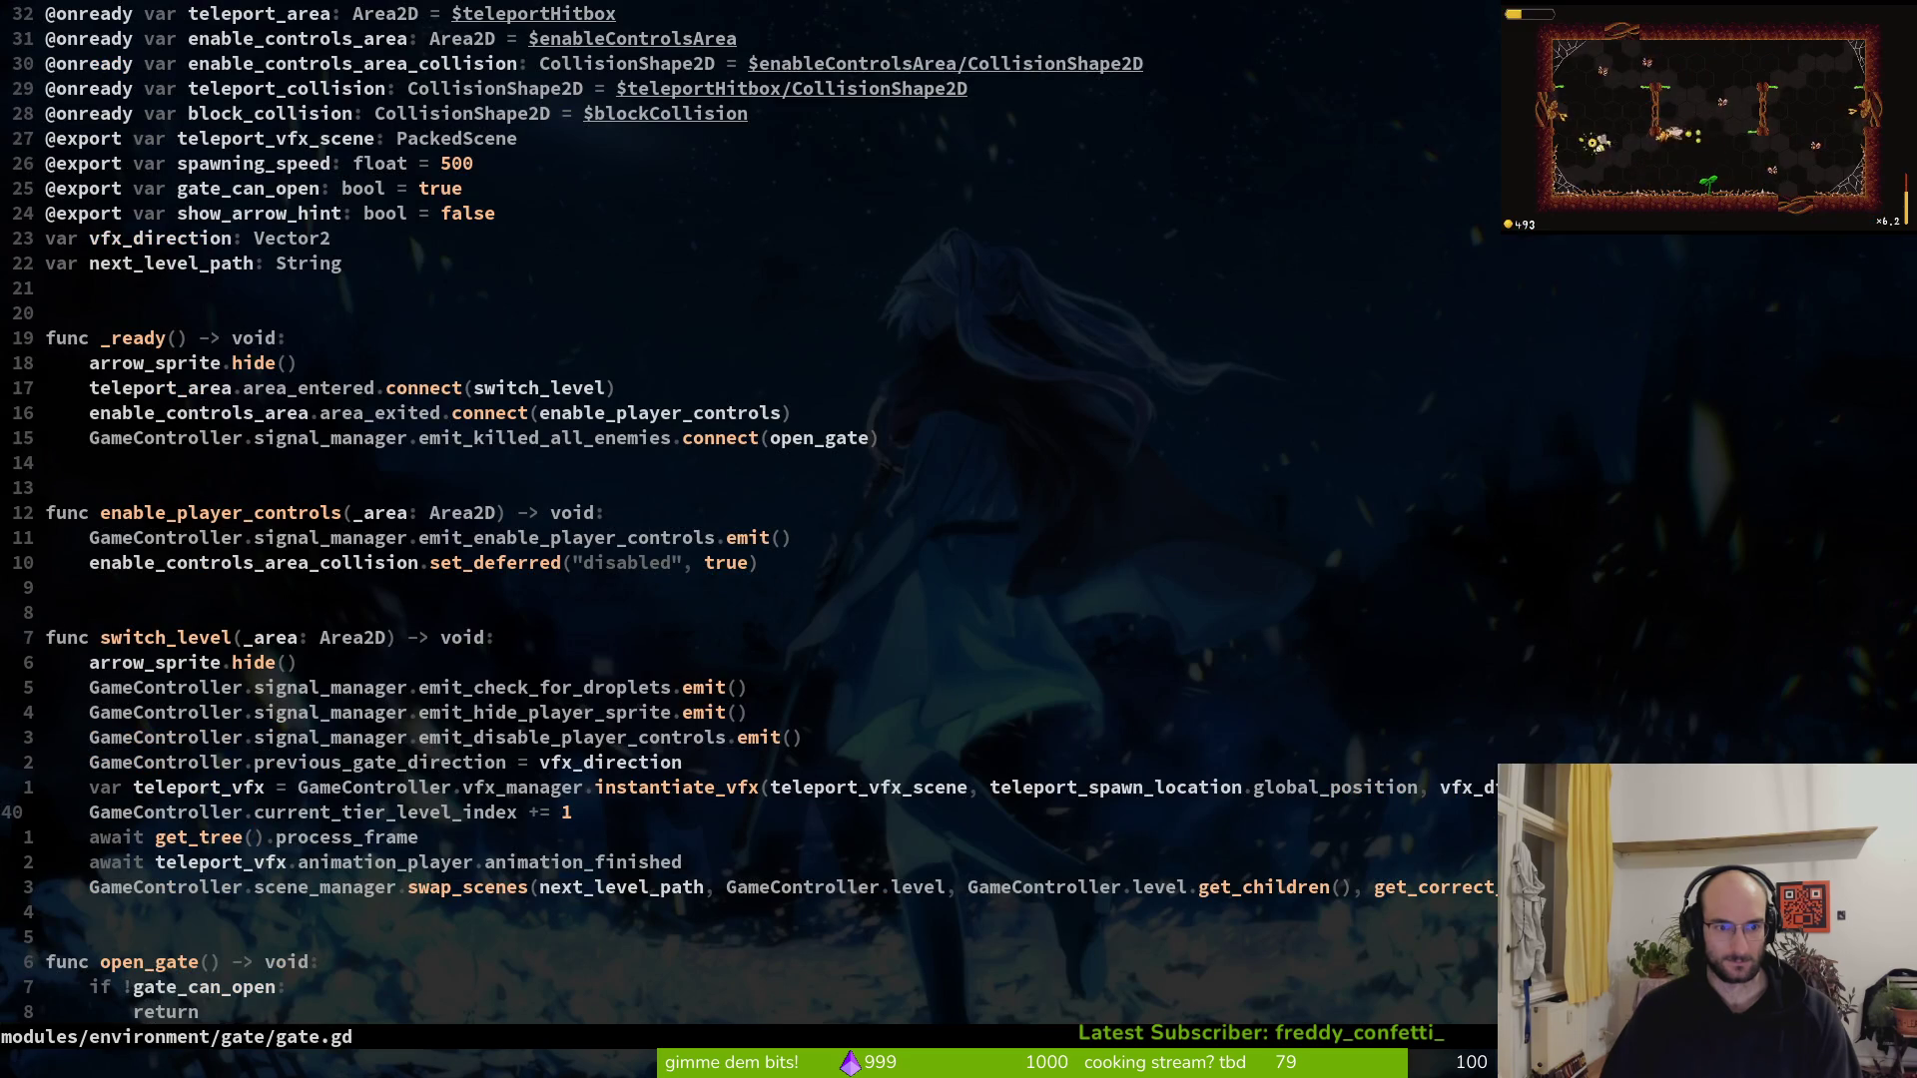
pyautogui.hotkey('shift', 'v')
pyautogui.write('y')
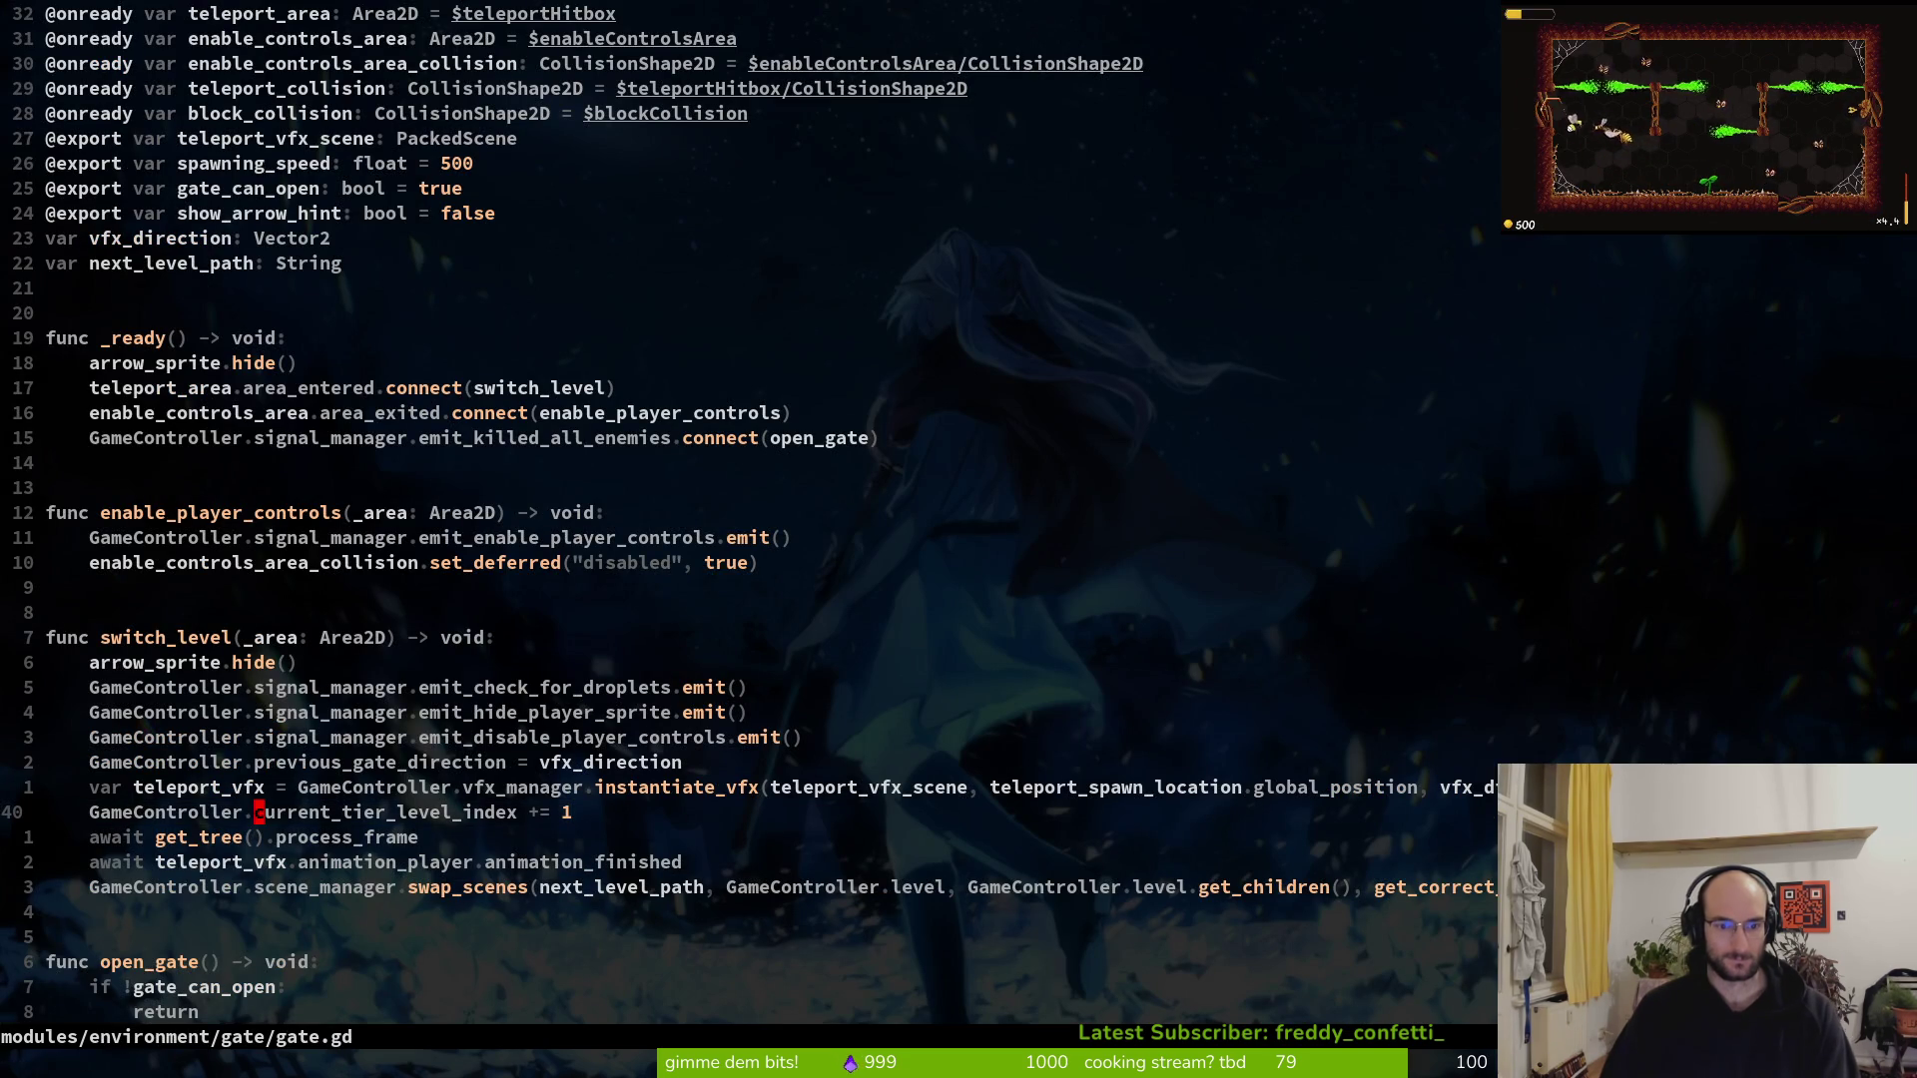
pyautogui.write(':write')
pyautogui.press('Return')
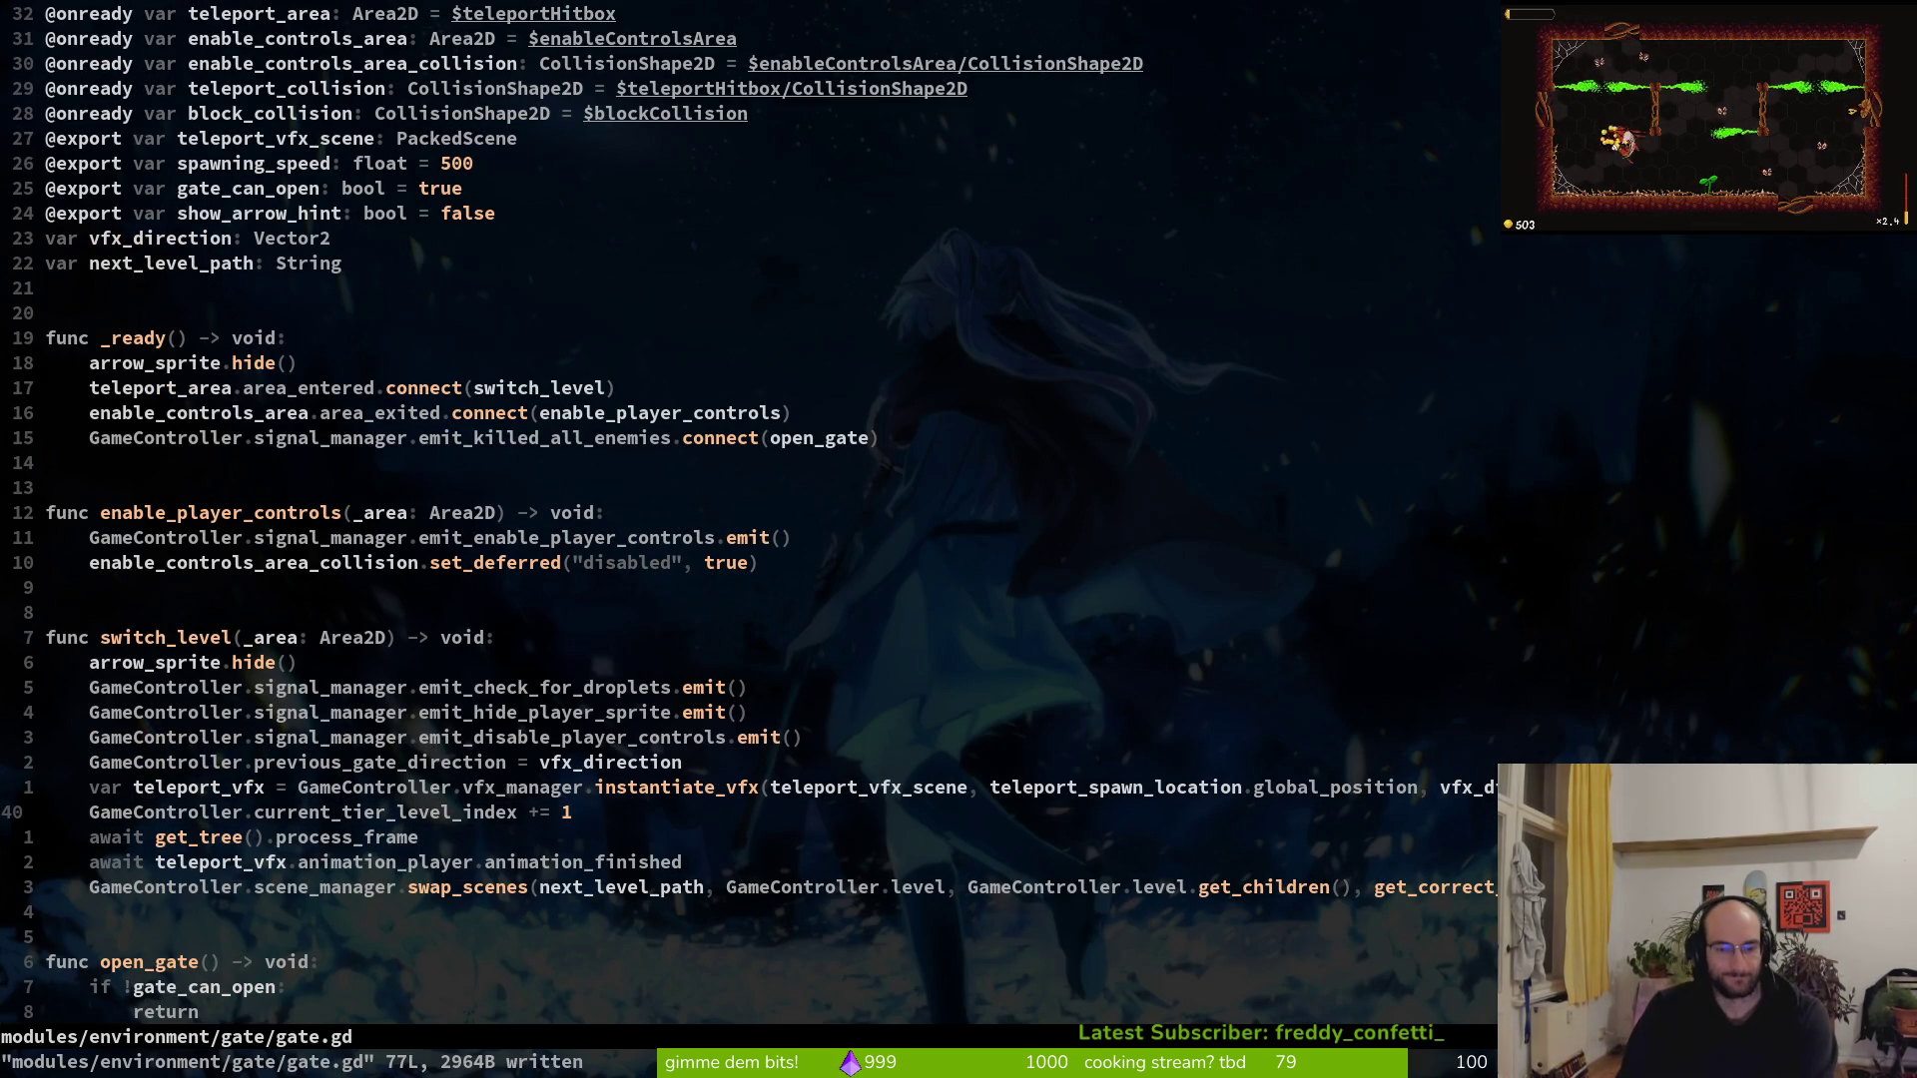
pyautogui.press('space')
# Open hive.gd, copy gate.gd's index increment line, and move to hive.gd's reset_health() line
pyautogui.press('f')
pyautogui.press('f')
pyautogui.write('hive')
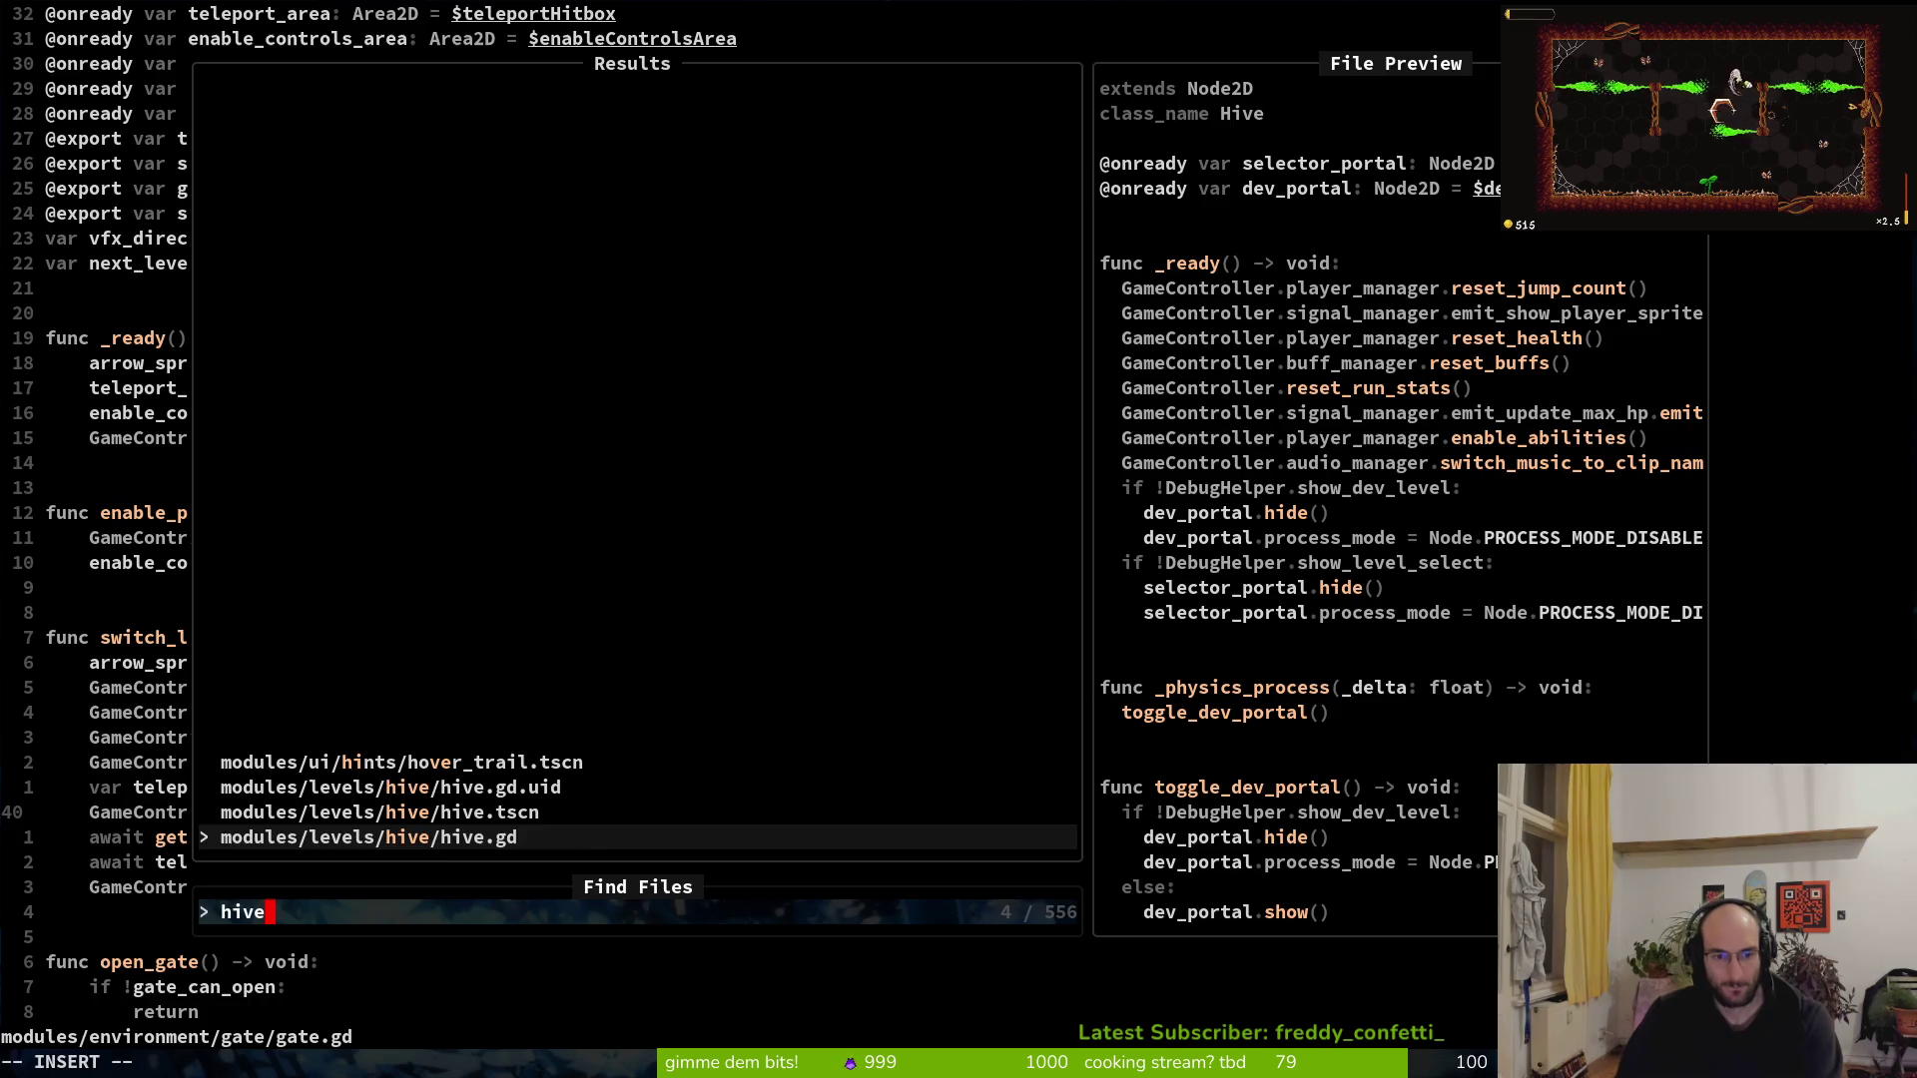
pyautogui.press('Return')
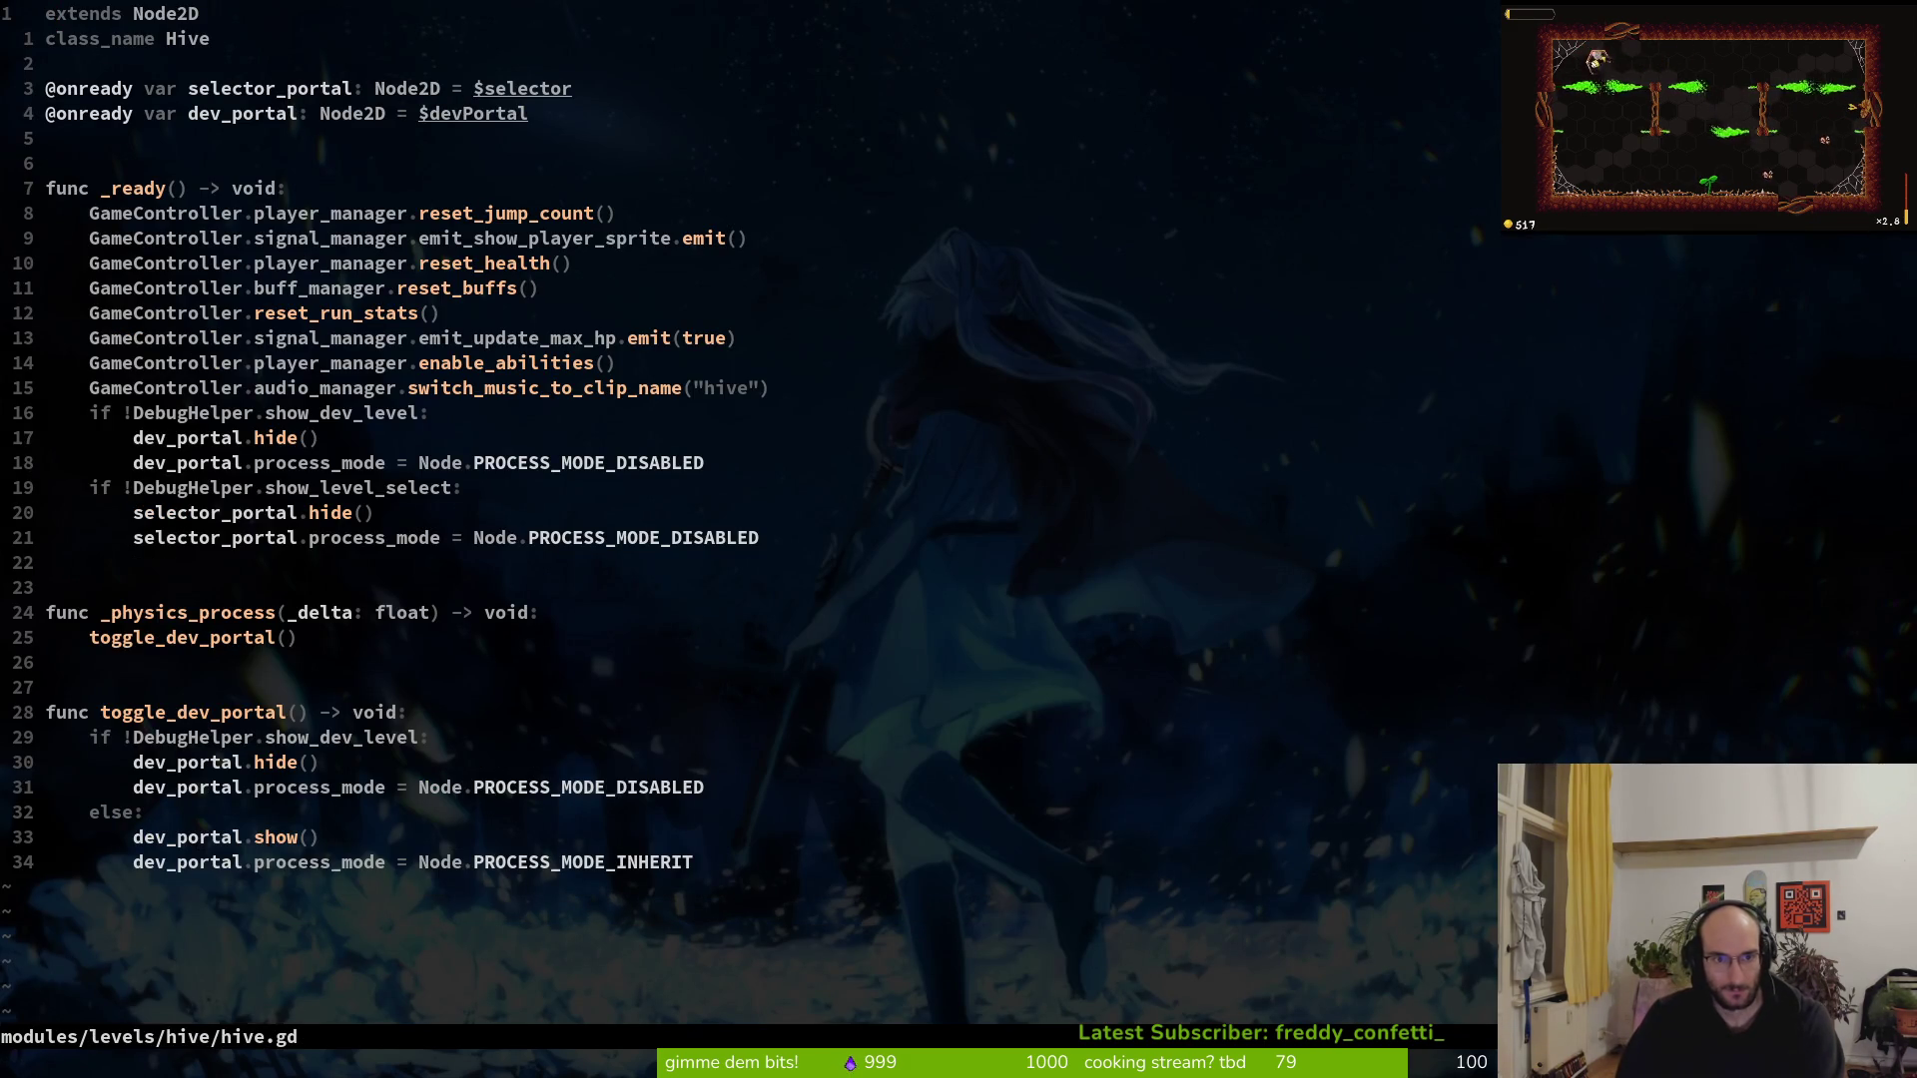
pyautogui.hotkey('ctrl', 'o')
pyautogui.hotkey('shift', 'v')
pyautogui.press('y')
pyautogui.hotkey('ctrl', 'i')
pyautogui.press('j')
pyautogui.press('j')
pyautogui.press('j')
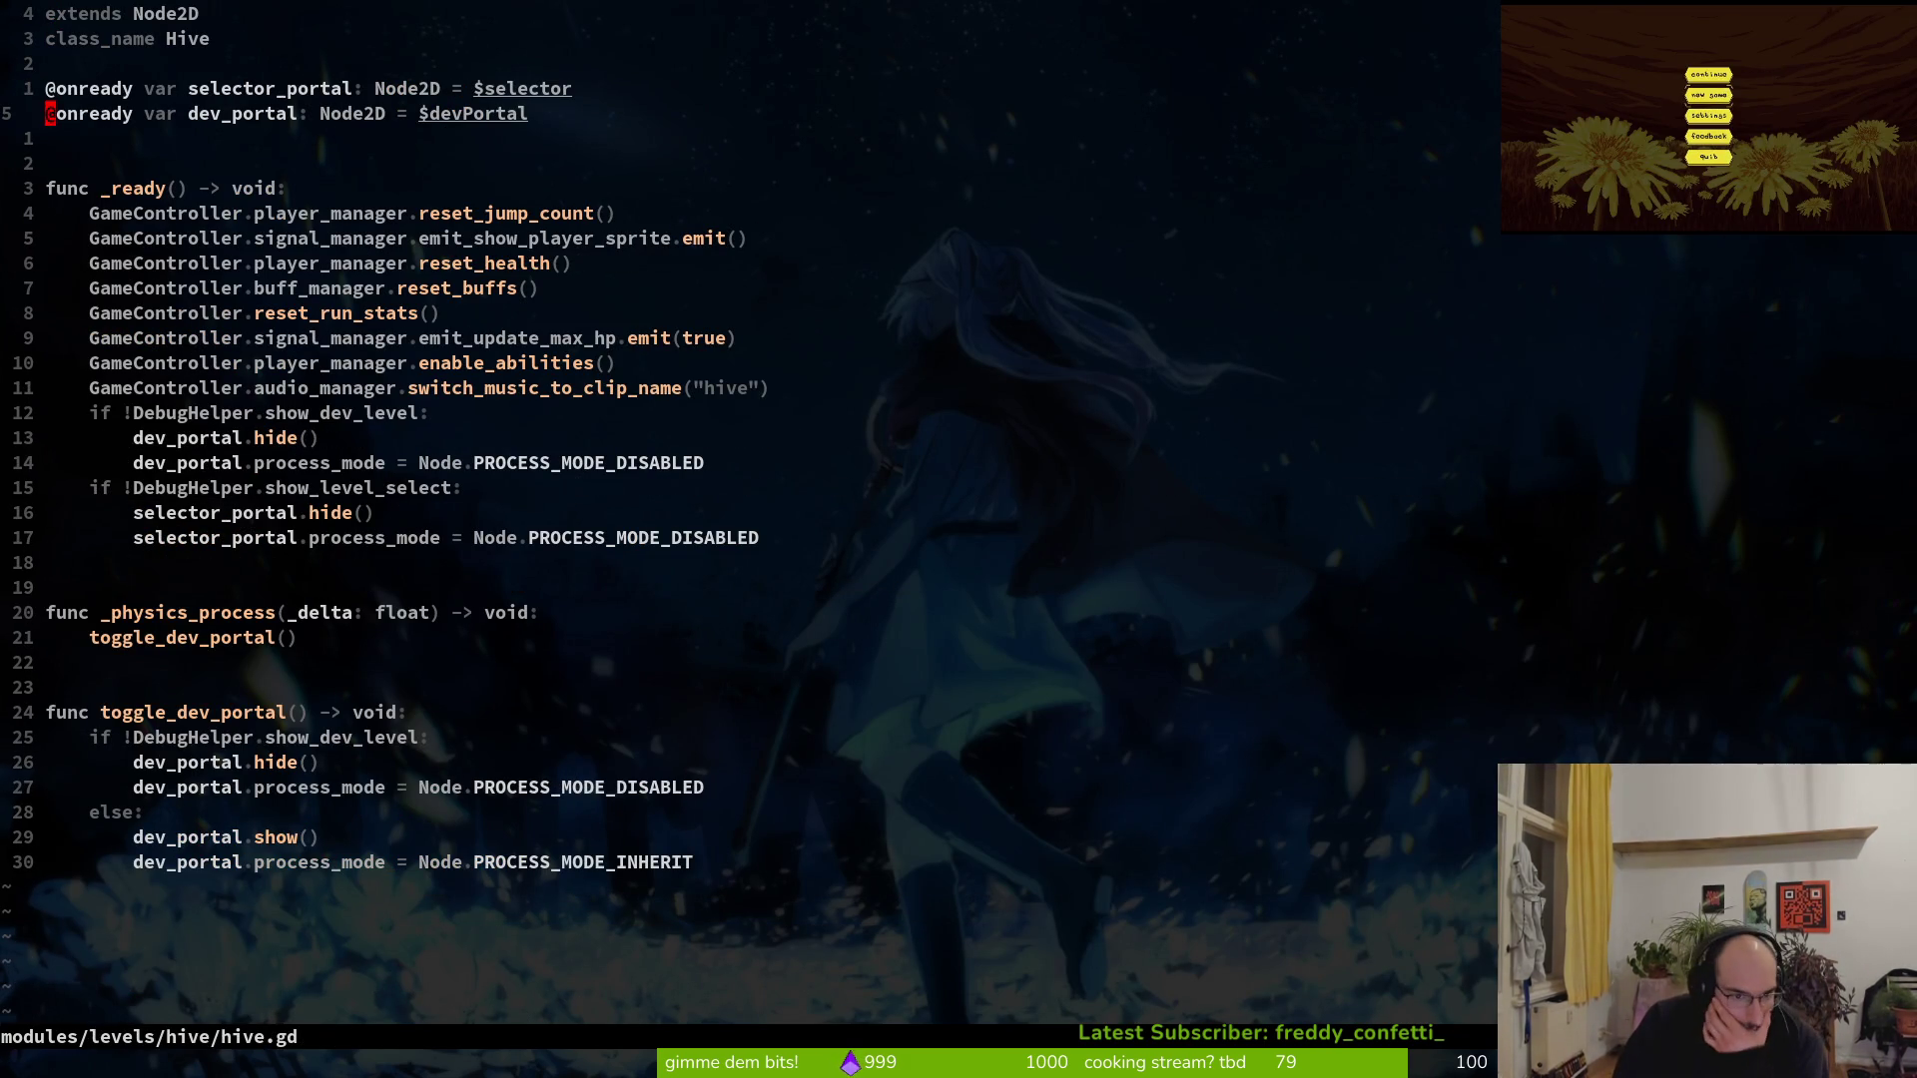
pyautogui.press('j')
pyautogui.press('j')
pyautogui.press('j')
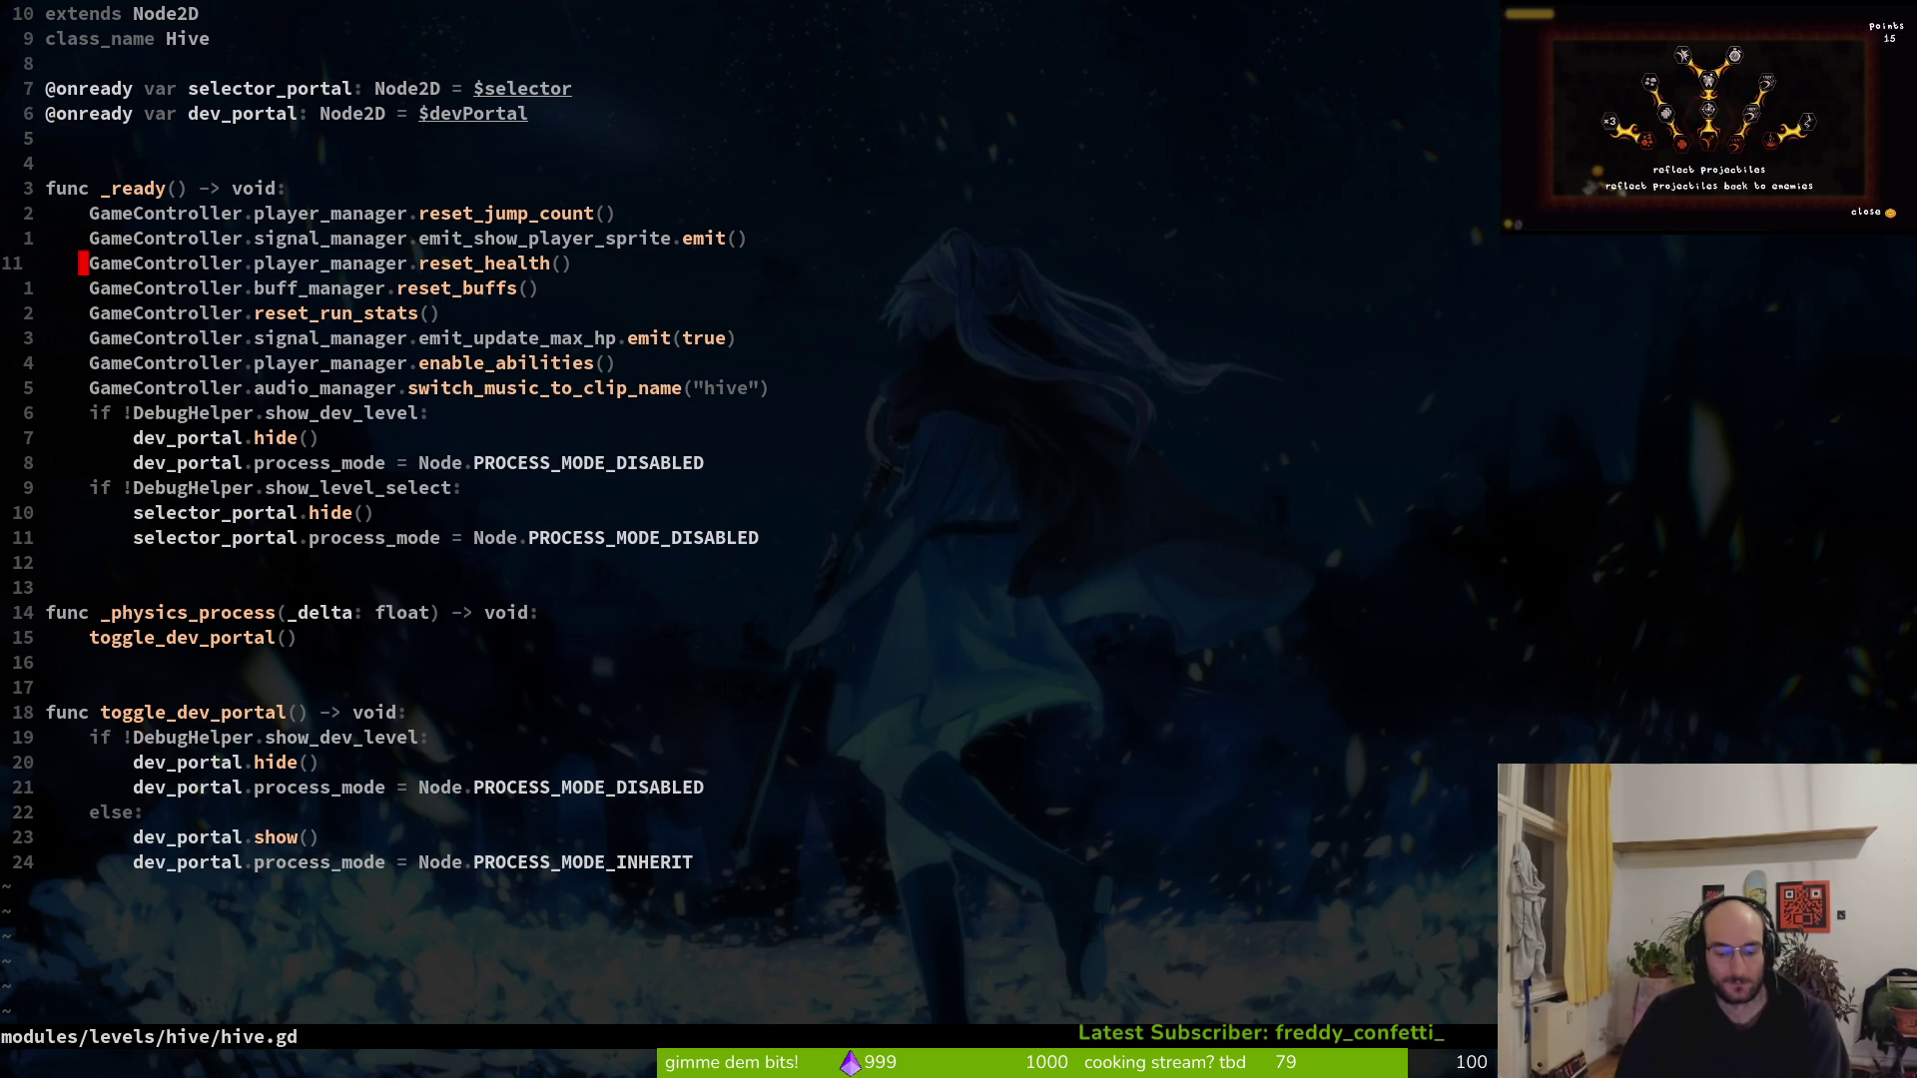
# Open game.controller.gd and grep the project for get_next_level_path
pyautogui.press('space')
pyautogui.press('f')
pyautogui.press('f')
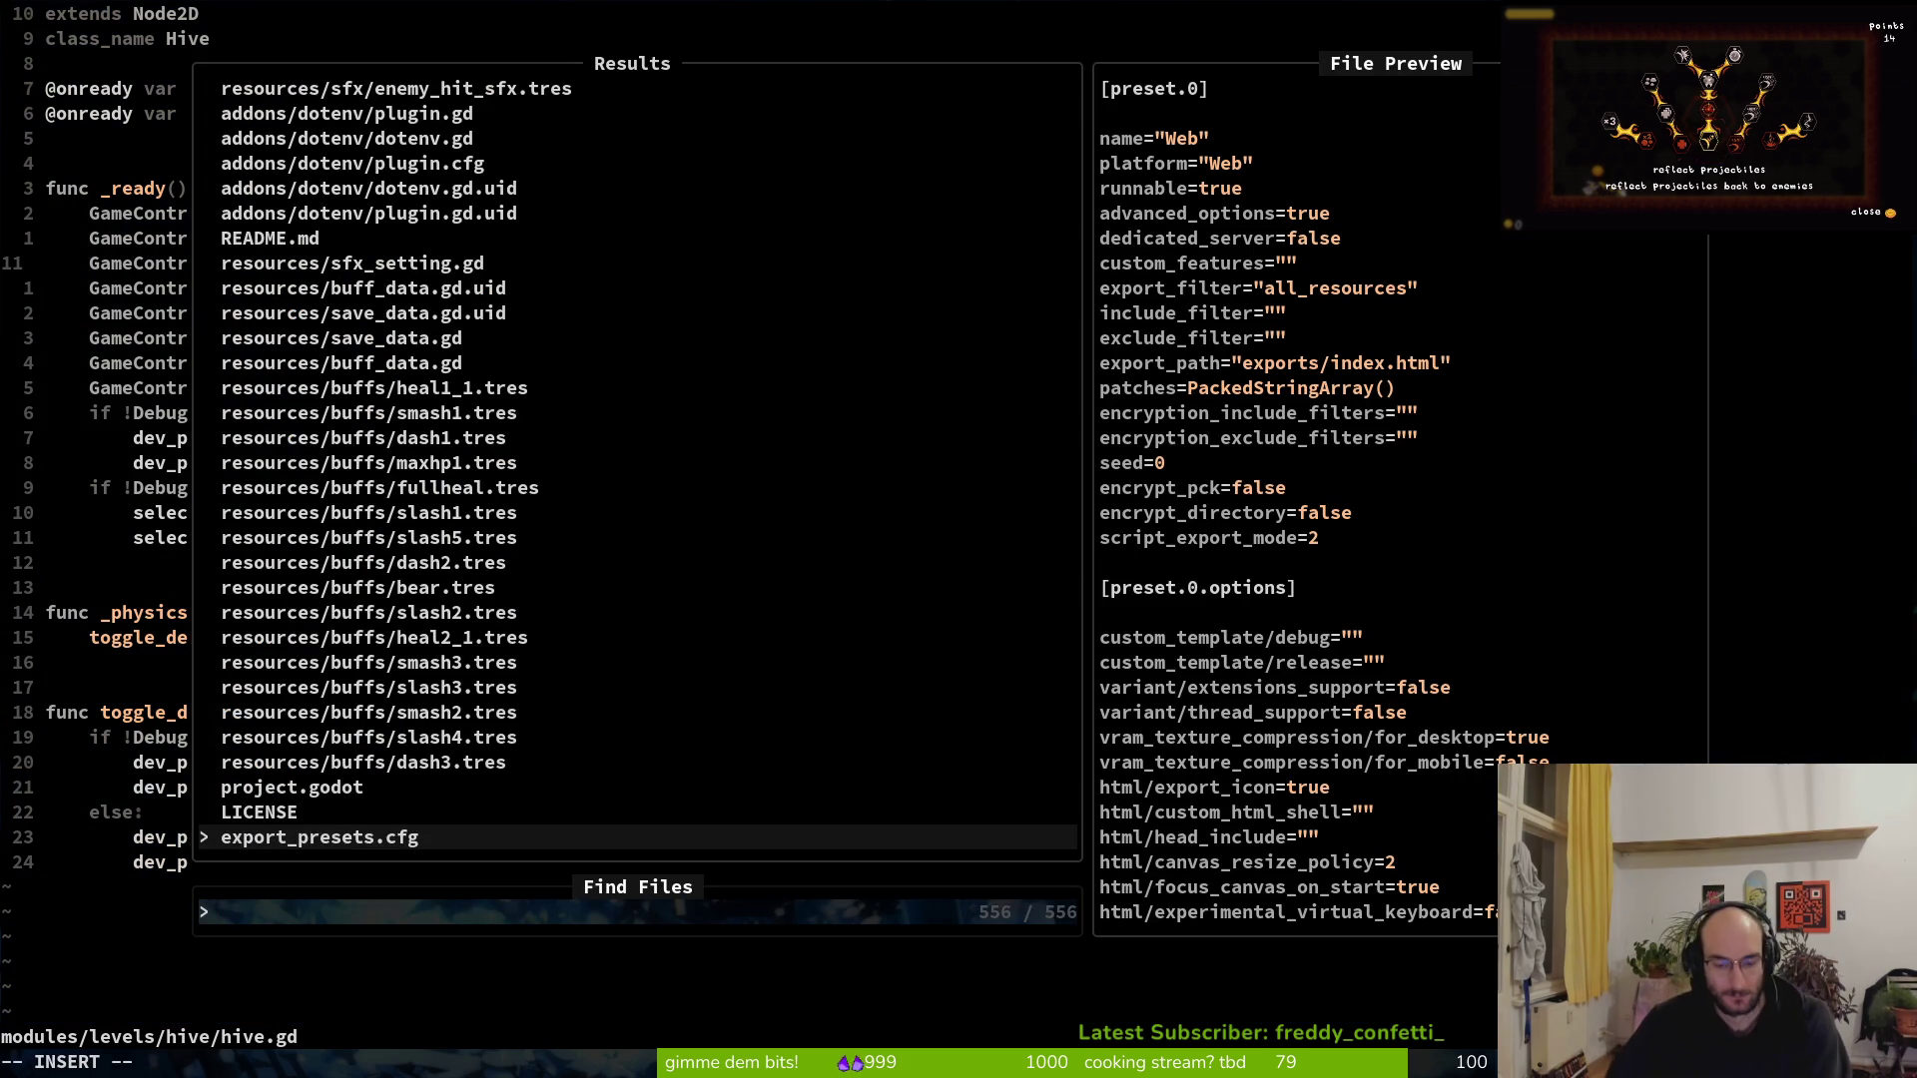
pyautogui.write('gamecontr')
pyautogui.press('Return')
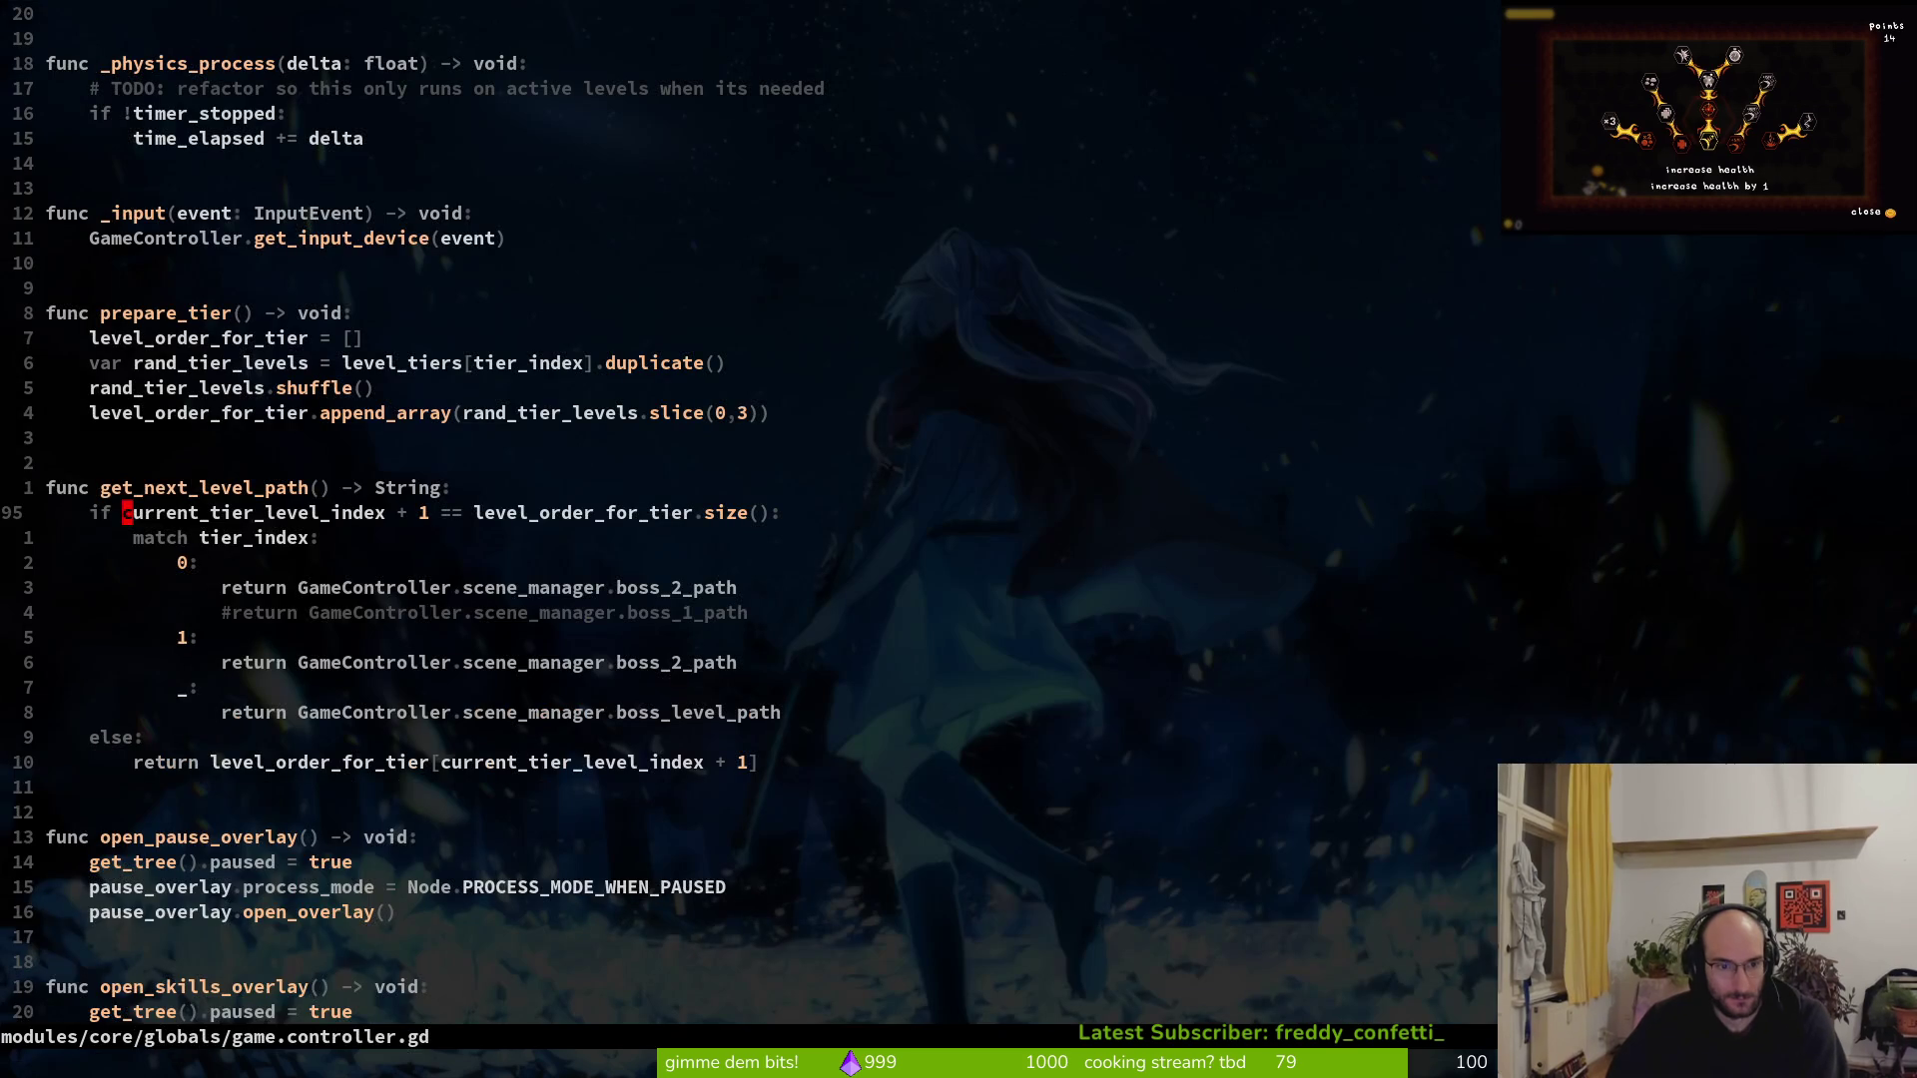
pyautogui.press('j')
pyautogui.press('j')
pyautogui.press('j')
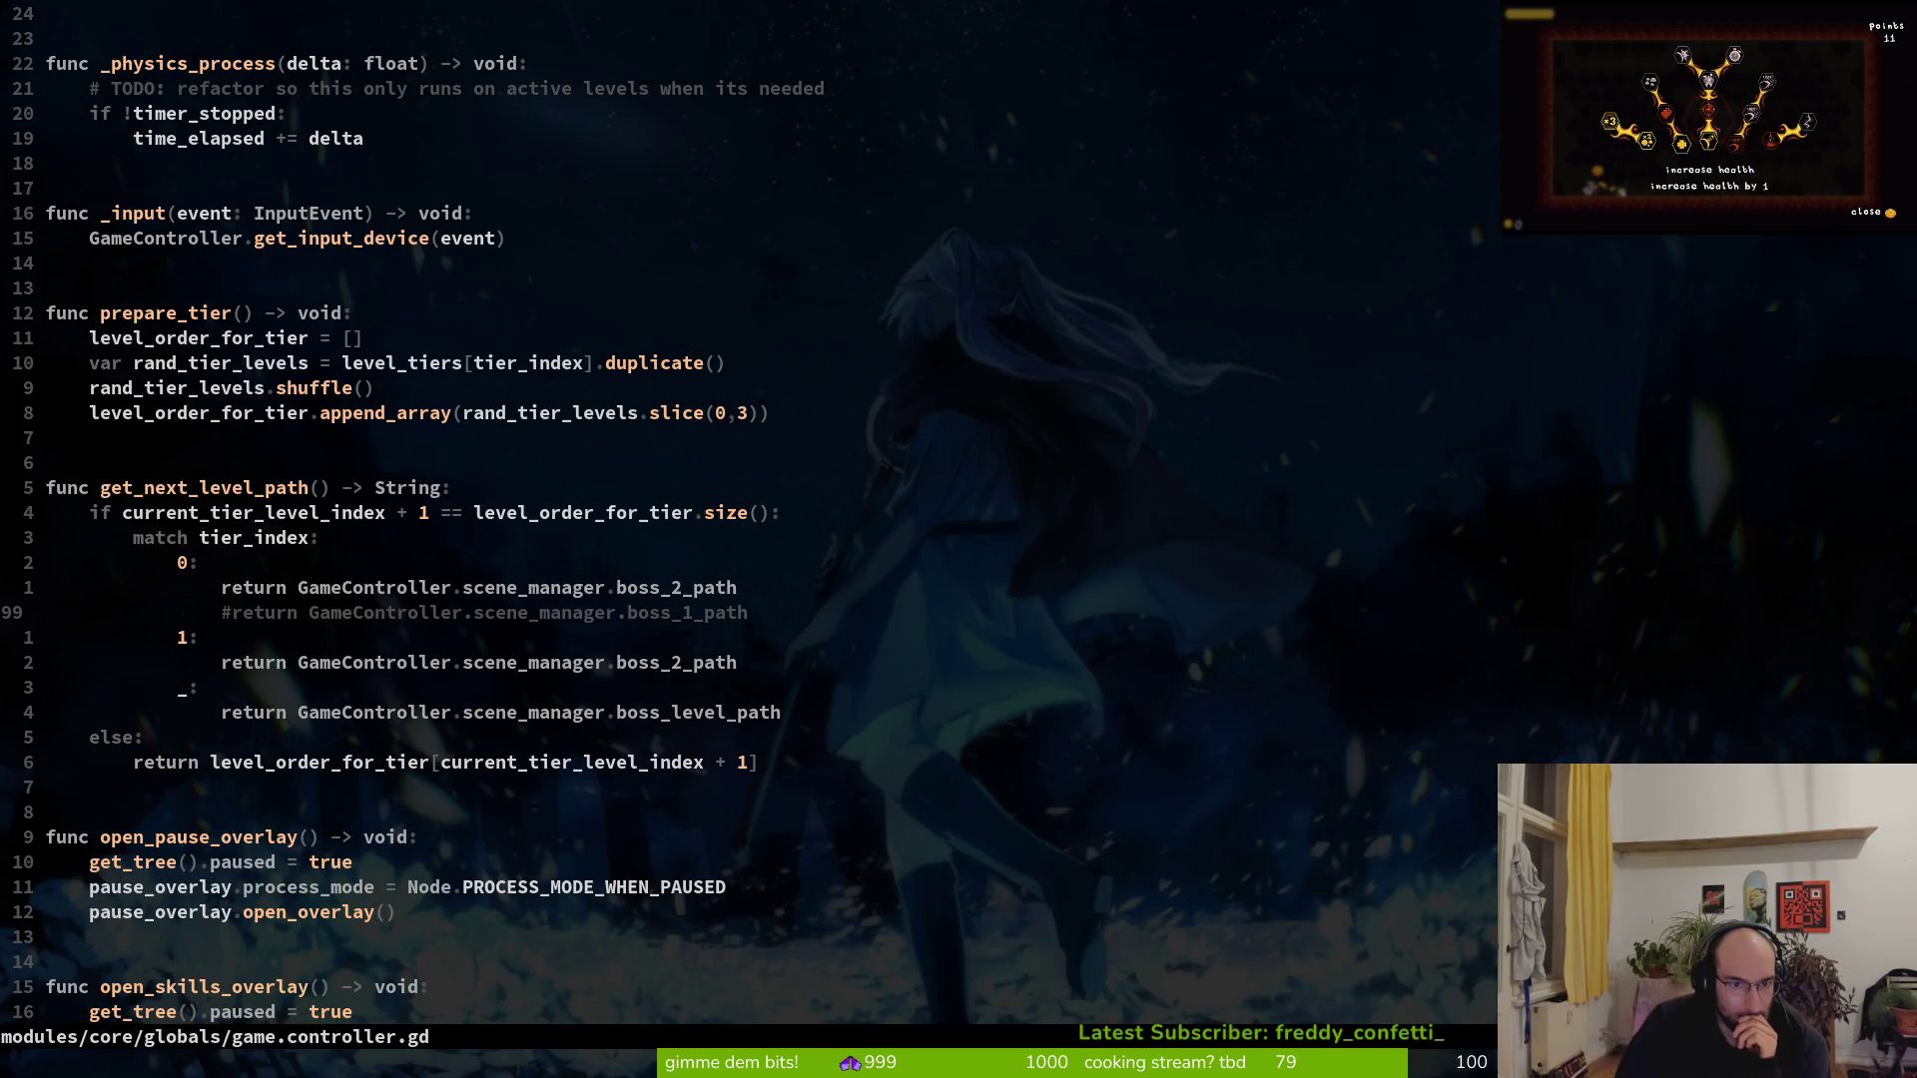
pyautogui.press('k')
pyautogui.press('k')
pyautogui.press('k')
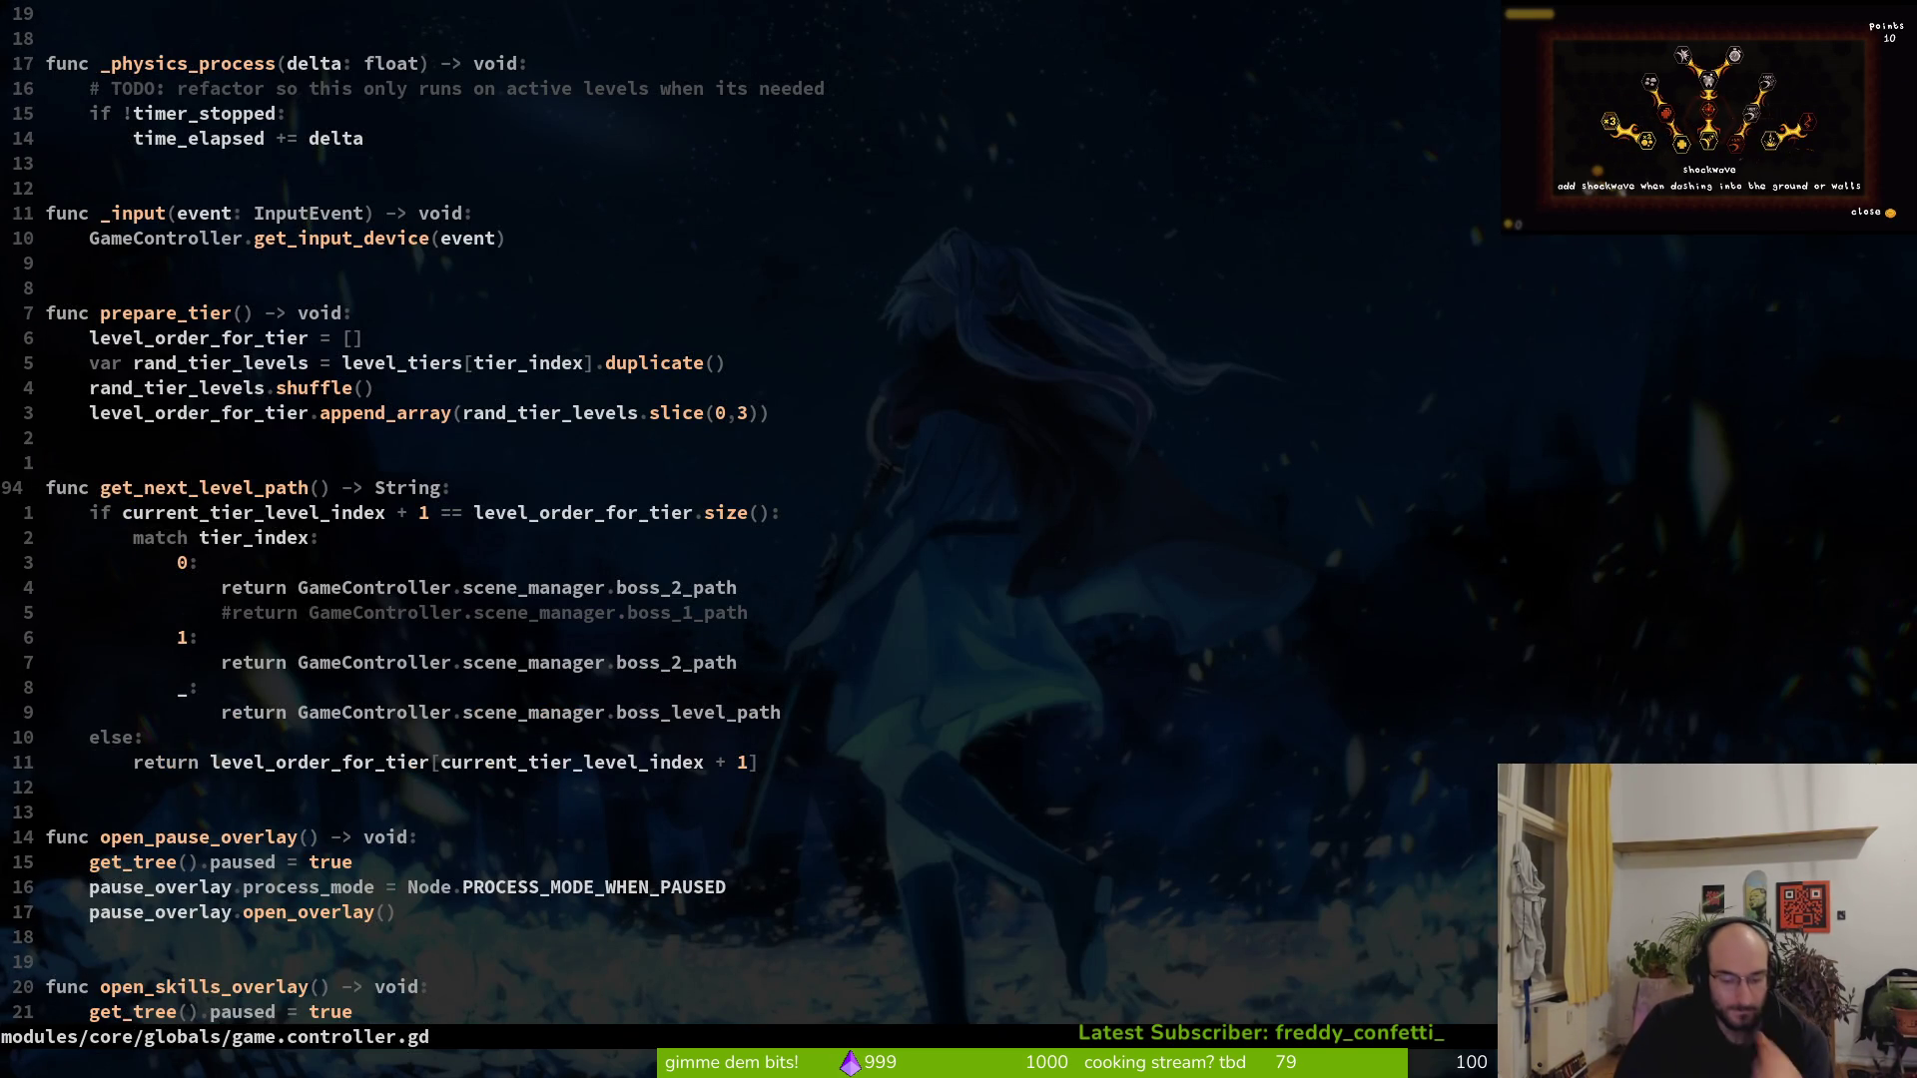
pyautogui.press('i')
pyautogui.press('w')
pyautogui.press('y')
pyautogui.press('Return')
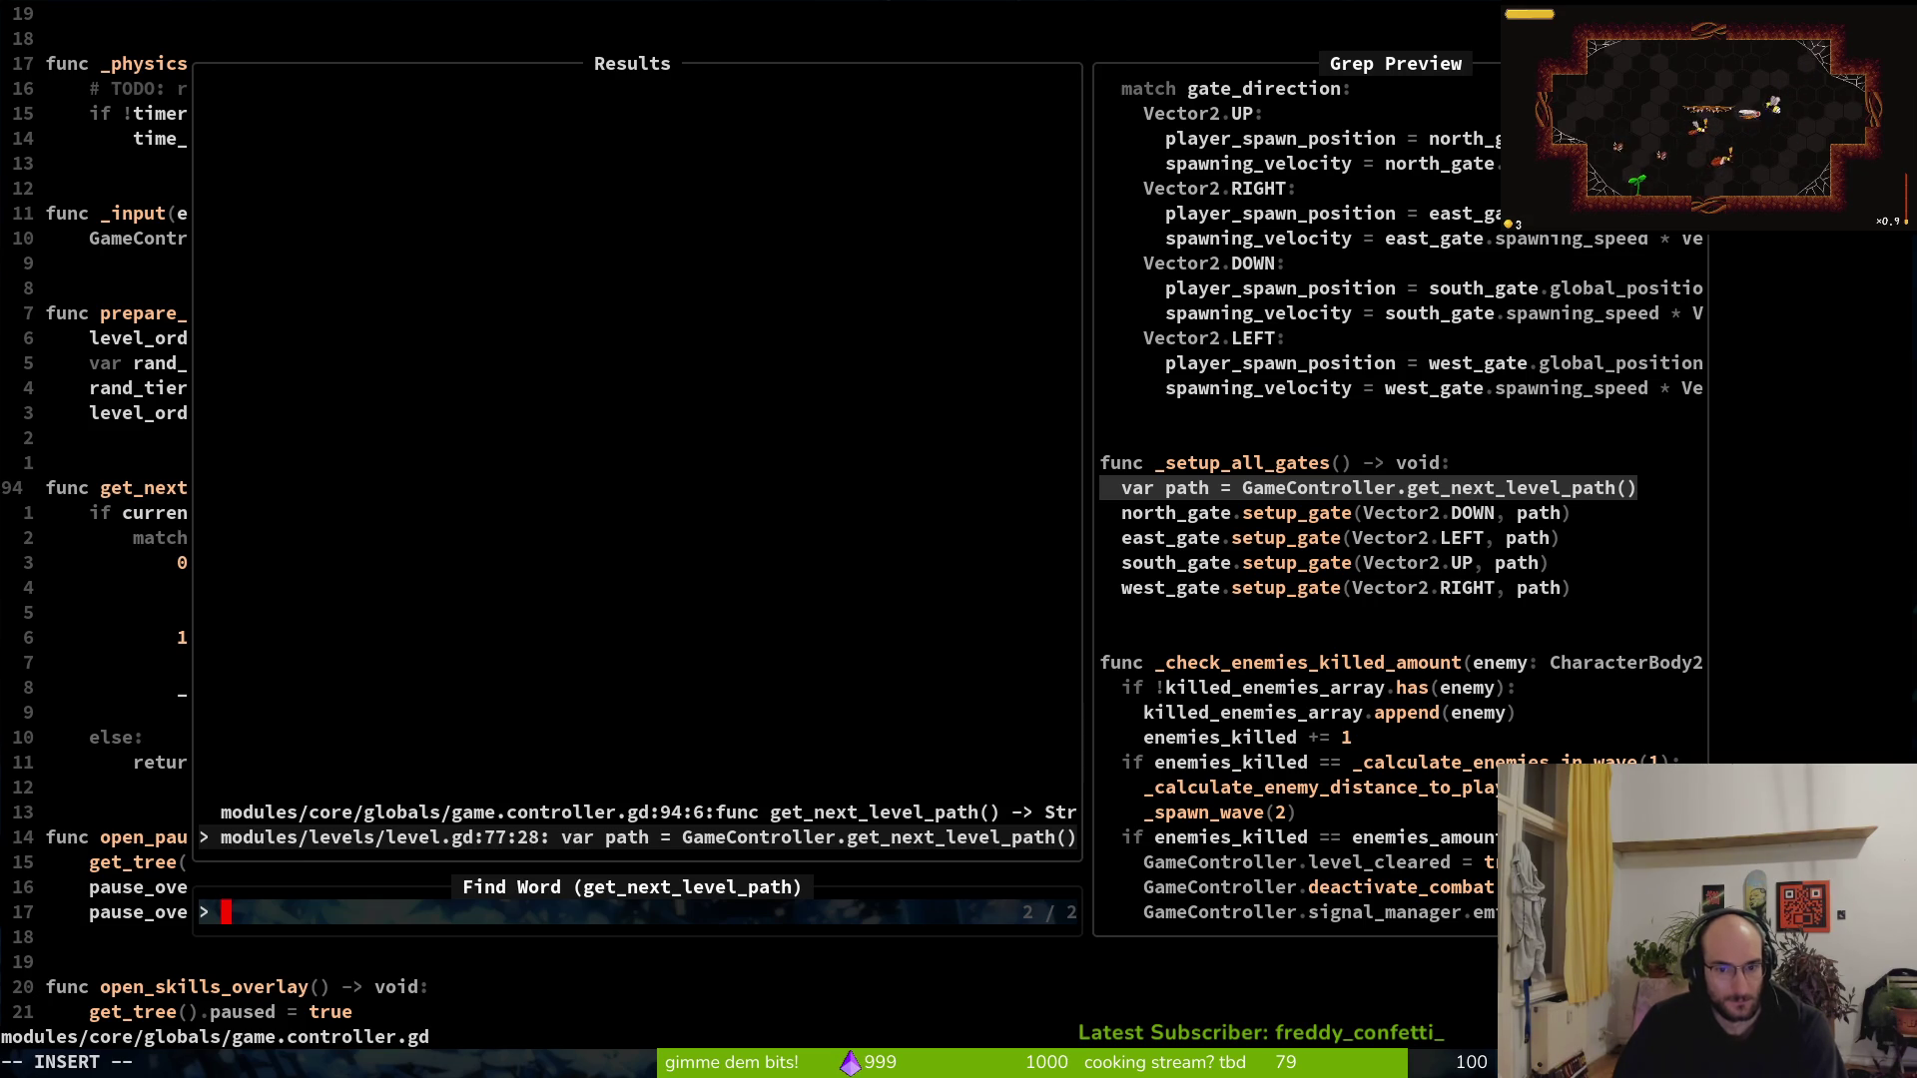
# Jump to the get_next_level_path definition and open boss_1.tscn
pyautogui.press('Up')
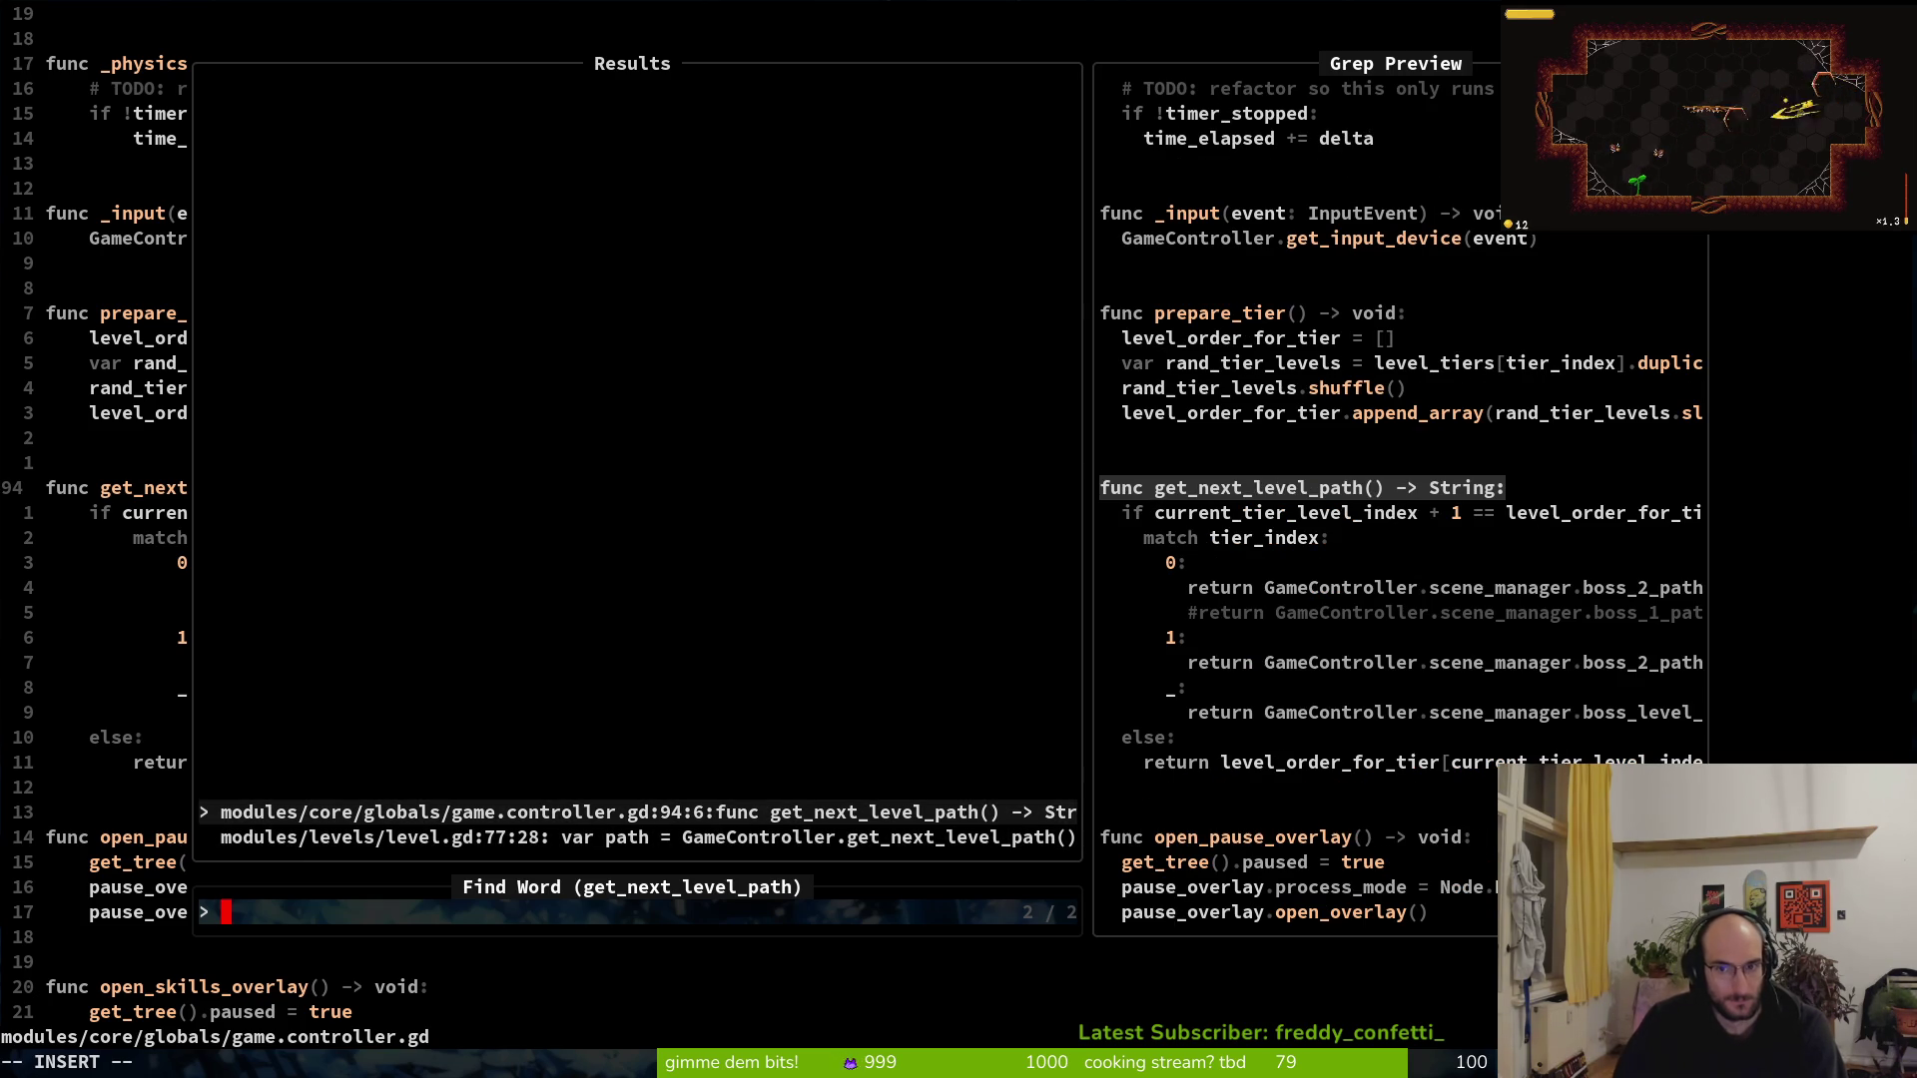
pyautogui.press('Return')
pyautogui.press('j')
pyautogui.press('j')
pyautogui.press('j')
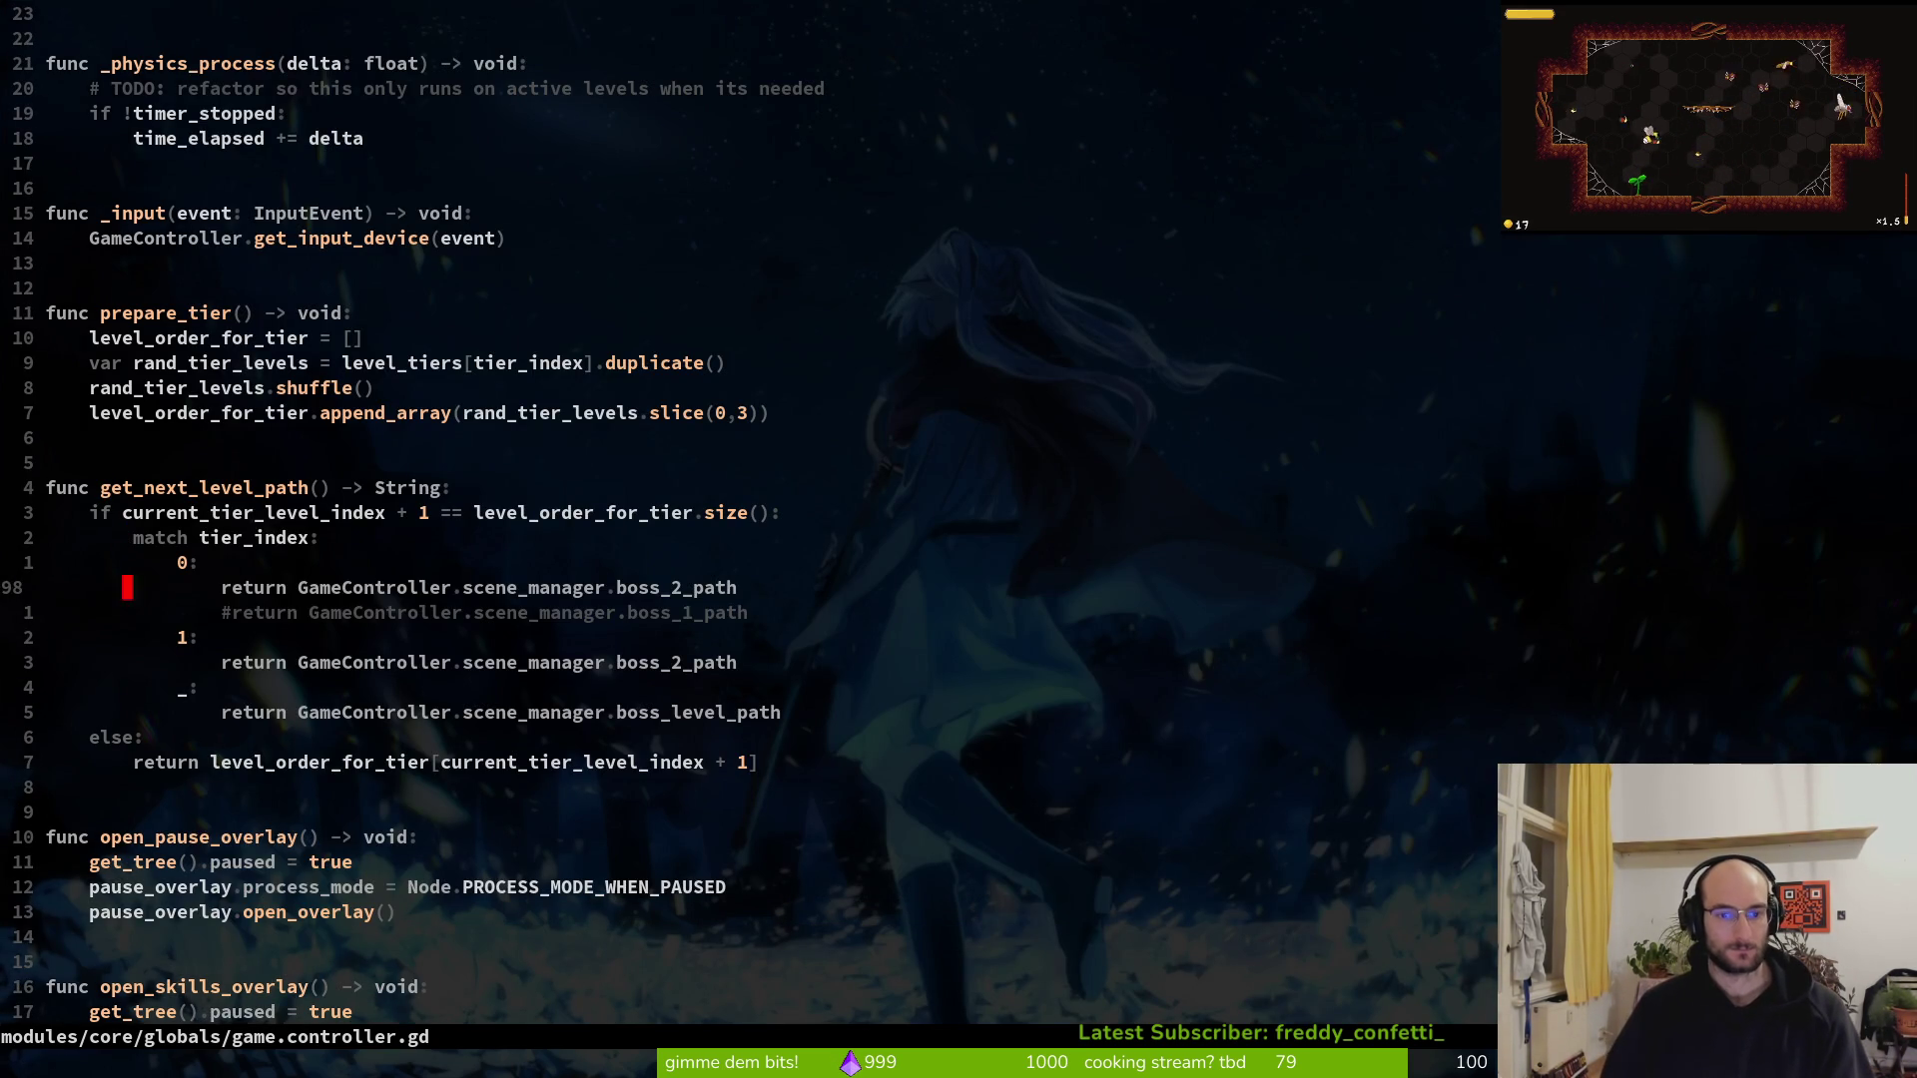
pyautogui.press('space')
pyautogui.press('f')
pyautogui.press('f')
pyautogui.write('bos1')
pyautogui.press('Return')
# In boss_level.gd, duplicate reset_jump_count() into a current_tier_level_index = 0 line
pyautogui.press('space')
pyautogui.press('f')
pyautogui.press('f')
pyautogui.write('boslev')
pyautogui.press('Return')
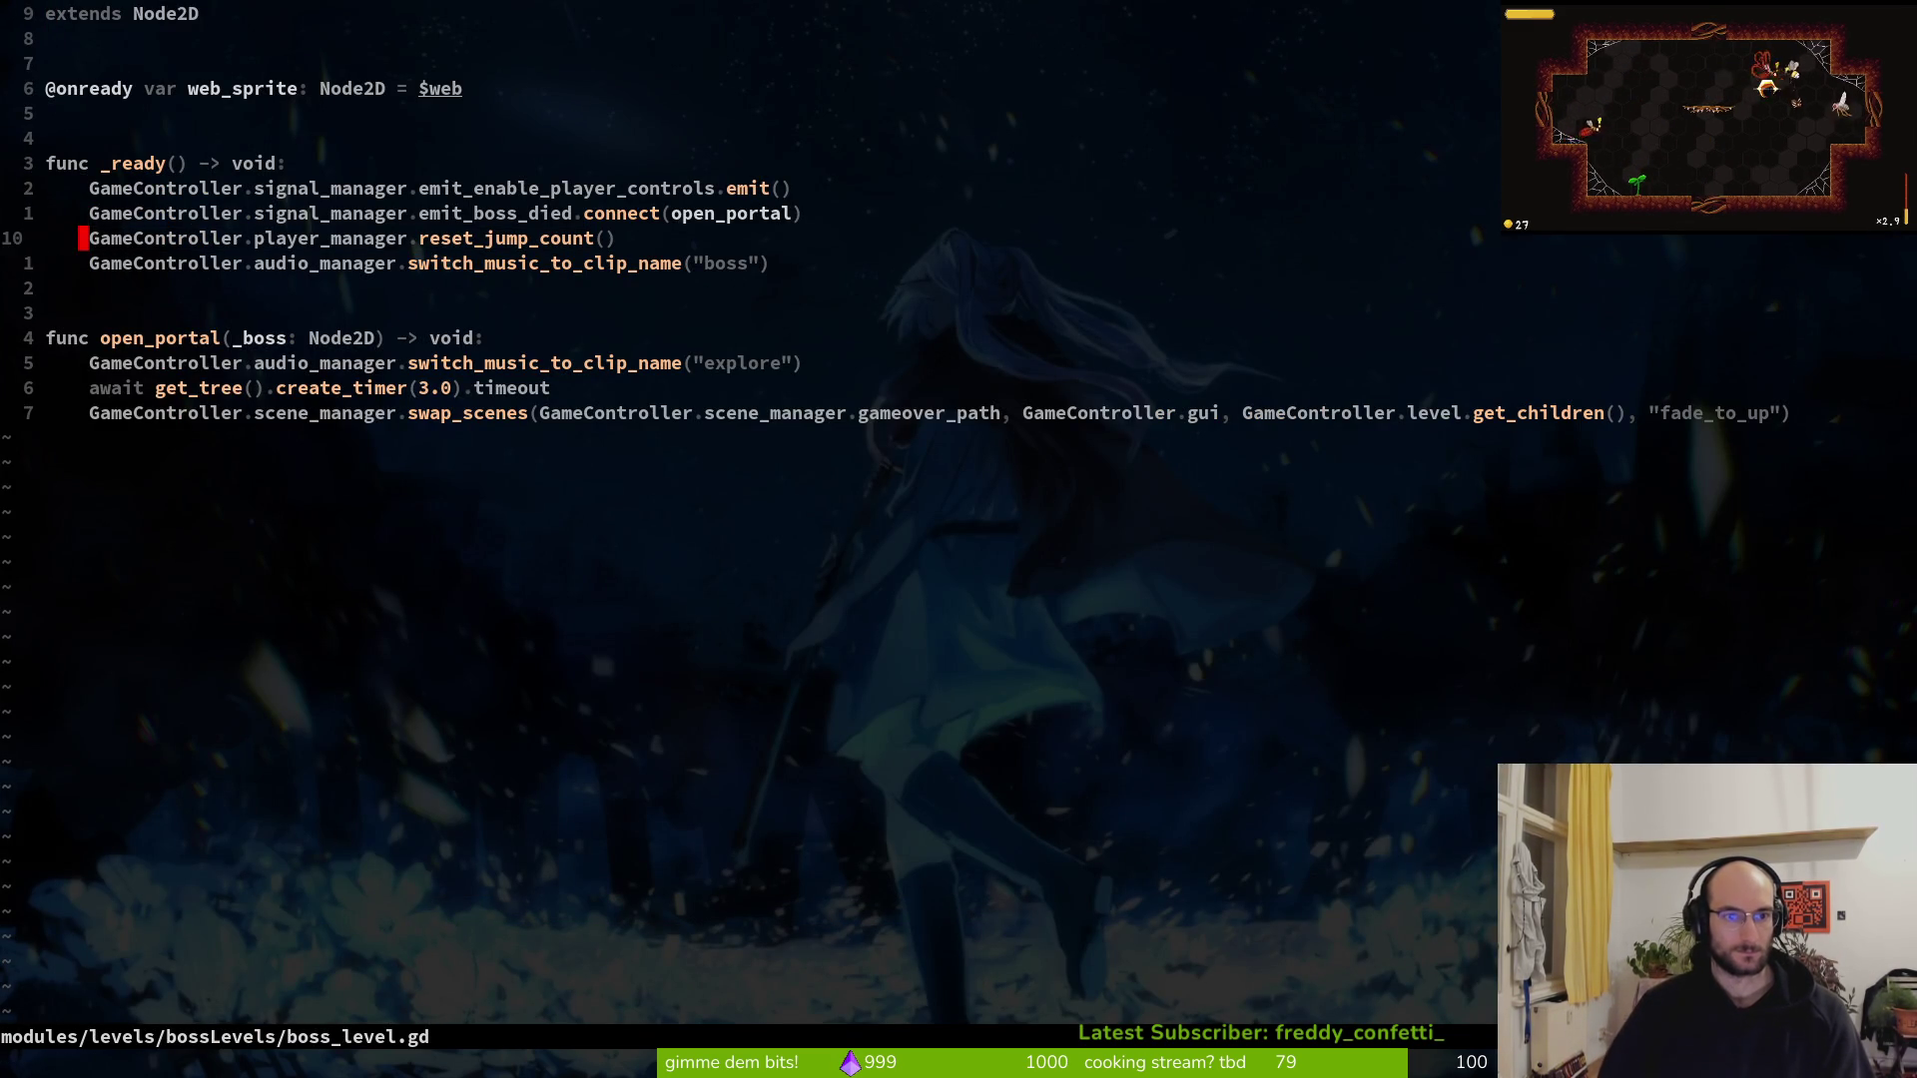
pyautogui.press('y')
pyautogui.press('y')
pyautogui.press('p')
pyautogui.write('cw')
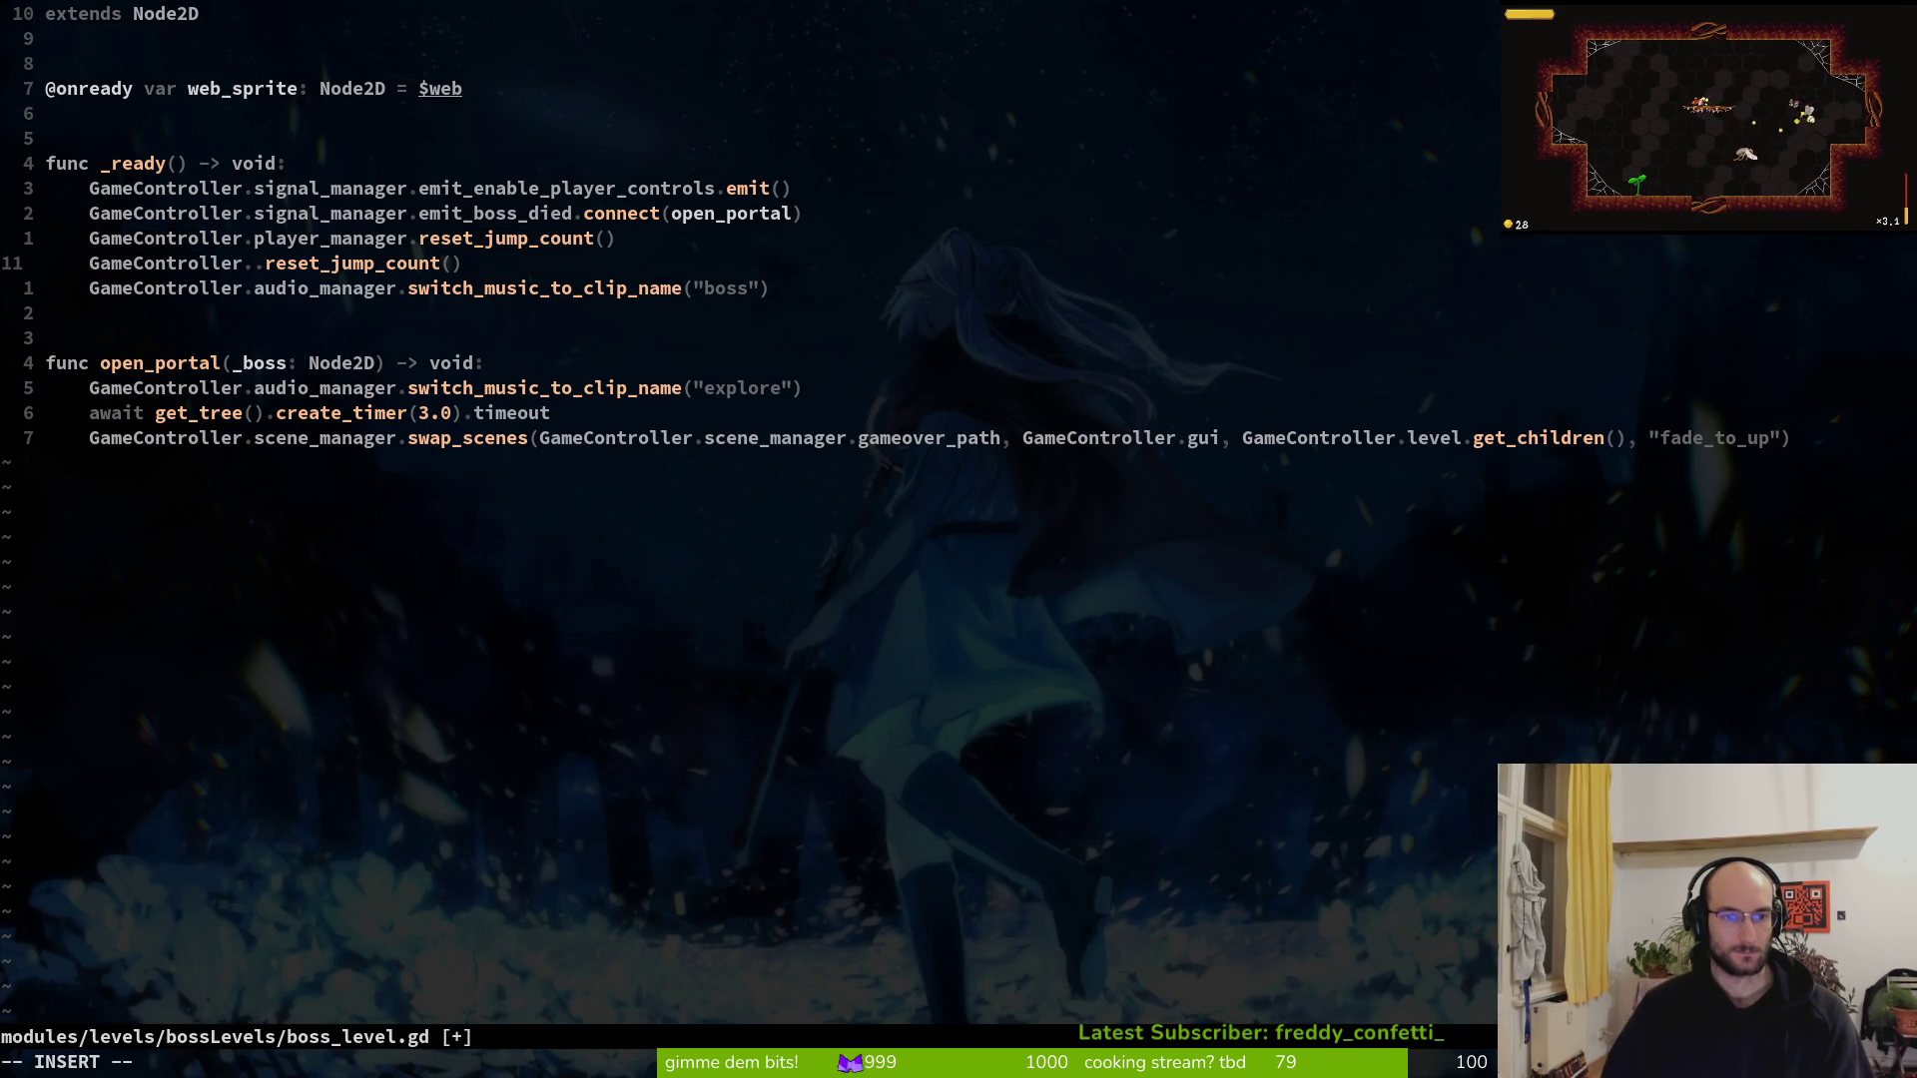
pyautogui.write('current_tier_level_index')
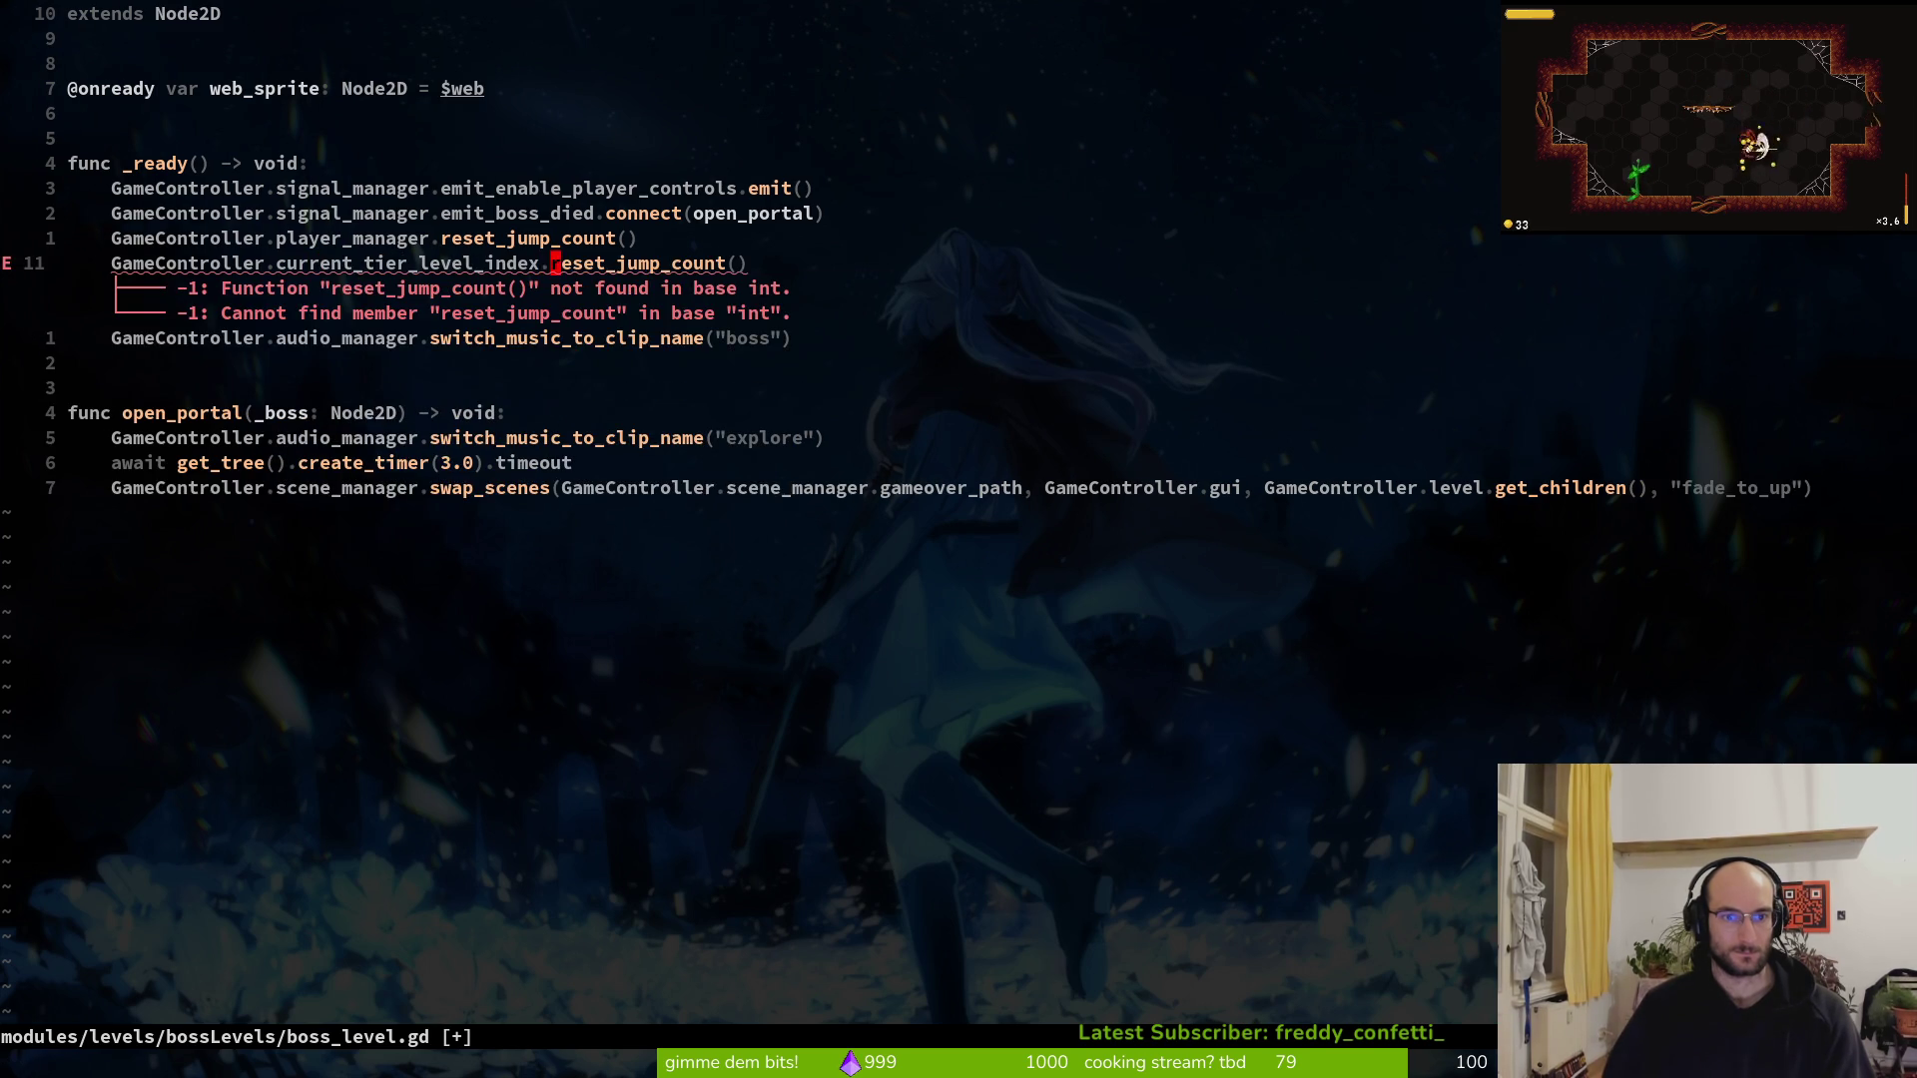
pyautogui.write('ct(')
pyautogui.press('BackSpace')
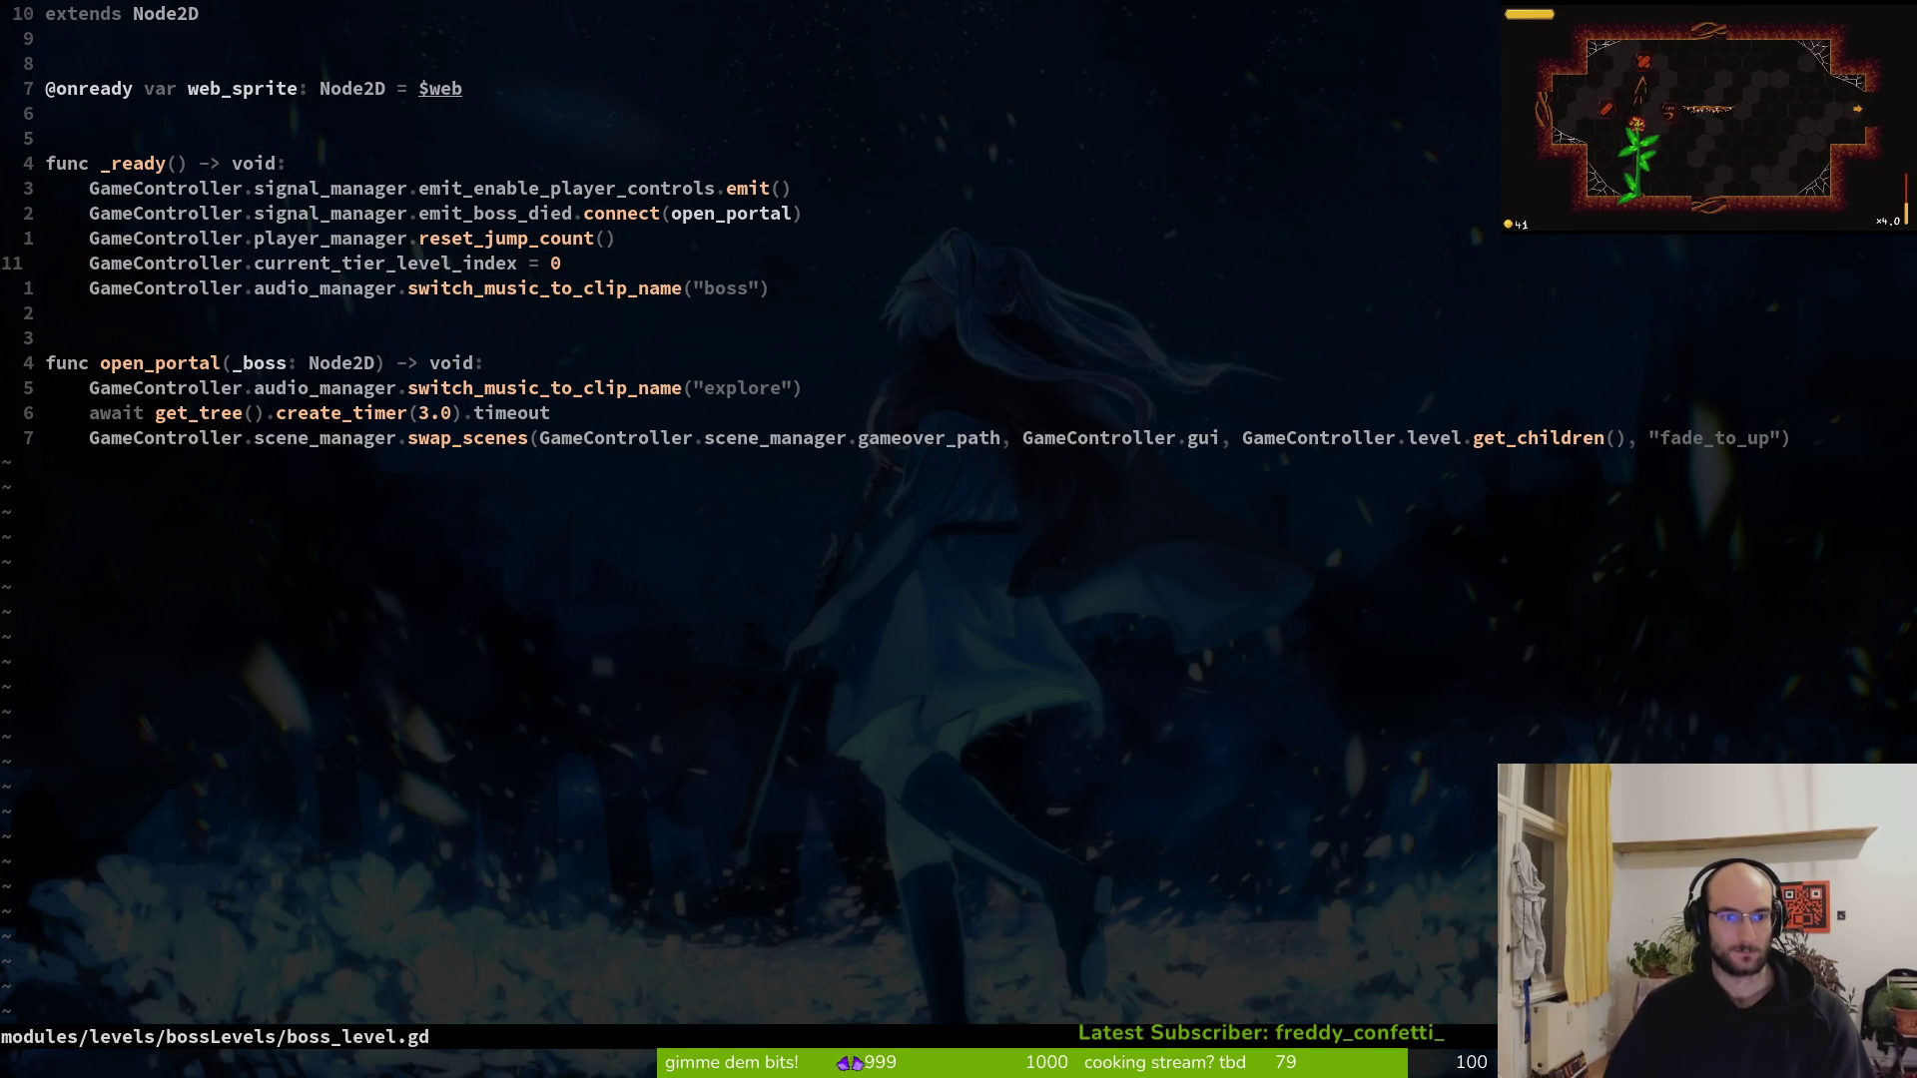
# Paste the index reset line into hive.gd below reset_run_stats
pyautogui.press('space')
pyautogui.press('f')
pyautogui.press('f')
pyautogui.write('hive')
pyautogui.press('Return')
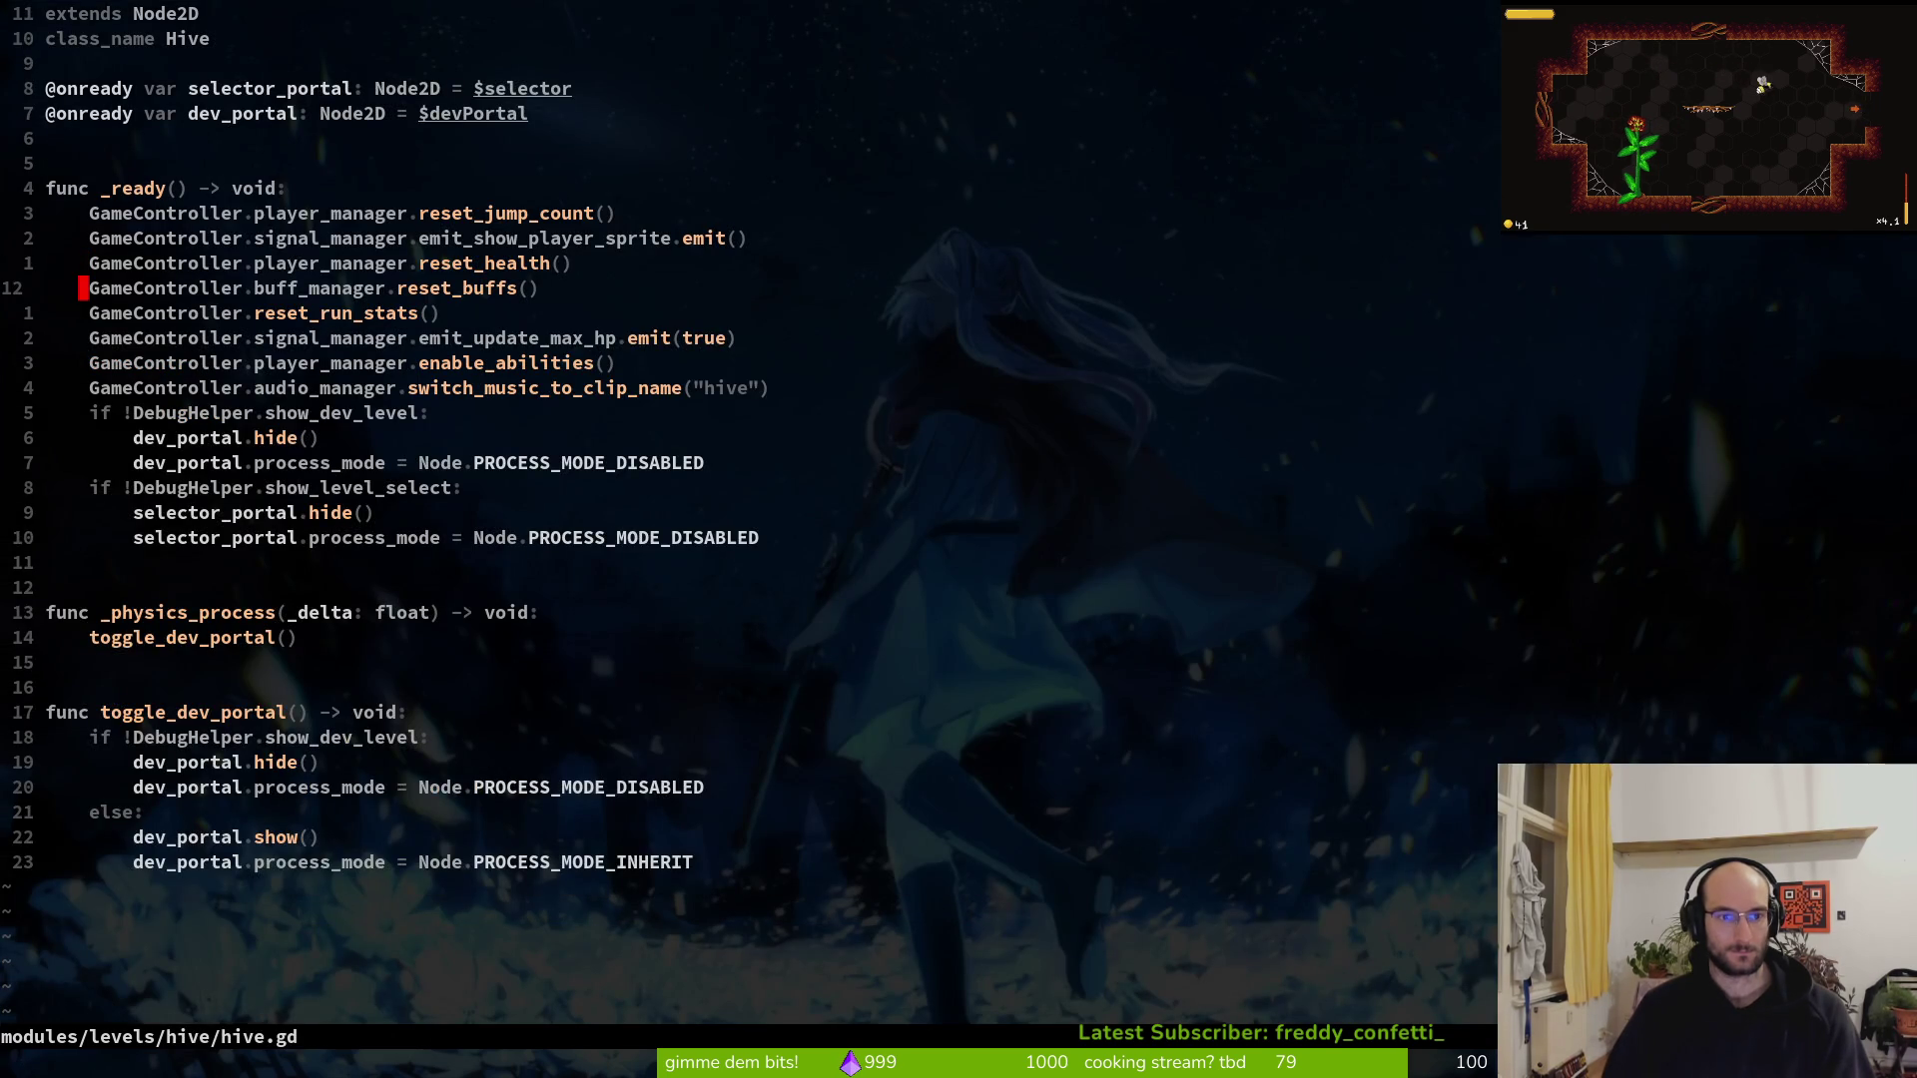
pyautogui.press('p')
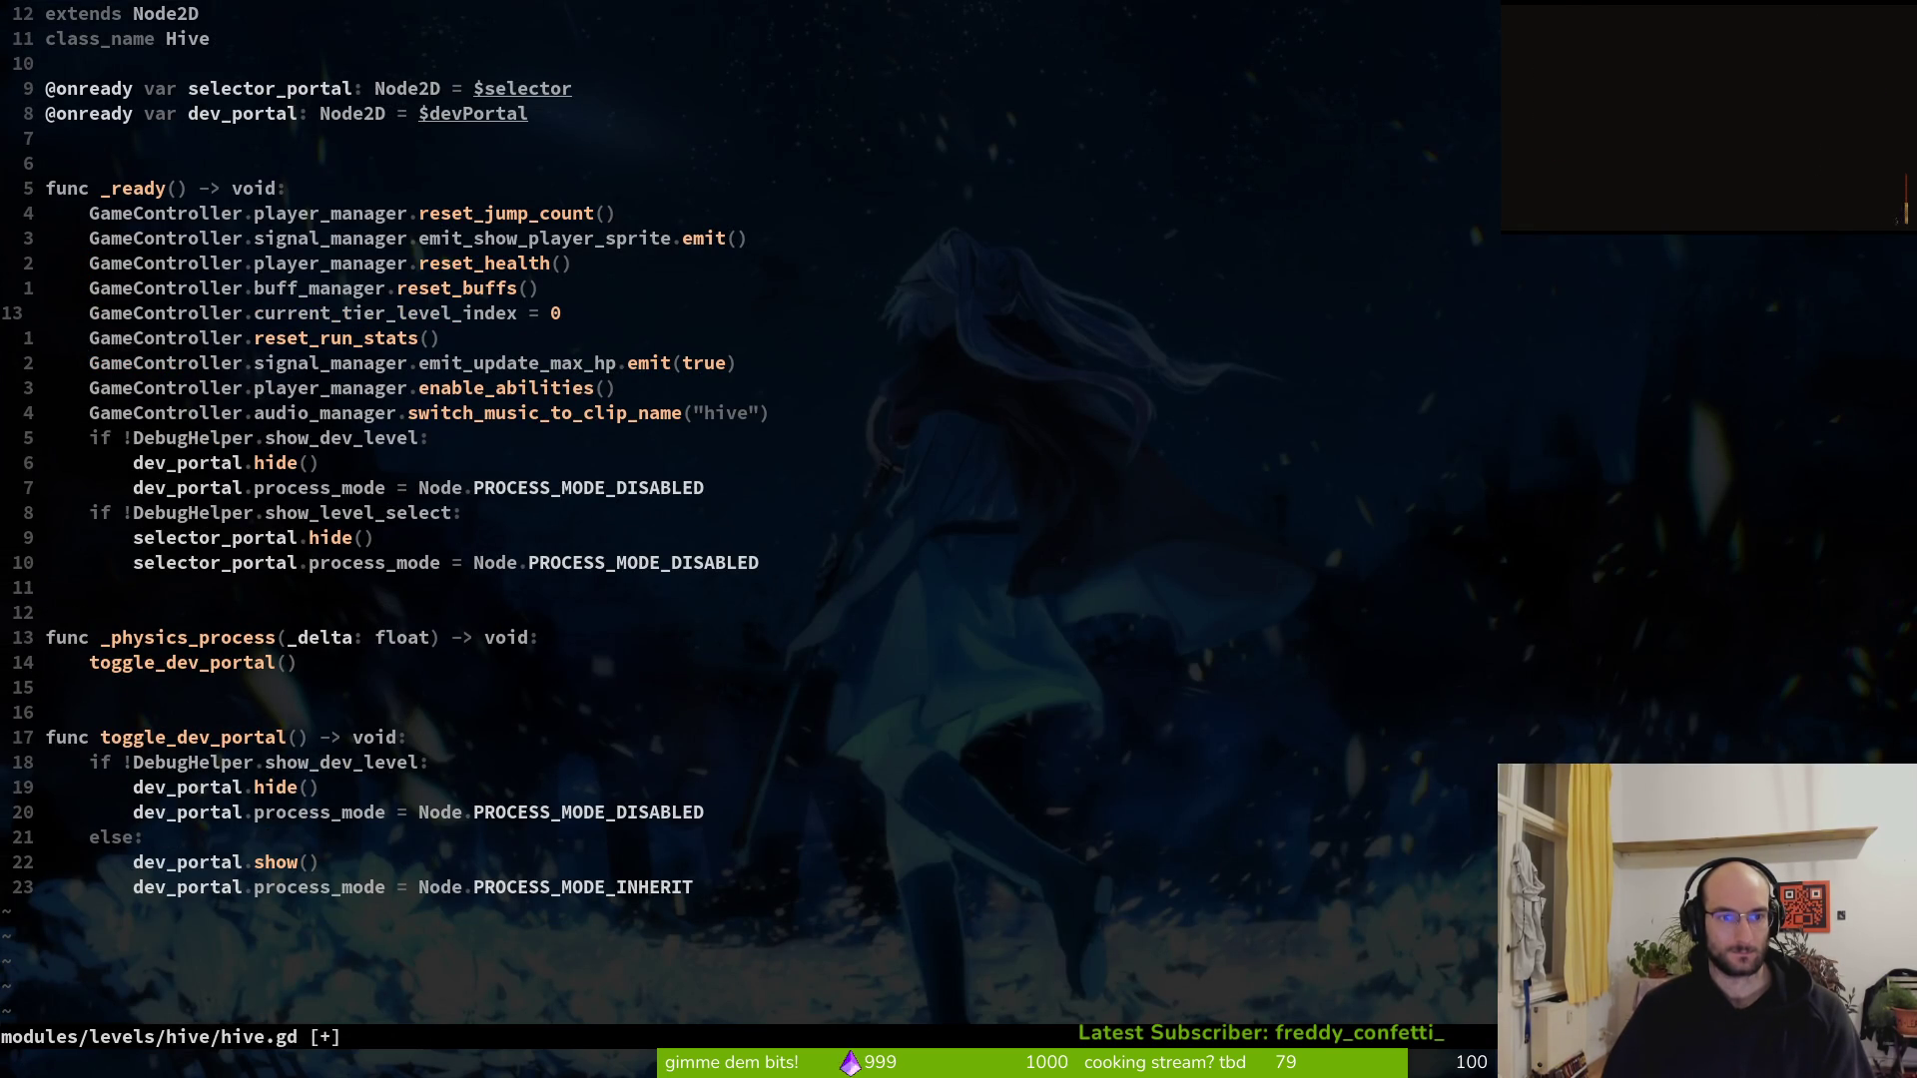
pyautogui.press('V')
pyautogui.press('J')
pyautogui.press('Escape')
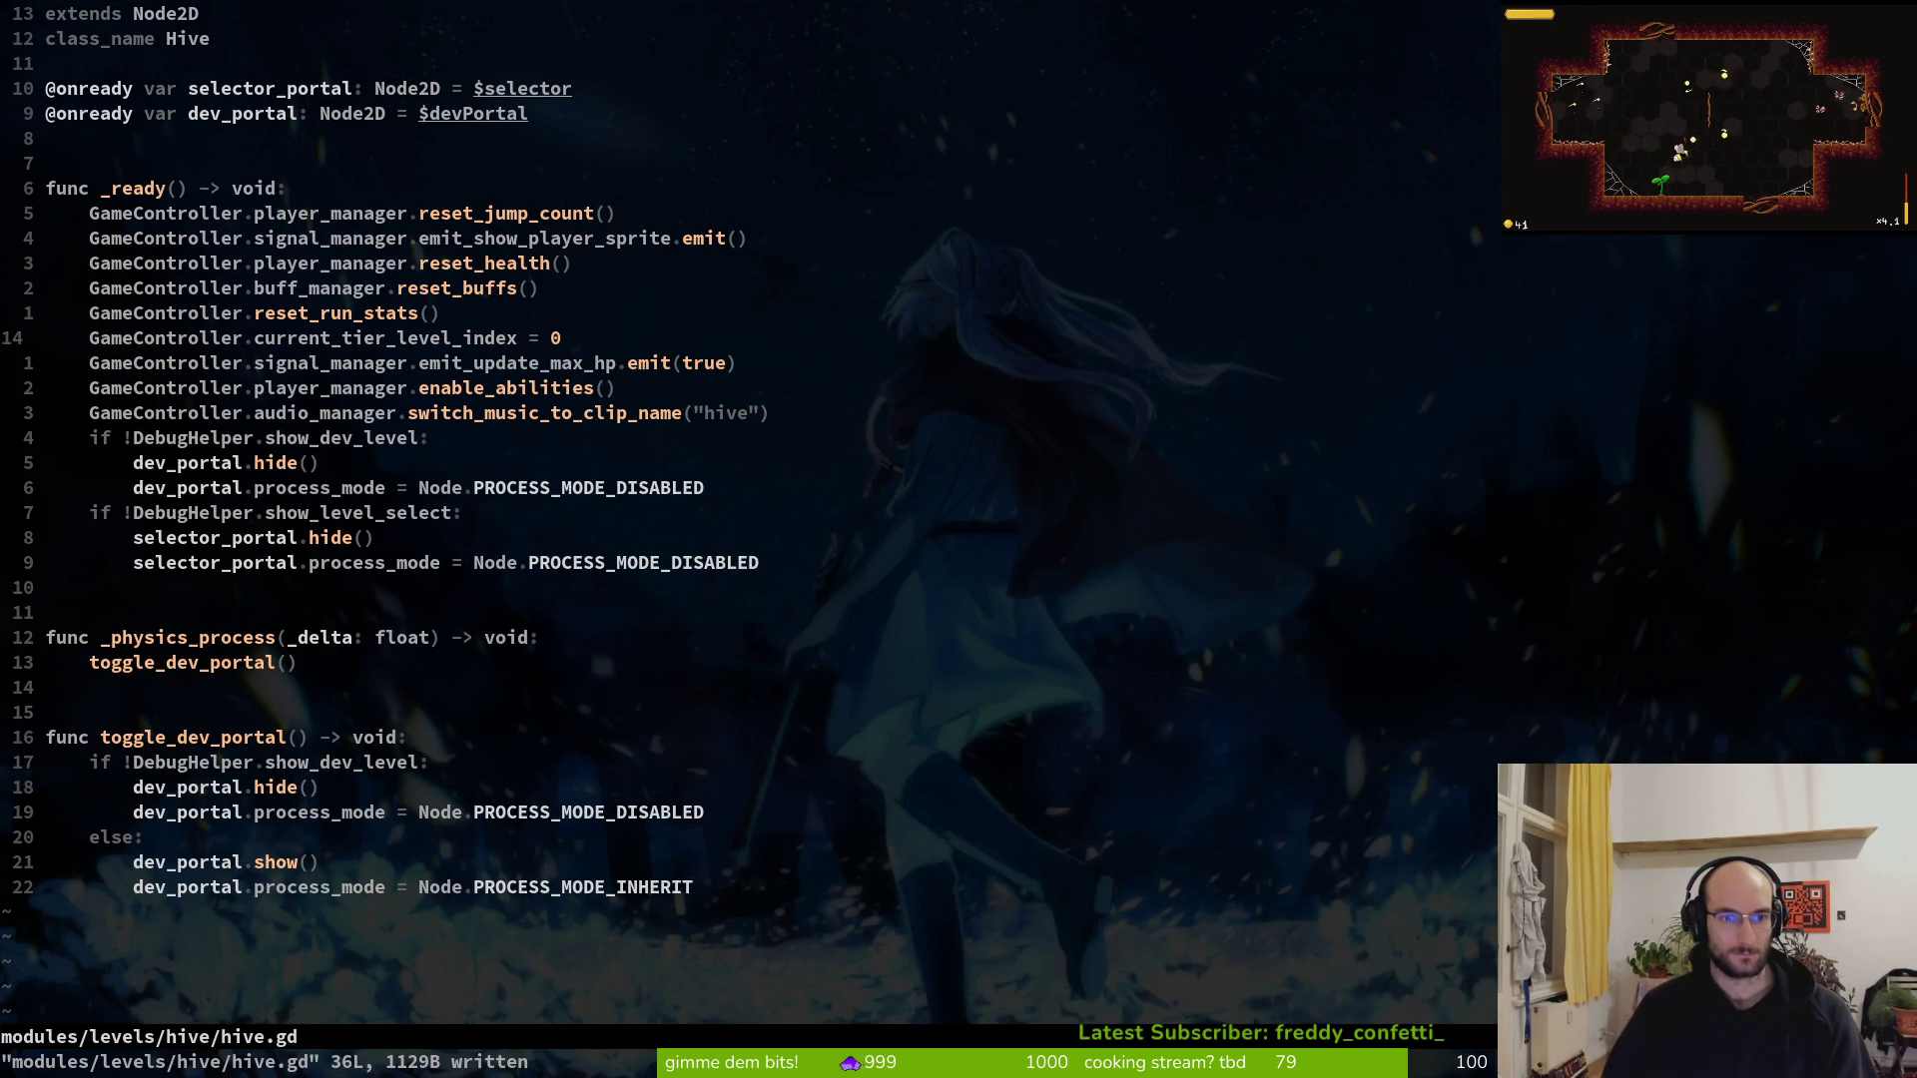
# Keep boss_level.gd's index reset above the music call and launch the game
pyautogui.hotkey('ctrl', '6')
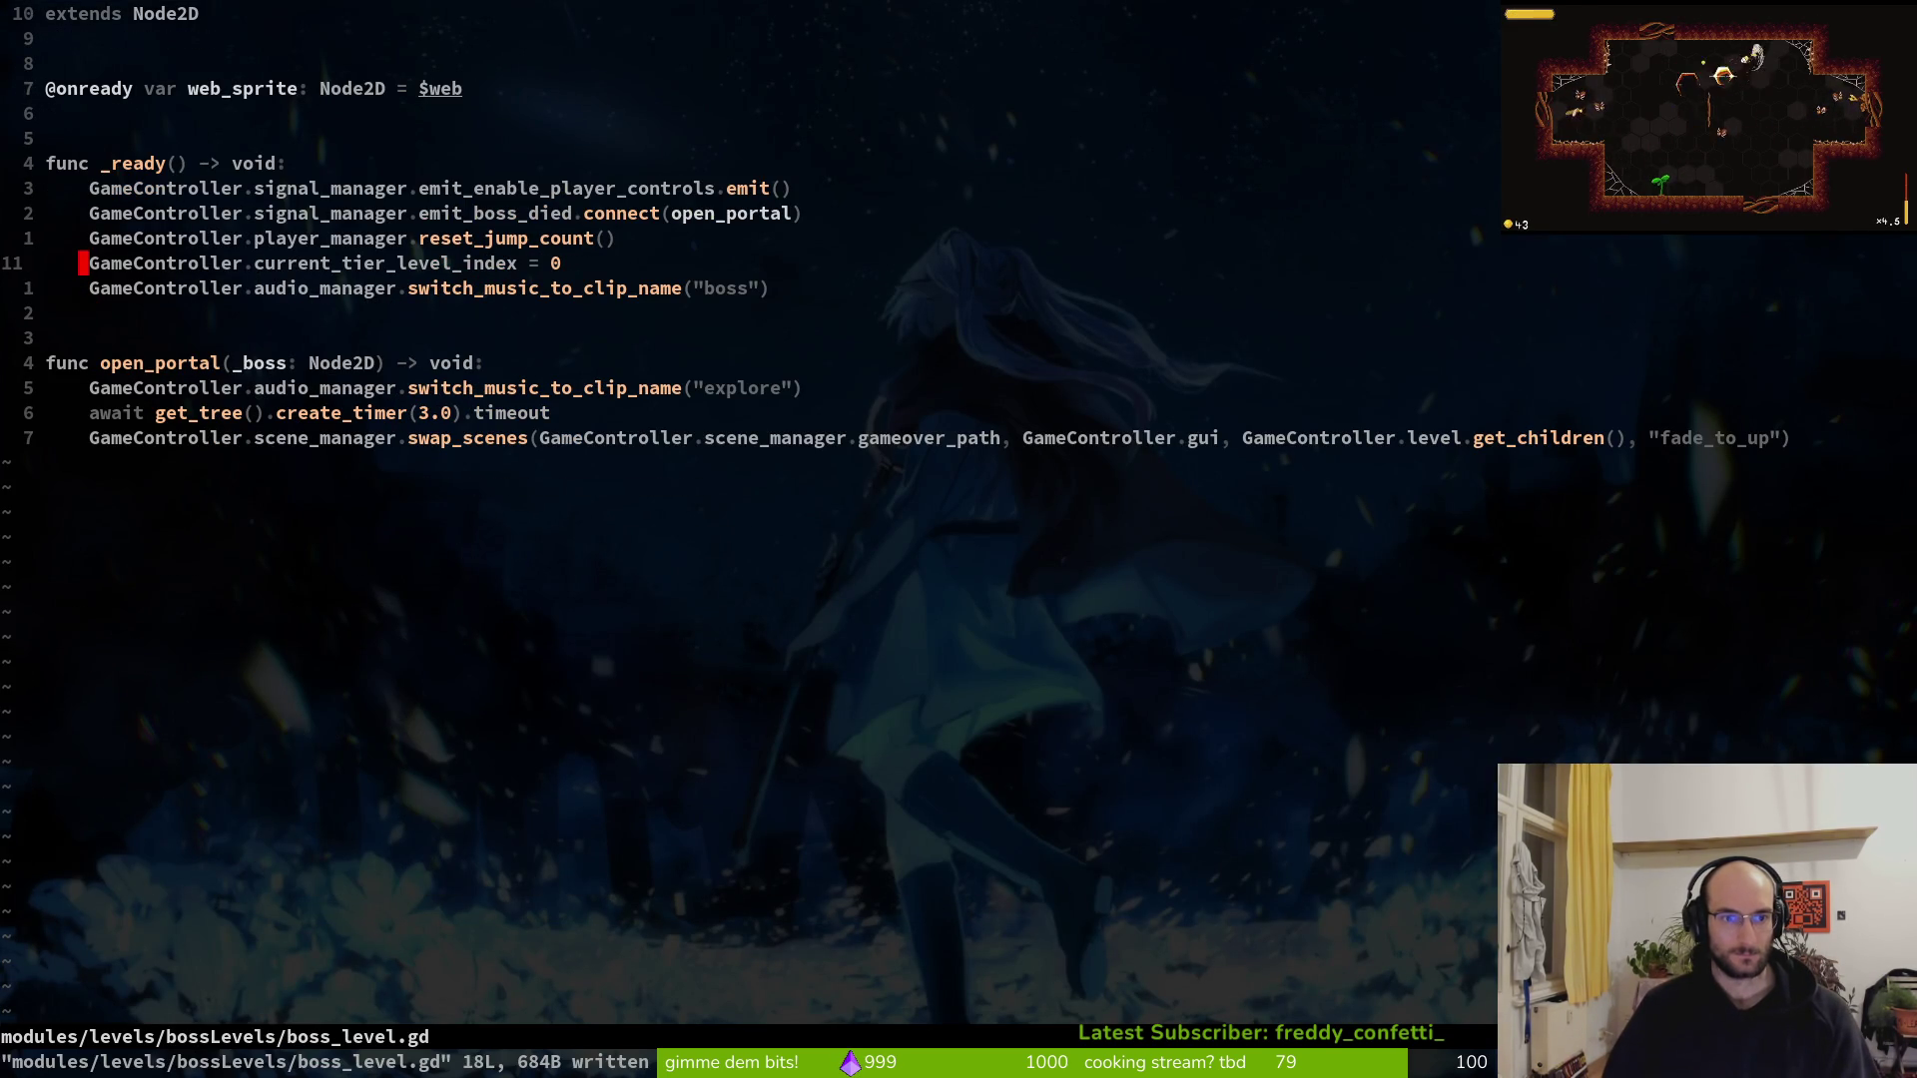
pyautogui.press('V')
pyautogui.press('J')
pyautogui.press('Escape')
pyautogui.press('V')
pyautogui.press('K')
pyautogui.press('Escape')
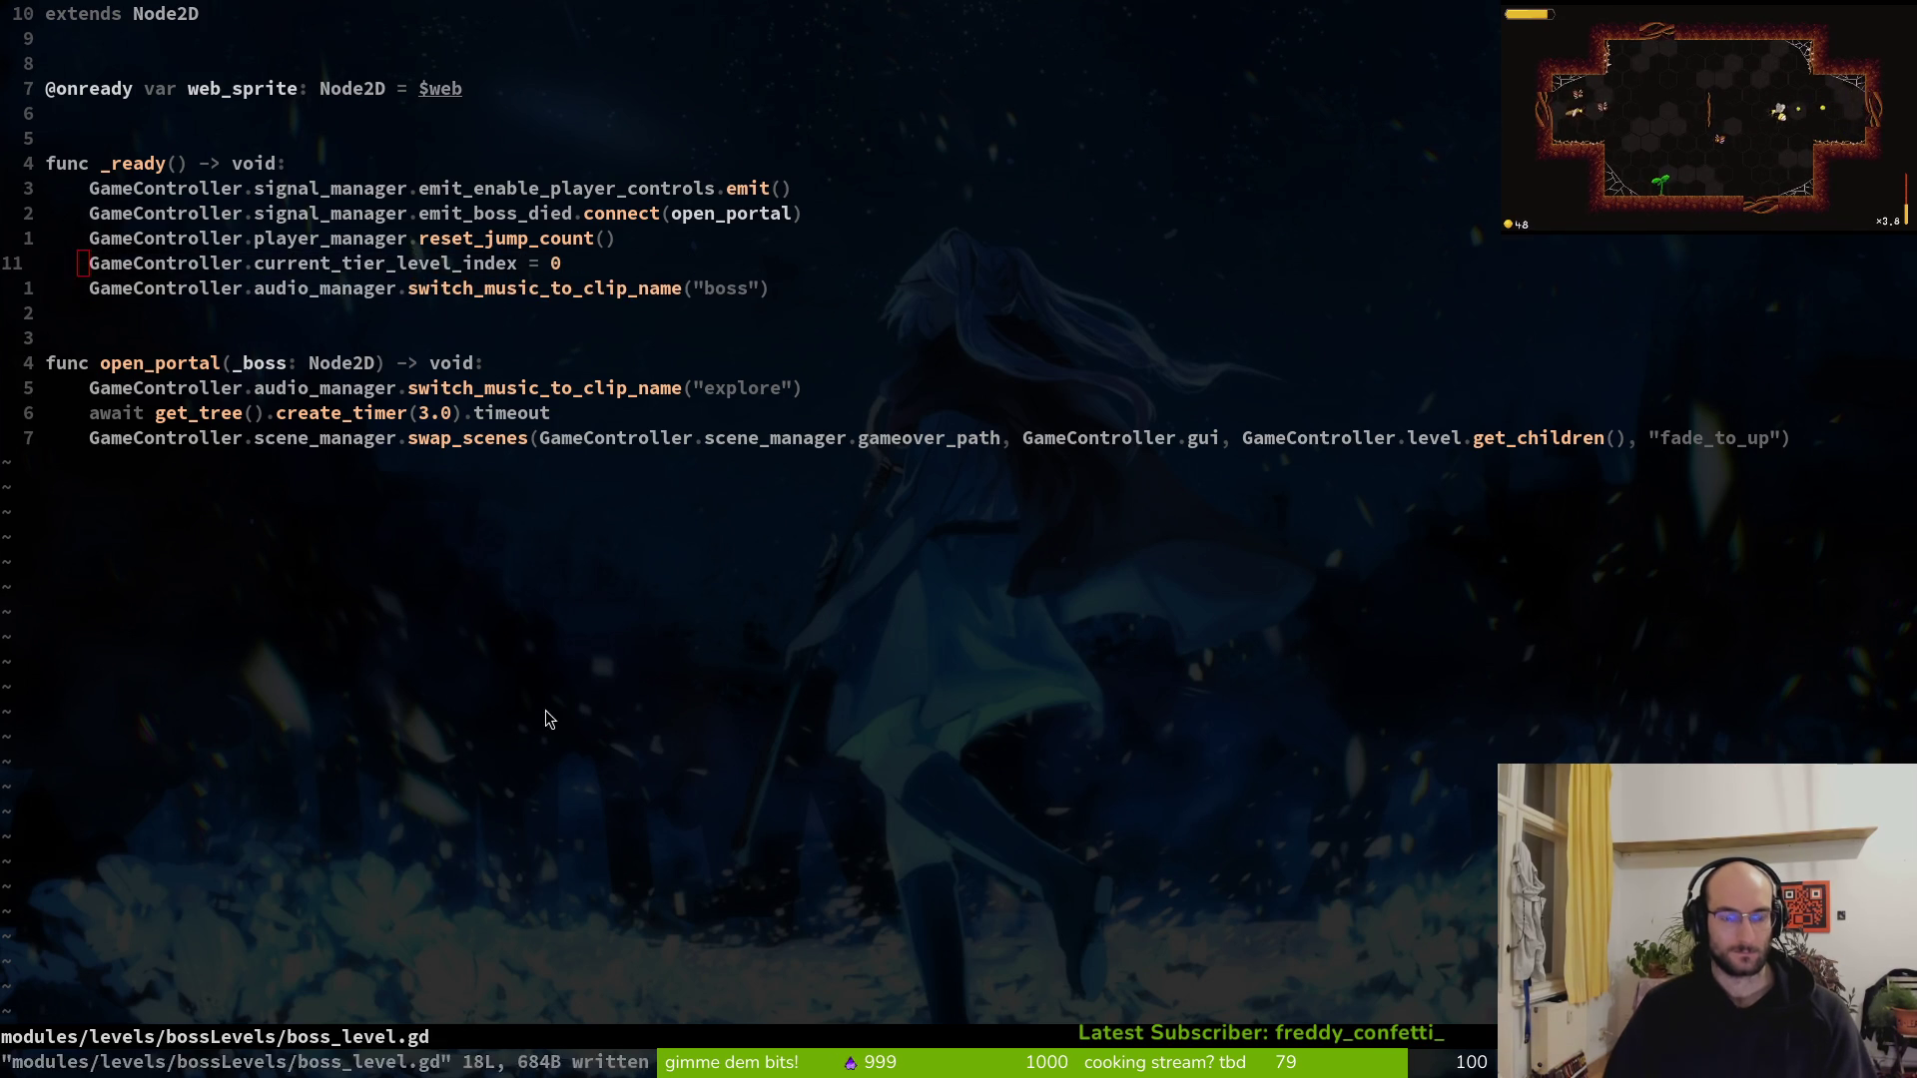
pyautogui.hotkey('alt', 'Tab')
pyautogui.press('F5')
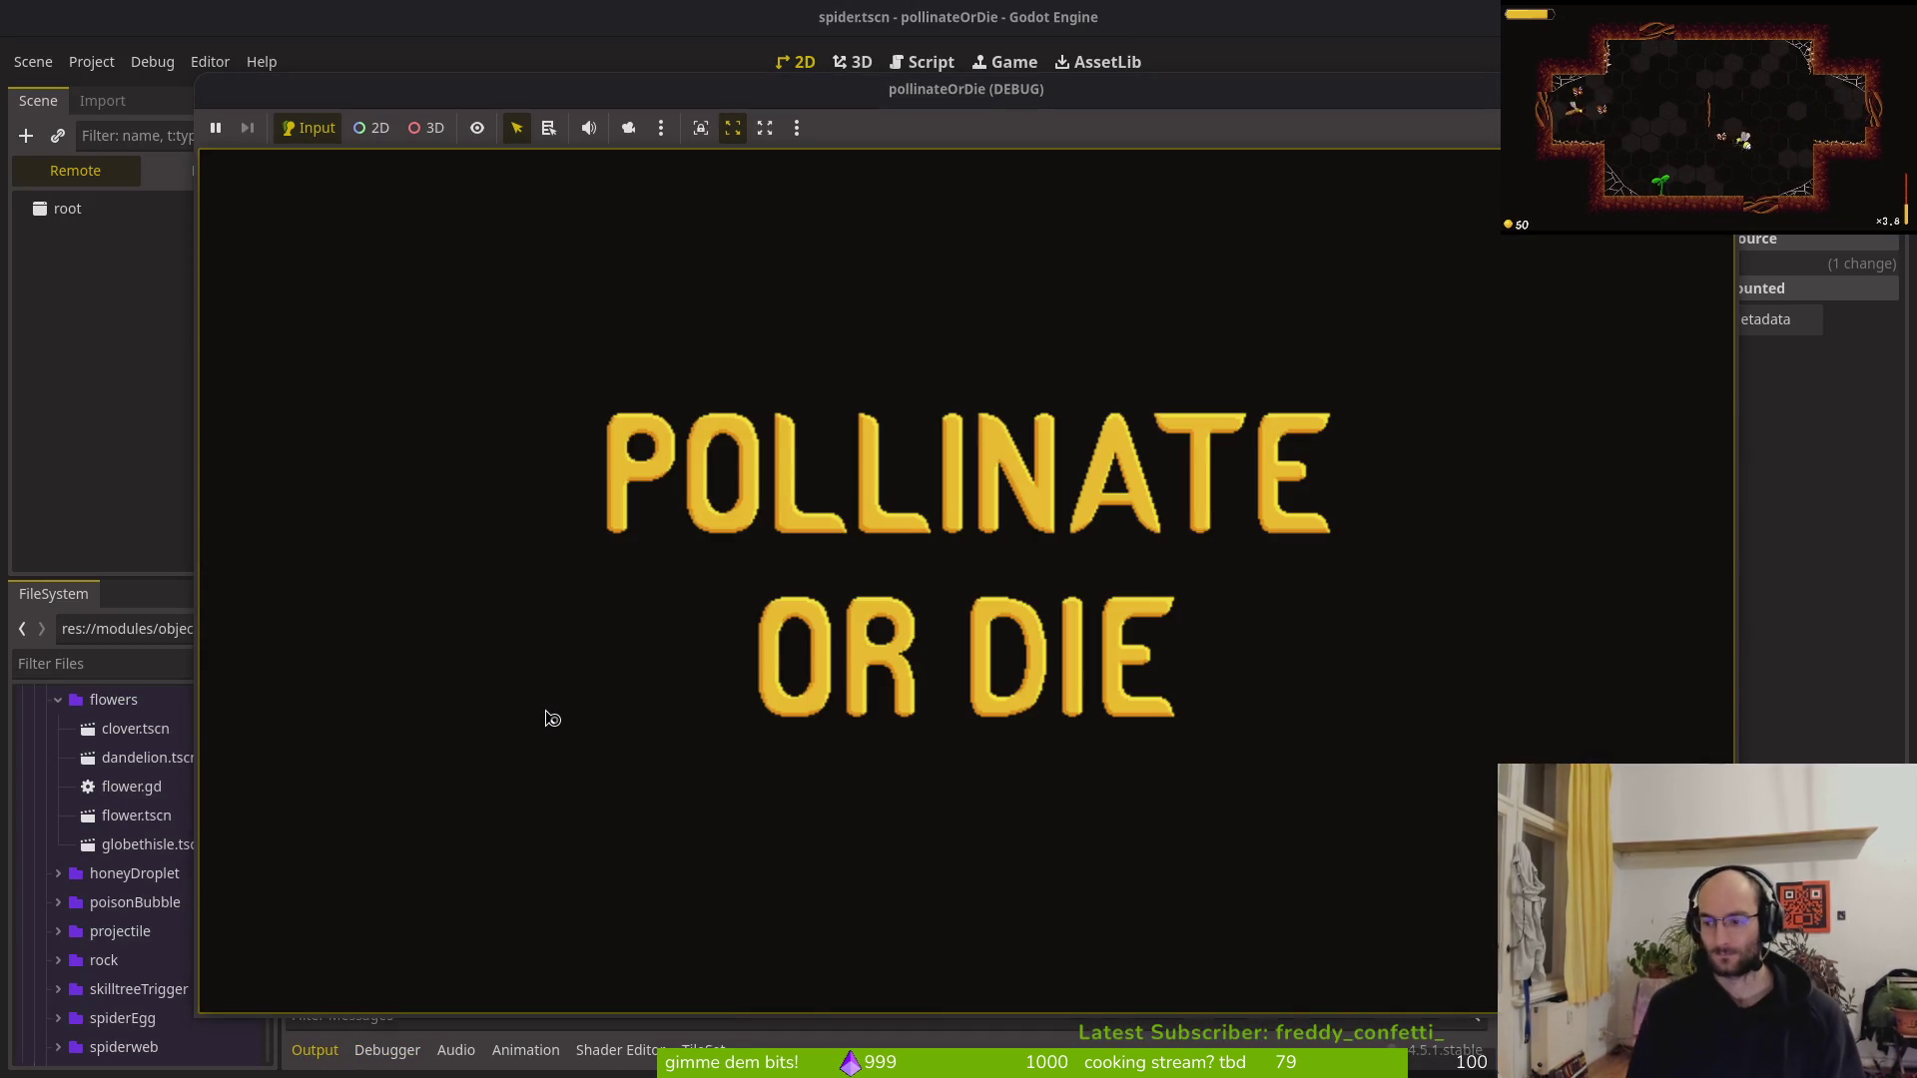
# Load the save, fly through the spider level until the index 4 error breaks, inspect the stack, and resume
pyautogui.press('Return')
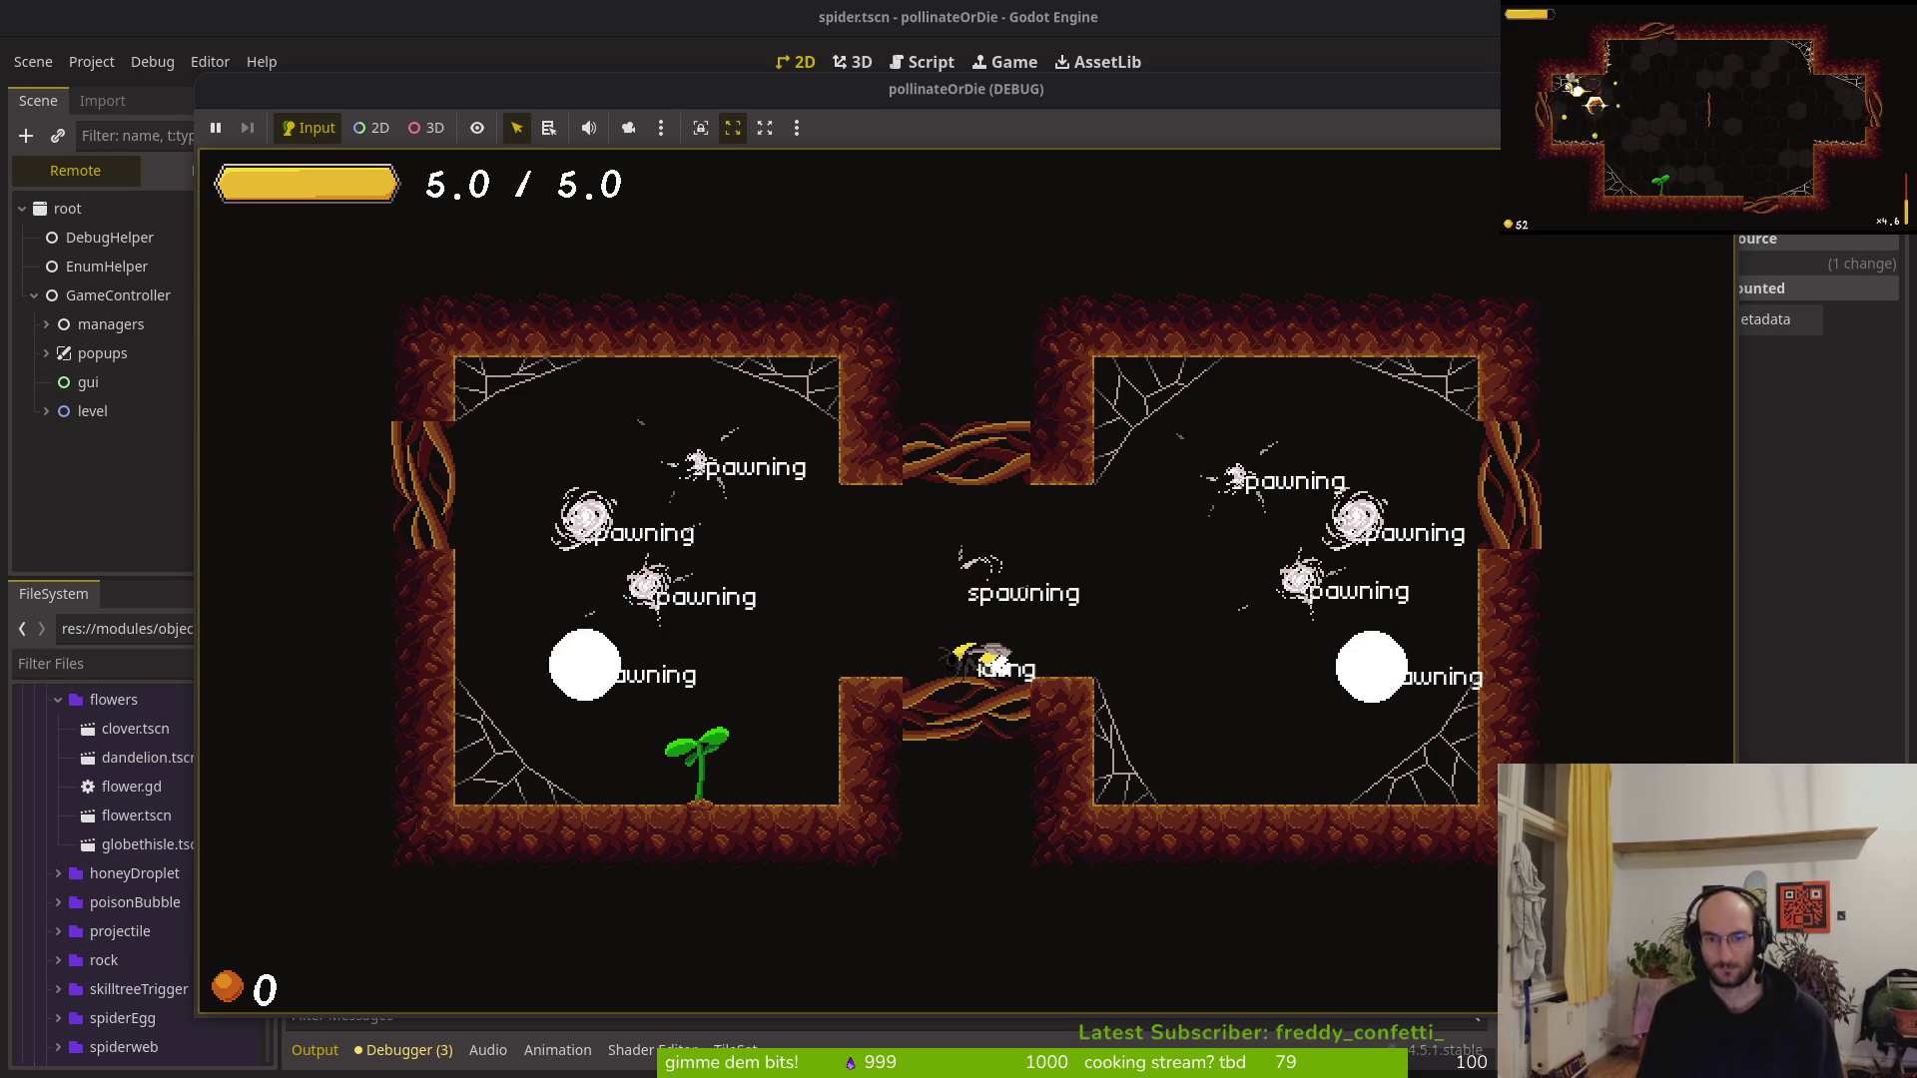
pyautogui.press('a')
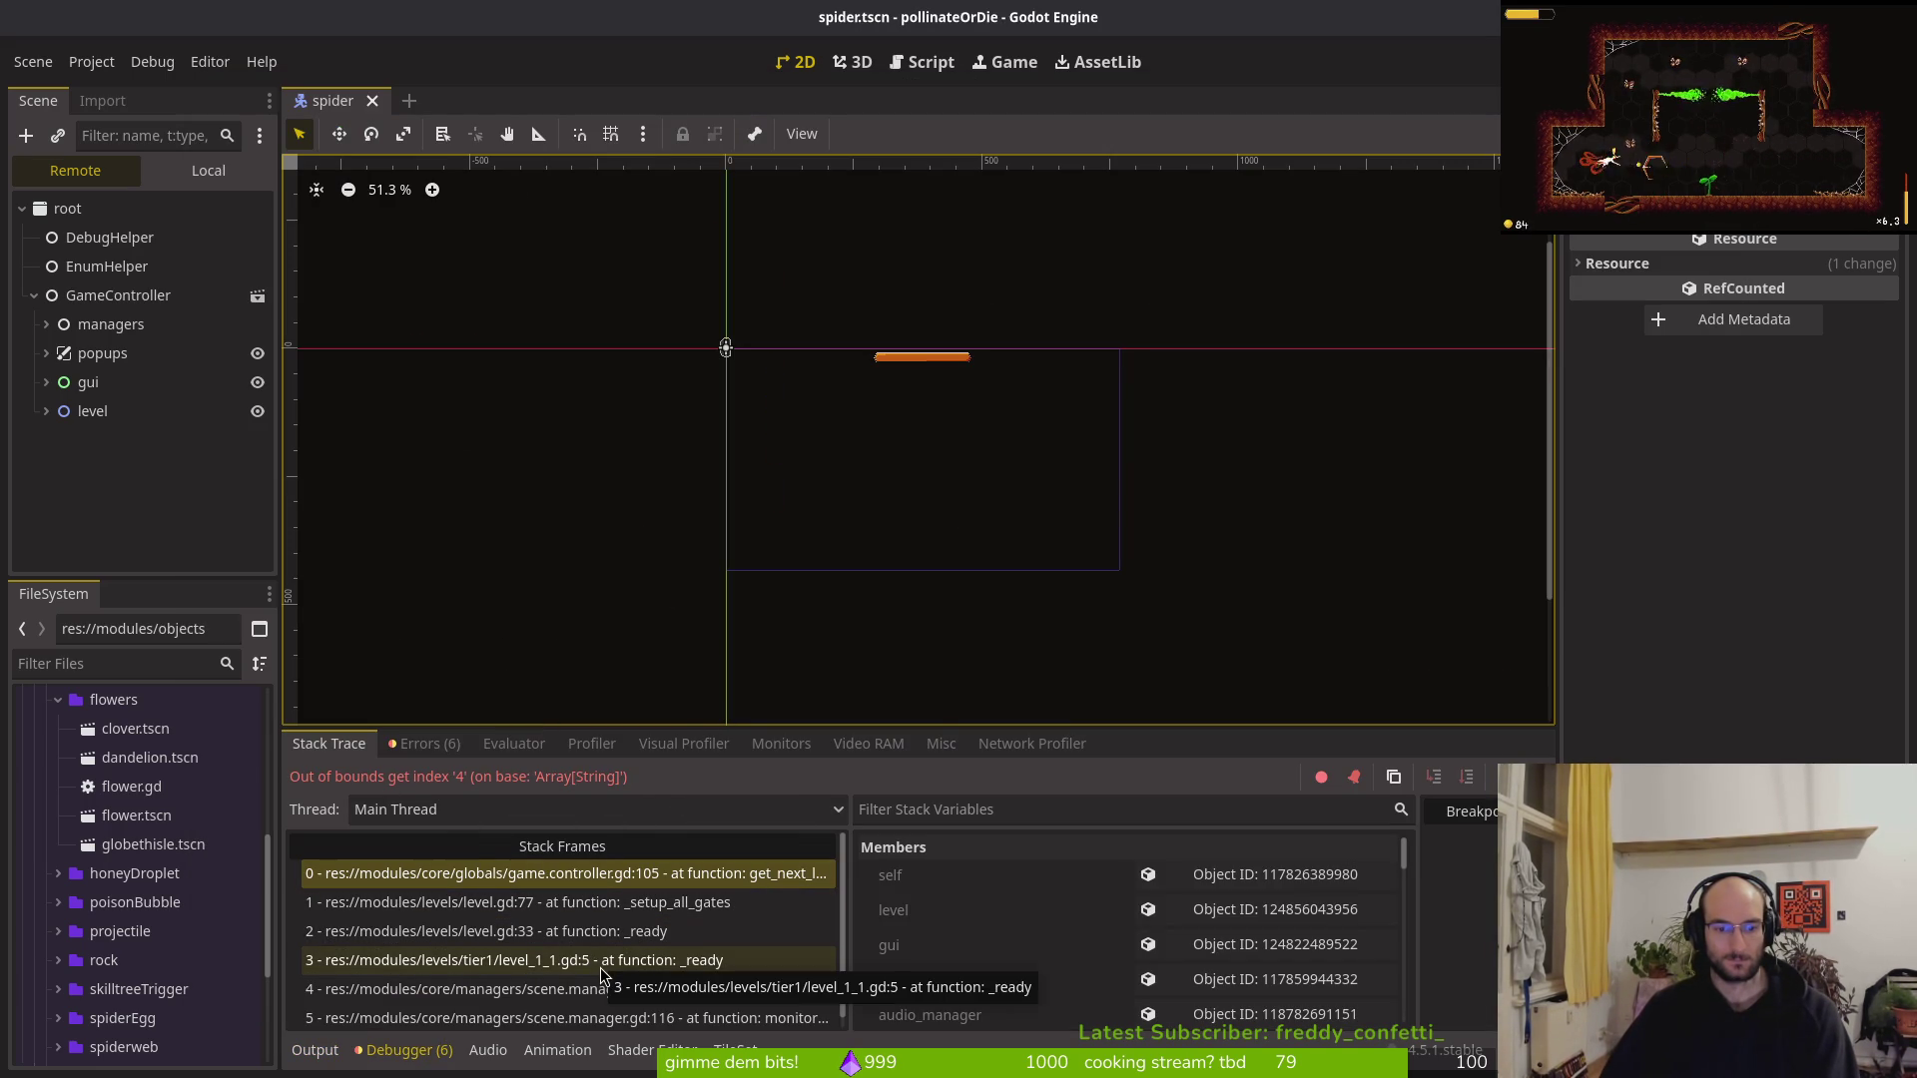
pyautogui.scroll(-1, 732, 973)
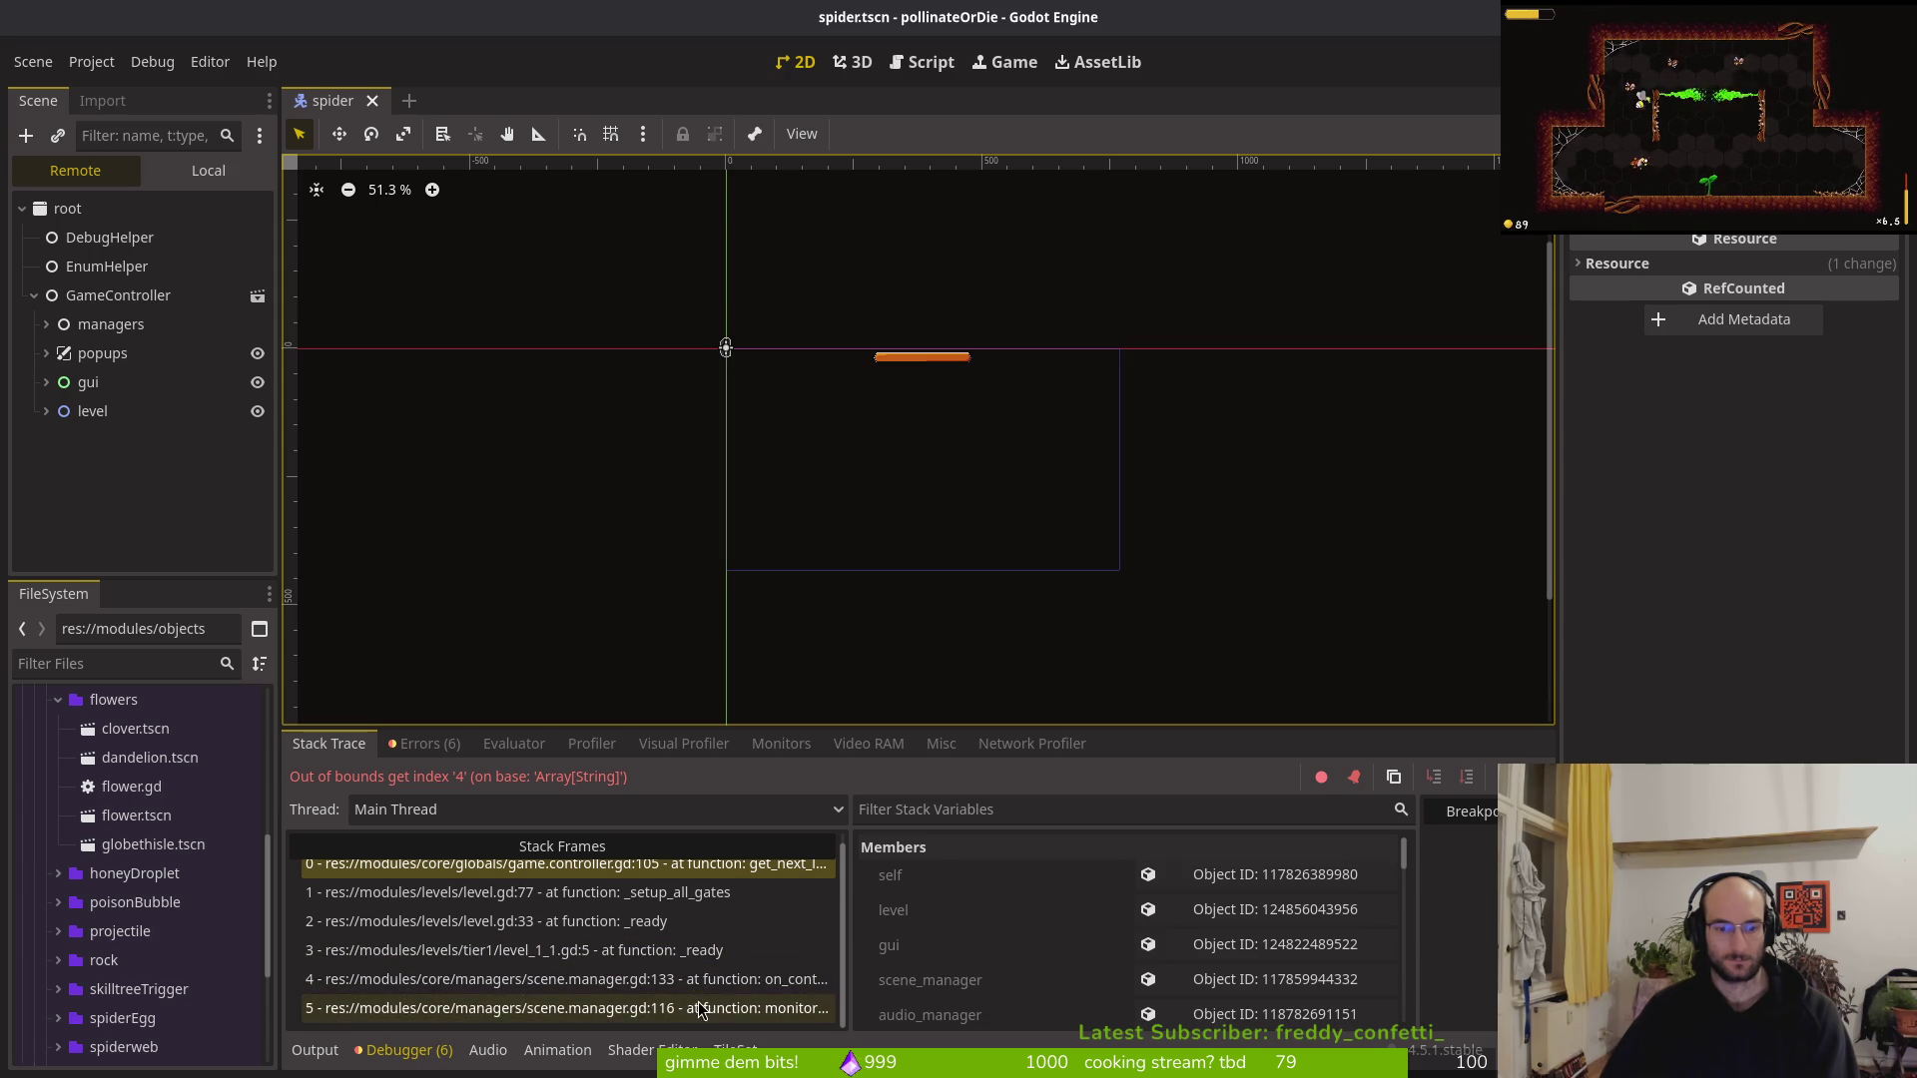
pyautogui.press('F12')
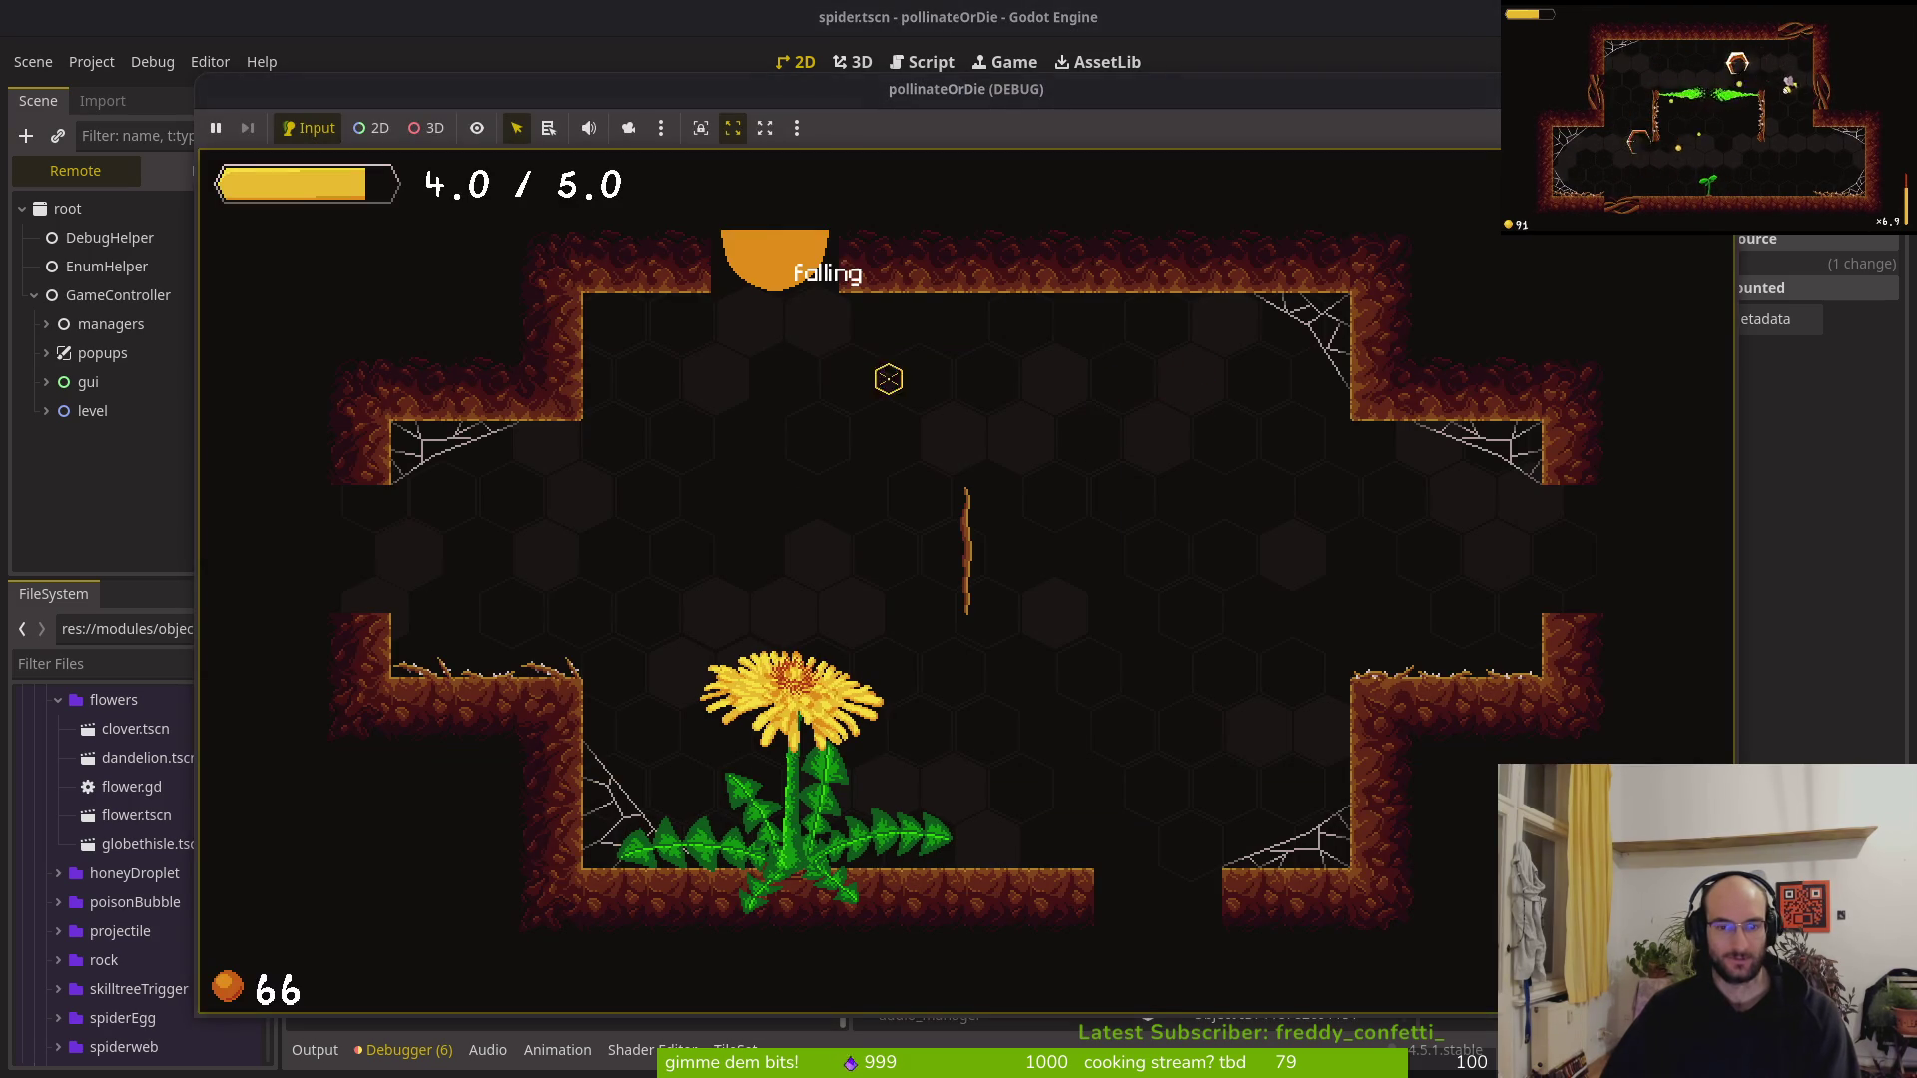
pyautogui.hotkey('alt', 'Tab')
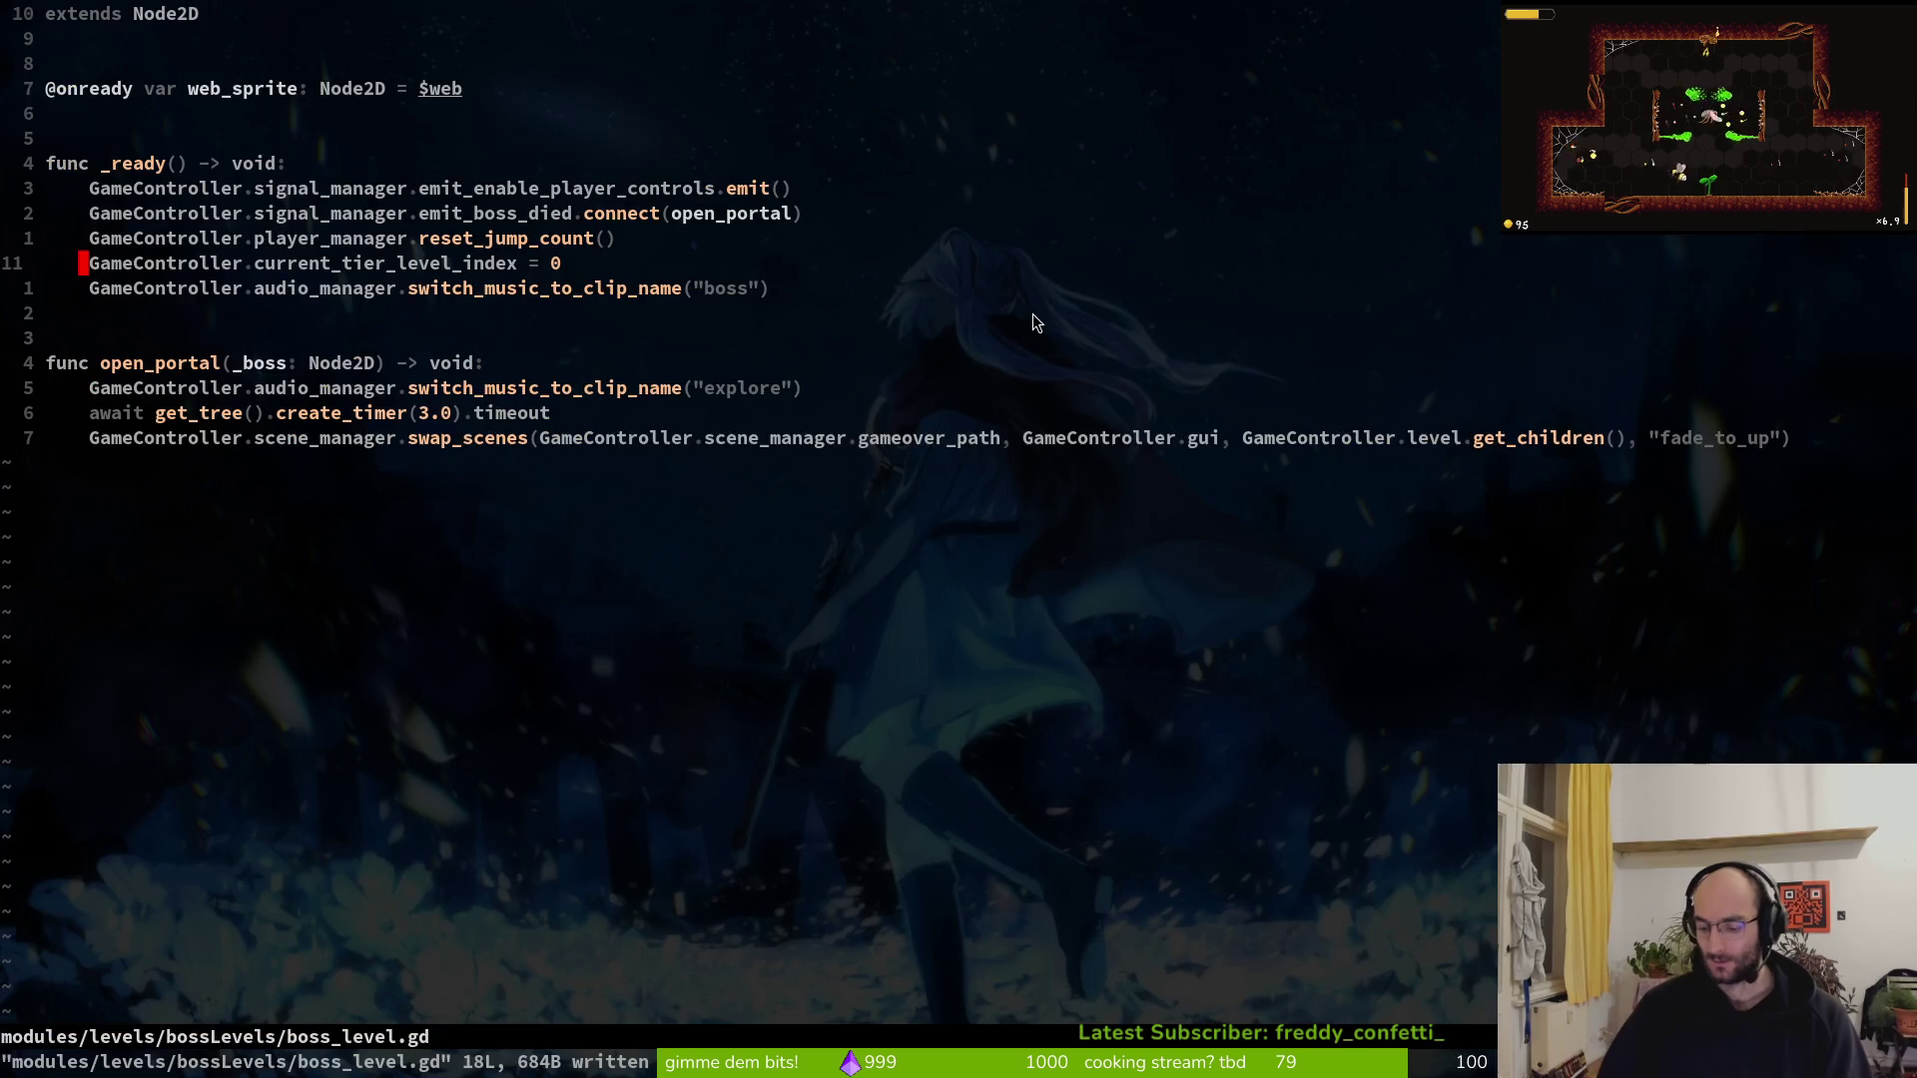
# Open hud_overlay.gd in Neovim through the project file finder
pyautogui.press('space')
pyautogui.press('f')
pyautogui.press('f')
pyautogui.write('ud/hud_ove')
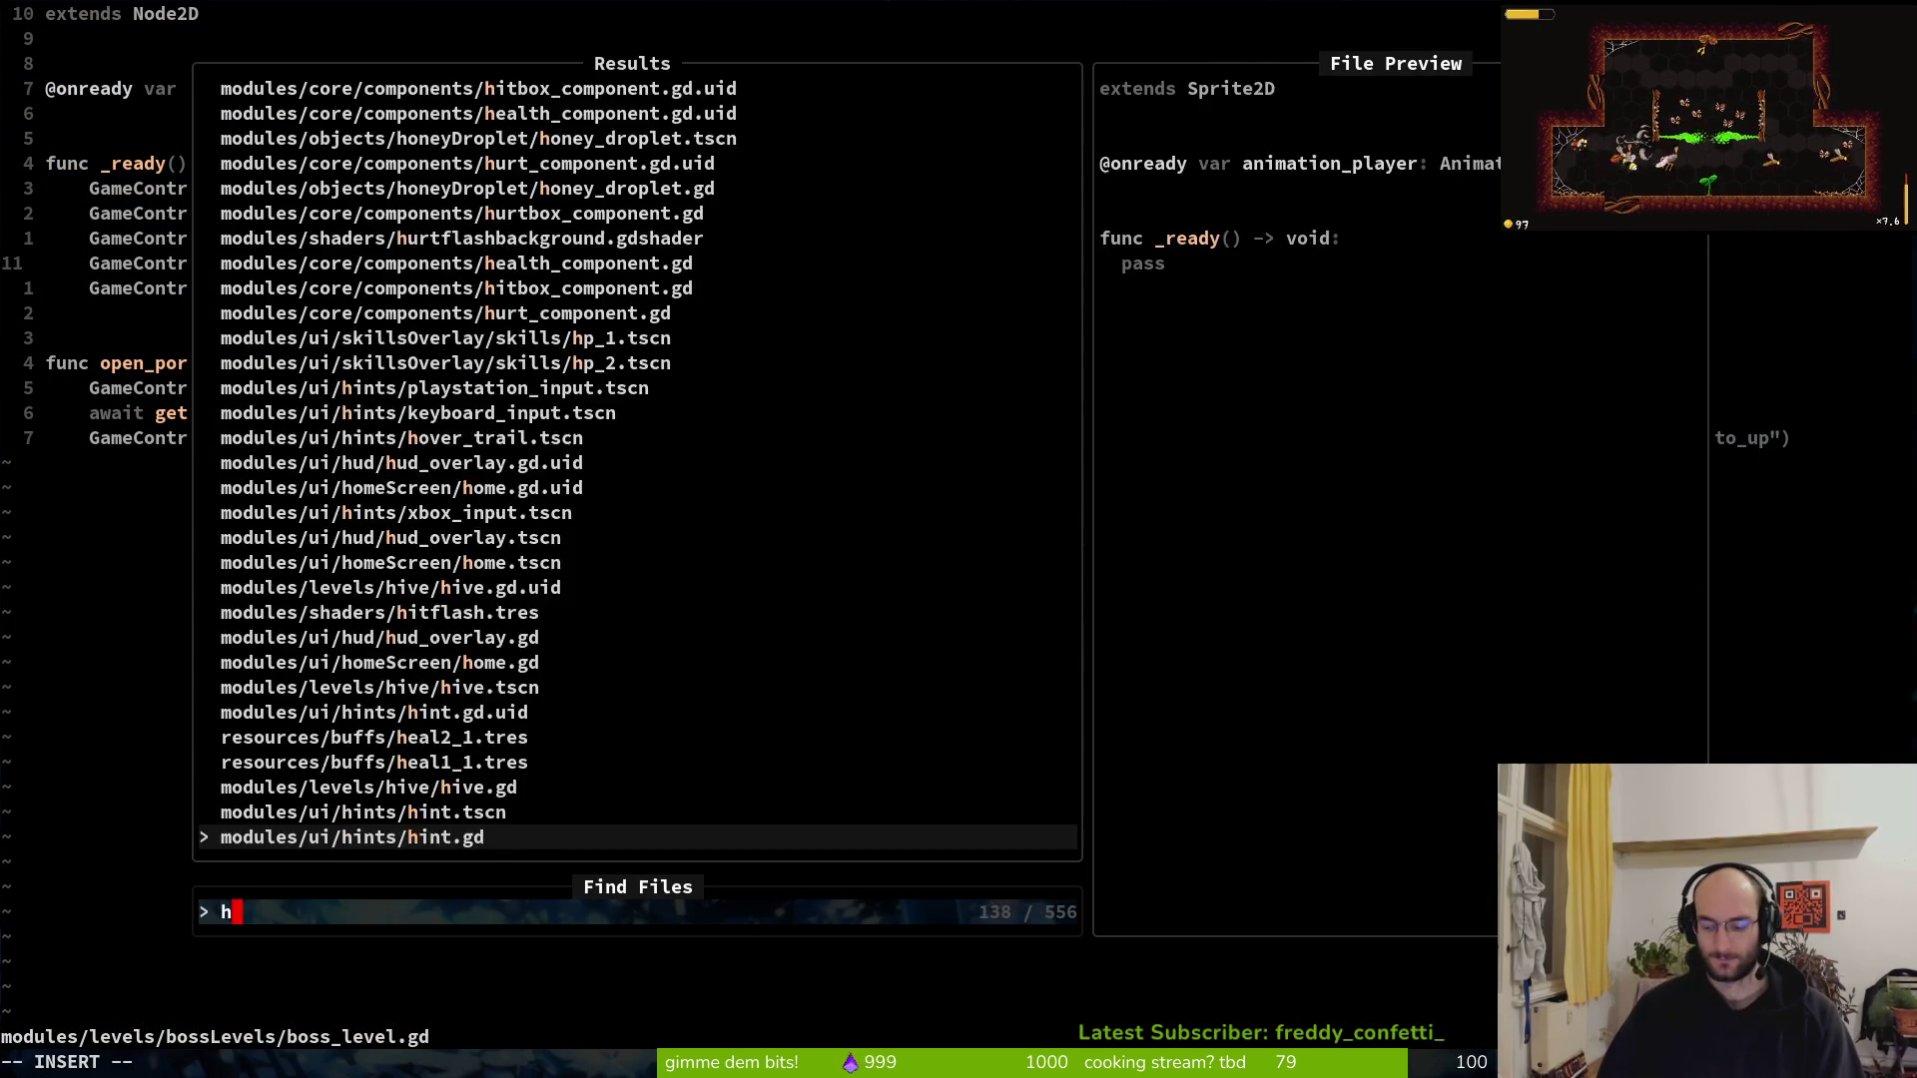
pyautogui.press('Return')
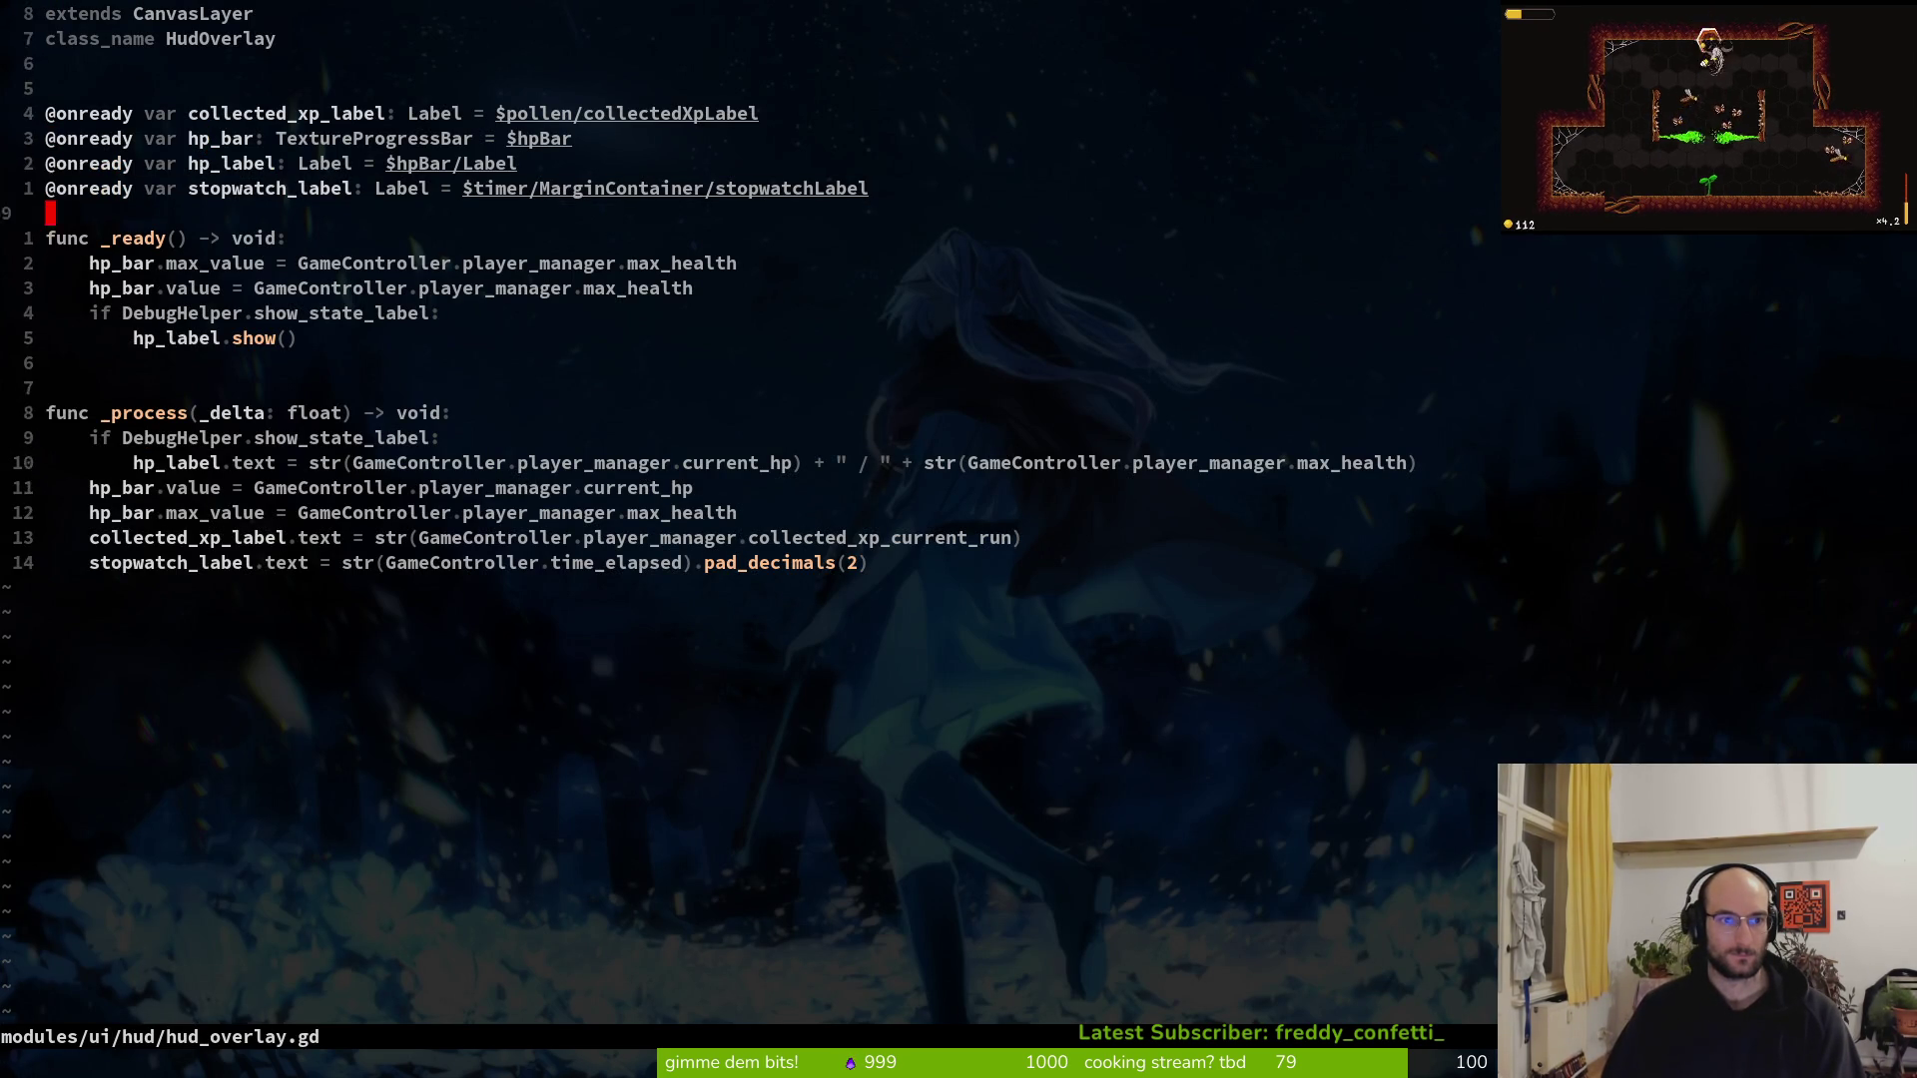
# Duplicate the hp_bar.value line, then delete the copy again and save the script
pyautogui.press('y')
pyautogui.press('y')
pyautogui.press('p')
pyautogui.hotkey('shift', 'v')
pyautogui.write('d:w')
pyautogui.press('Return')
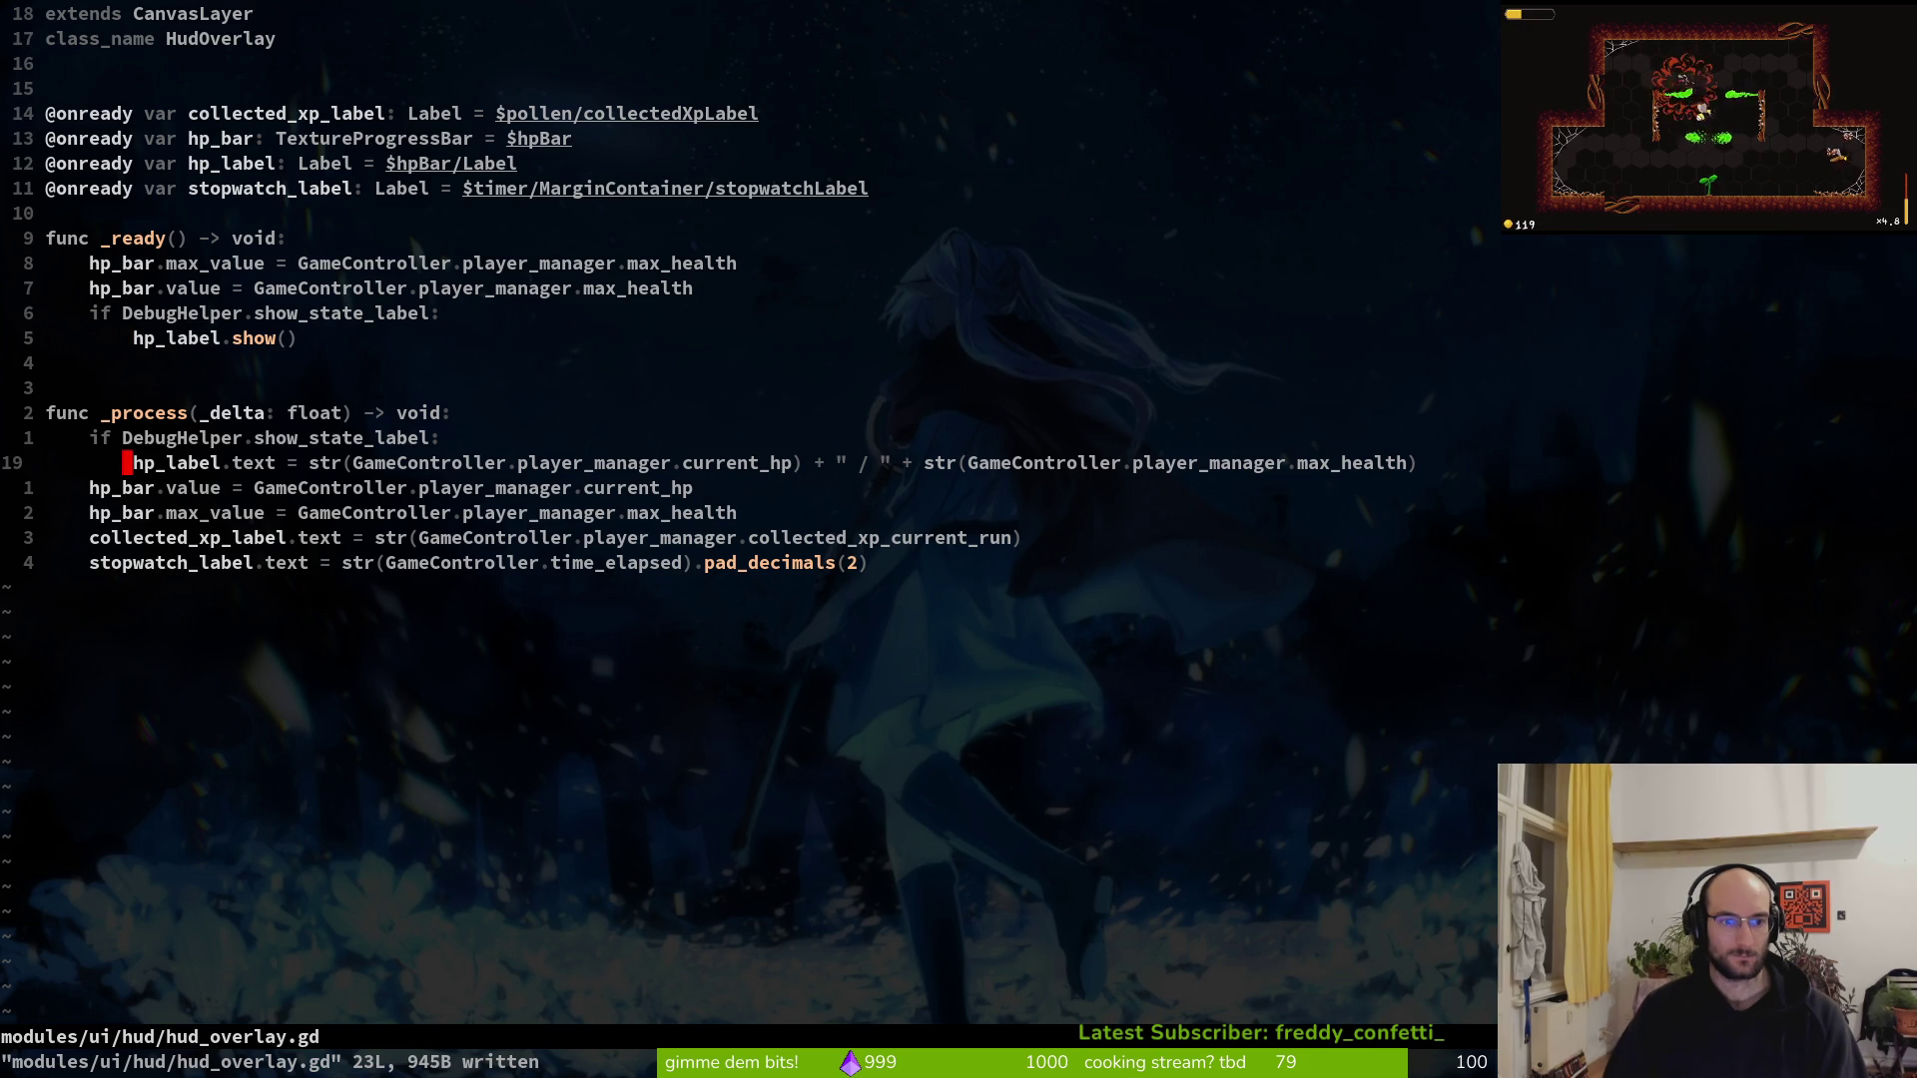
# Duplicate the hp_label.text line and rename its label reference to level_index
pyautogui.press('h')
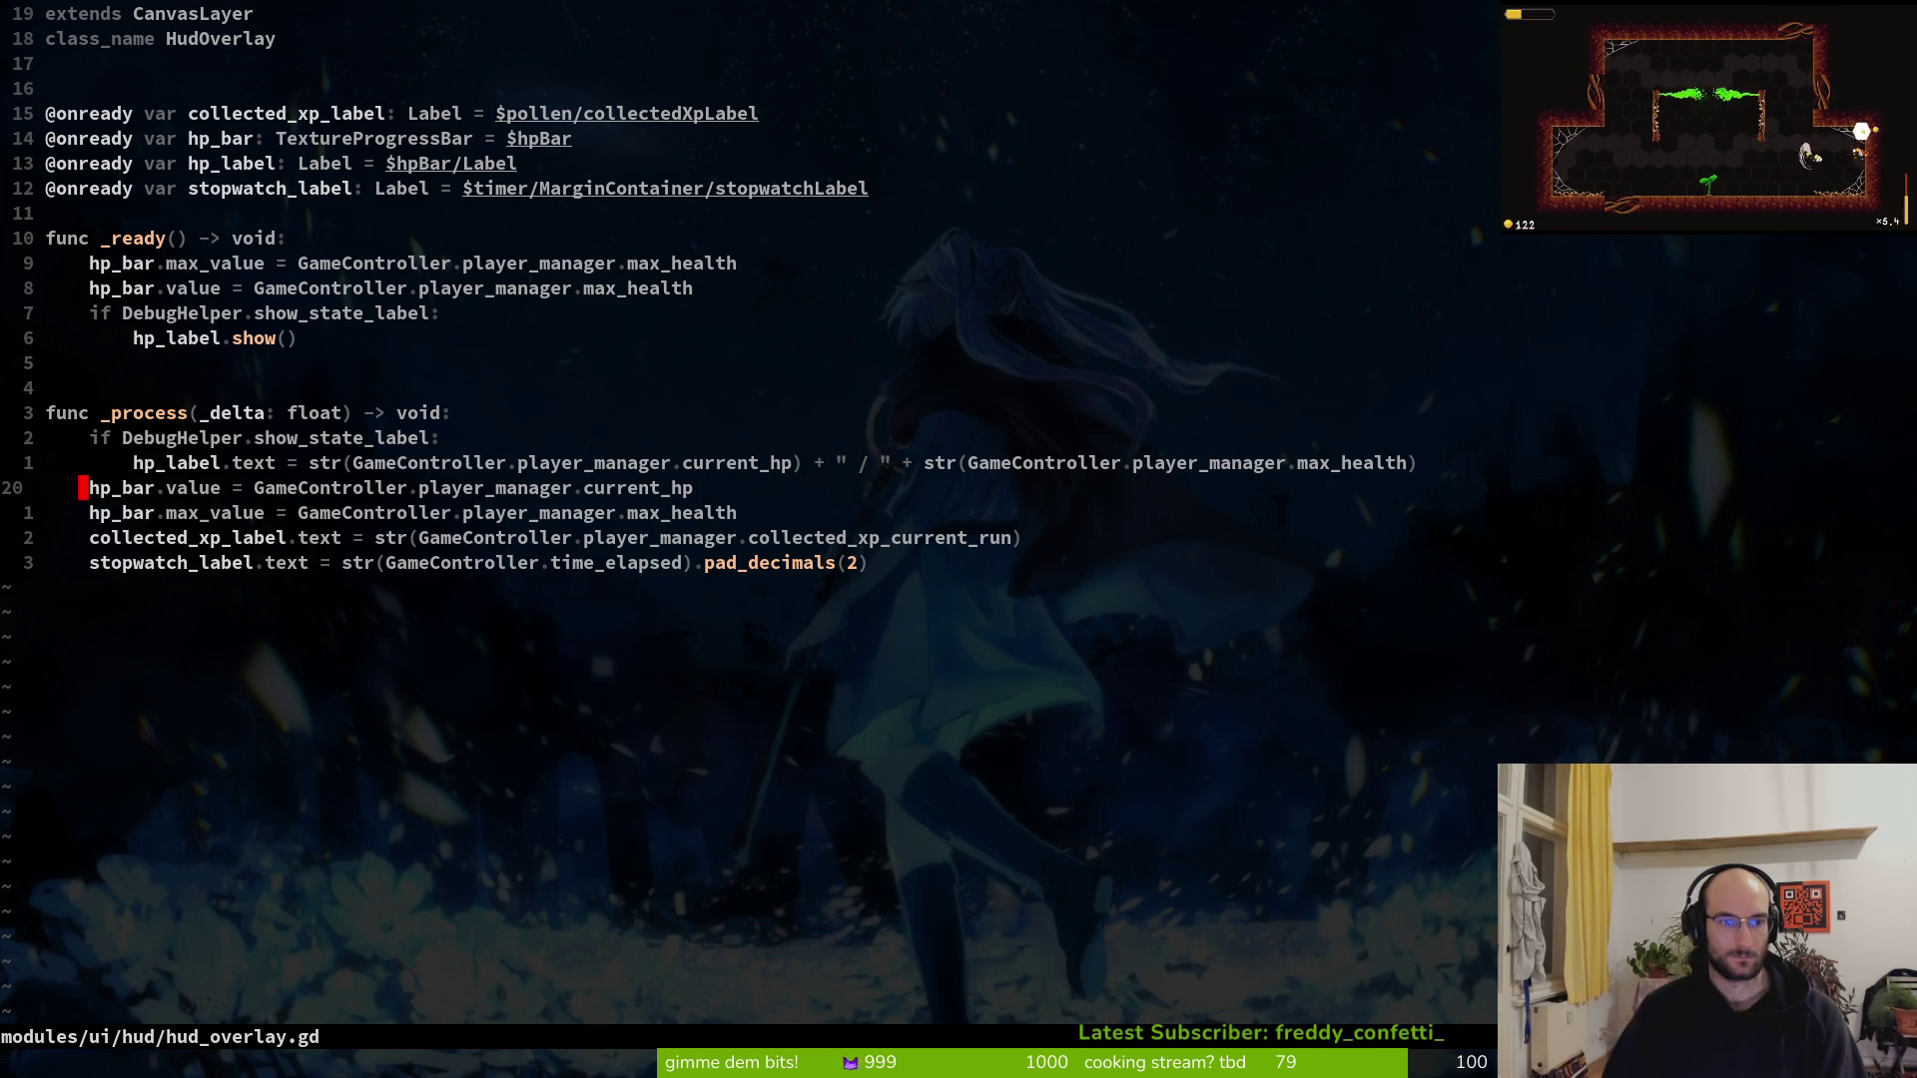
pyautogui.hotkey('shift', 'v')
pyautogui.press('y')
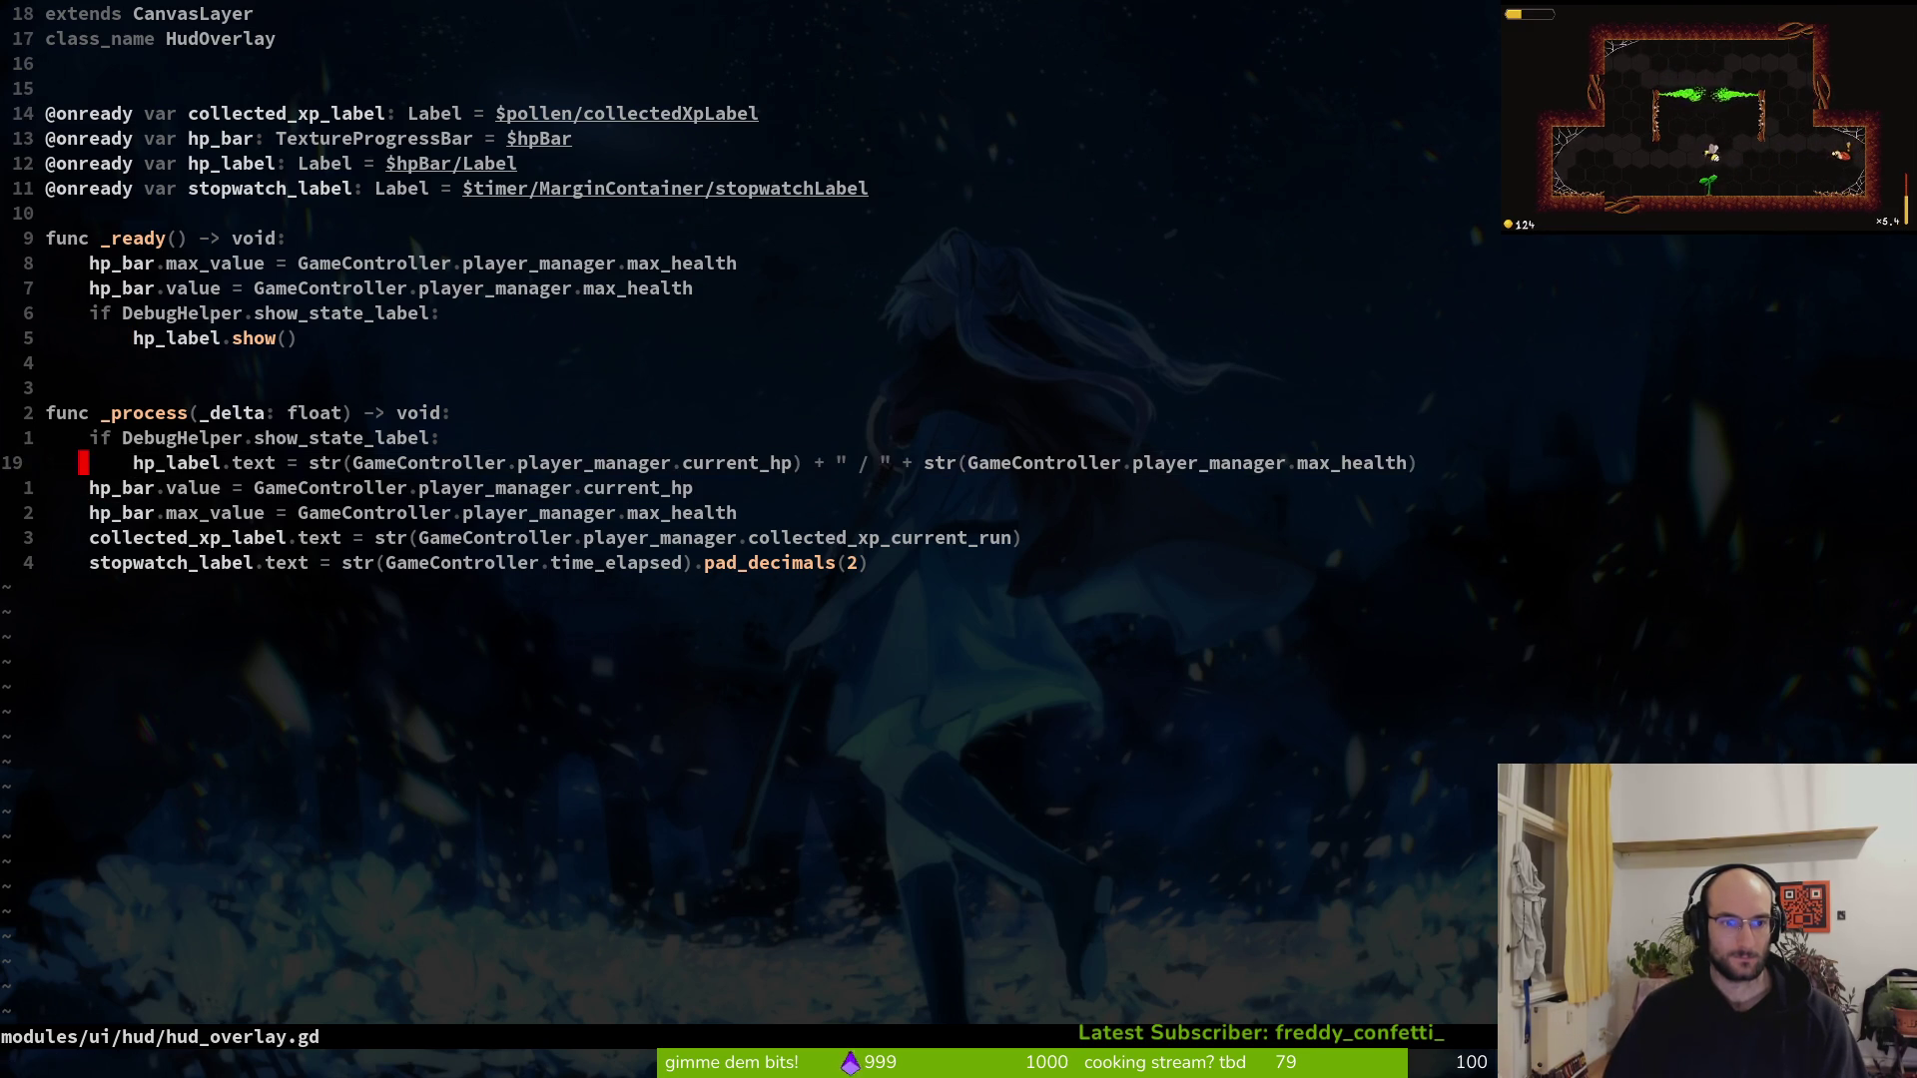
pyautogui.press('p')
pyautogui.press('c')
pyautogui.press('w')
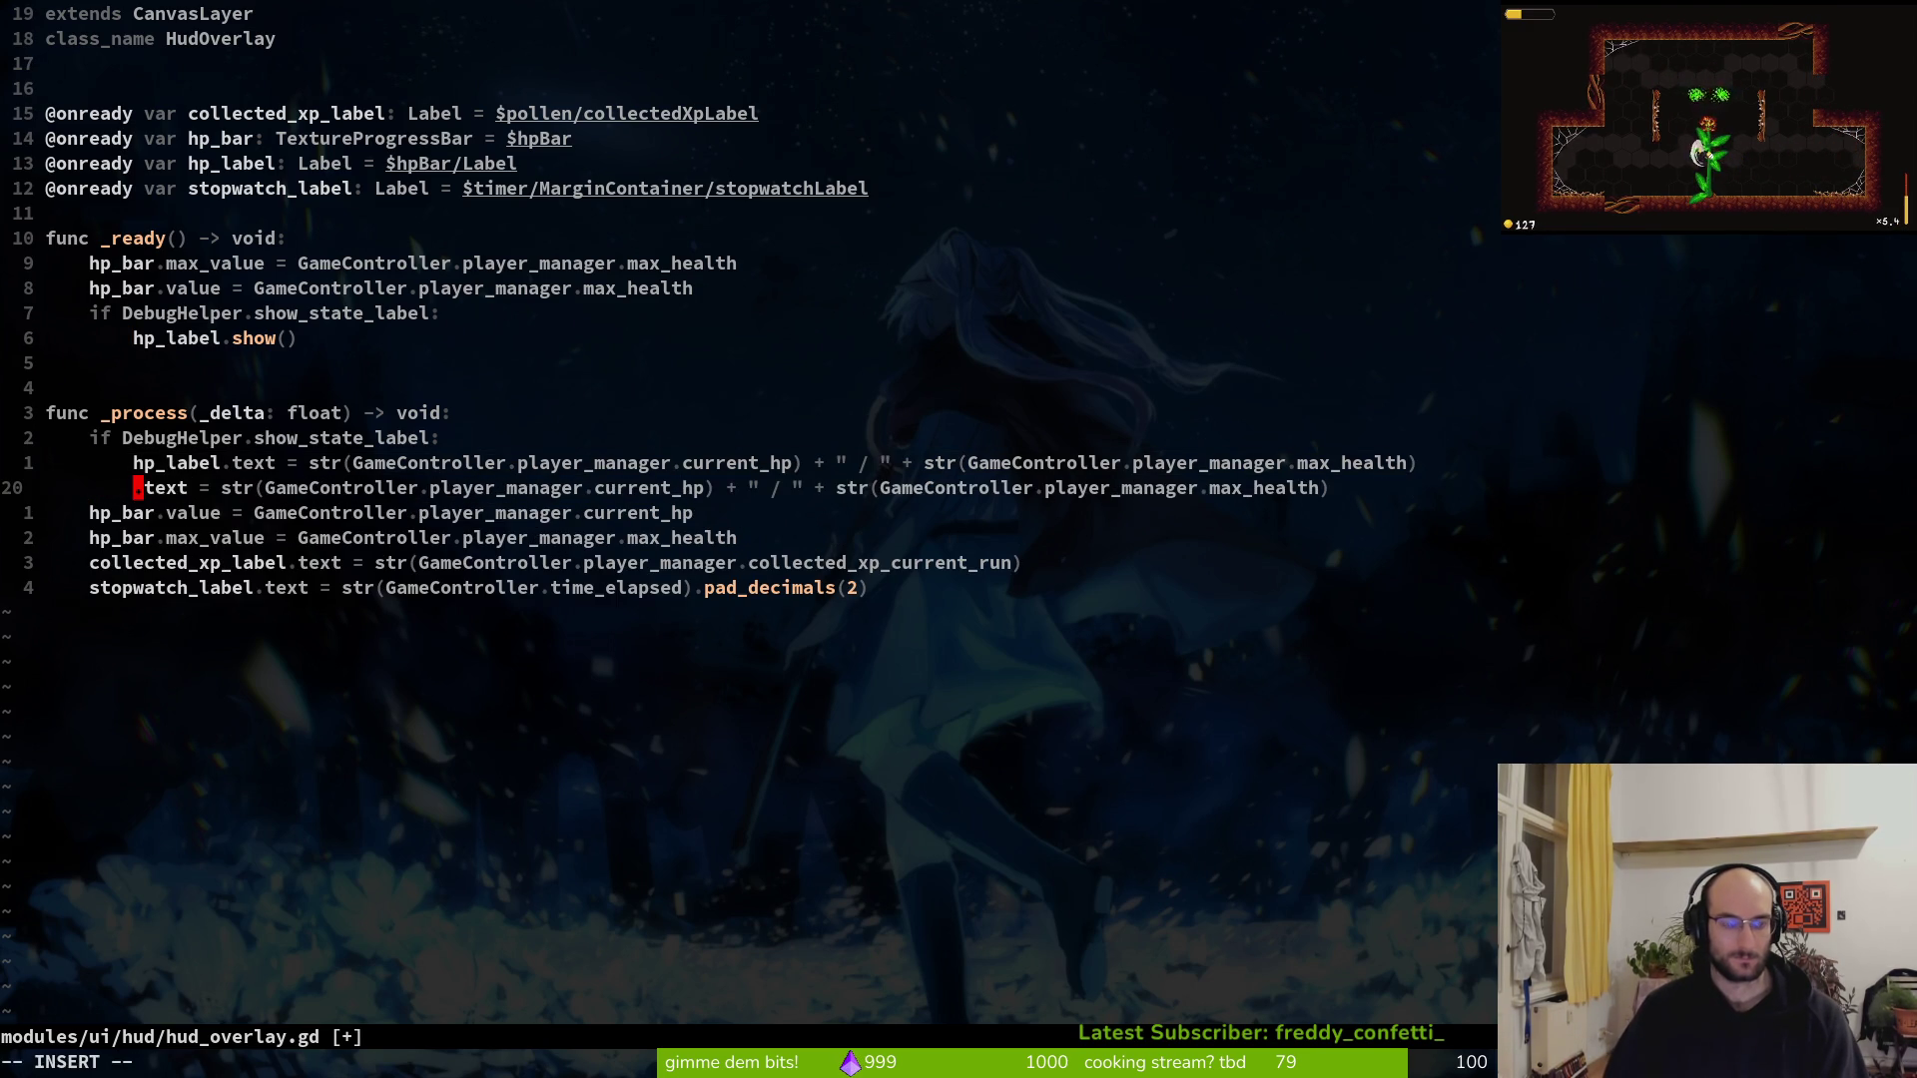
pyautogui.write('level_inde')
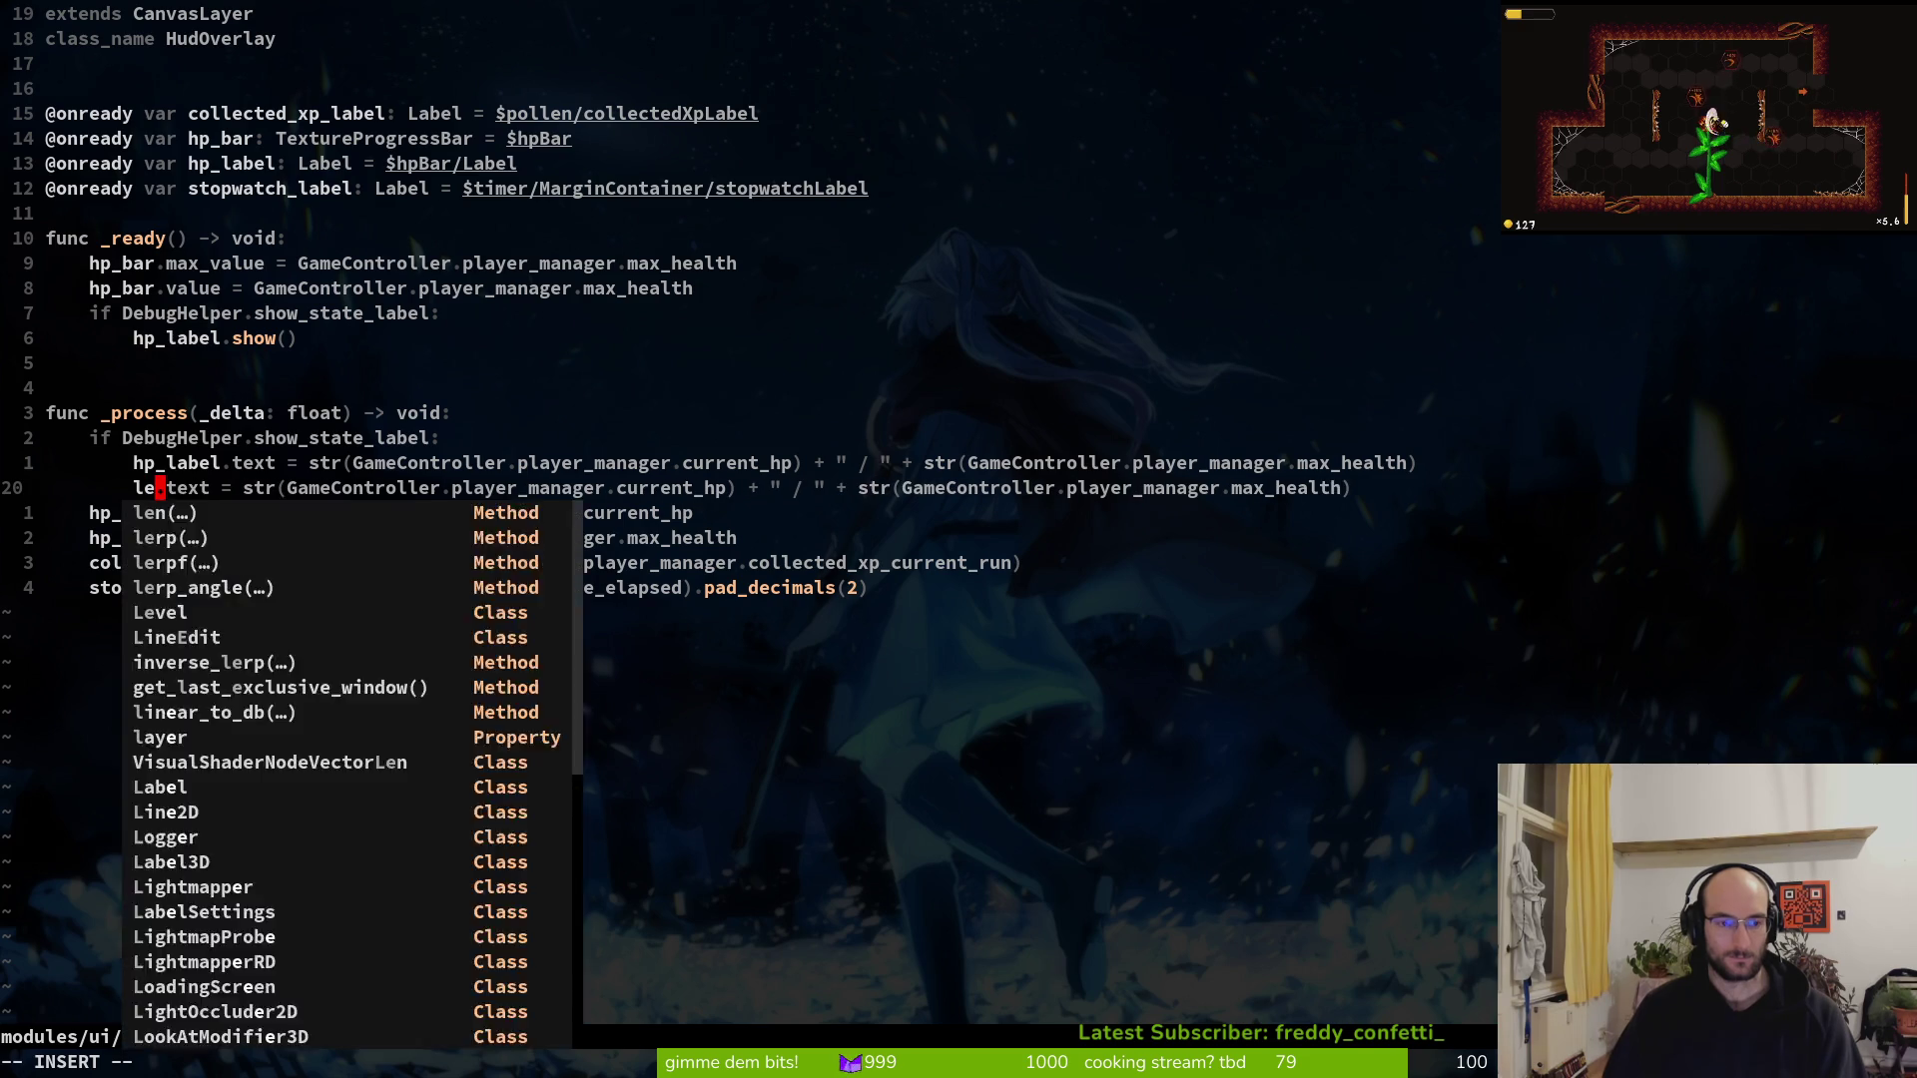
pyautogui.write('x')
pyautogui.press('Escape')
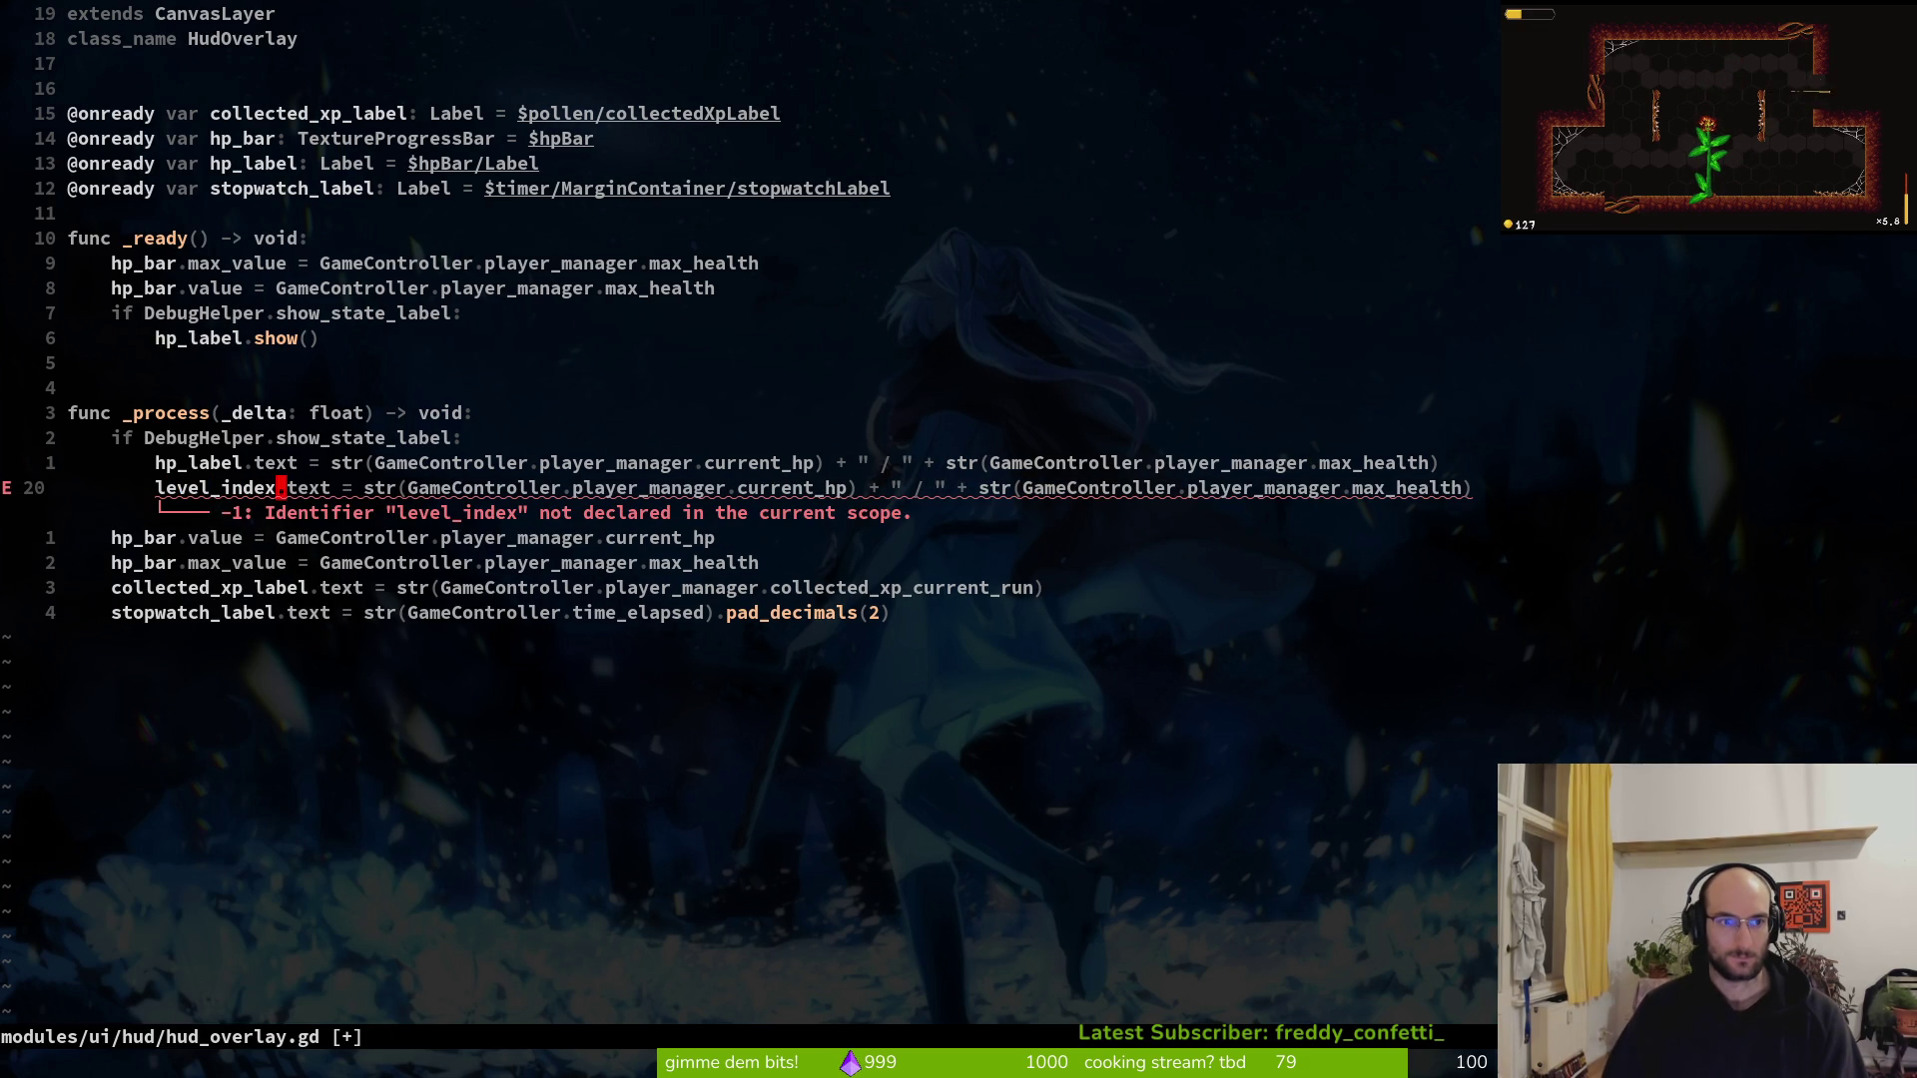
pyautogui.press('1')
pyautogui.press('3')
pyautogui.press('k')
pyautogui.press('V')
pyautogui.press('y')
pyautogui.press('p')
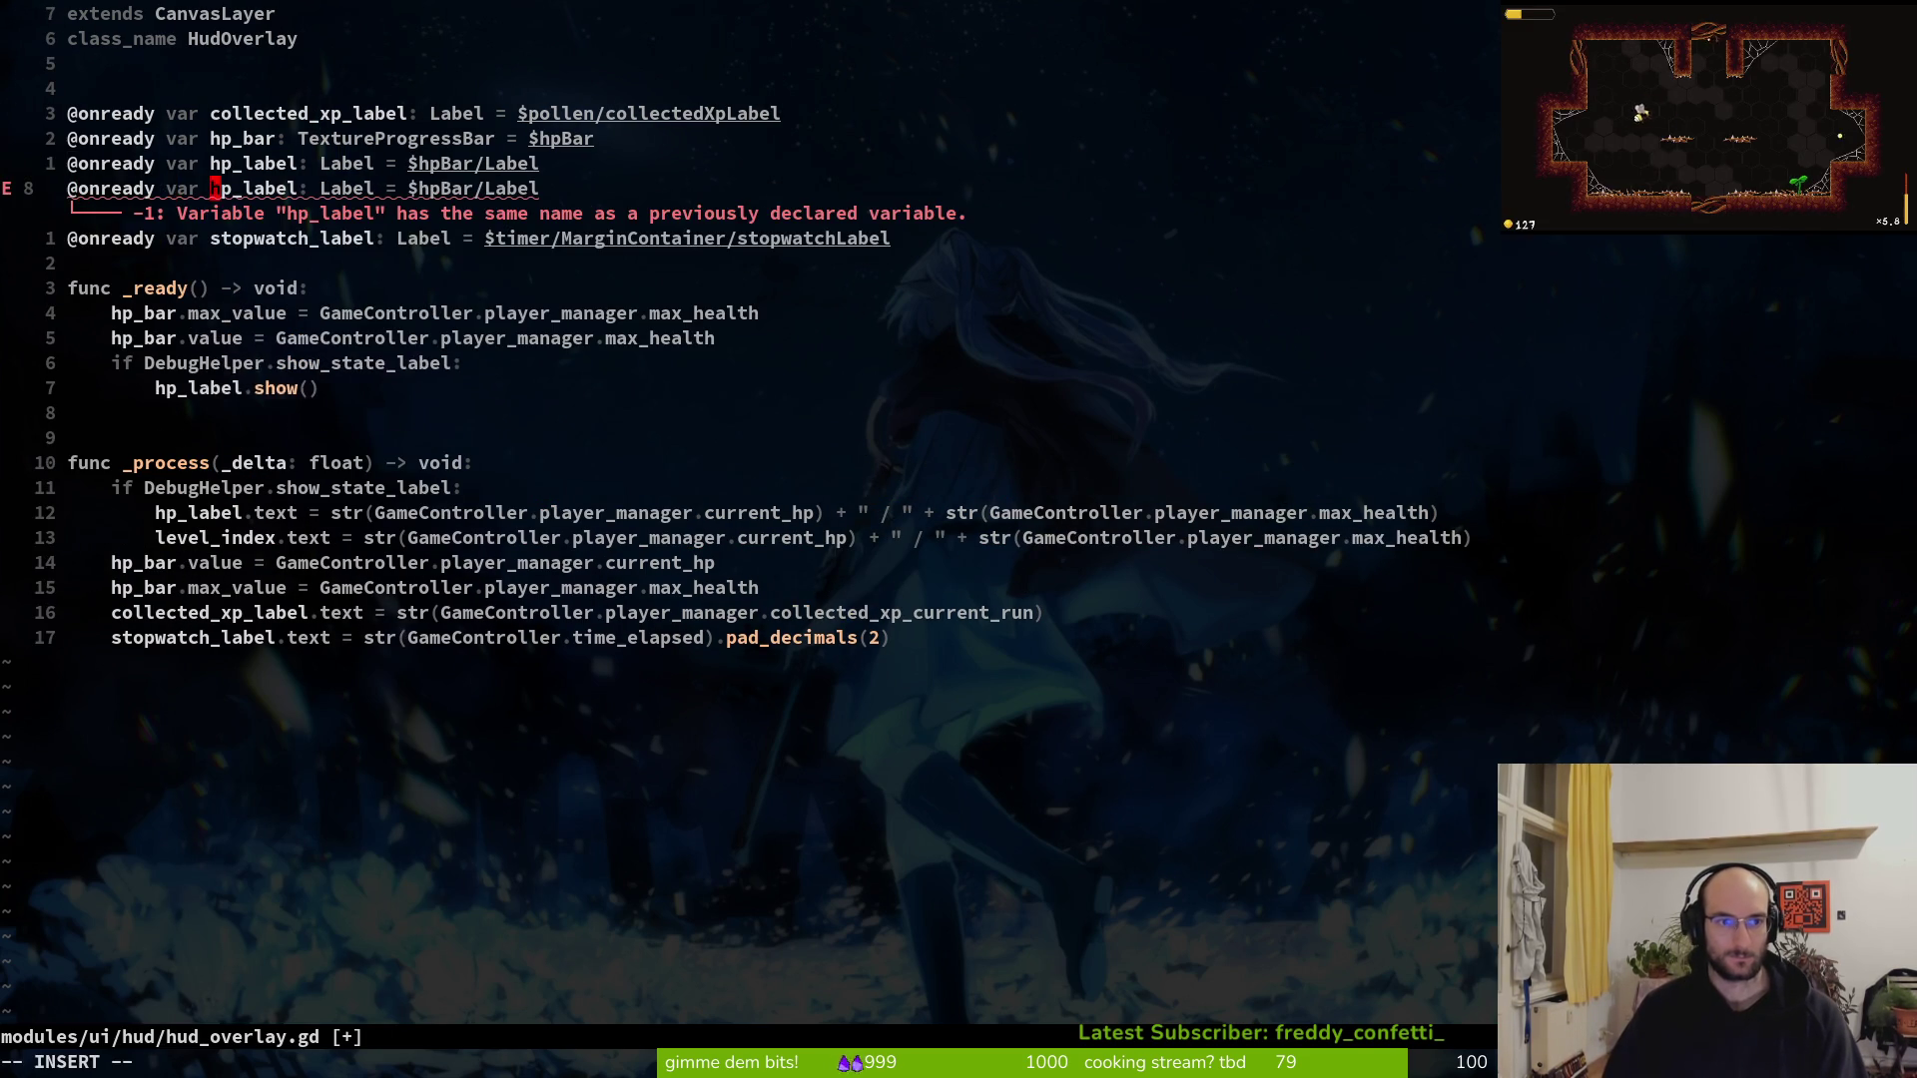
pyautogui.write('cw')
pyautogui.write('level_')
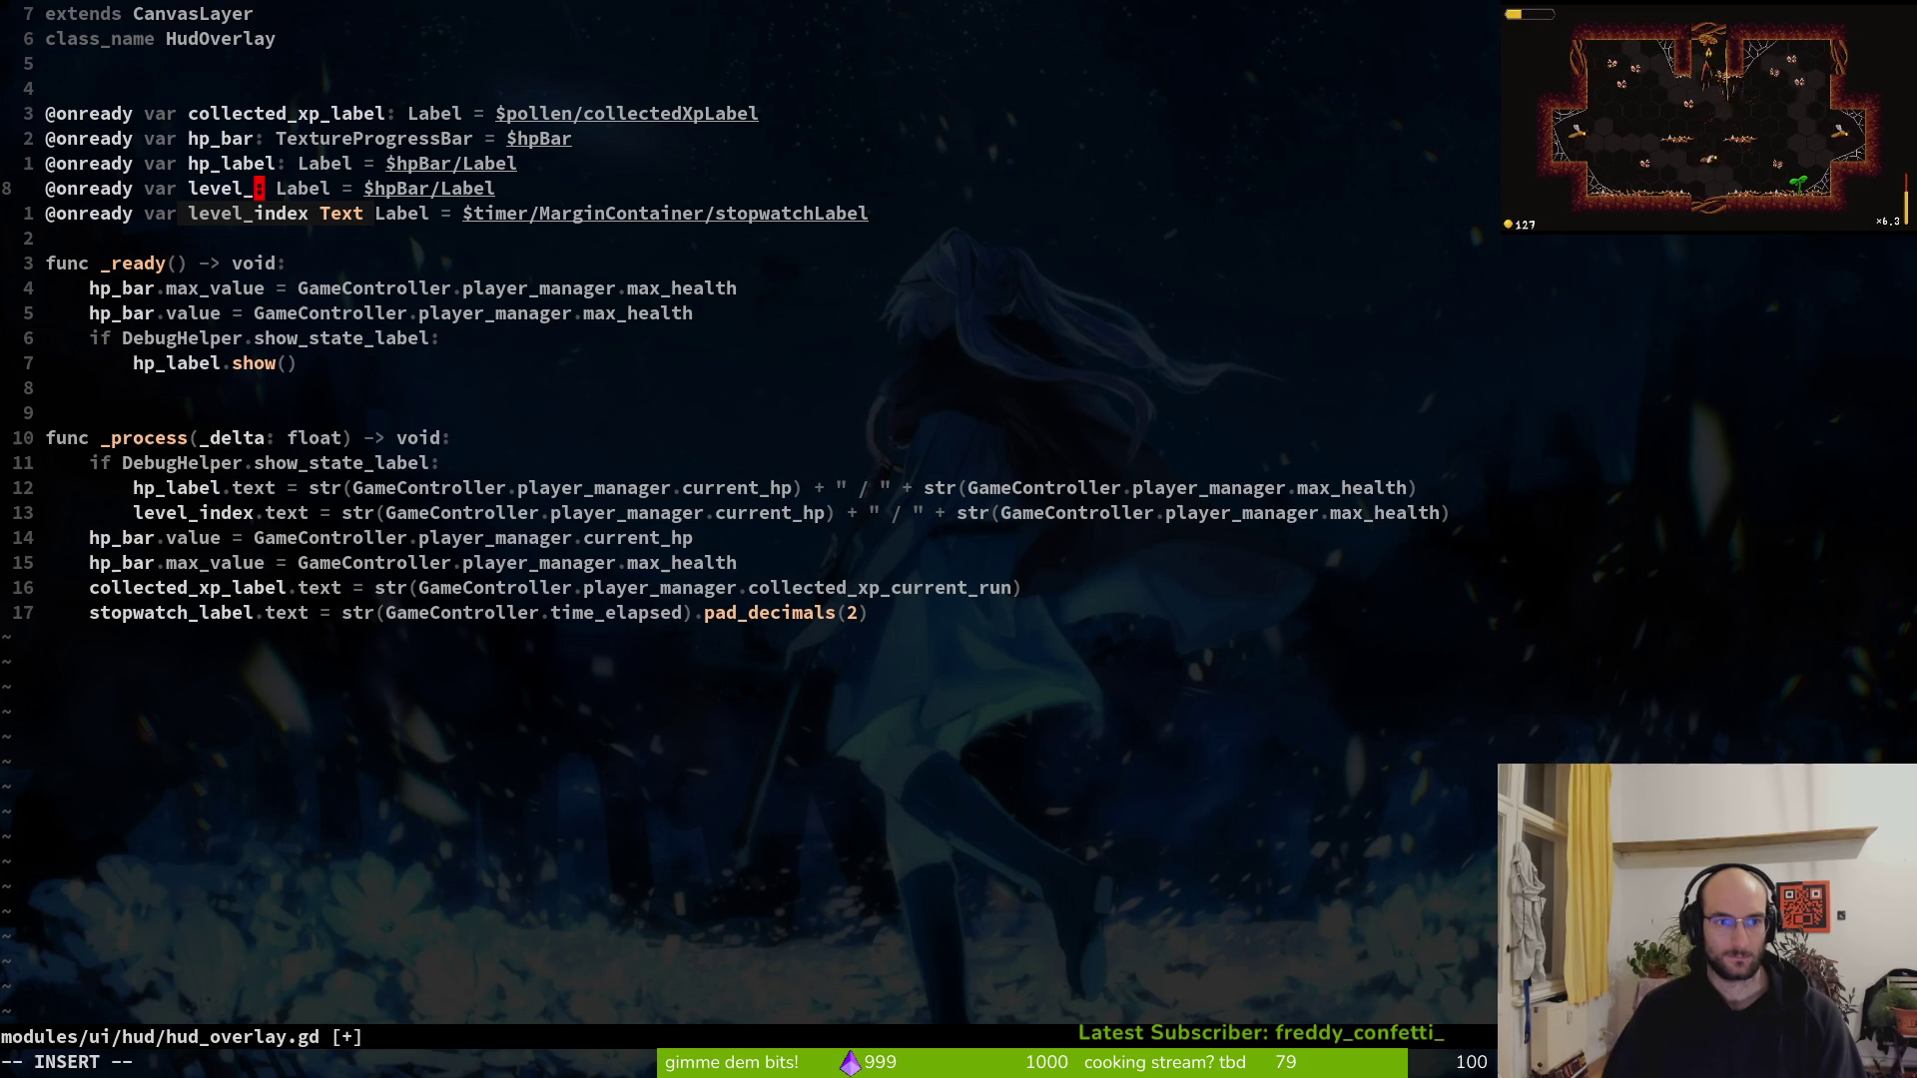
pyautogui.write('index')
pyautogui.press('Escape')
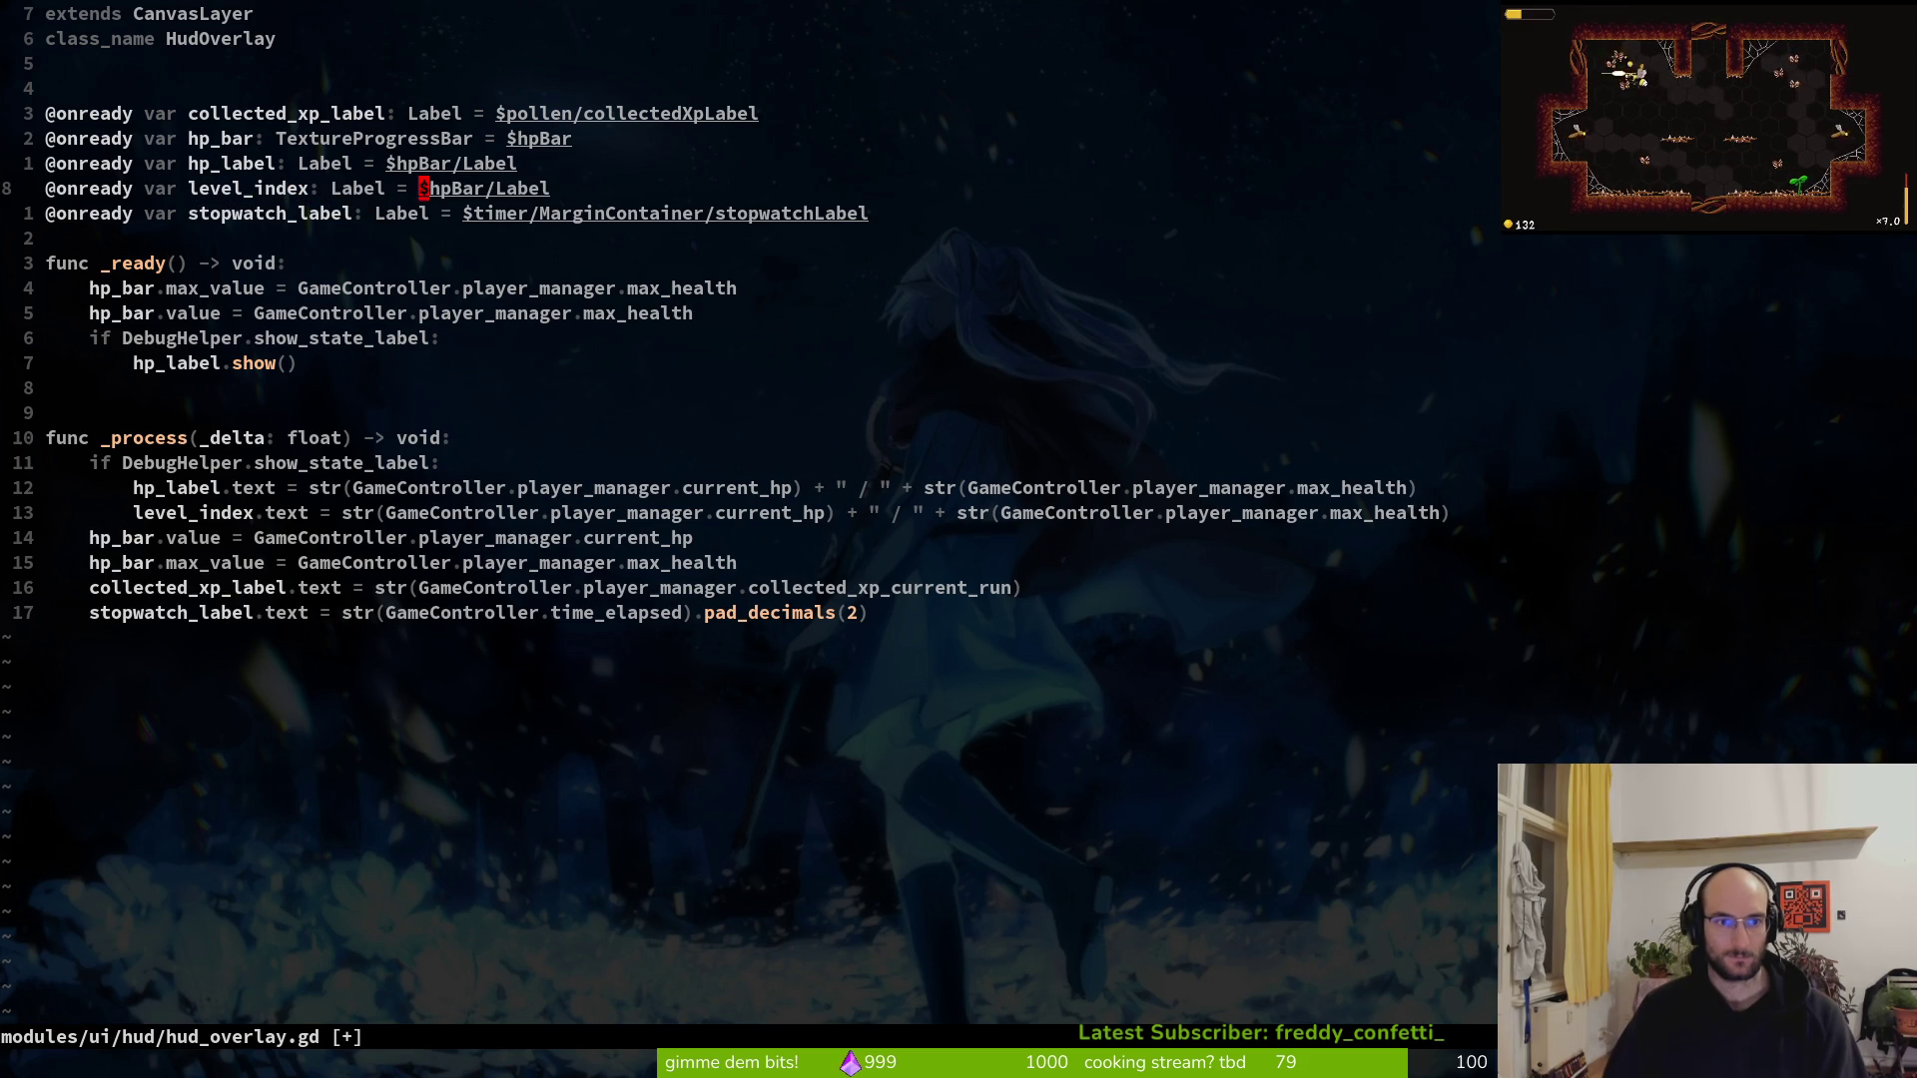
# Point the level_index declaration at the $hpBar/ node path and save with :w
pyautogui.press('C')
pyautogui.press('BackSpace')
pyautogui.press('BackSpace')
pyautogui.press('BackSpace')
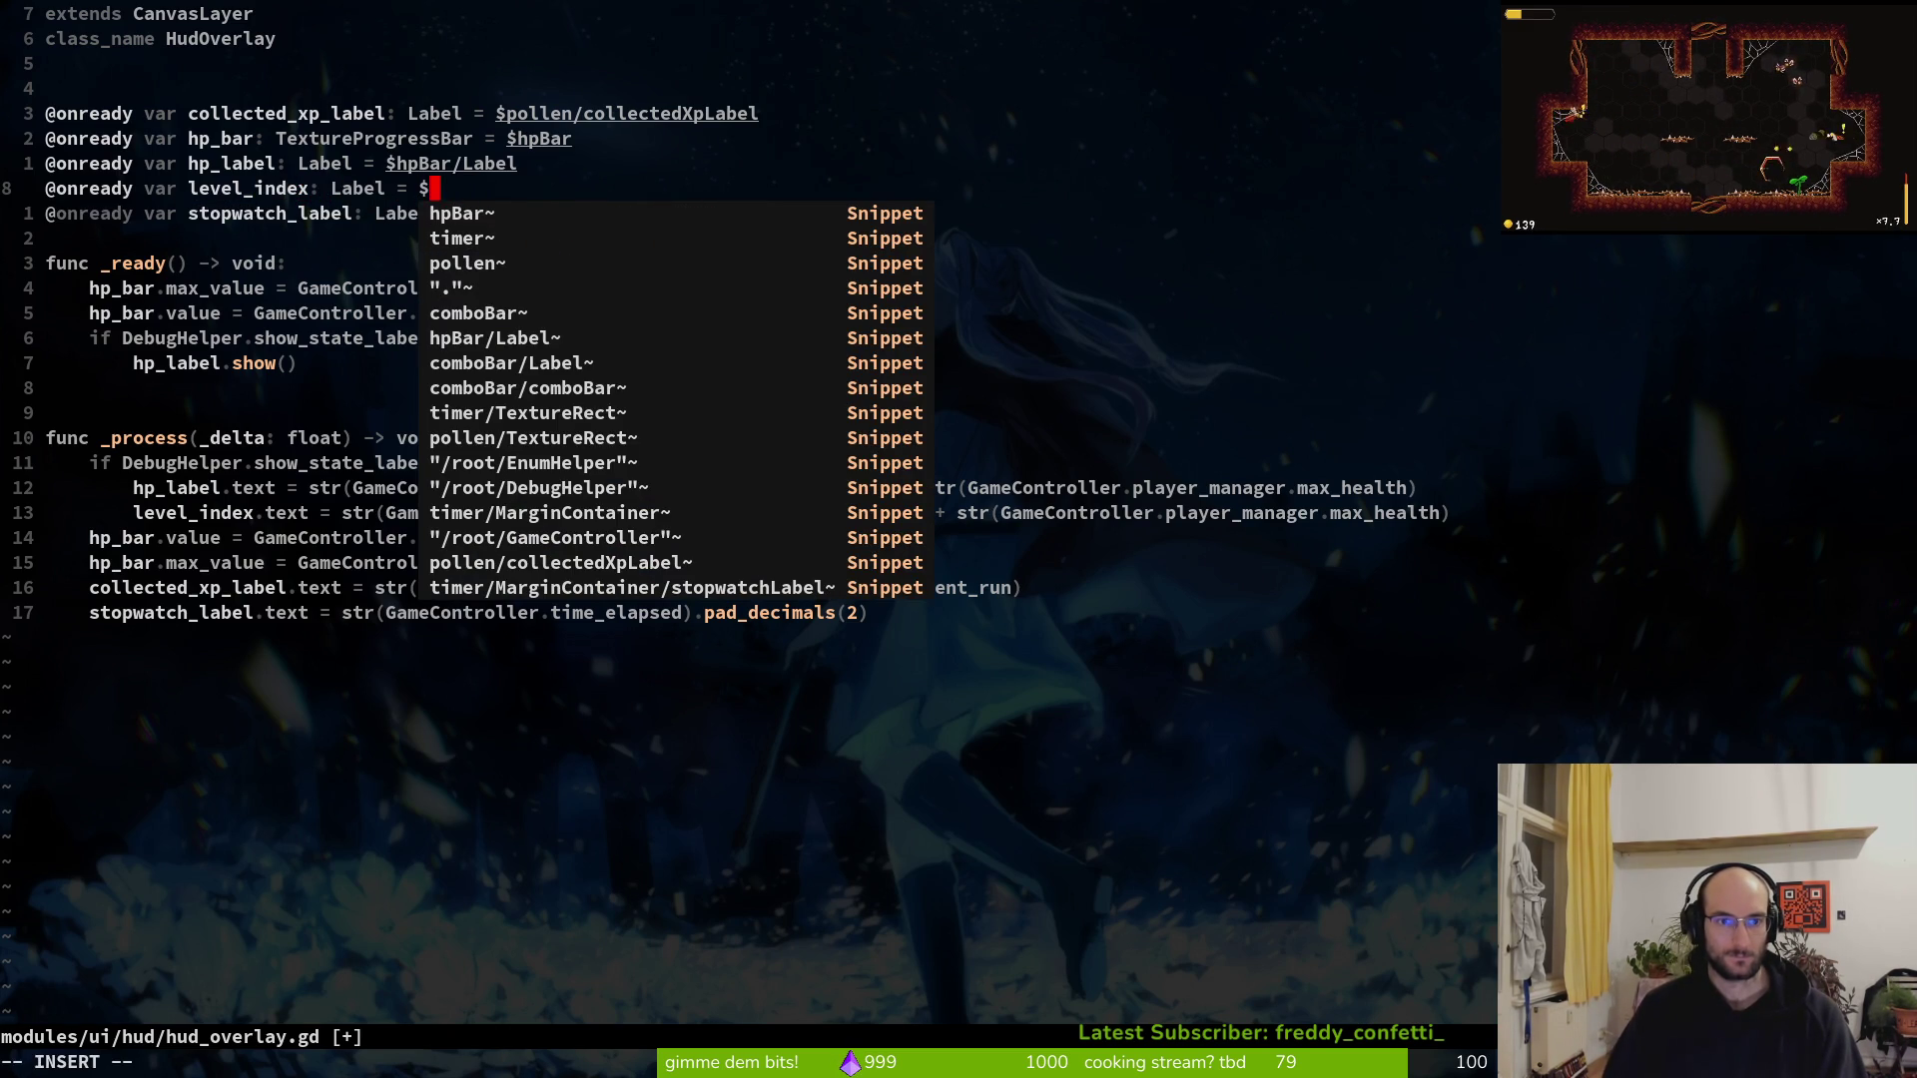
pyautogui.press('Tab')
pyautogui.press('Return')
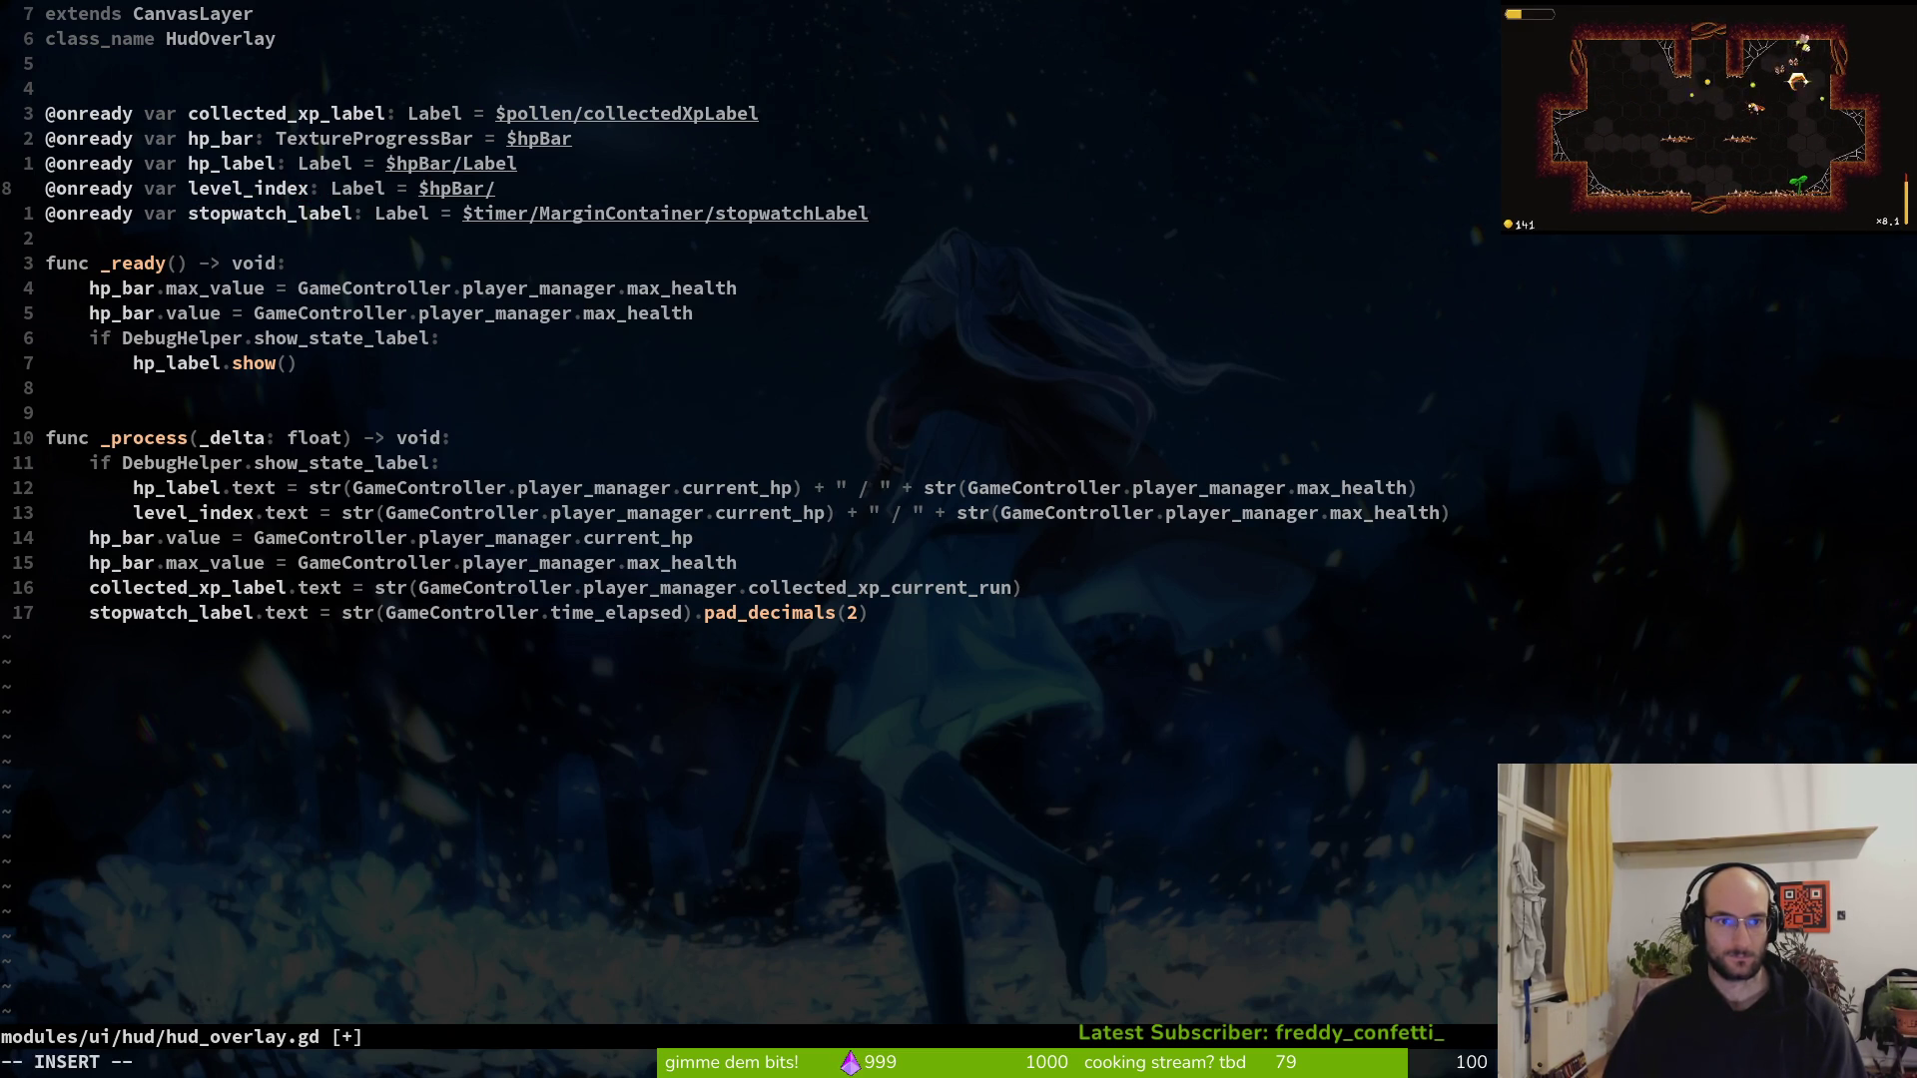
pyautogui.write(':w')
pyautogui.press('Return')
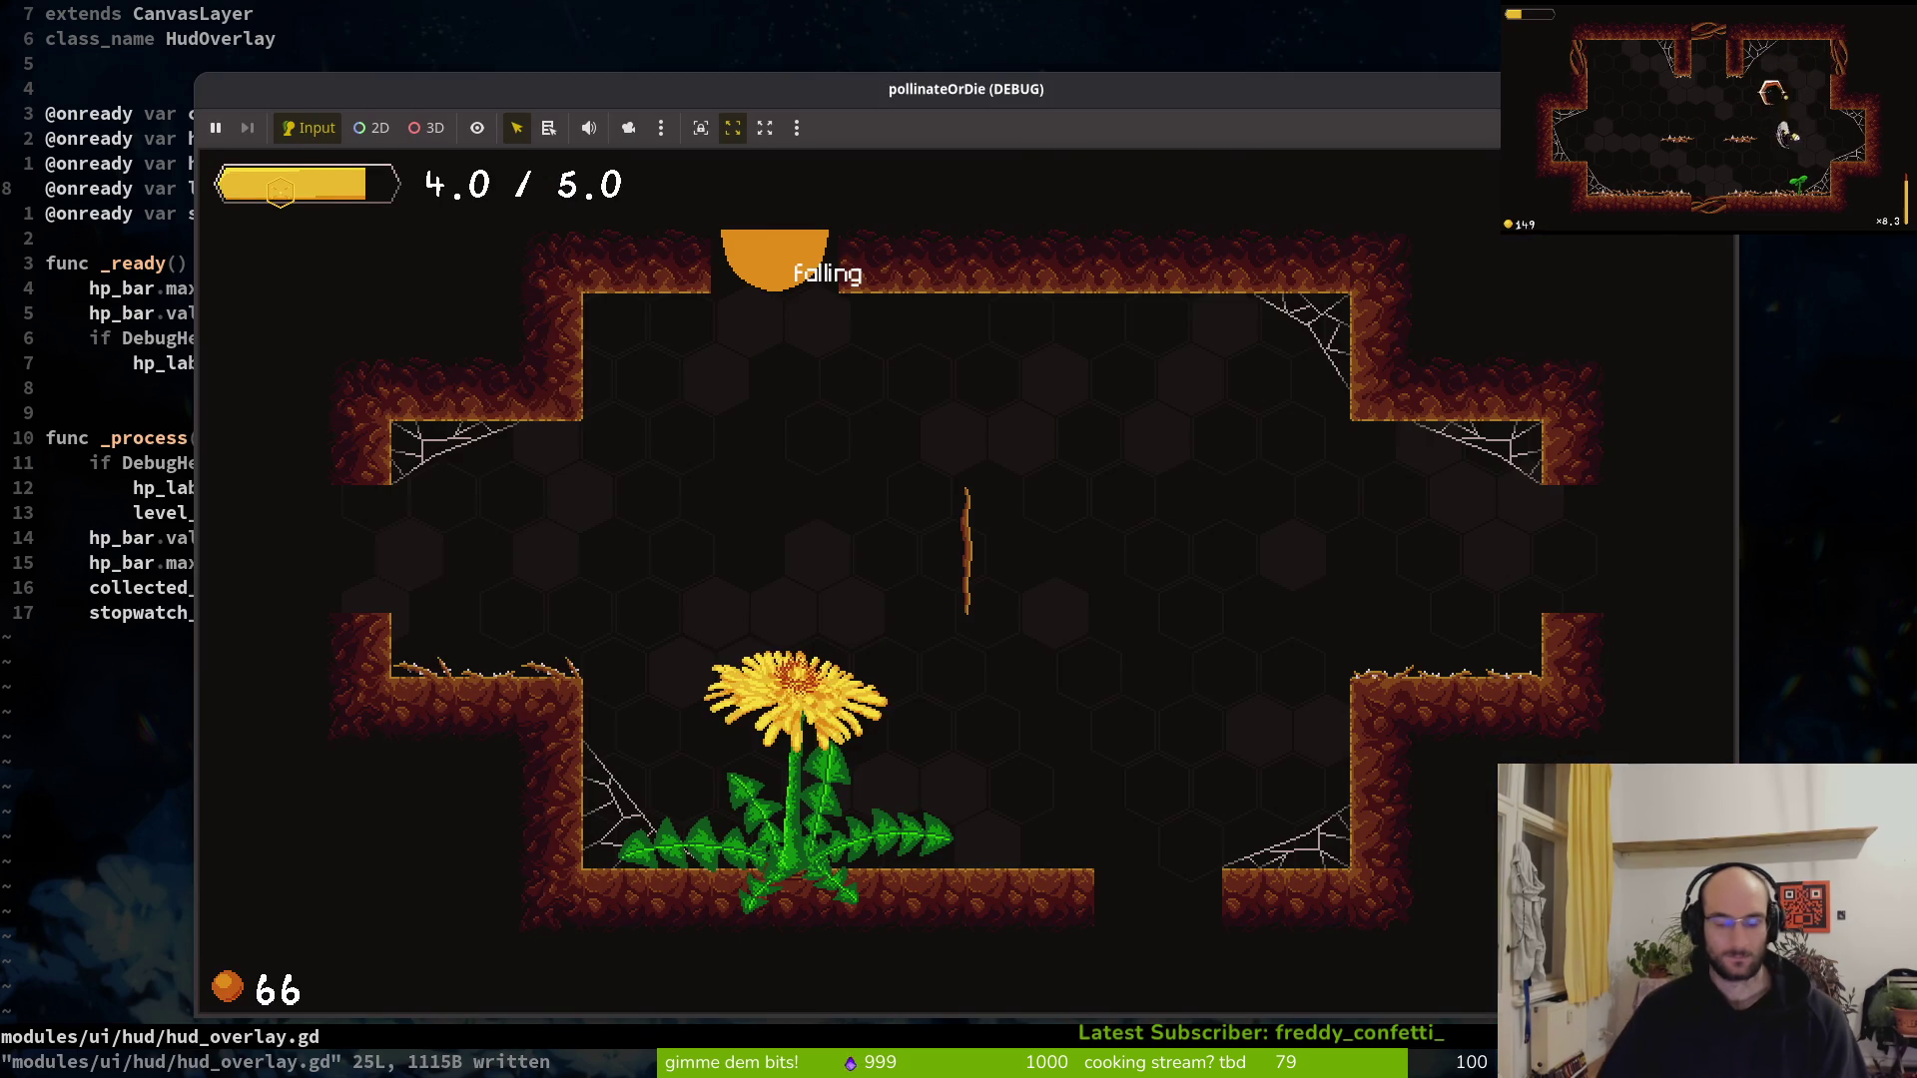
pyautogui.hotkey('alt', 'shift', 'o')
# Open hud_overlay.tscn and expand the hudOverlay and hpBar nodes in the Local scene tree
pyautogui.write('hud_overlay')
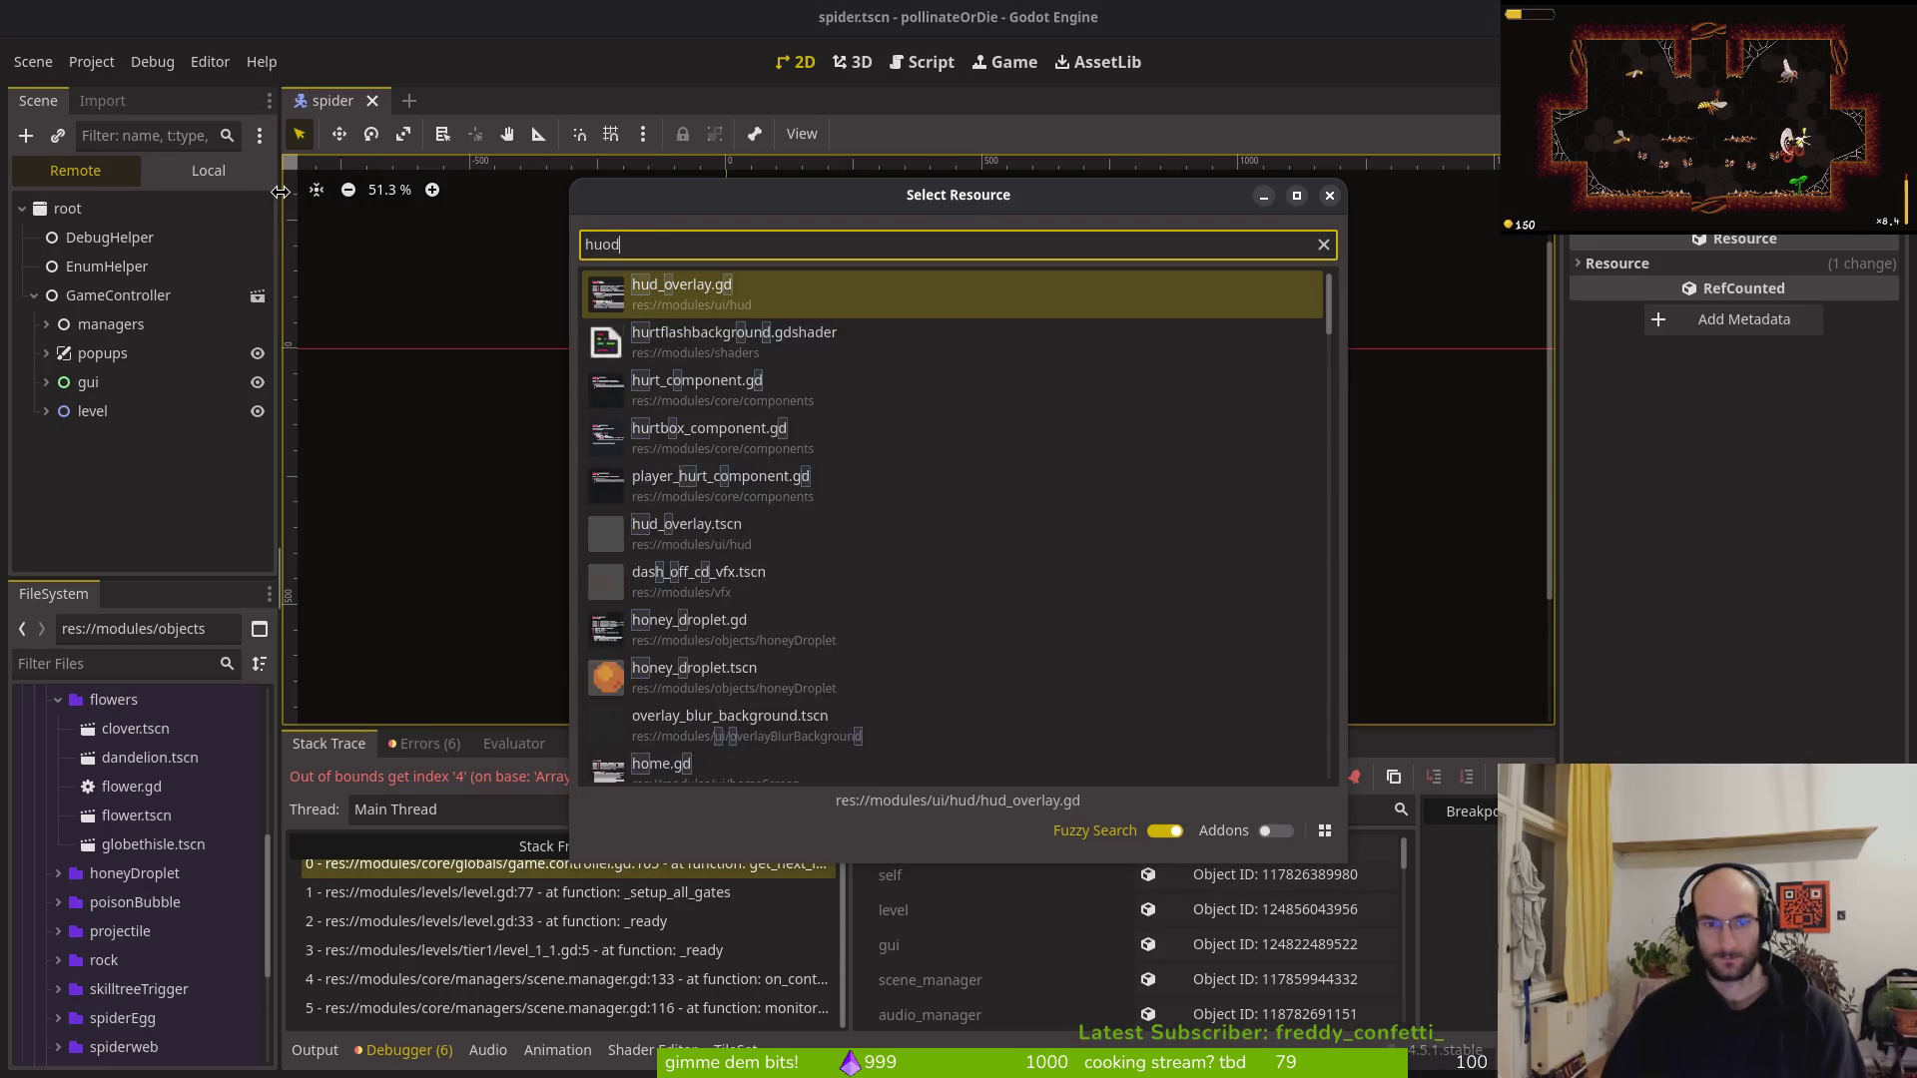
pyautogui.press('Return')
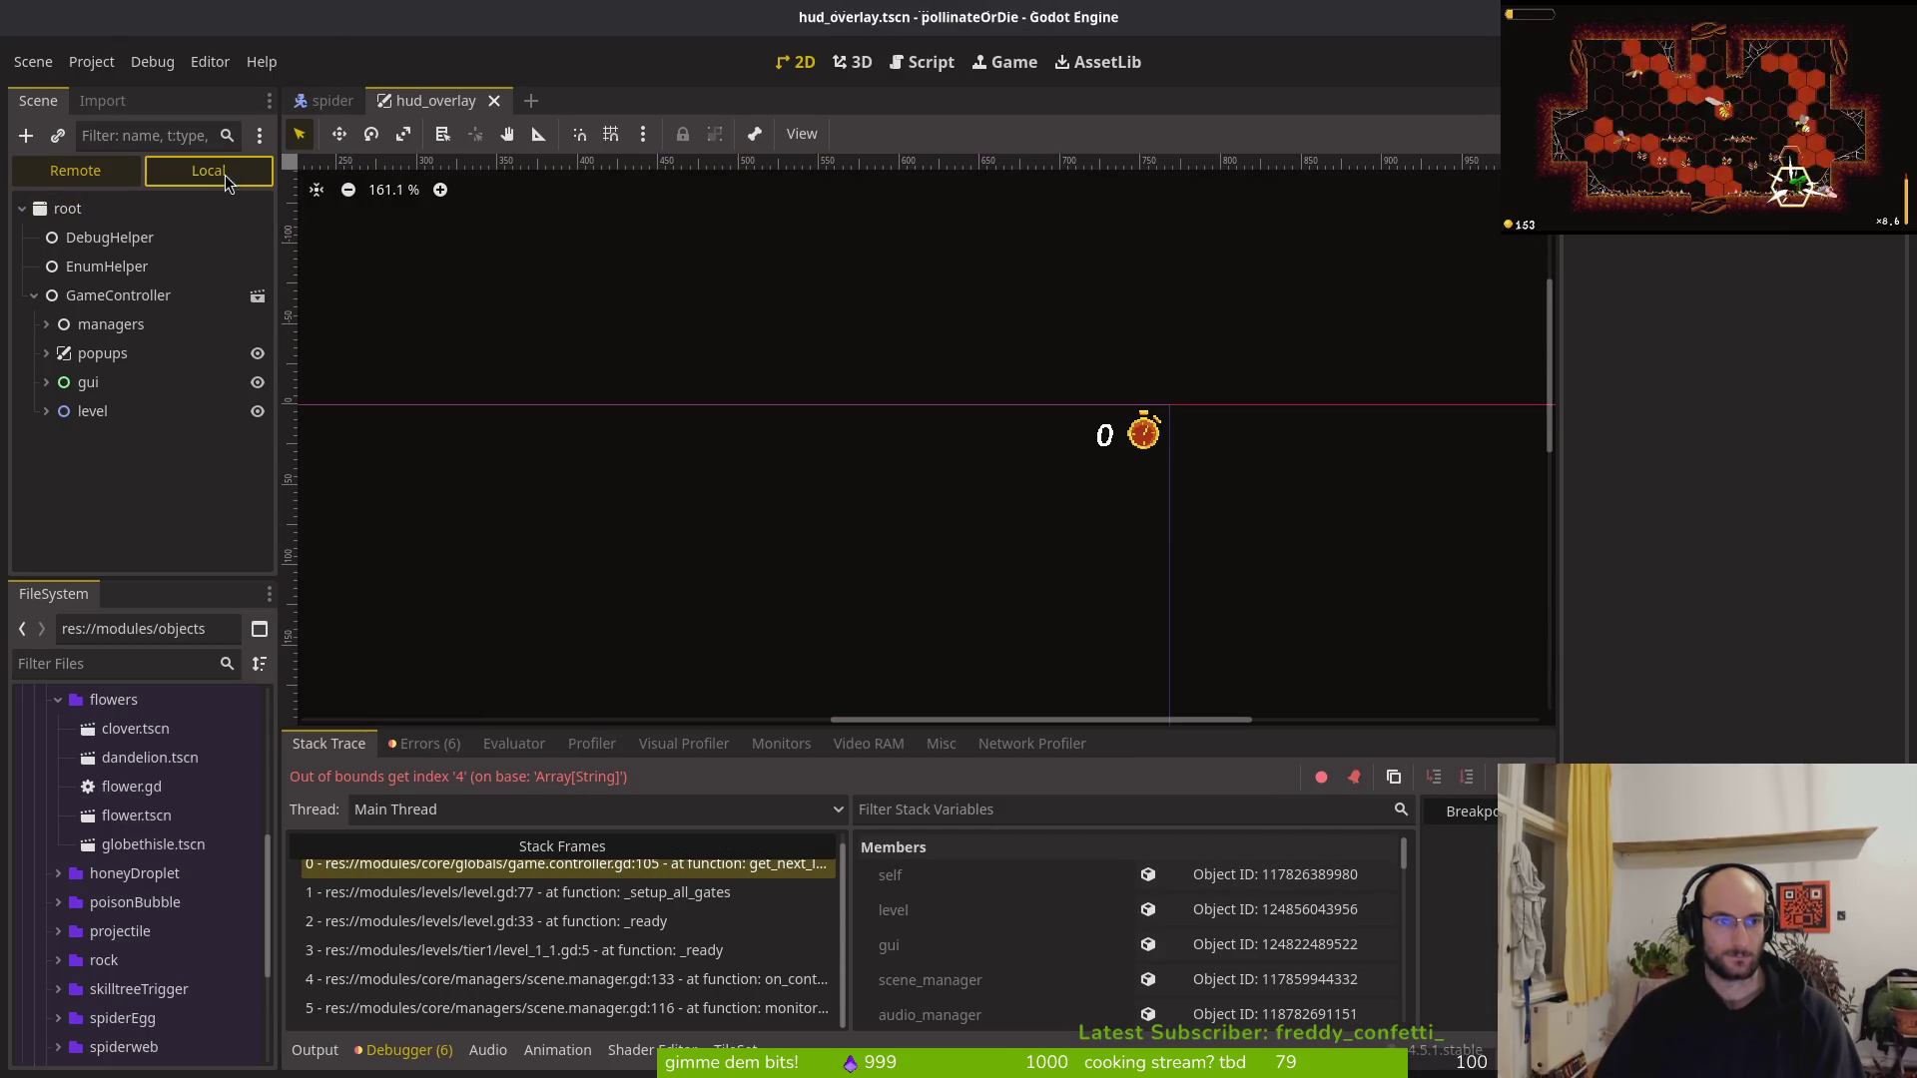
pyautogui.click(223, 176)
pyautogui.click(22, 208)
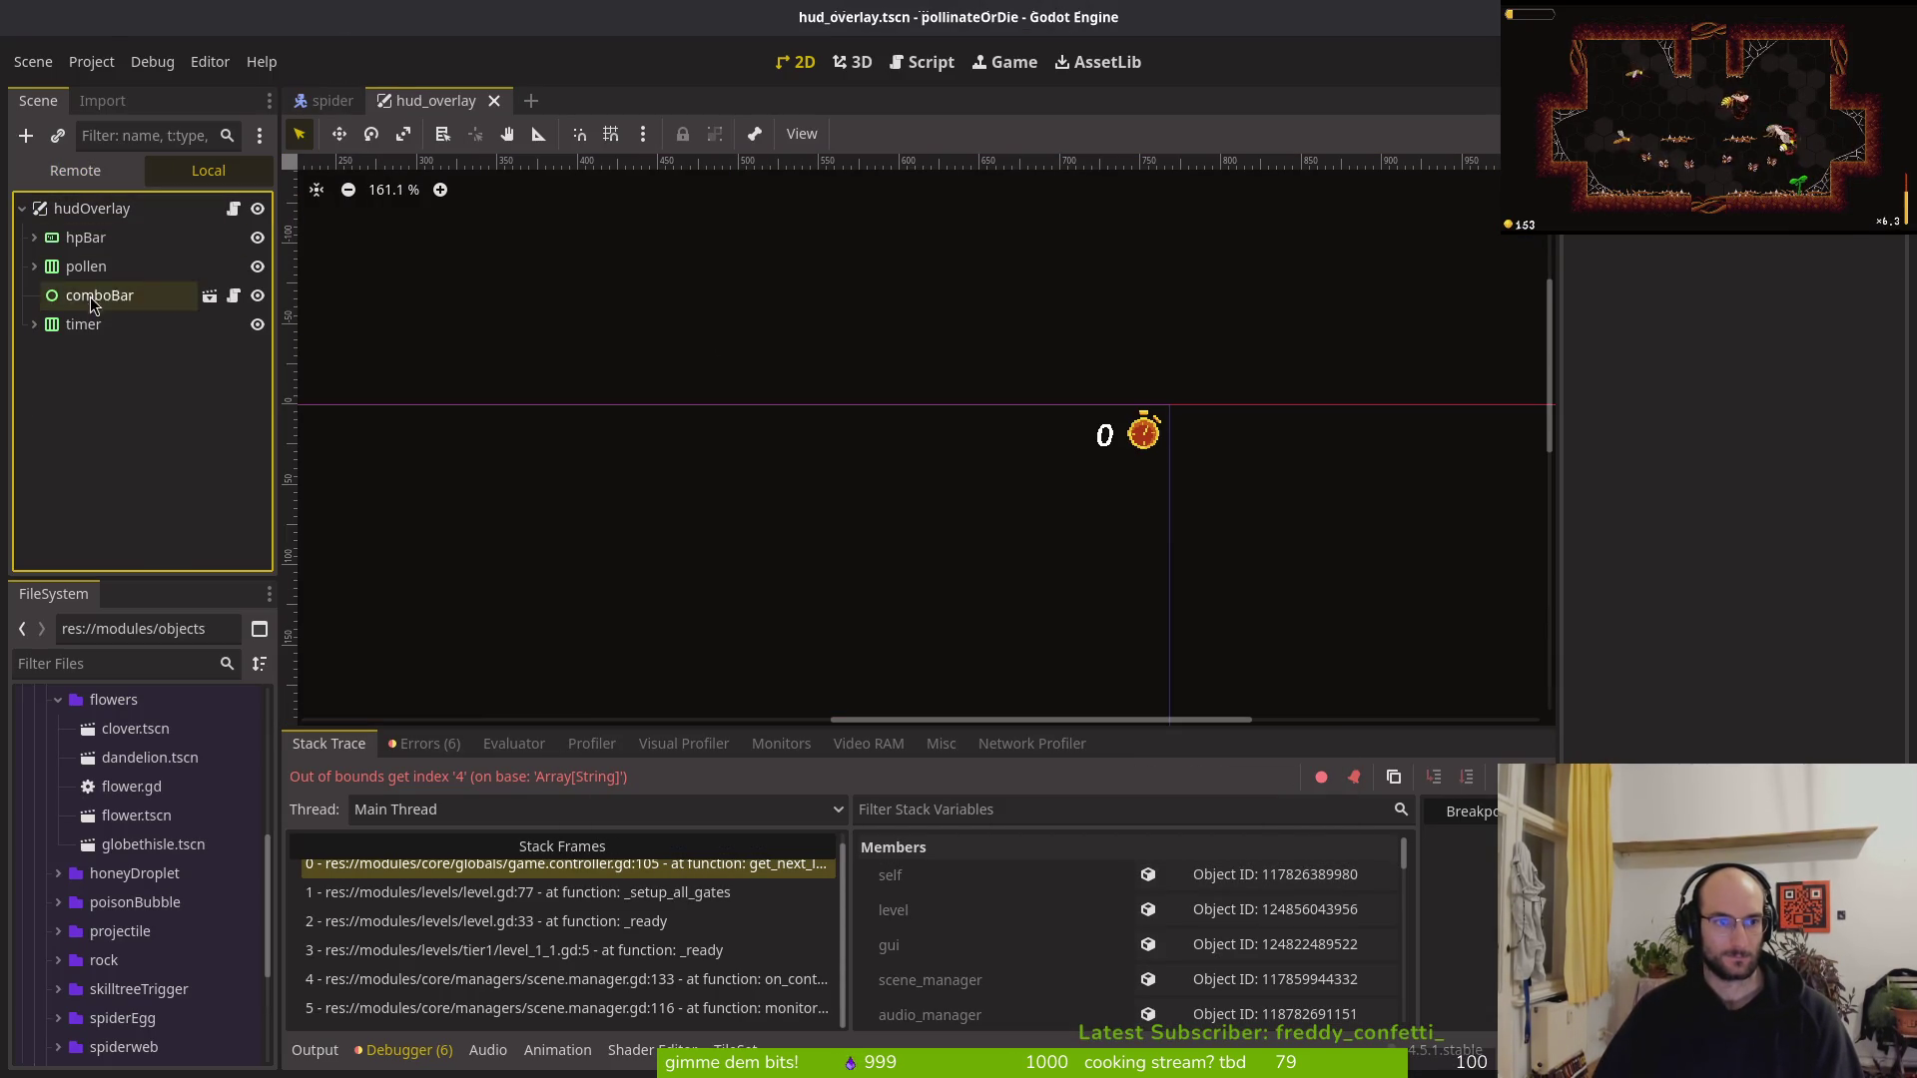
pyautogui.click(34, 236)
# Duplicate the Label under hpBar, name the copy index, and save the scene
pyautogui.click(104, 238)
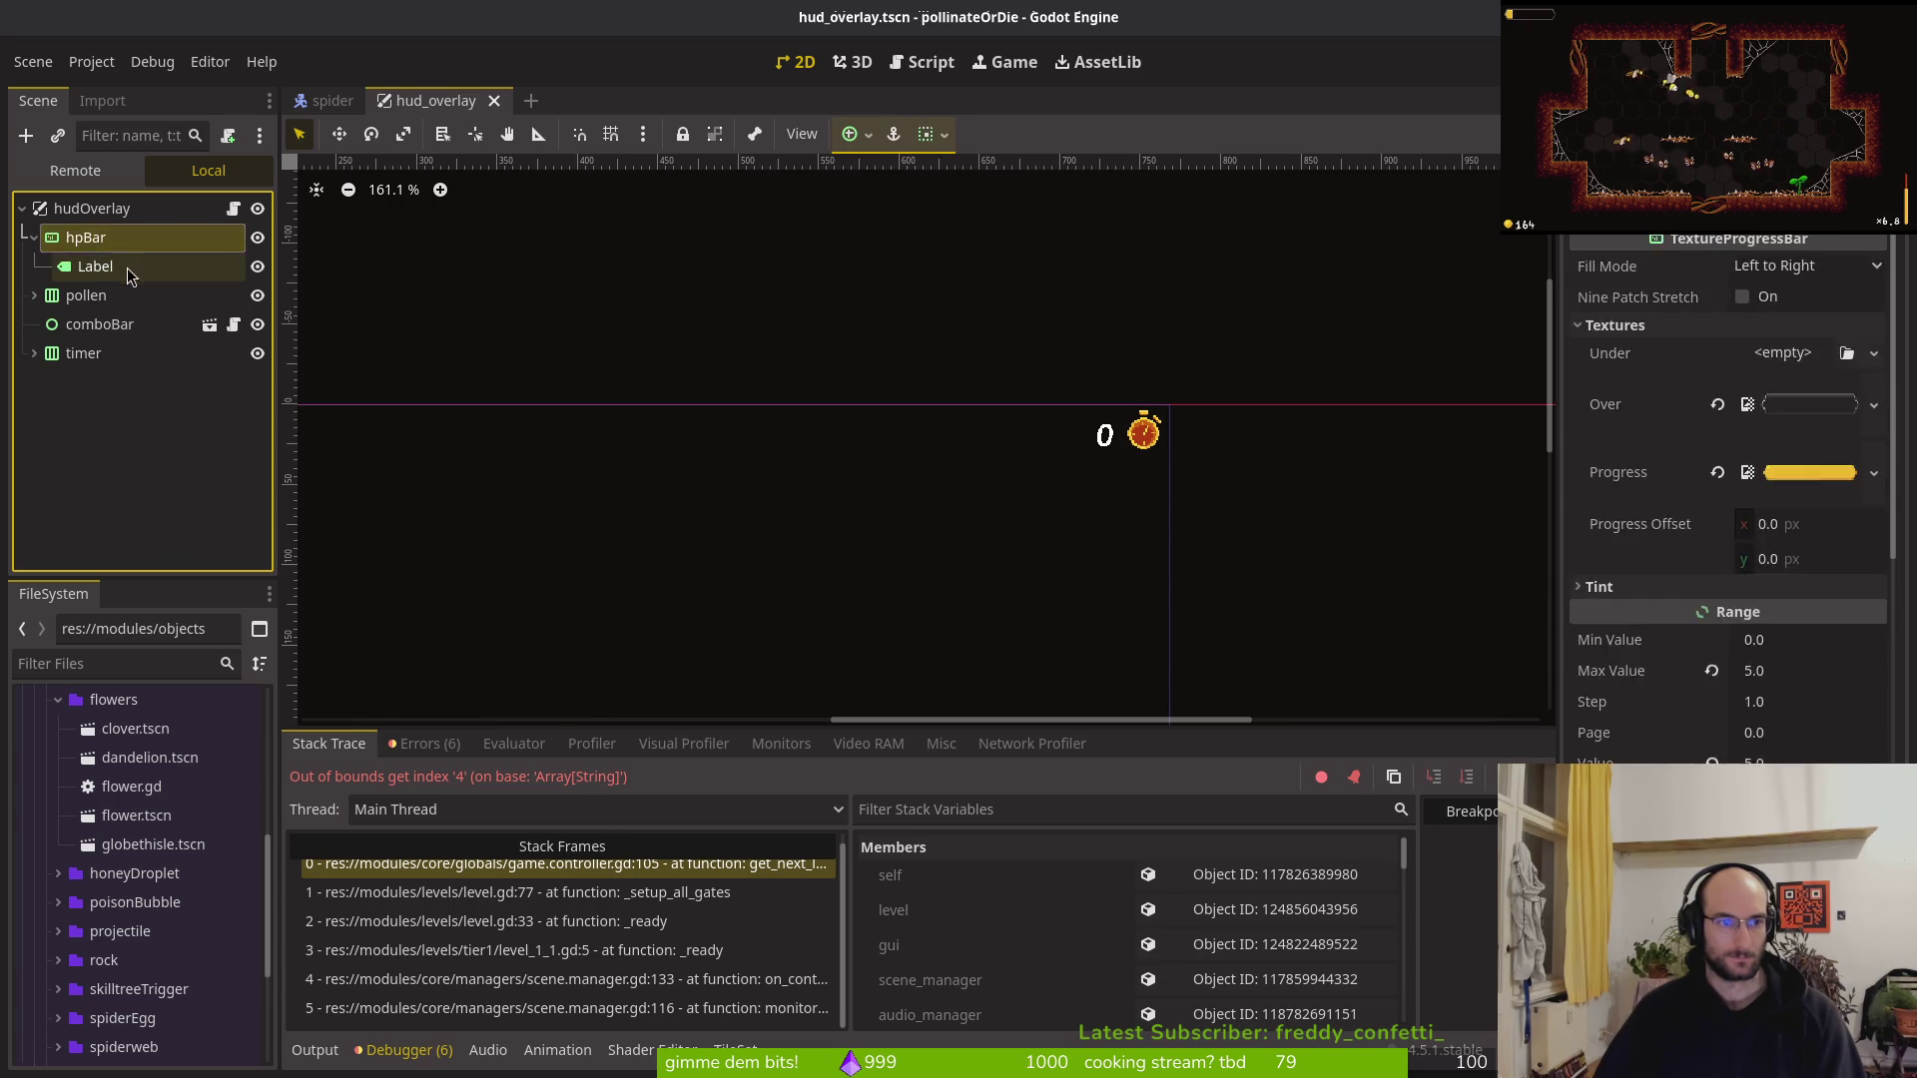
pyautogui.click(129, 267)
pyautogui.hotkey('ctrl', 'd')
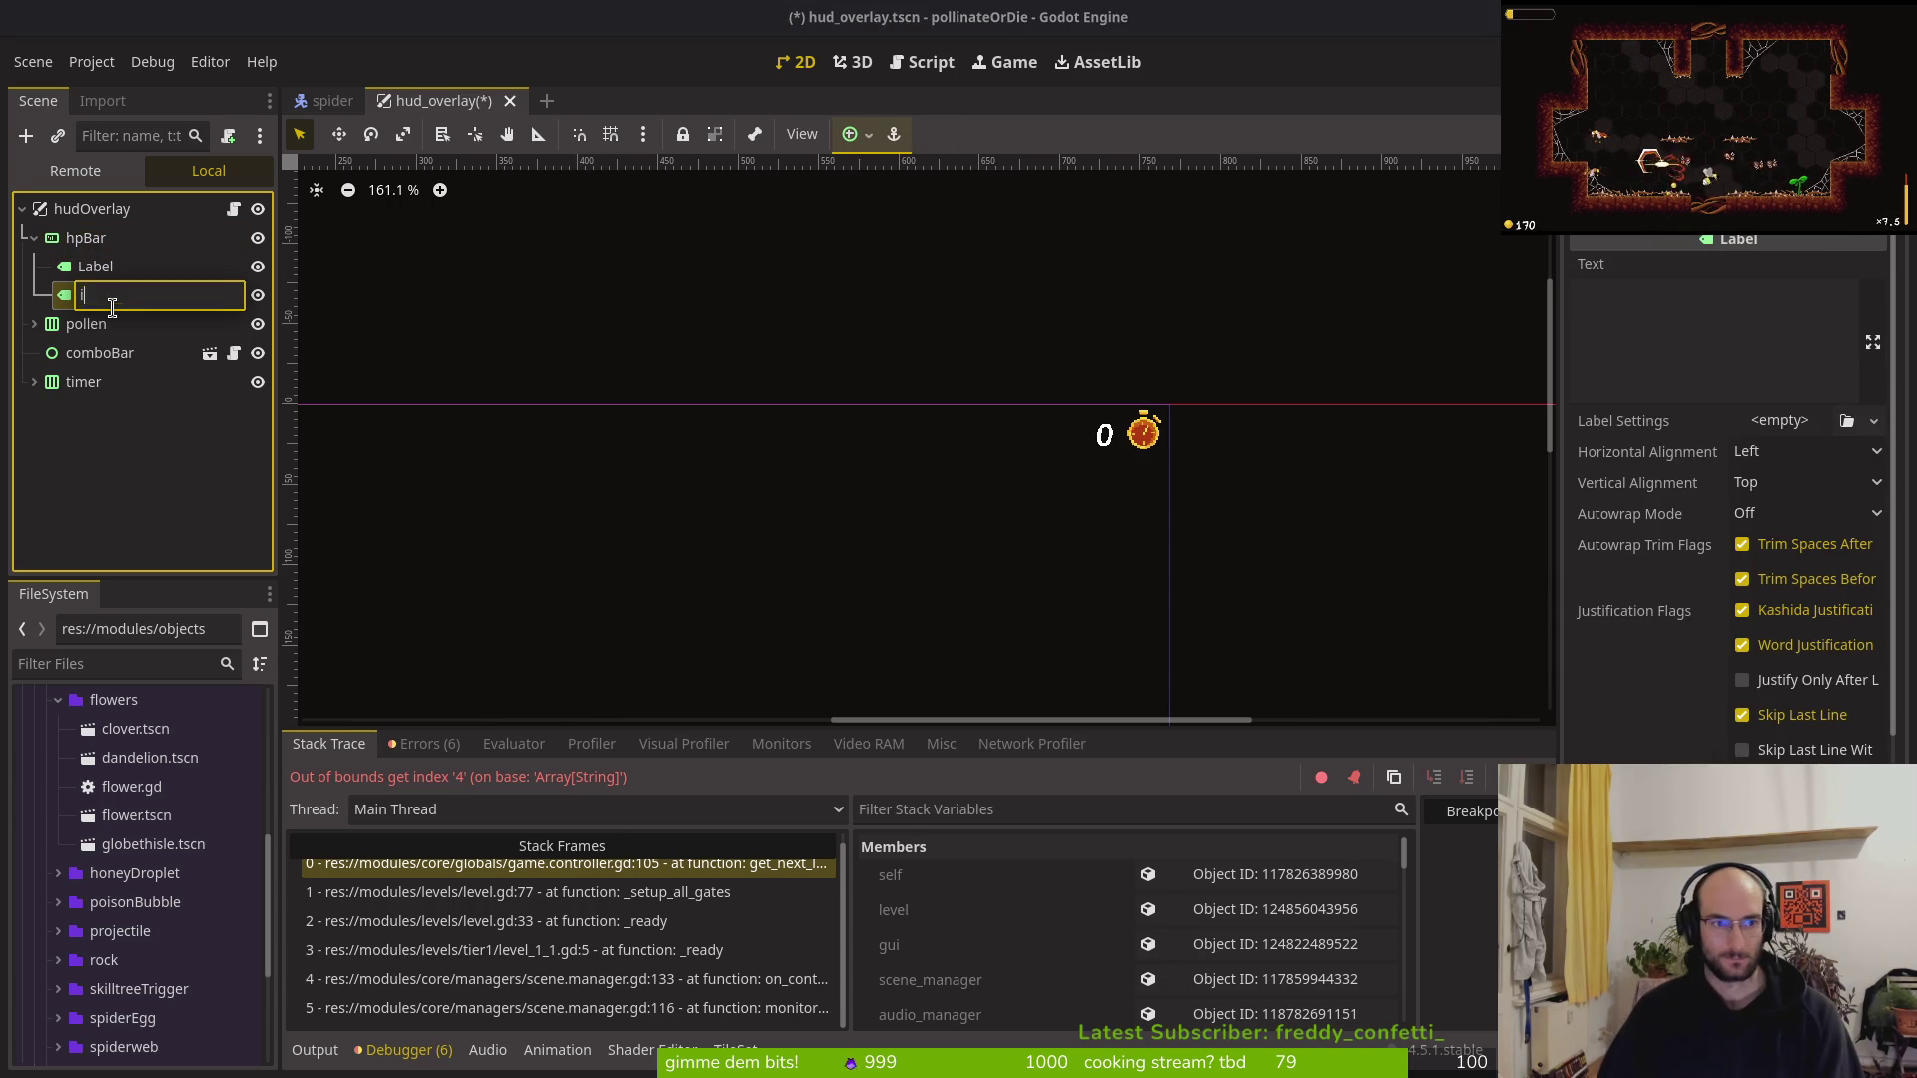
pyautogui.write('index')
pyautogui.press('Return')
pyautogui.hotkey('ctrl', 's')
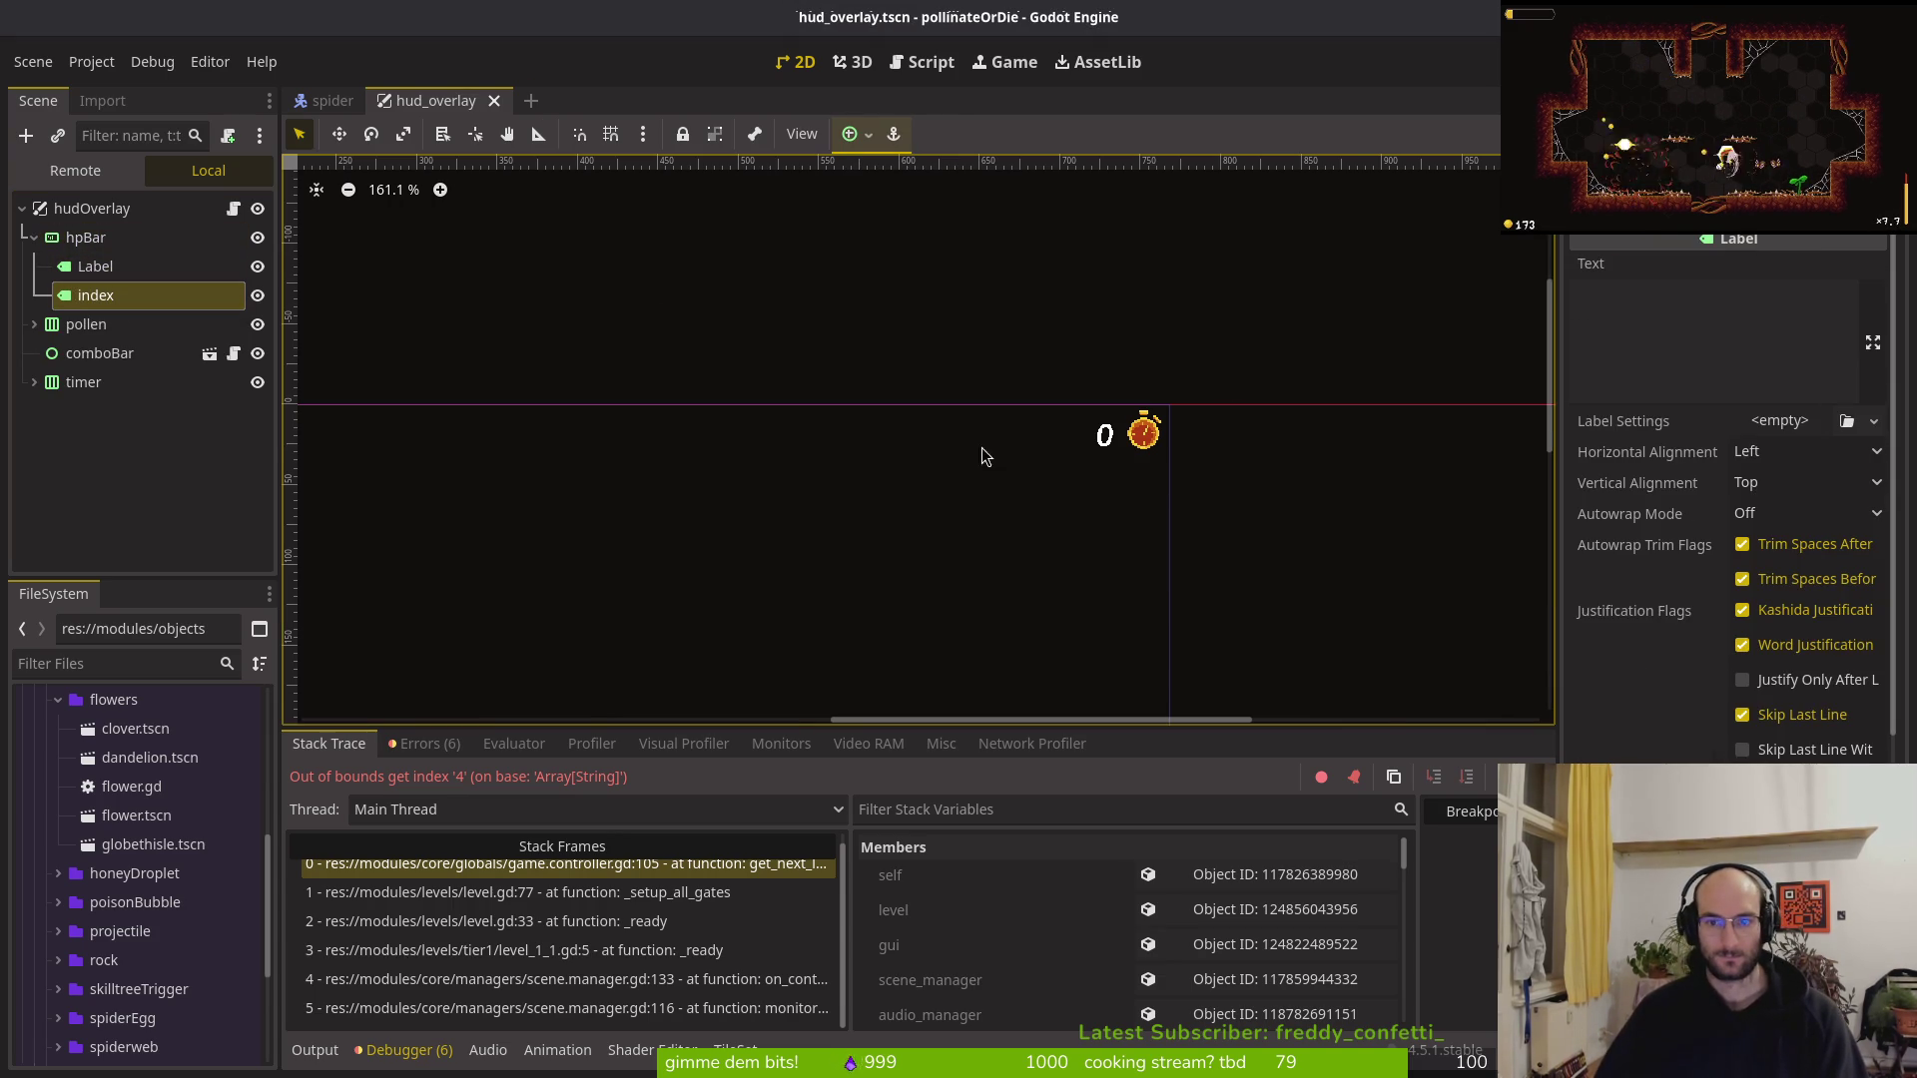
# Place the index label just right of the health bar and save the scene again
pyautogui.scroll(-3, 1073, 474)
pyautogui.hscroll(-3, 999, 450)
pyautogui.click(96, 265)
pyautogui.click(140, 296)
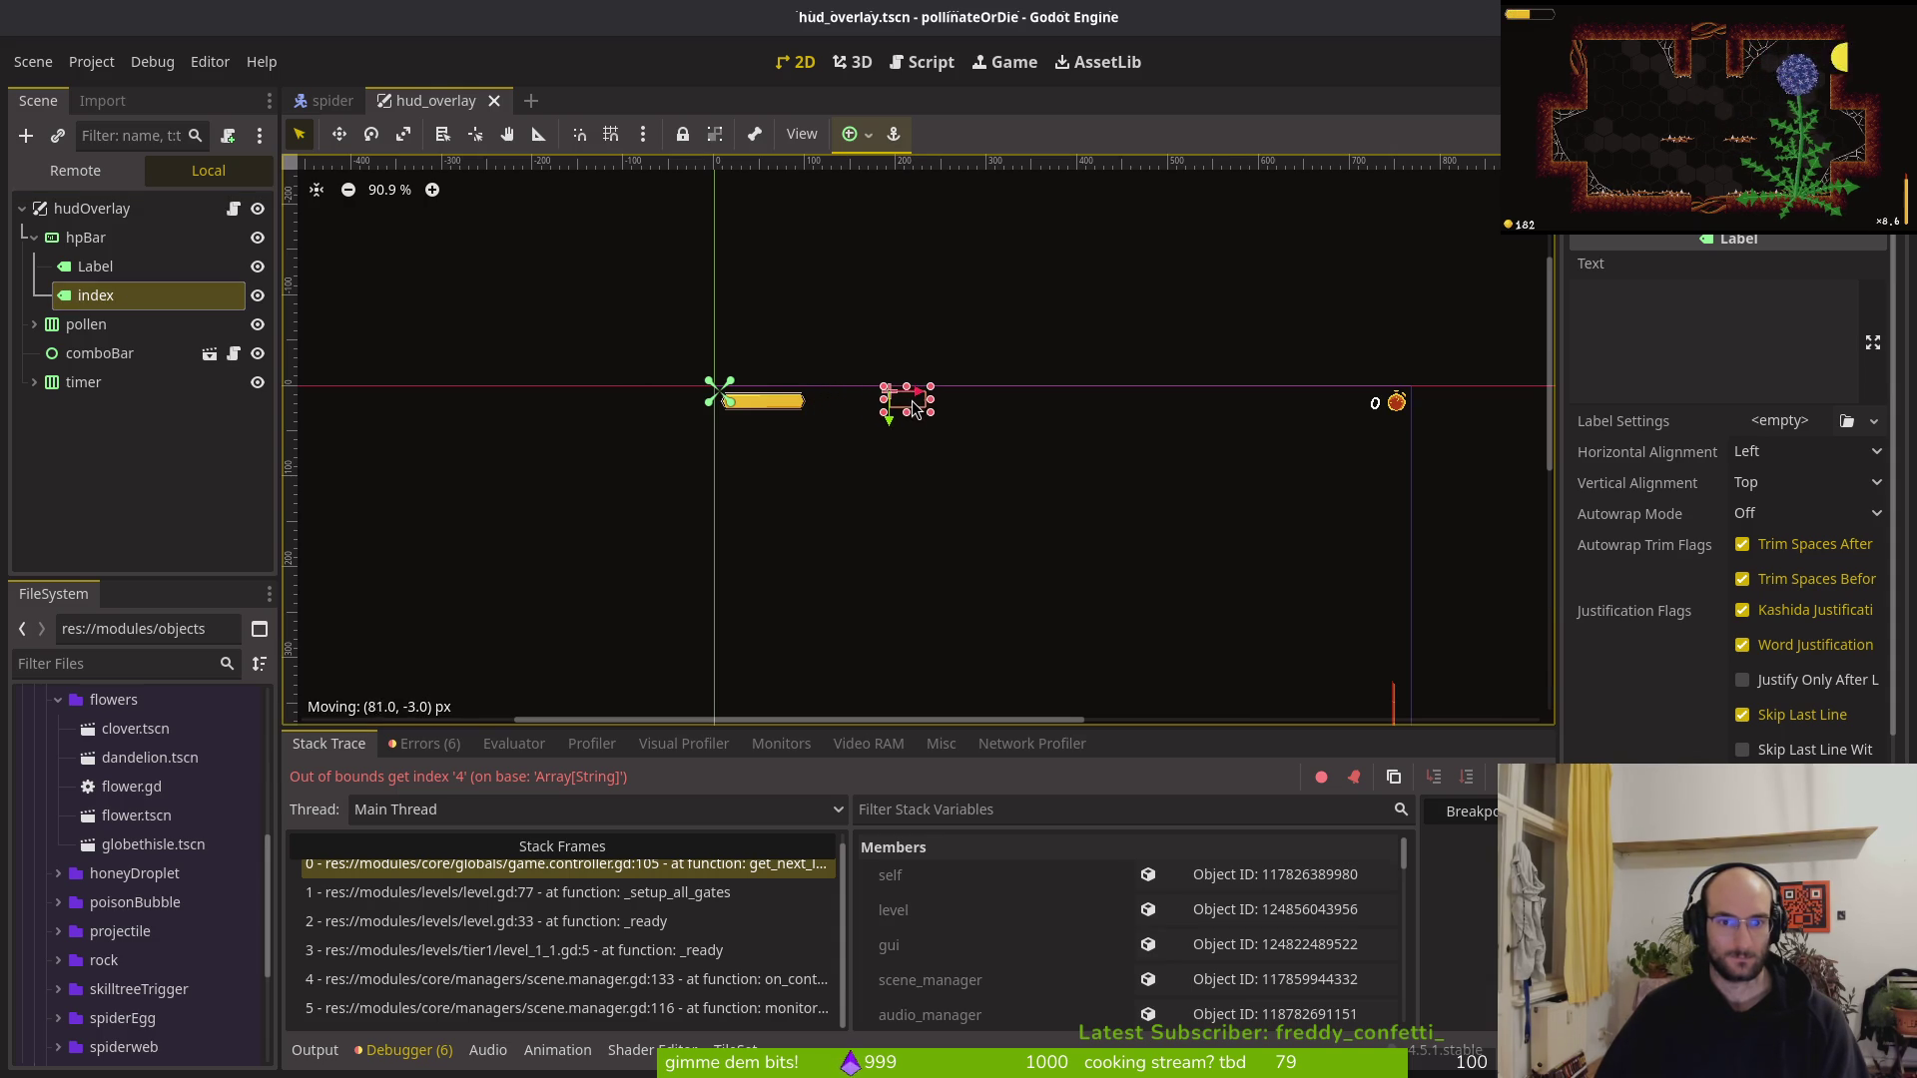
pyautogui.hotkey('ctrl', 's')
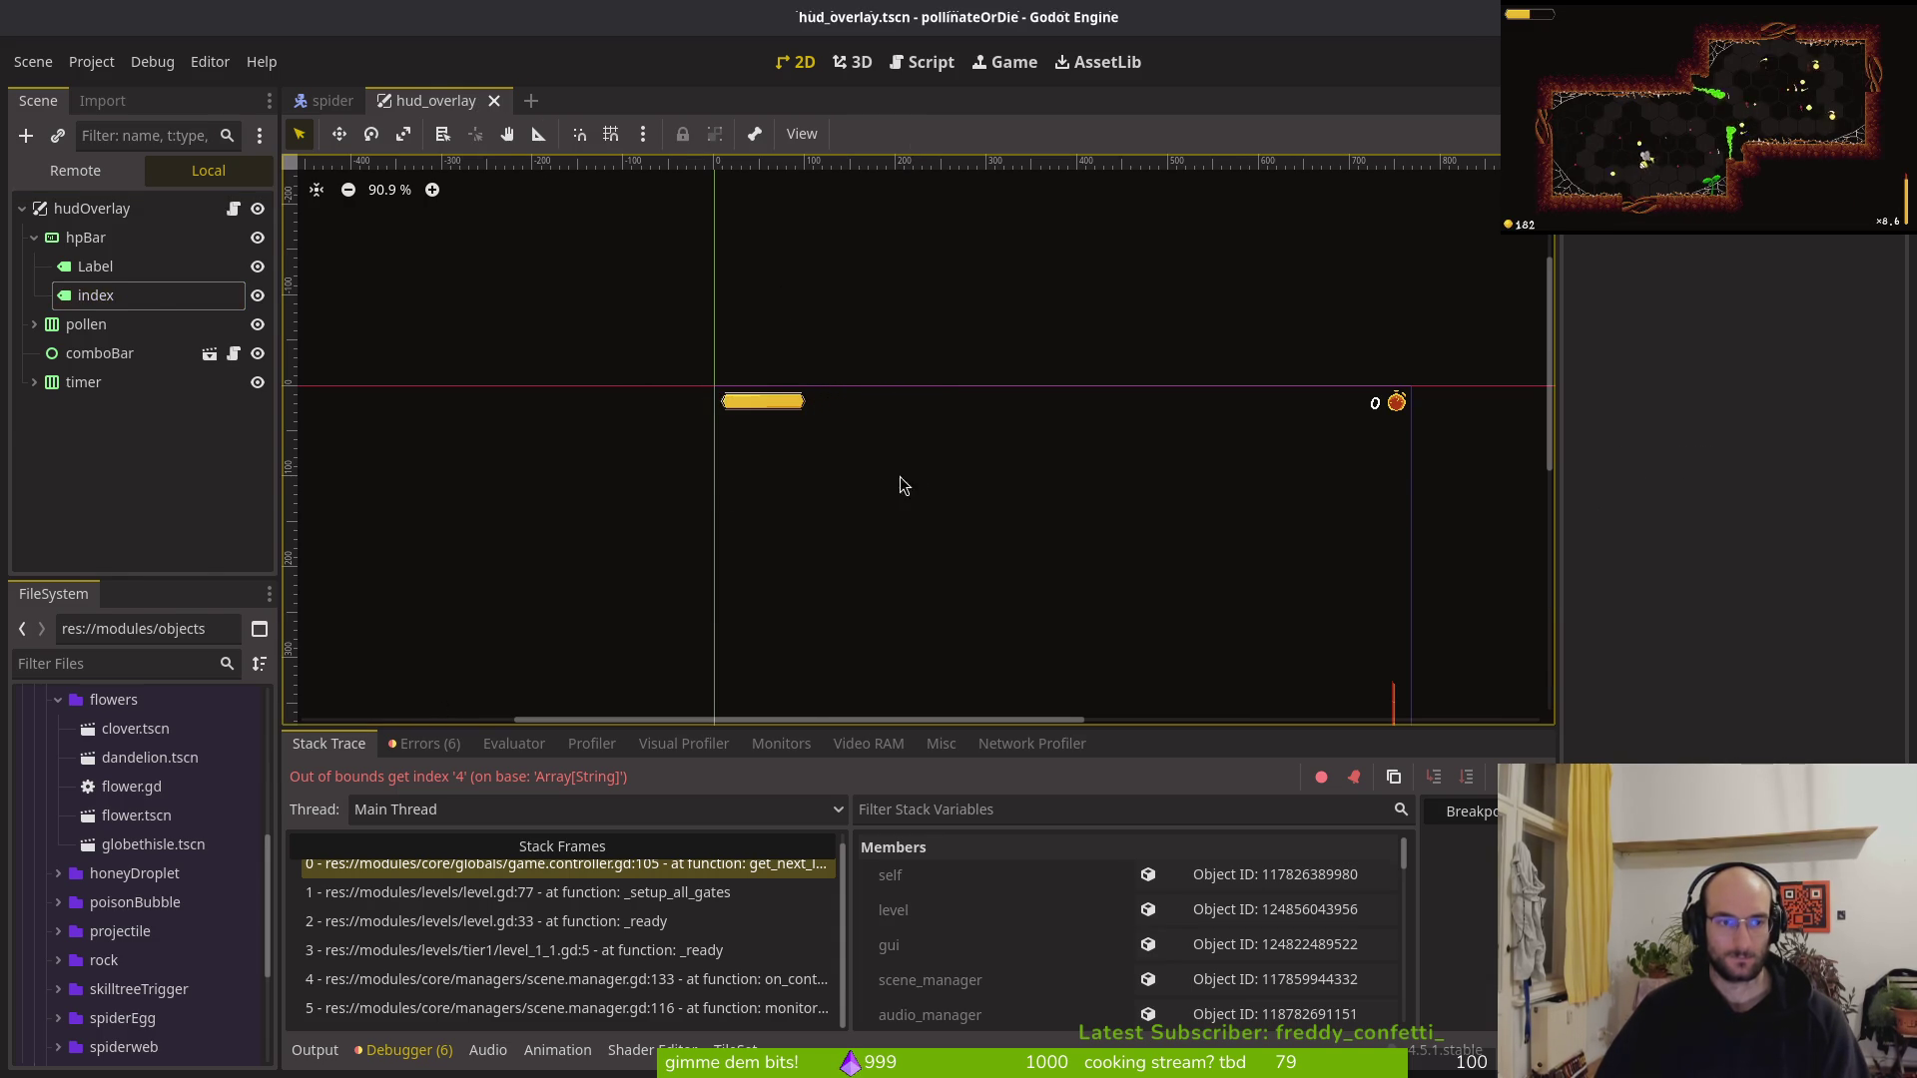
pyautogui.hotkey('alt', 'Tab')
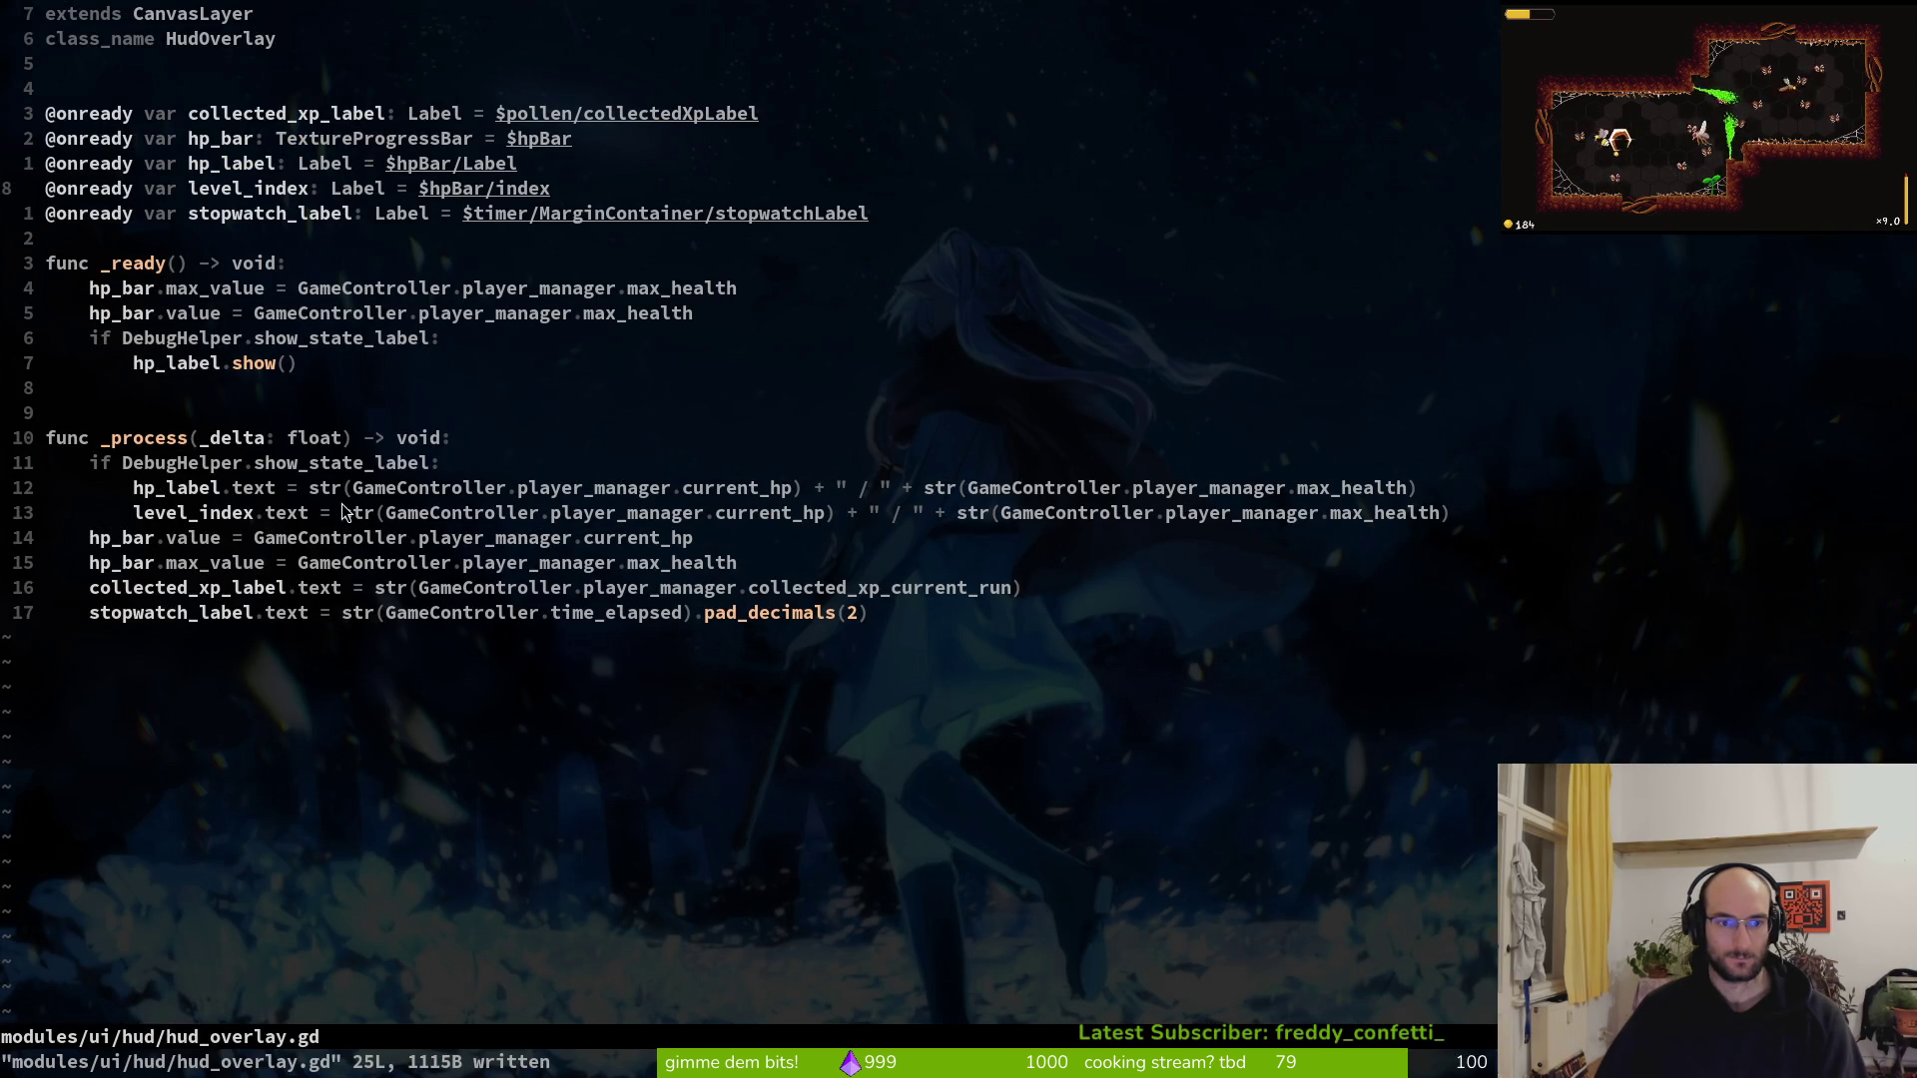
# Replace the level_index text expression with GameController.current_tier_level_index, then run the game with F5
pyautogui.moveTo(547, 518); pyautogui.dragTo(1437, 514)
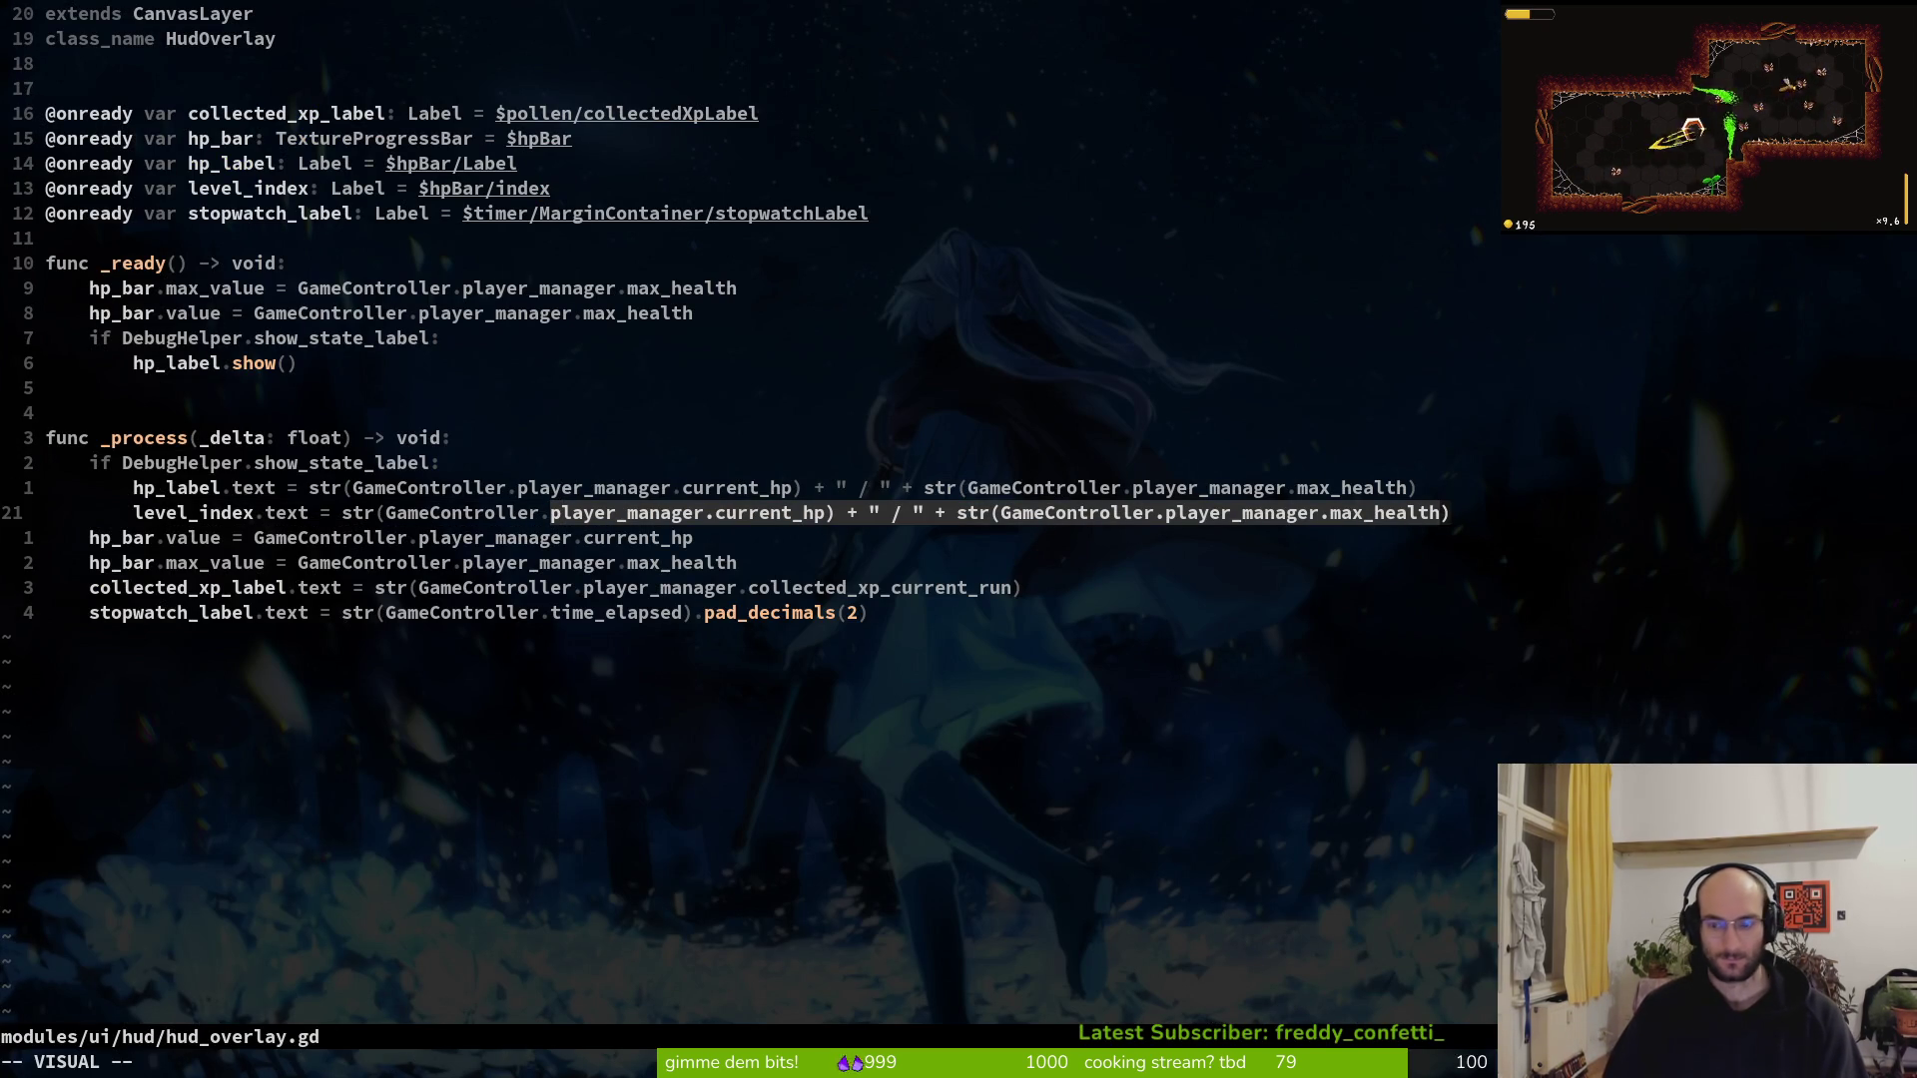
pyautogui.press('d')
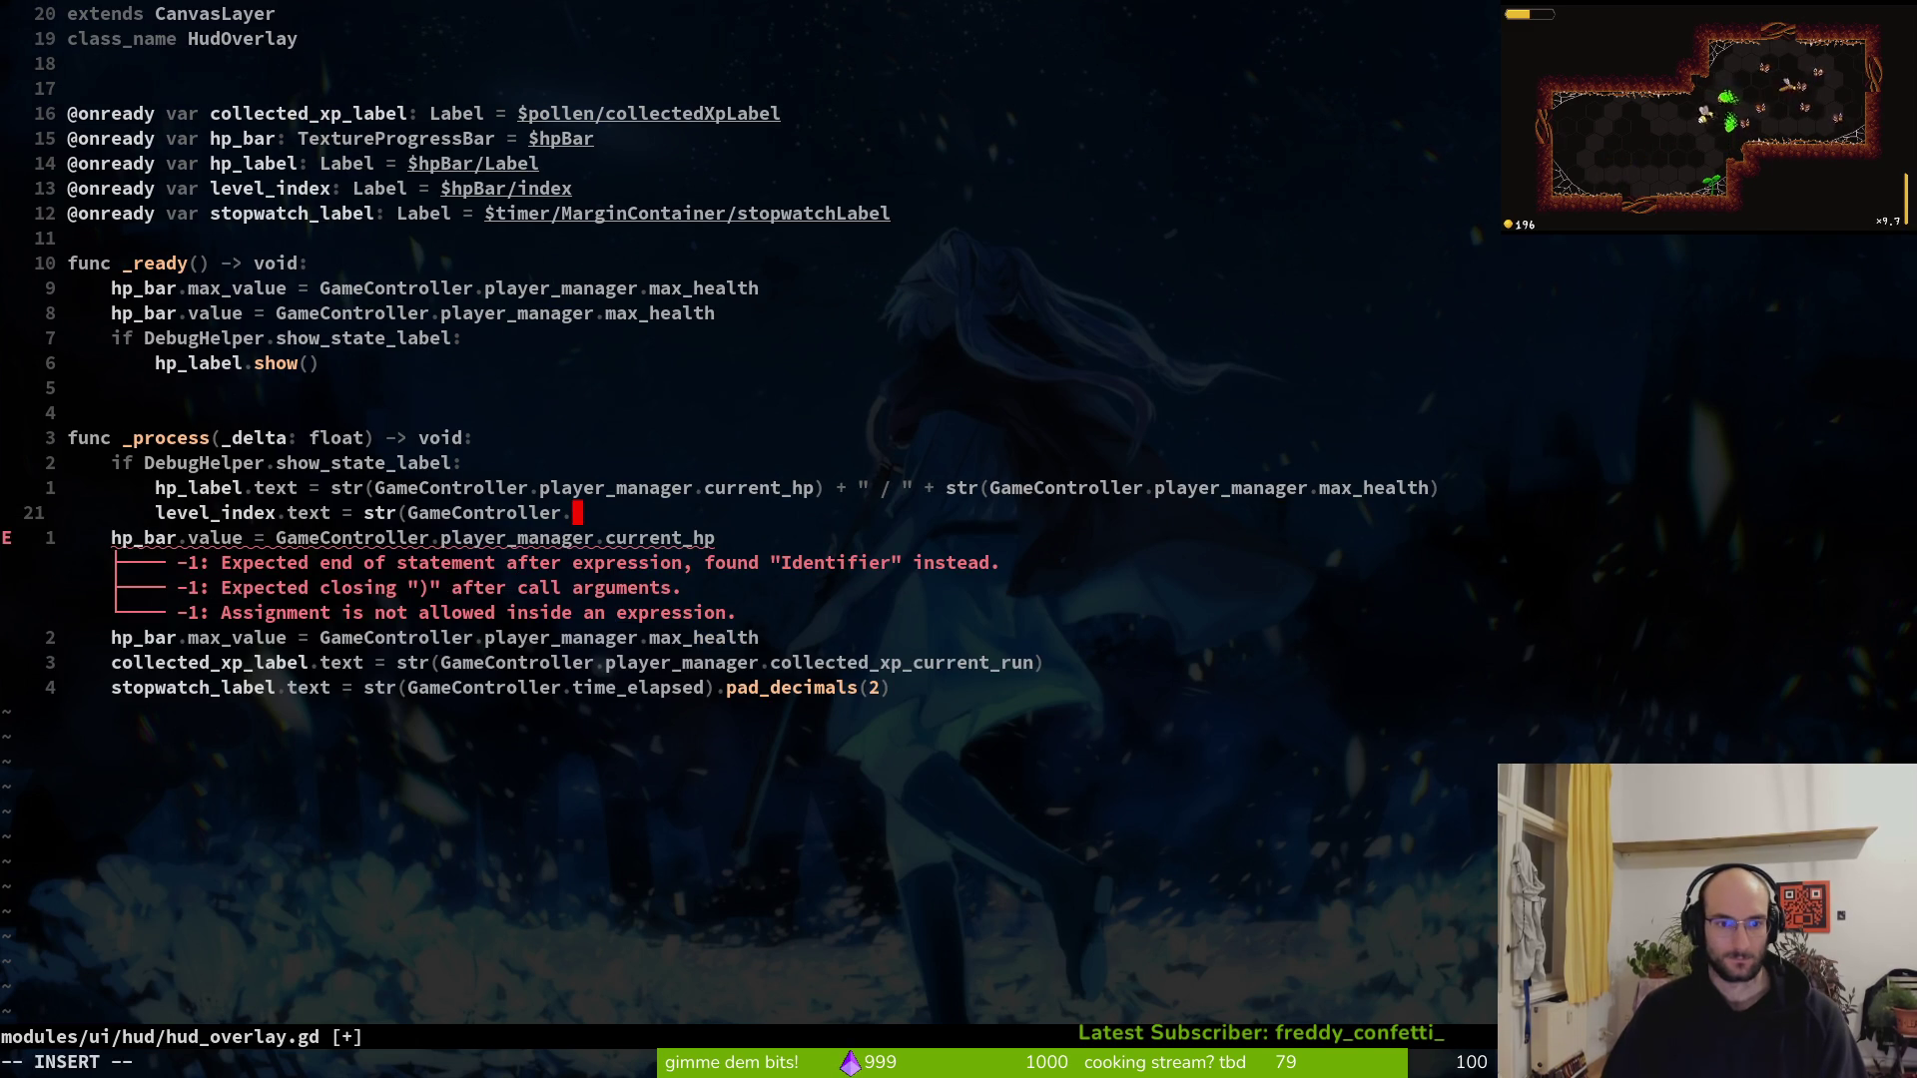
pyautogui.write('cu')
pyautogui.press('Tab')
pyautogui.write(')')
pyautogui.press('Escape')
pyautogui.hotkey('alt', 'Tab')
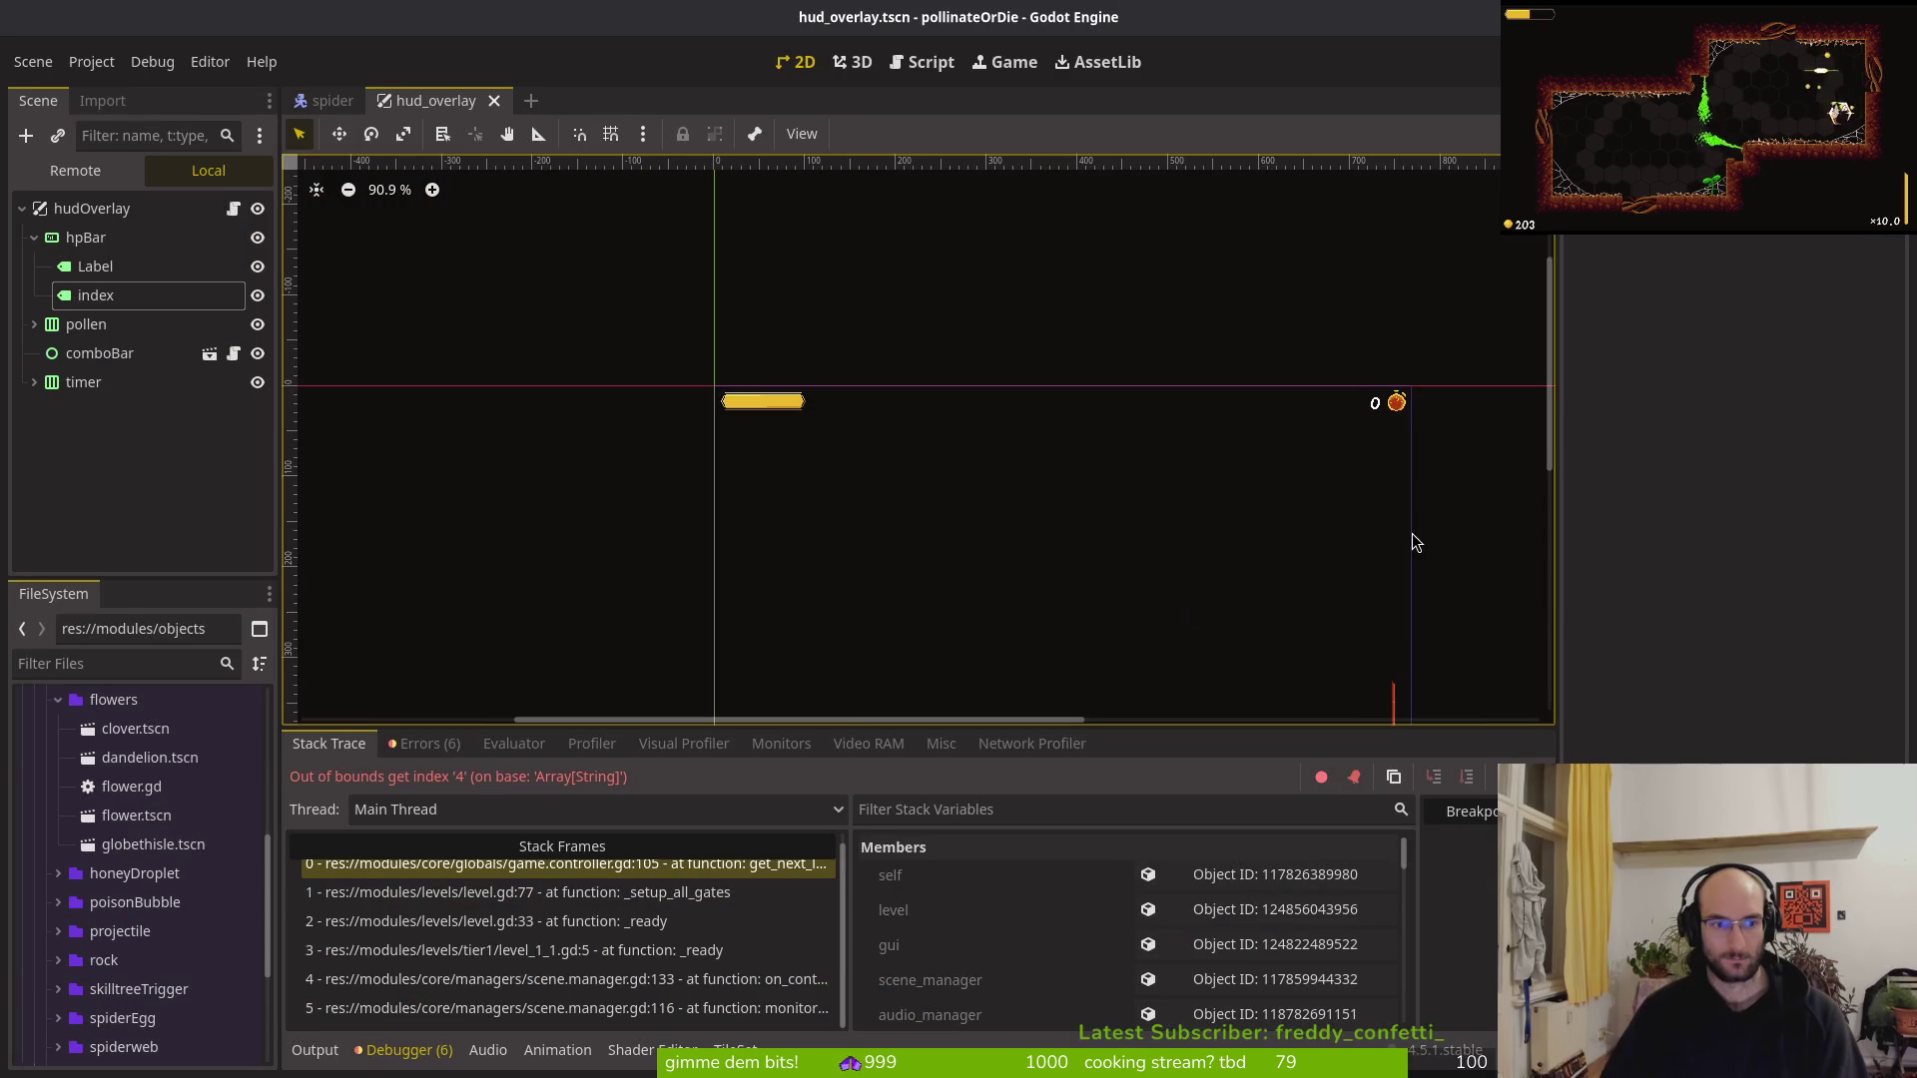
pyautogui.press('F5')
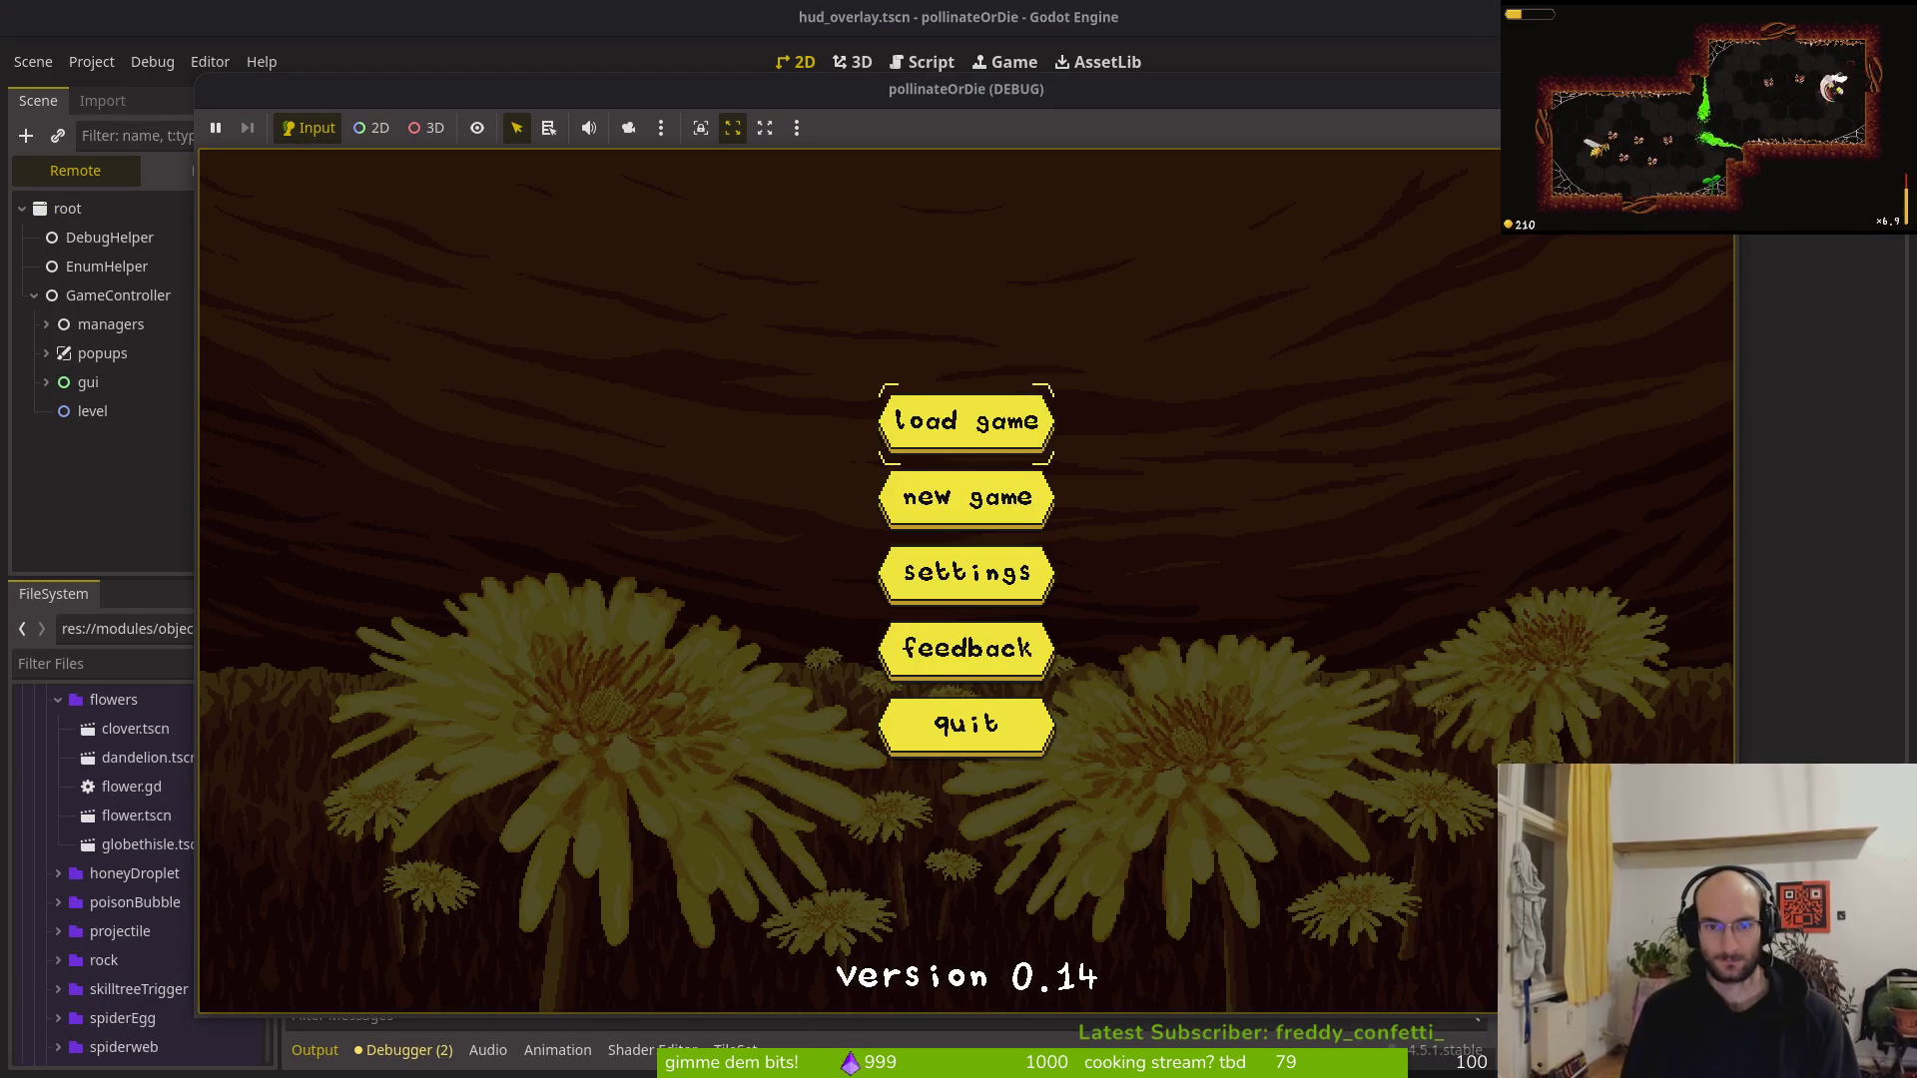
# Stop the test run, select the index label in the HUD scene, and relaunch the game
pyautogui.press('Return')
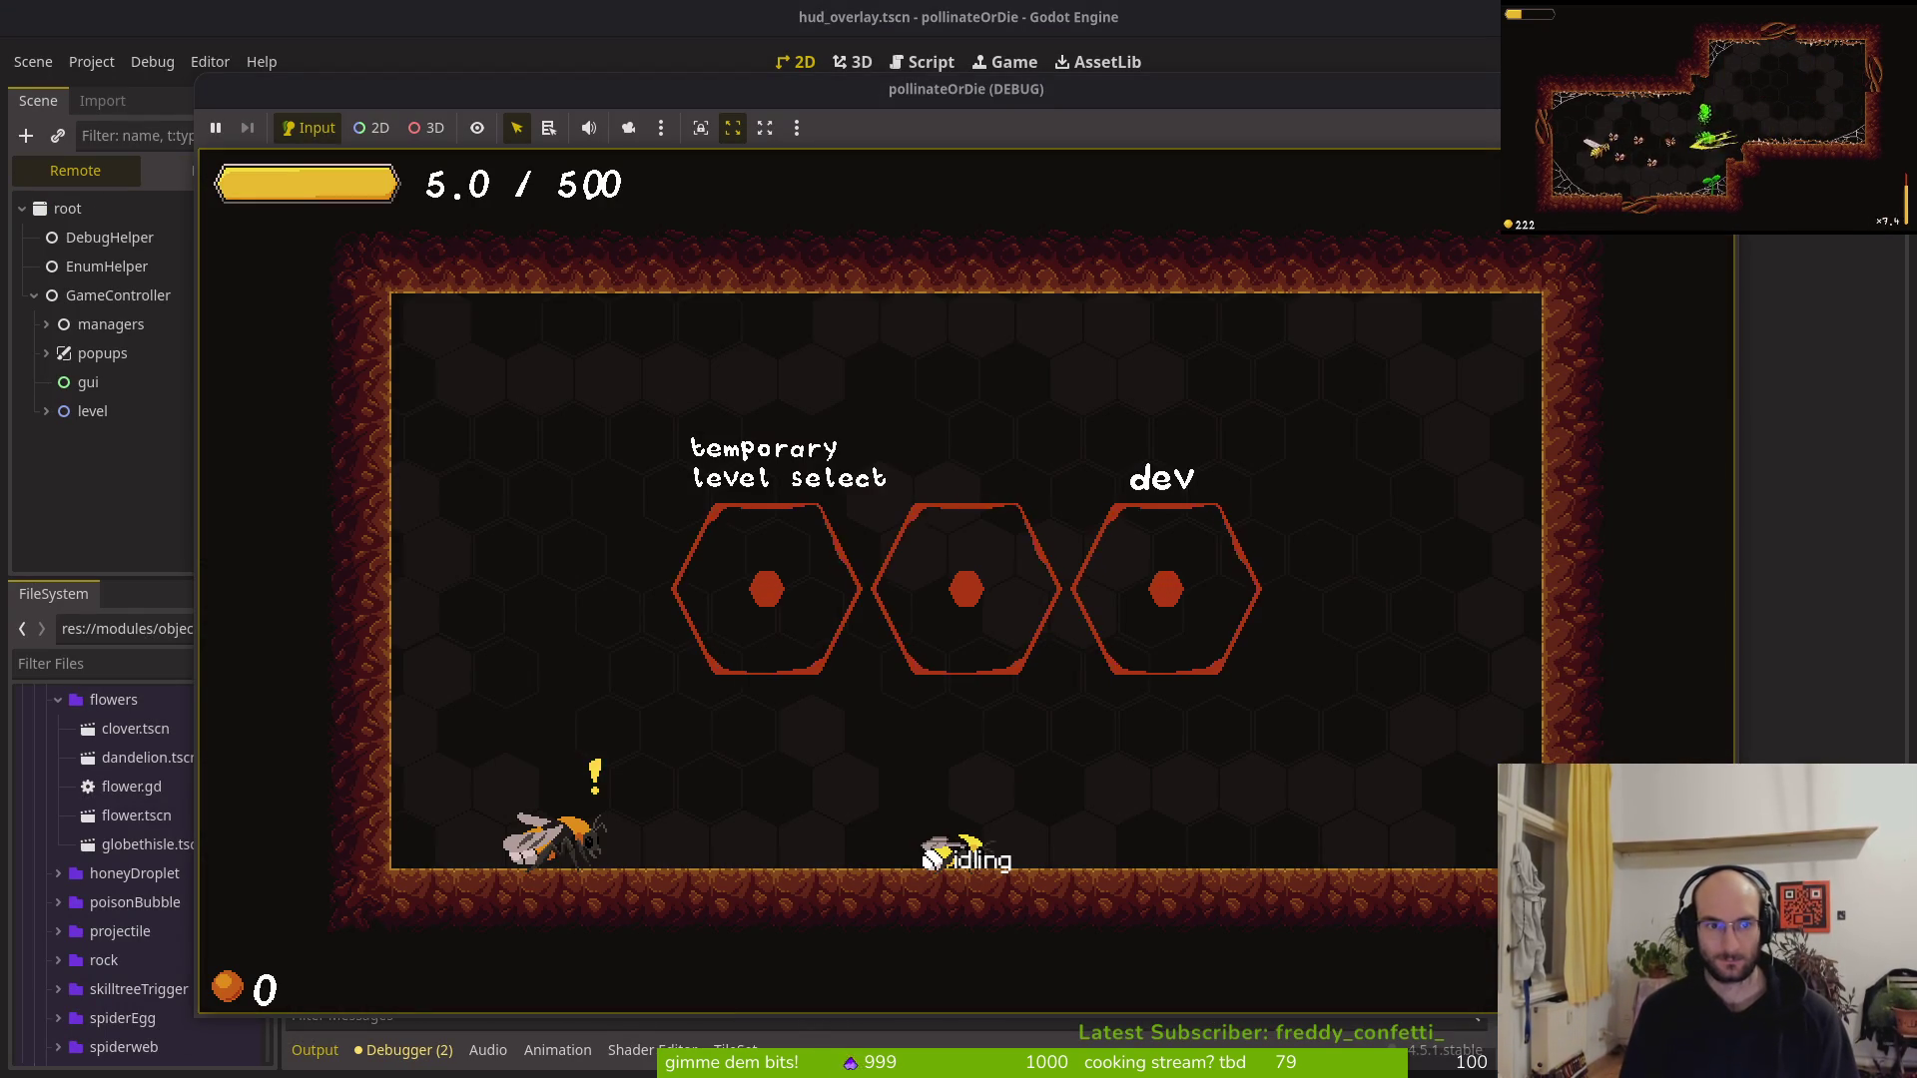
pyautogui.press('F8')
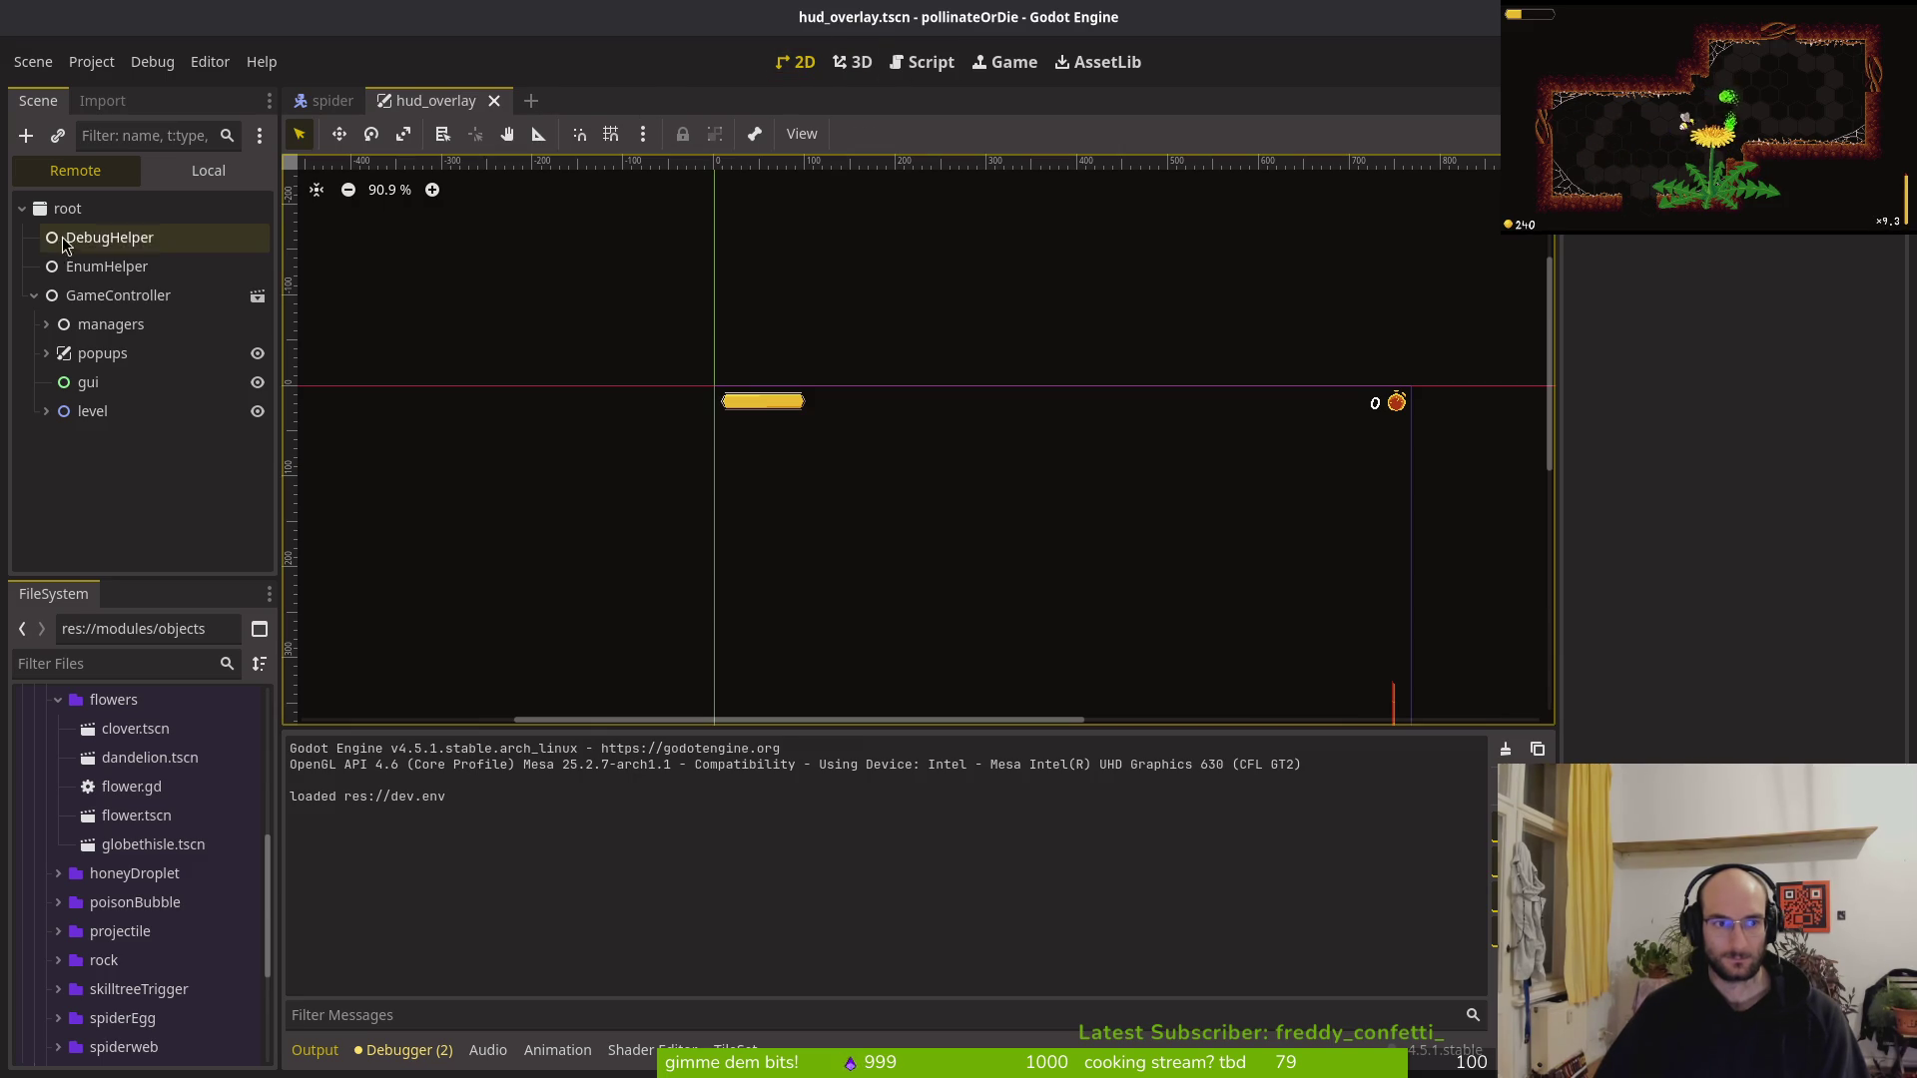
pyautogui.click(206, 171)
pyautogui.click(149, 296)
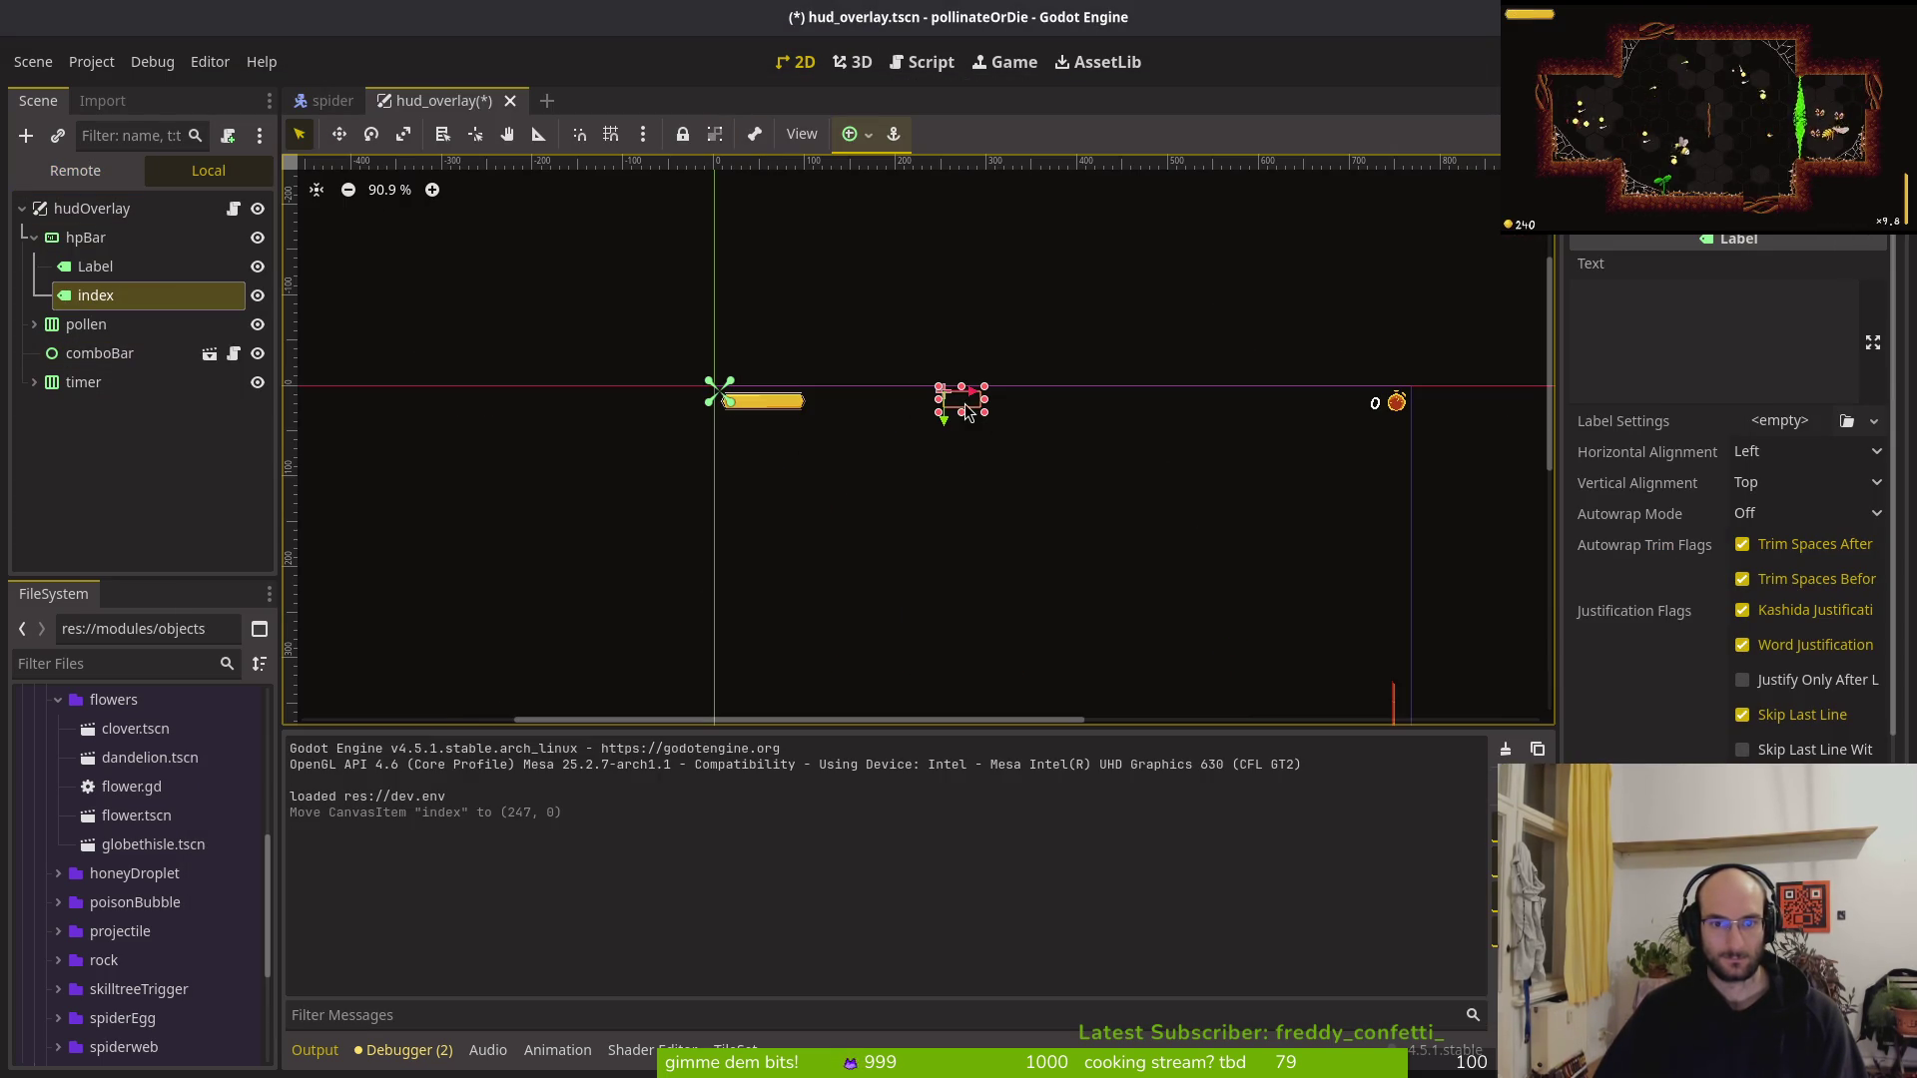
pyautogui.press('F5')
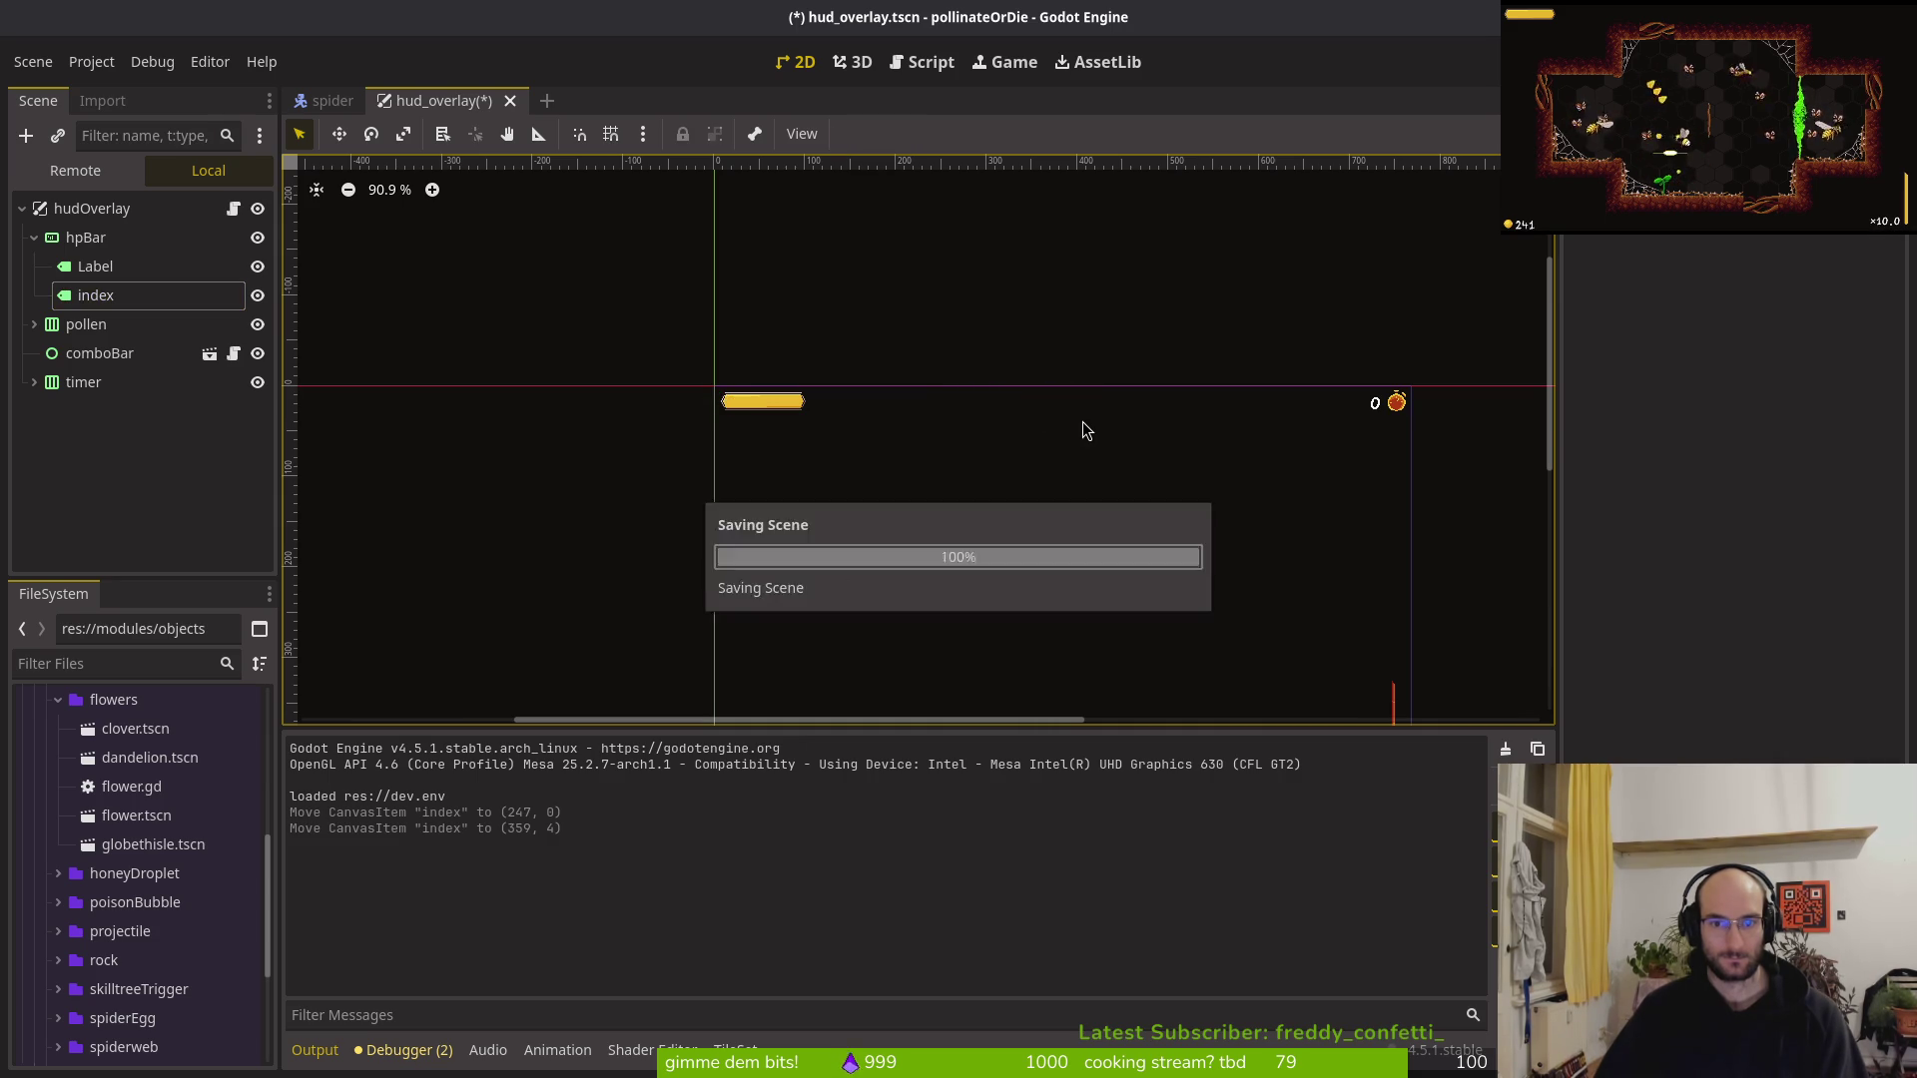
# Enter the middle level hexagon and fly the bee around collecting pollen
pyautogui.press('w')
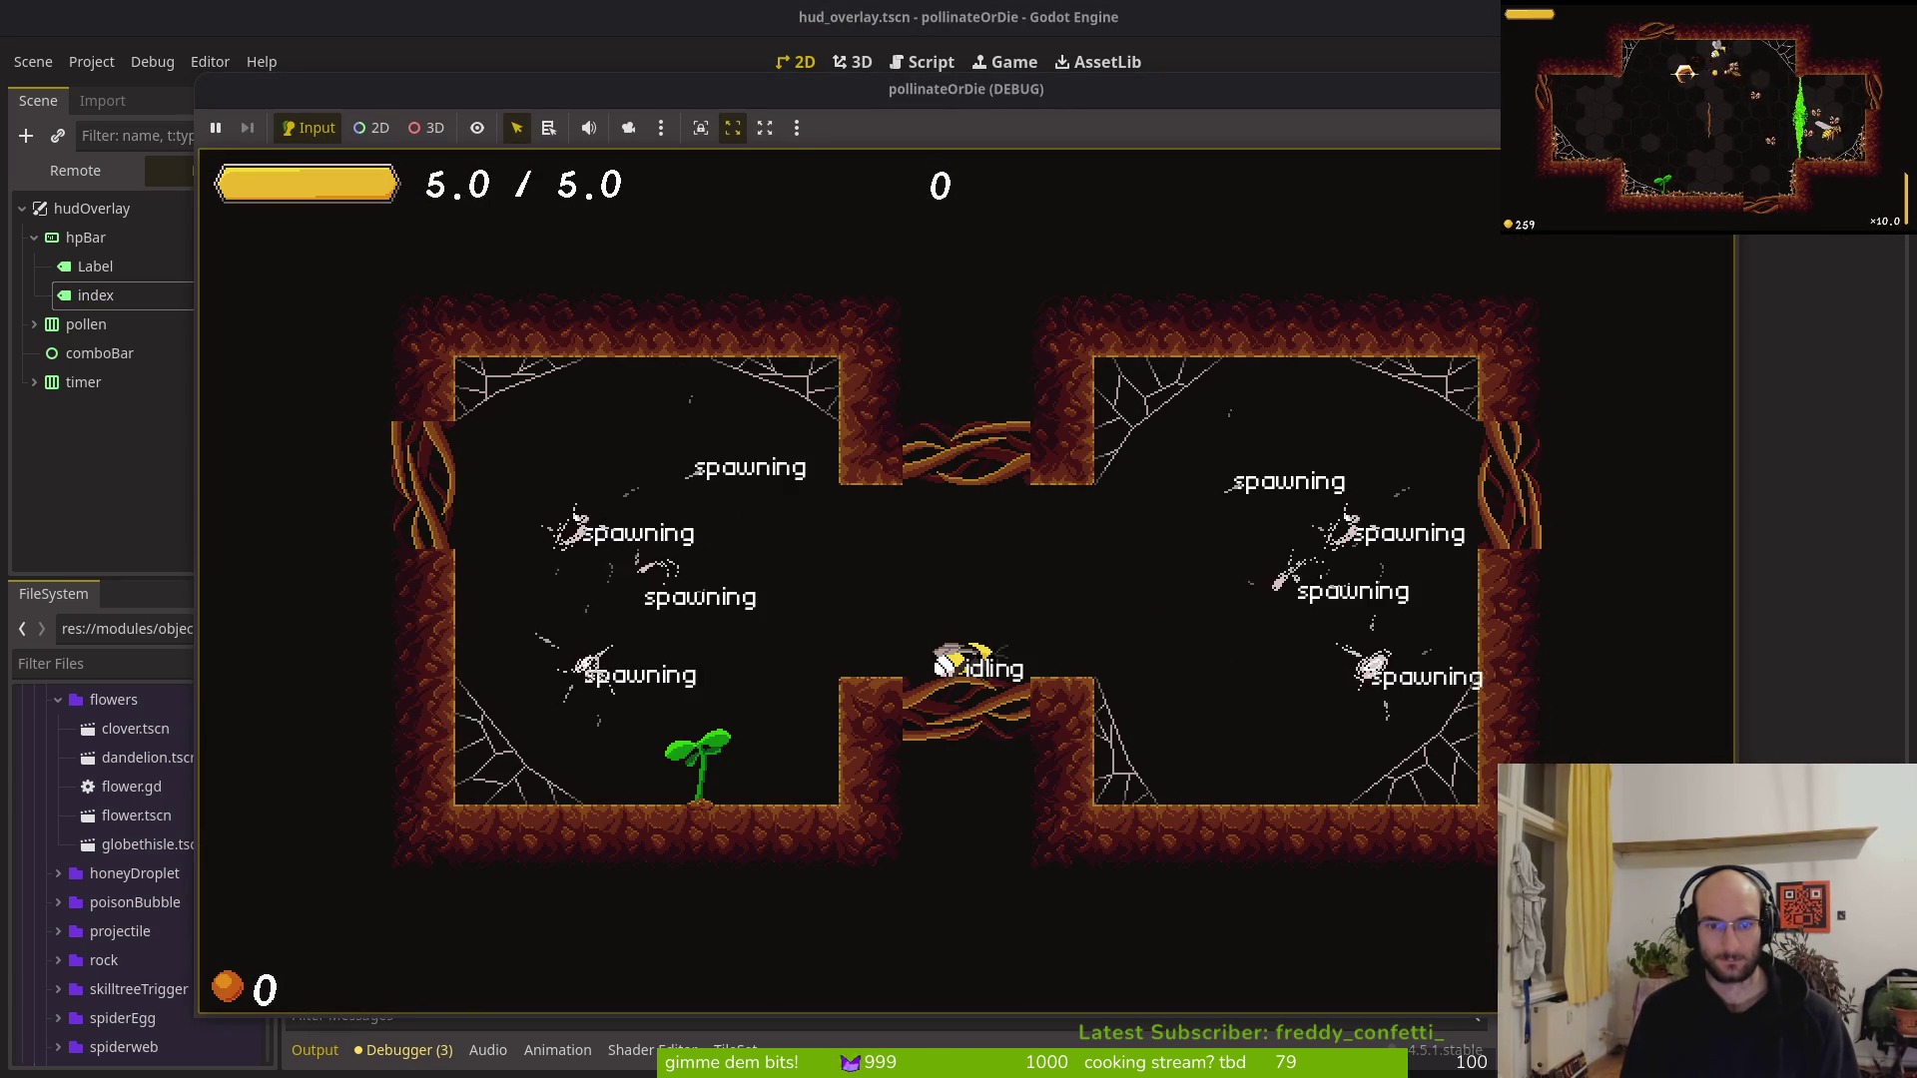
pyautogui.press('a')
pyautogui.press('d')
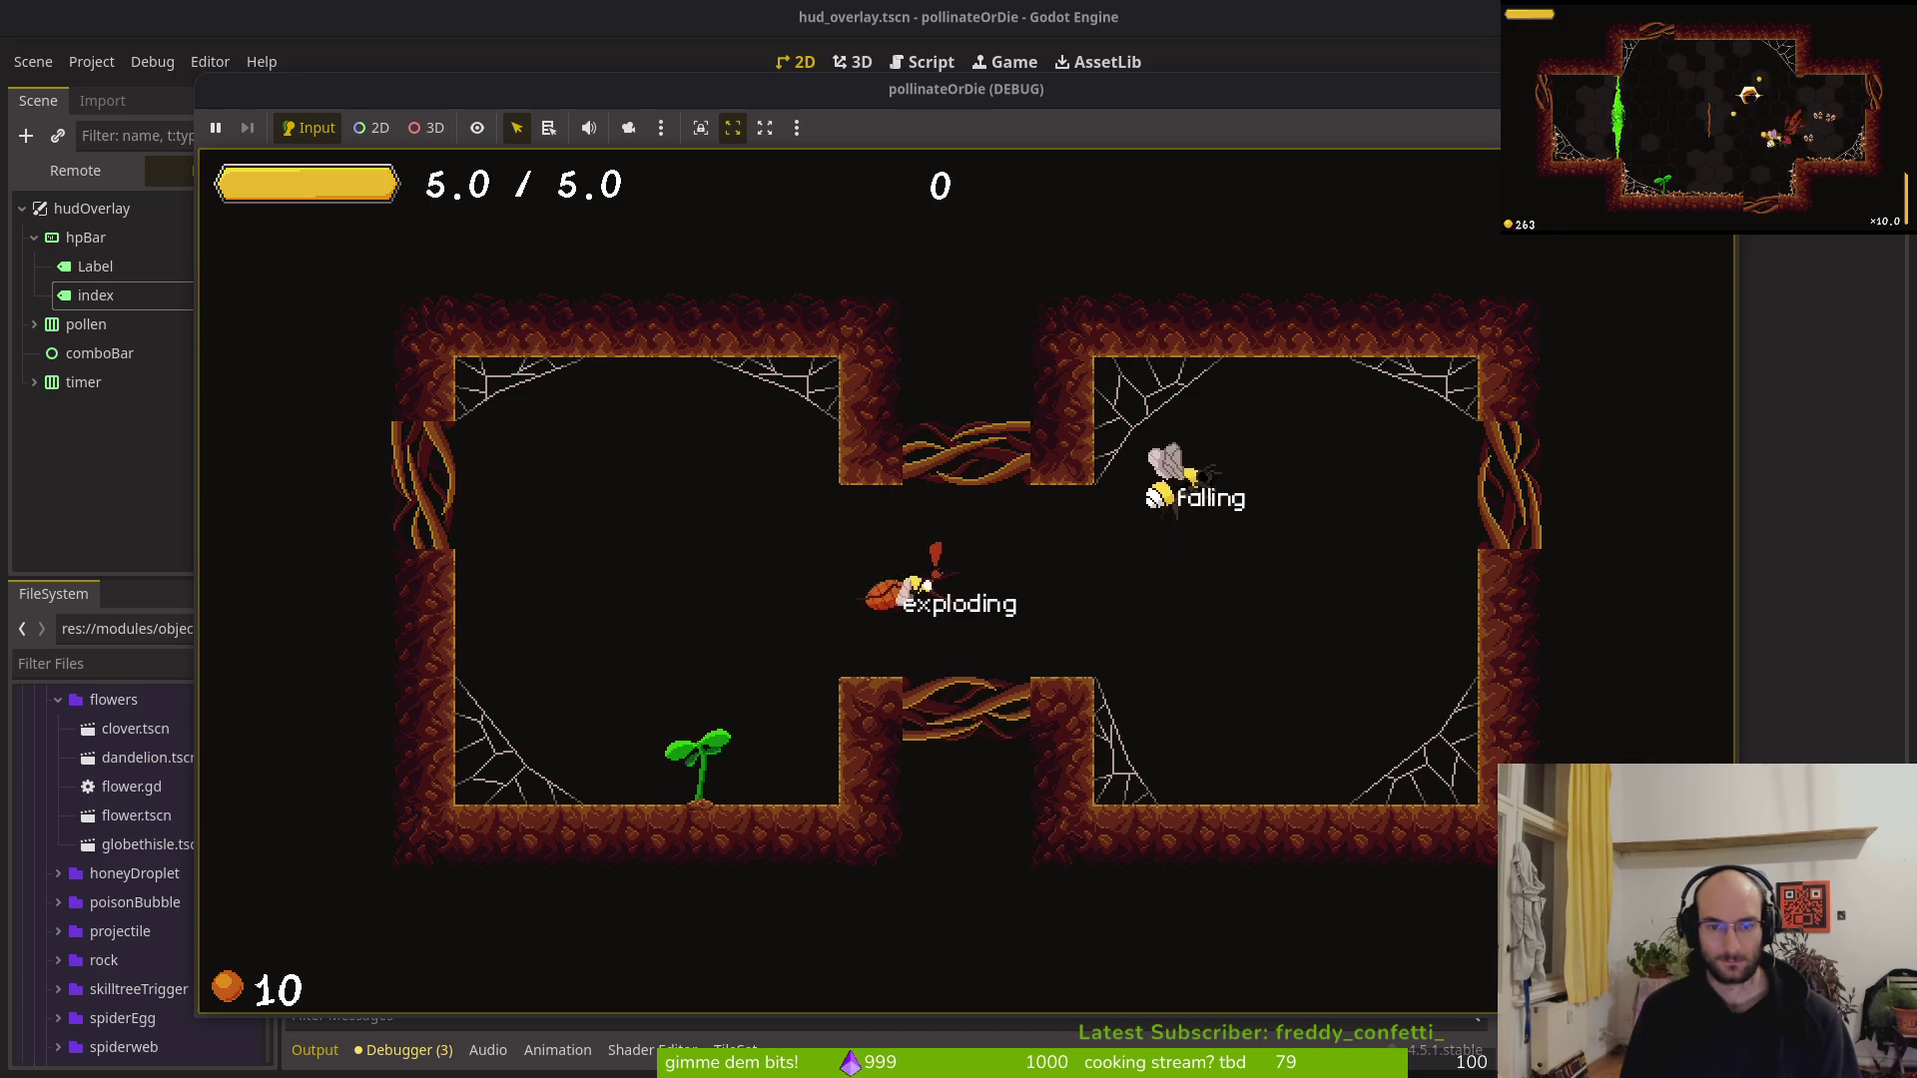
pyautogui.press('a')
pyautogui.press('w')
pyautogui.press('d')
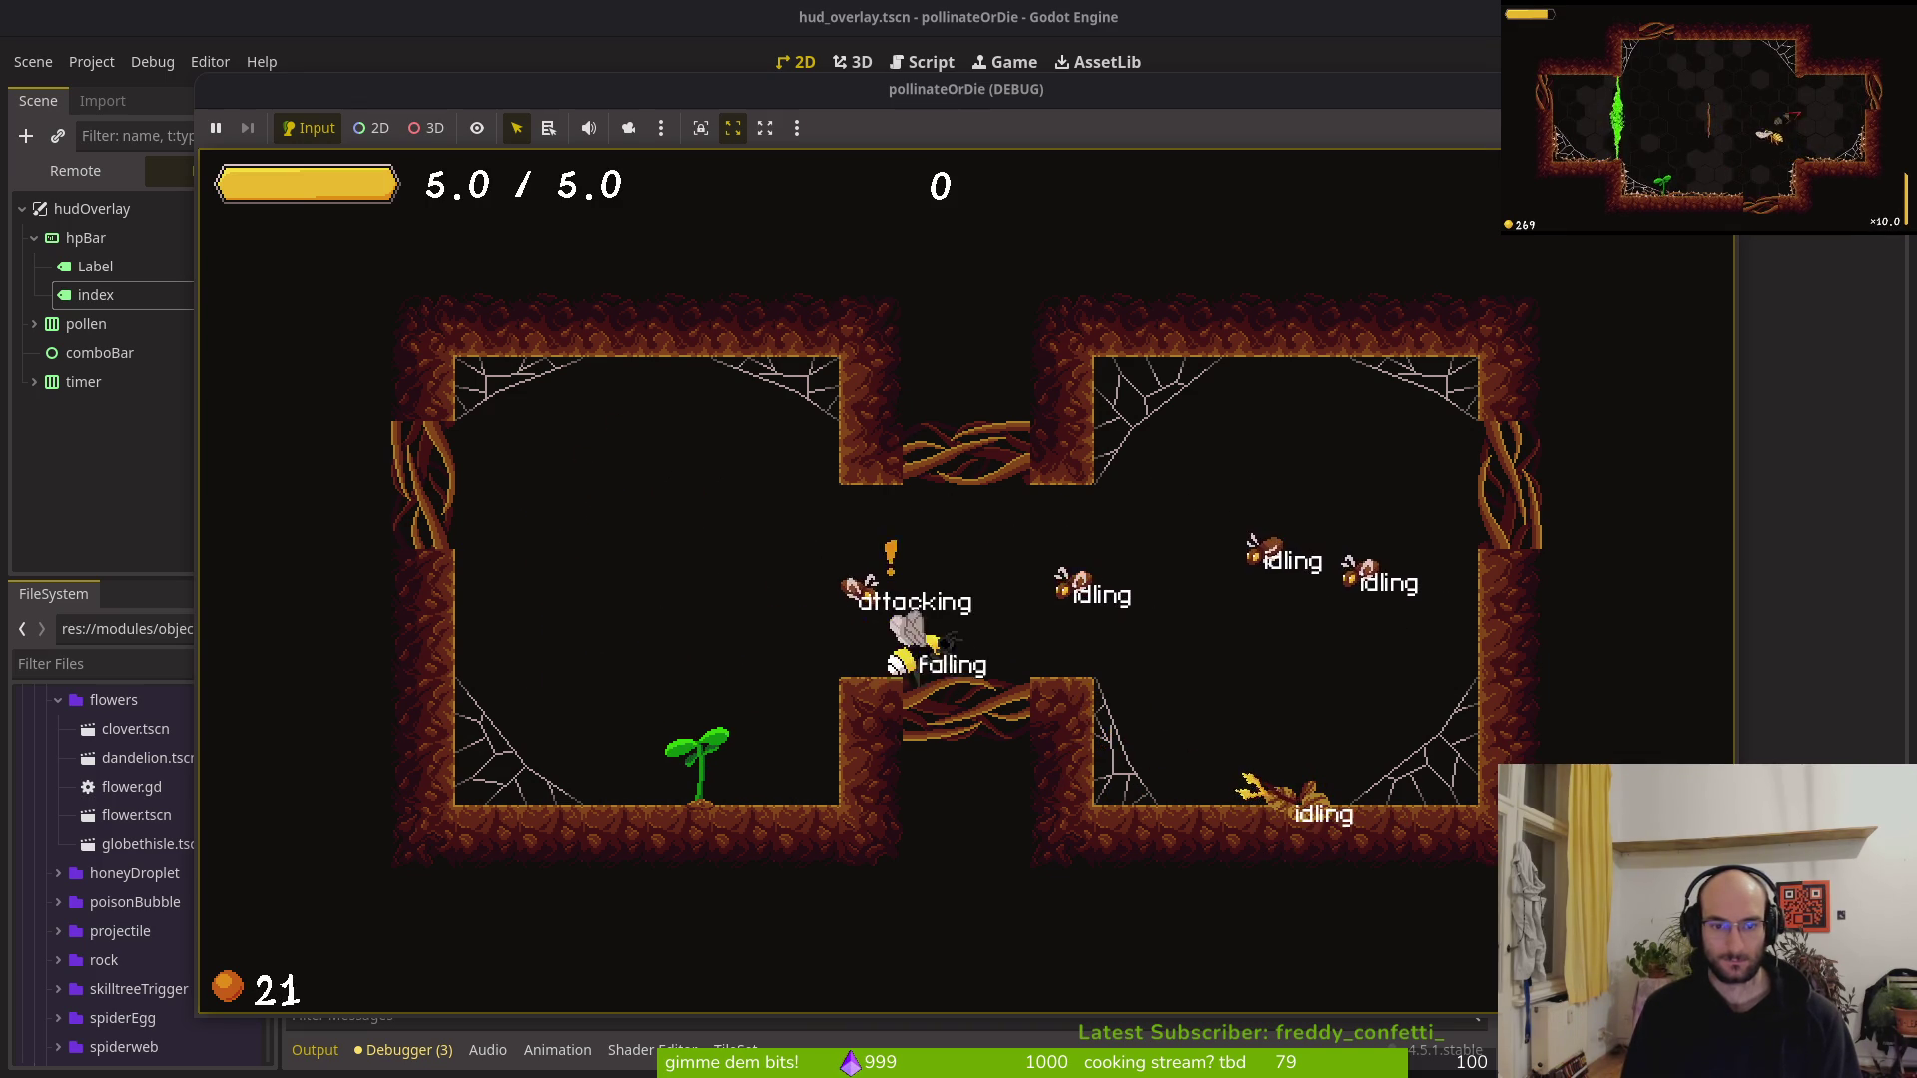
pyautogui.press('a')
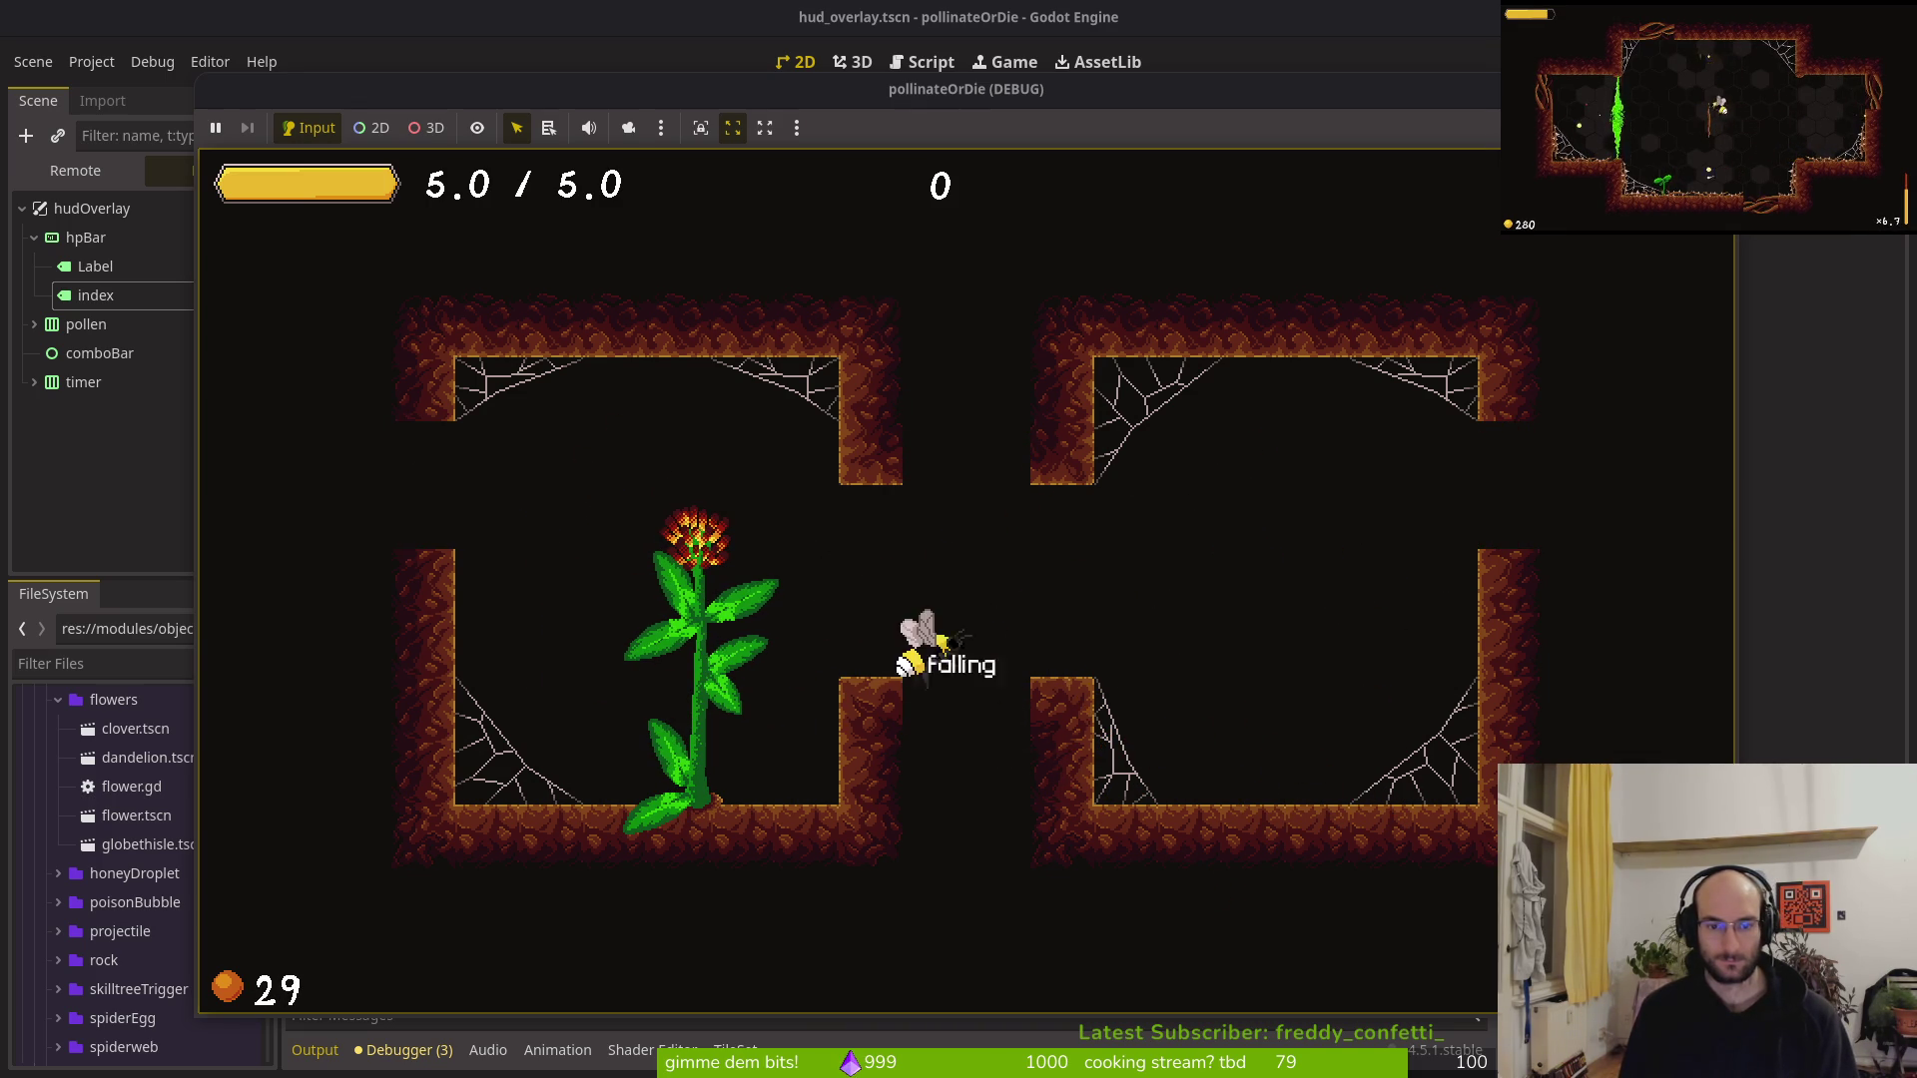
pyautogui.press('space')
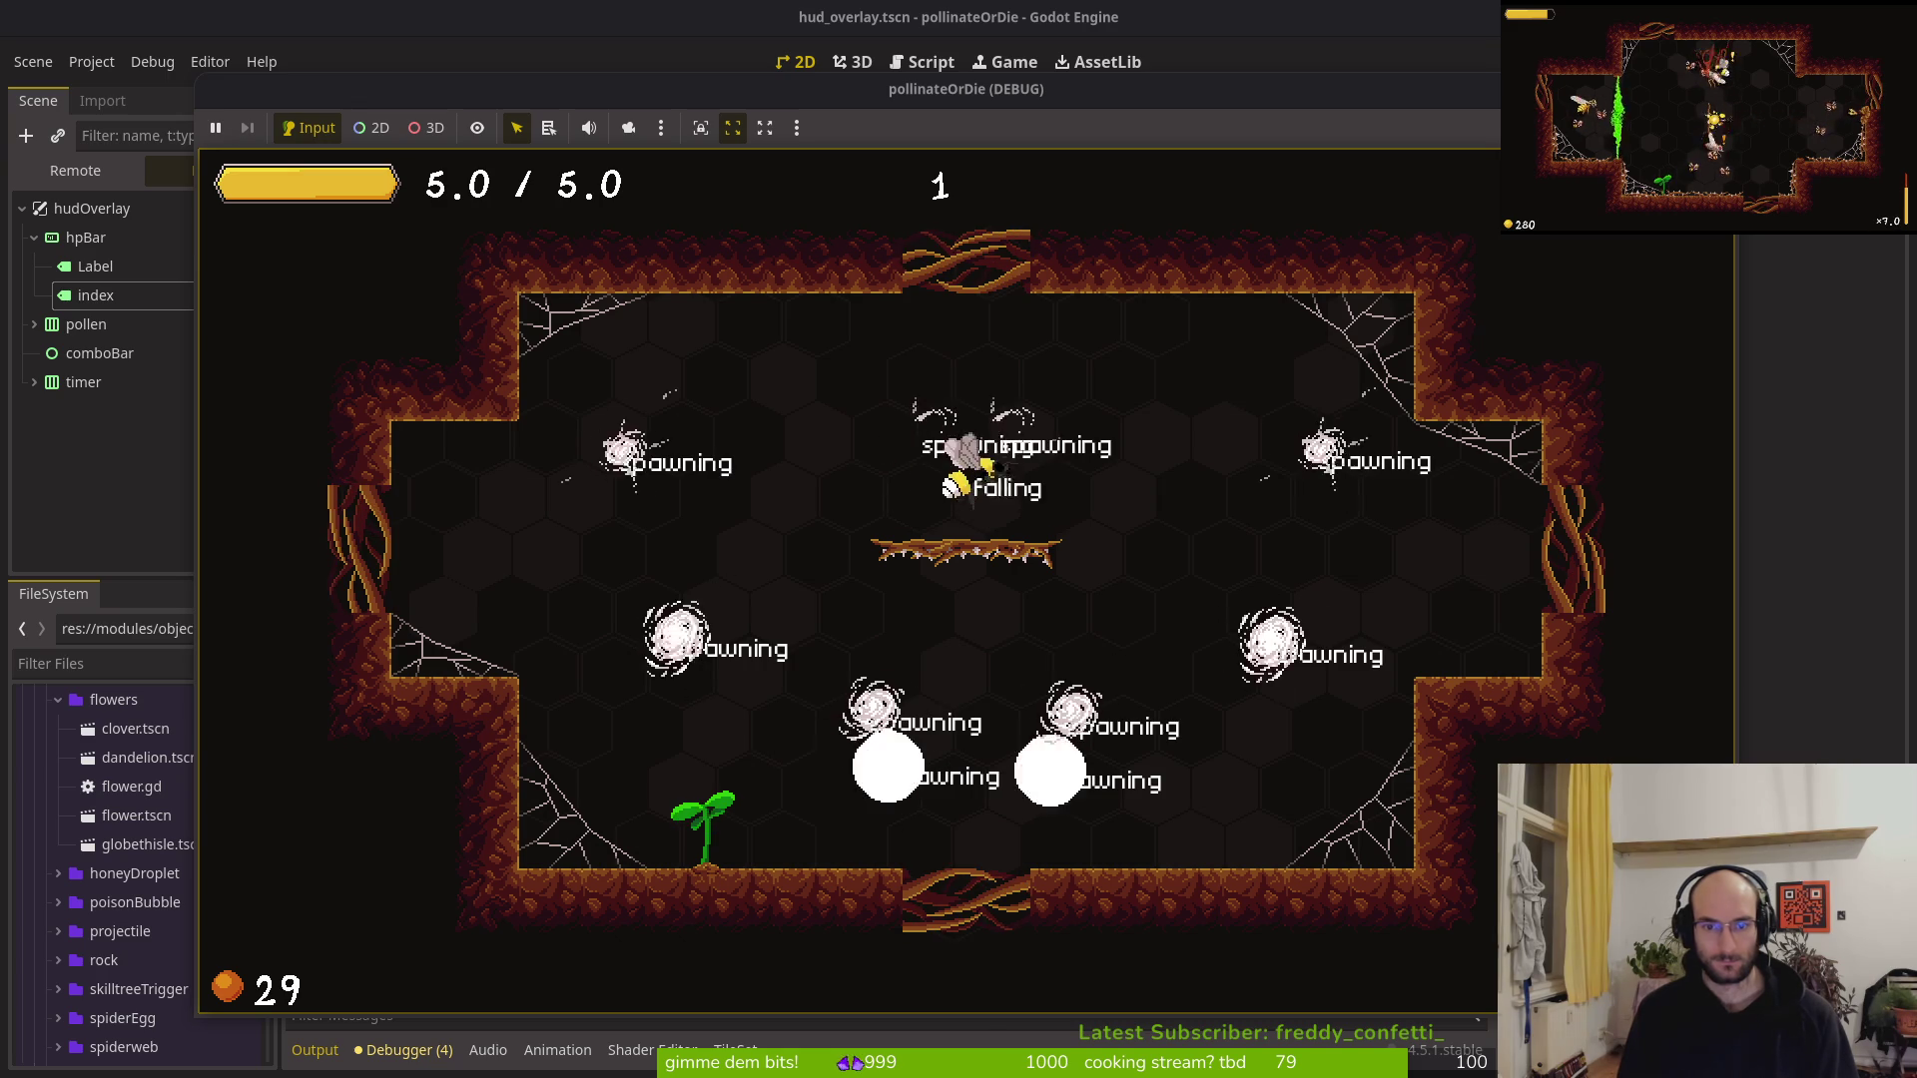
# Fight the spawning enemies across the arena and drop through the floor gate
pyautogui.press('a')
pyautogui.press('s')
pyautogui.press('space')
pyautogui.press('d')
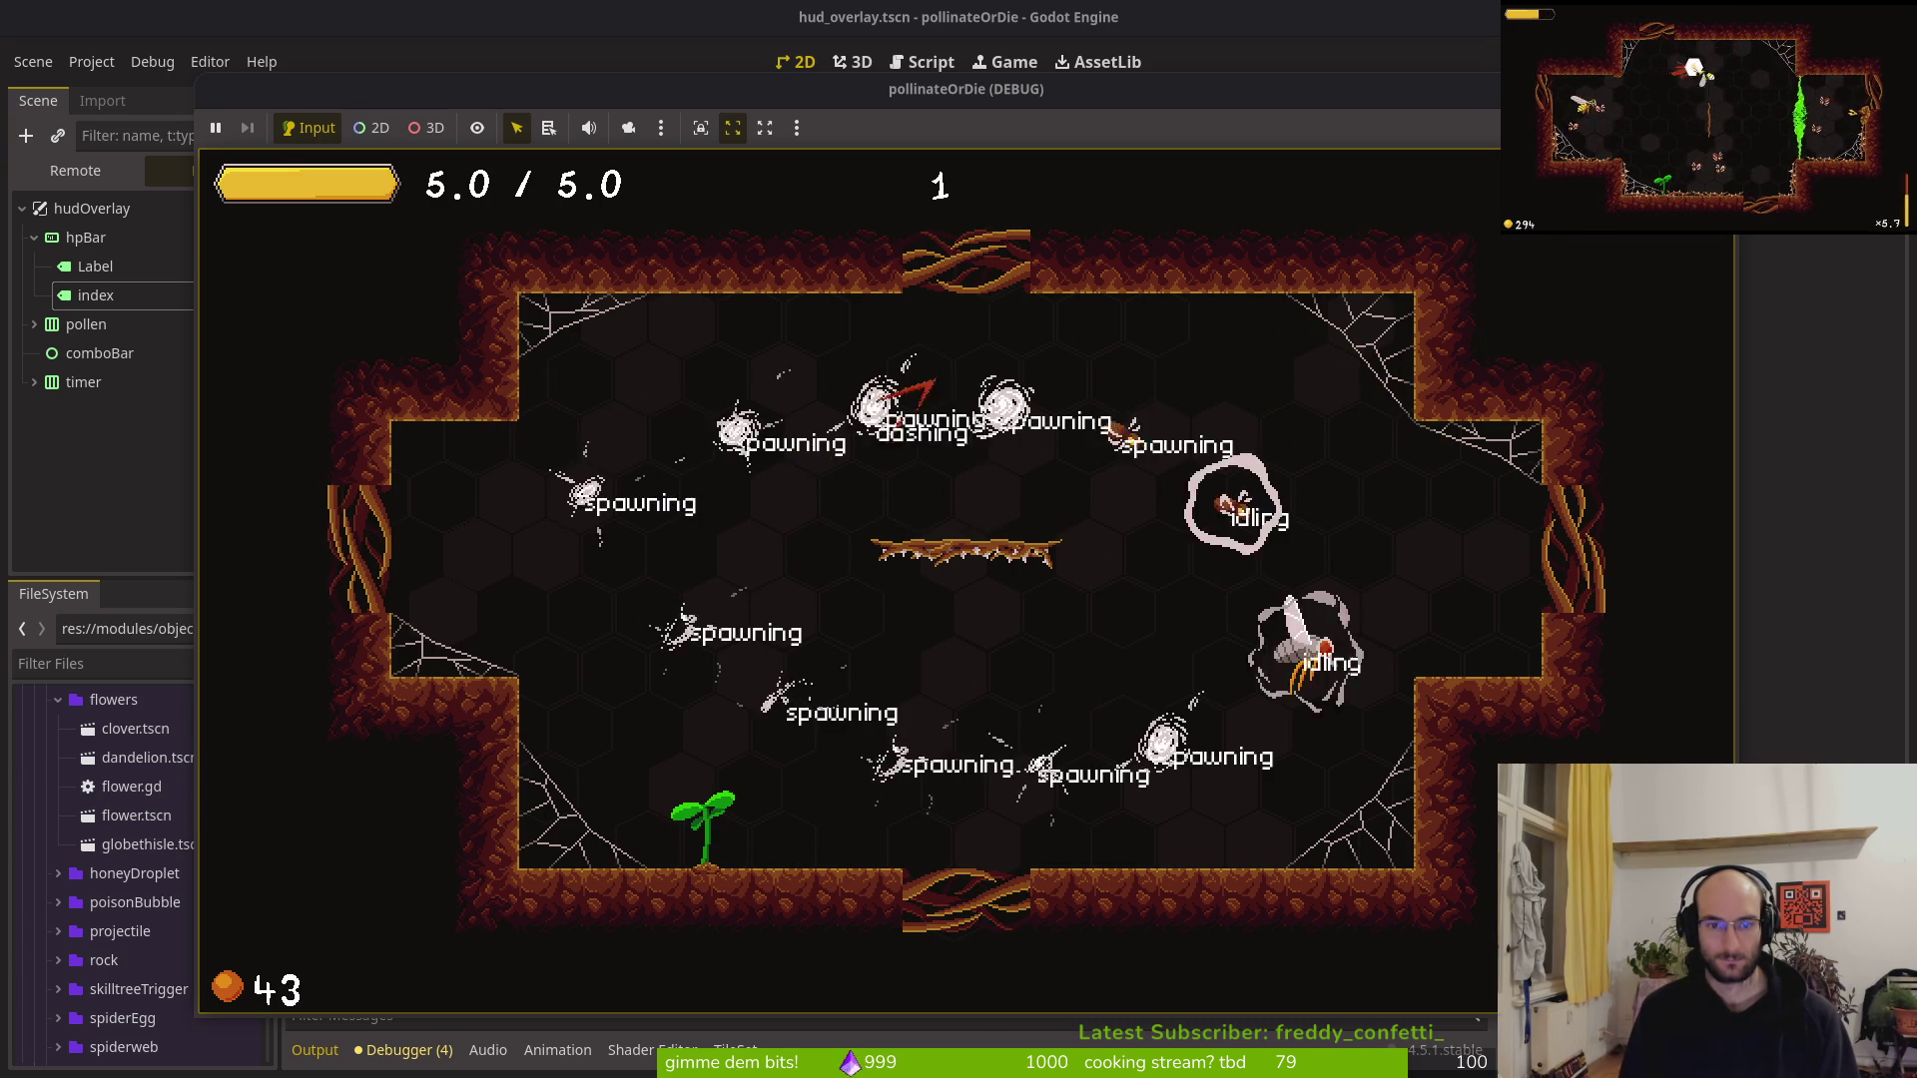
pyautogui.press('a')
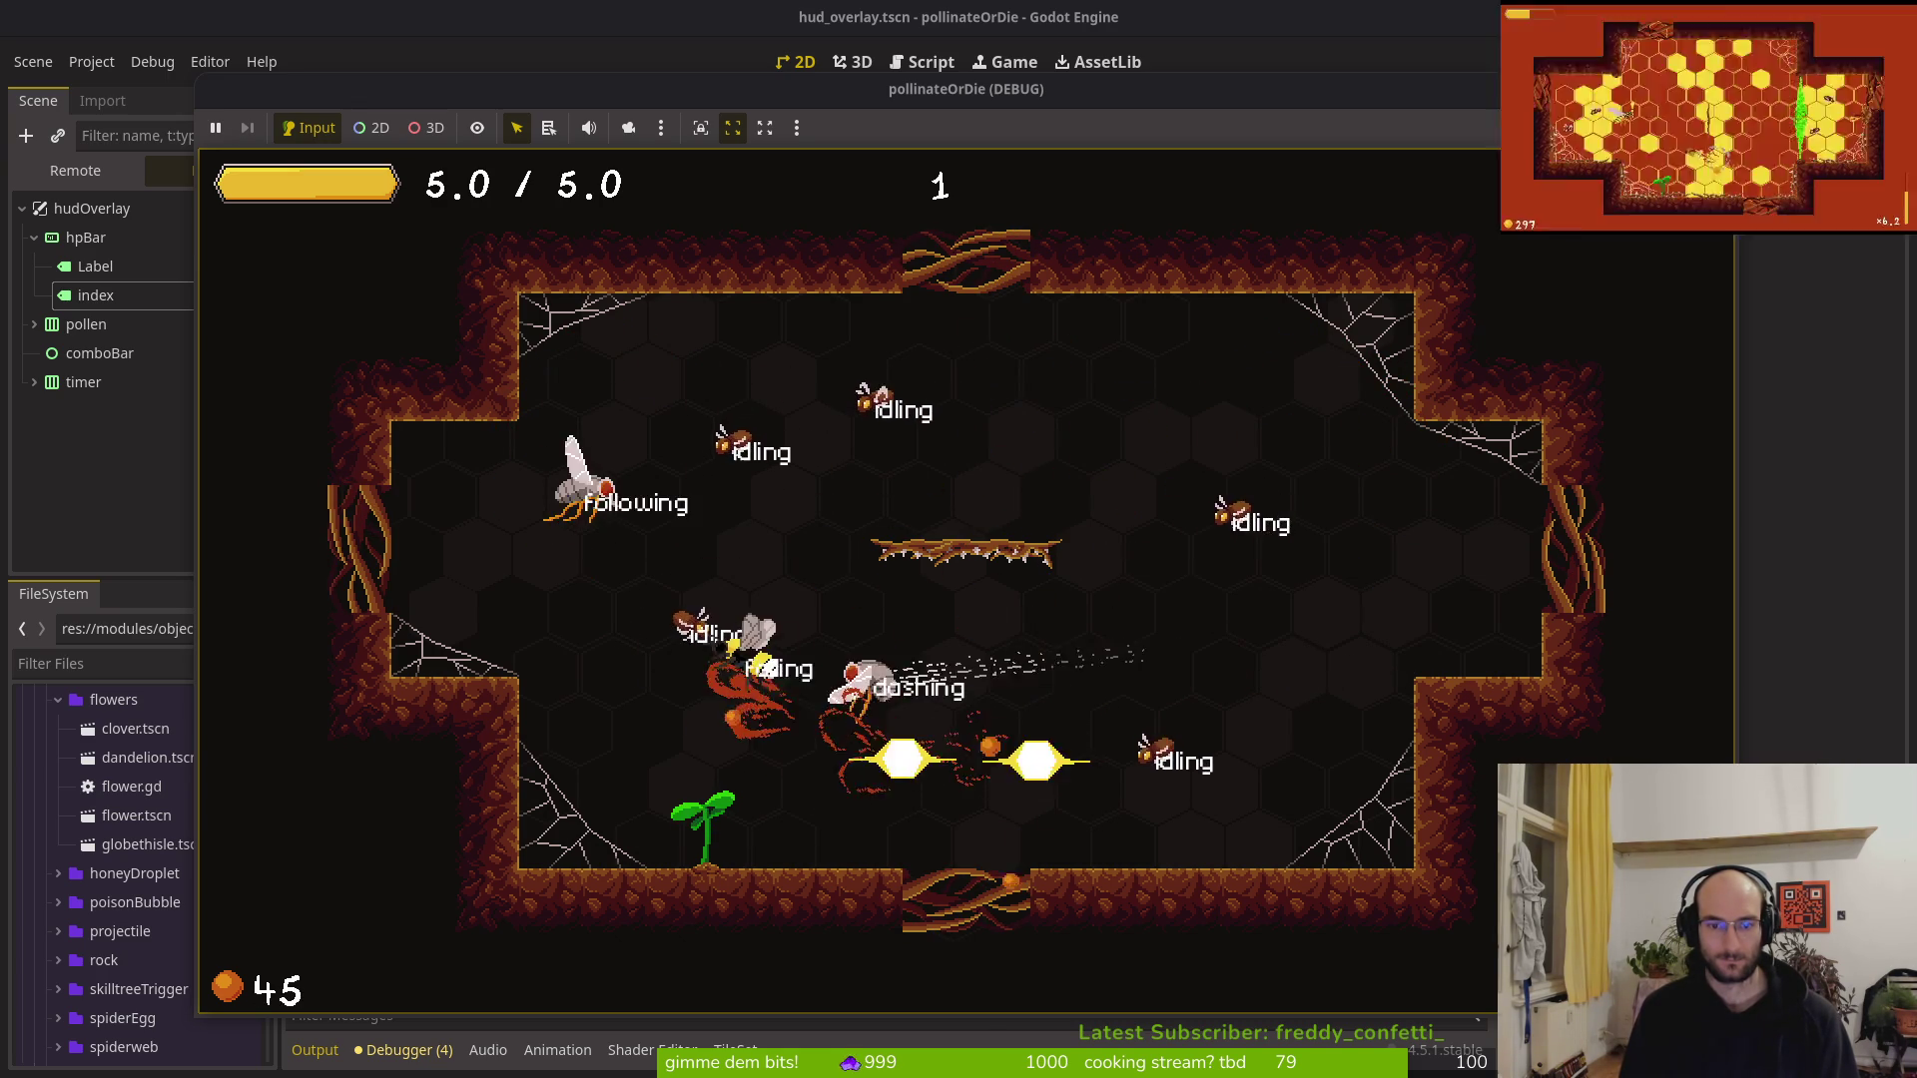
pyautogui.press('d')
pyautogui.press('a')
pyautogui.press('d')
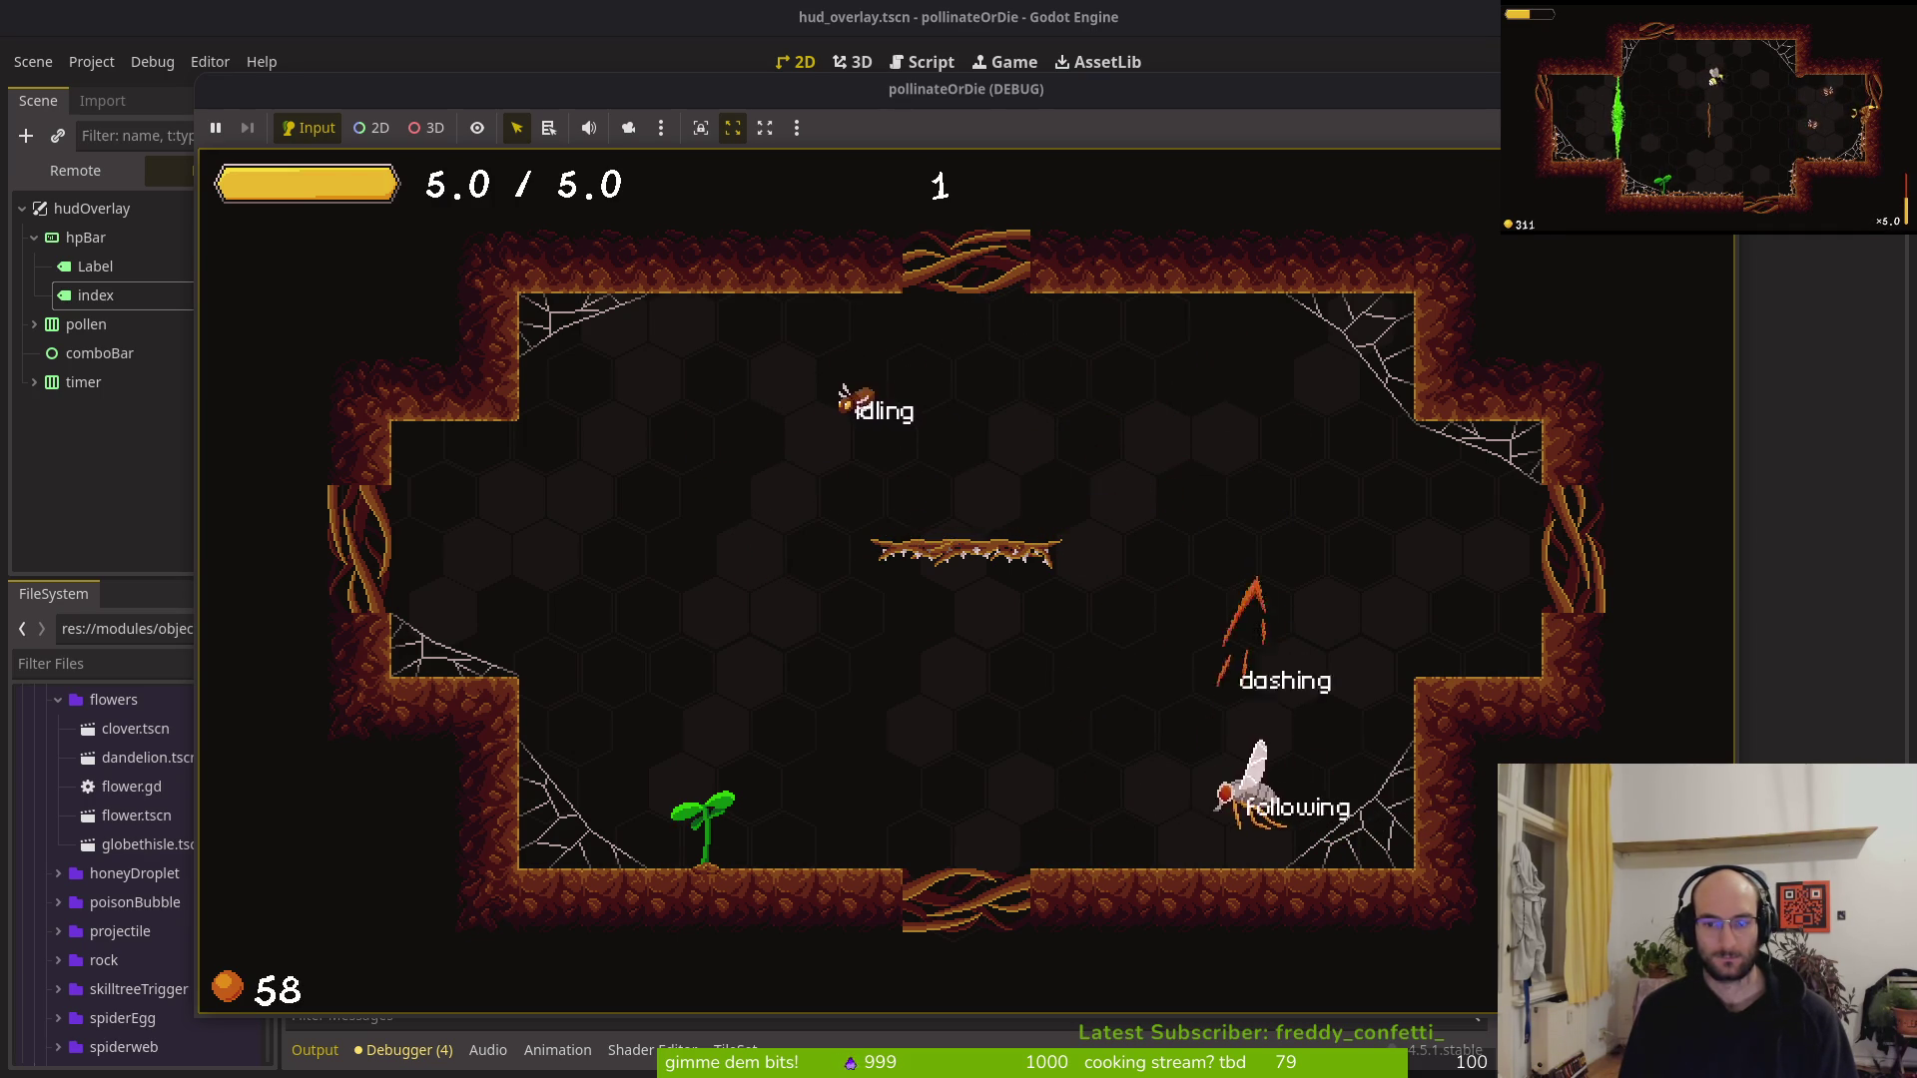
pyautogui.press('a')
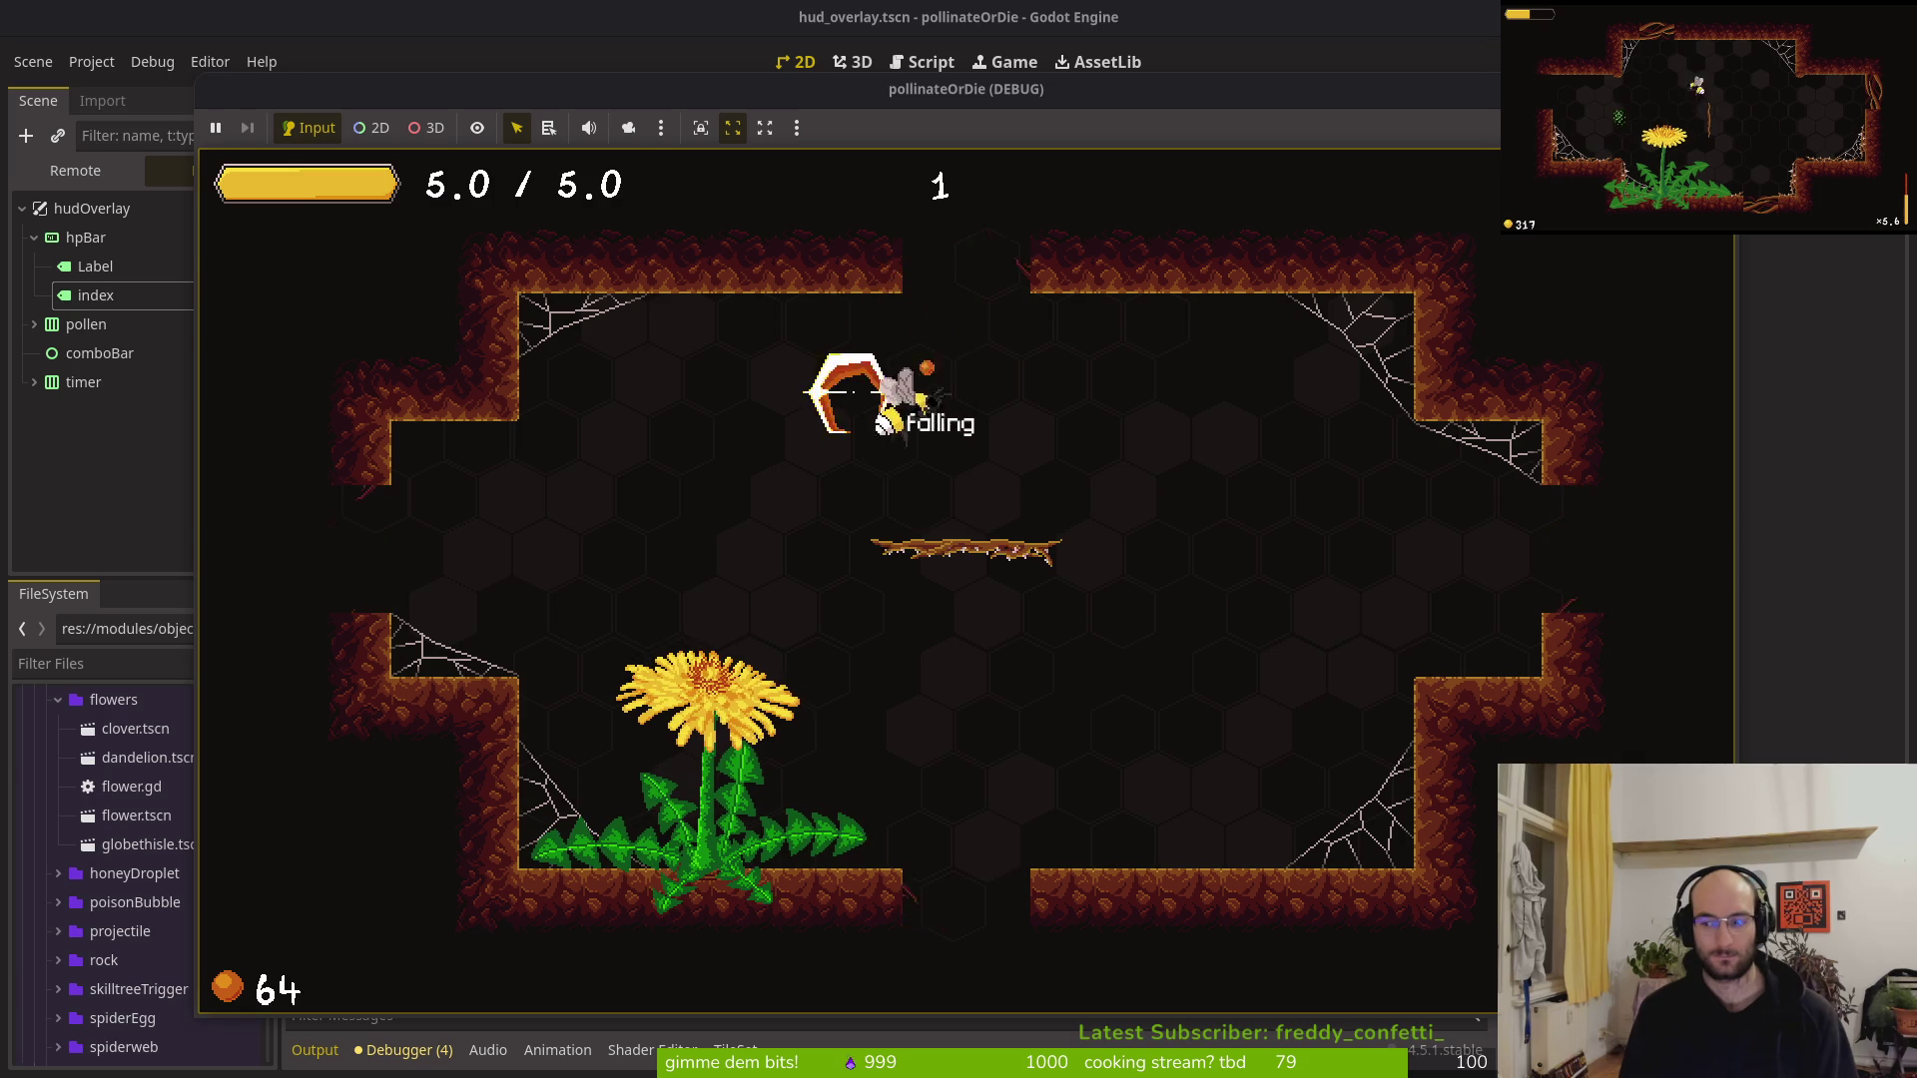
pyautogui.press('d')
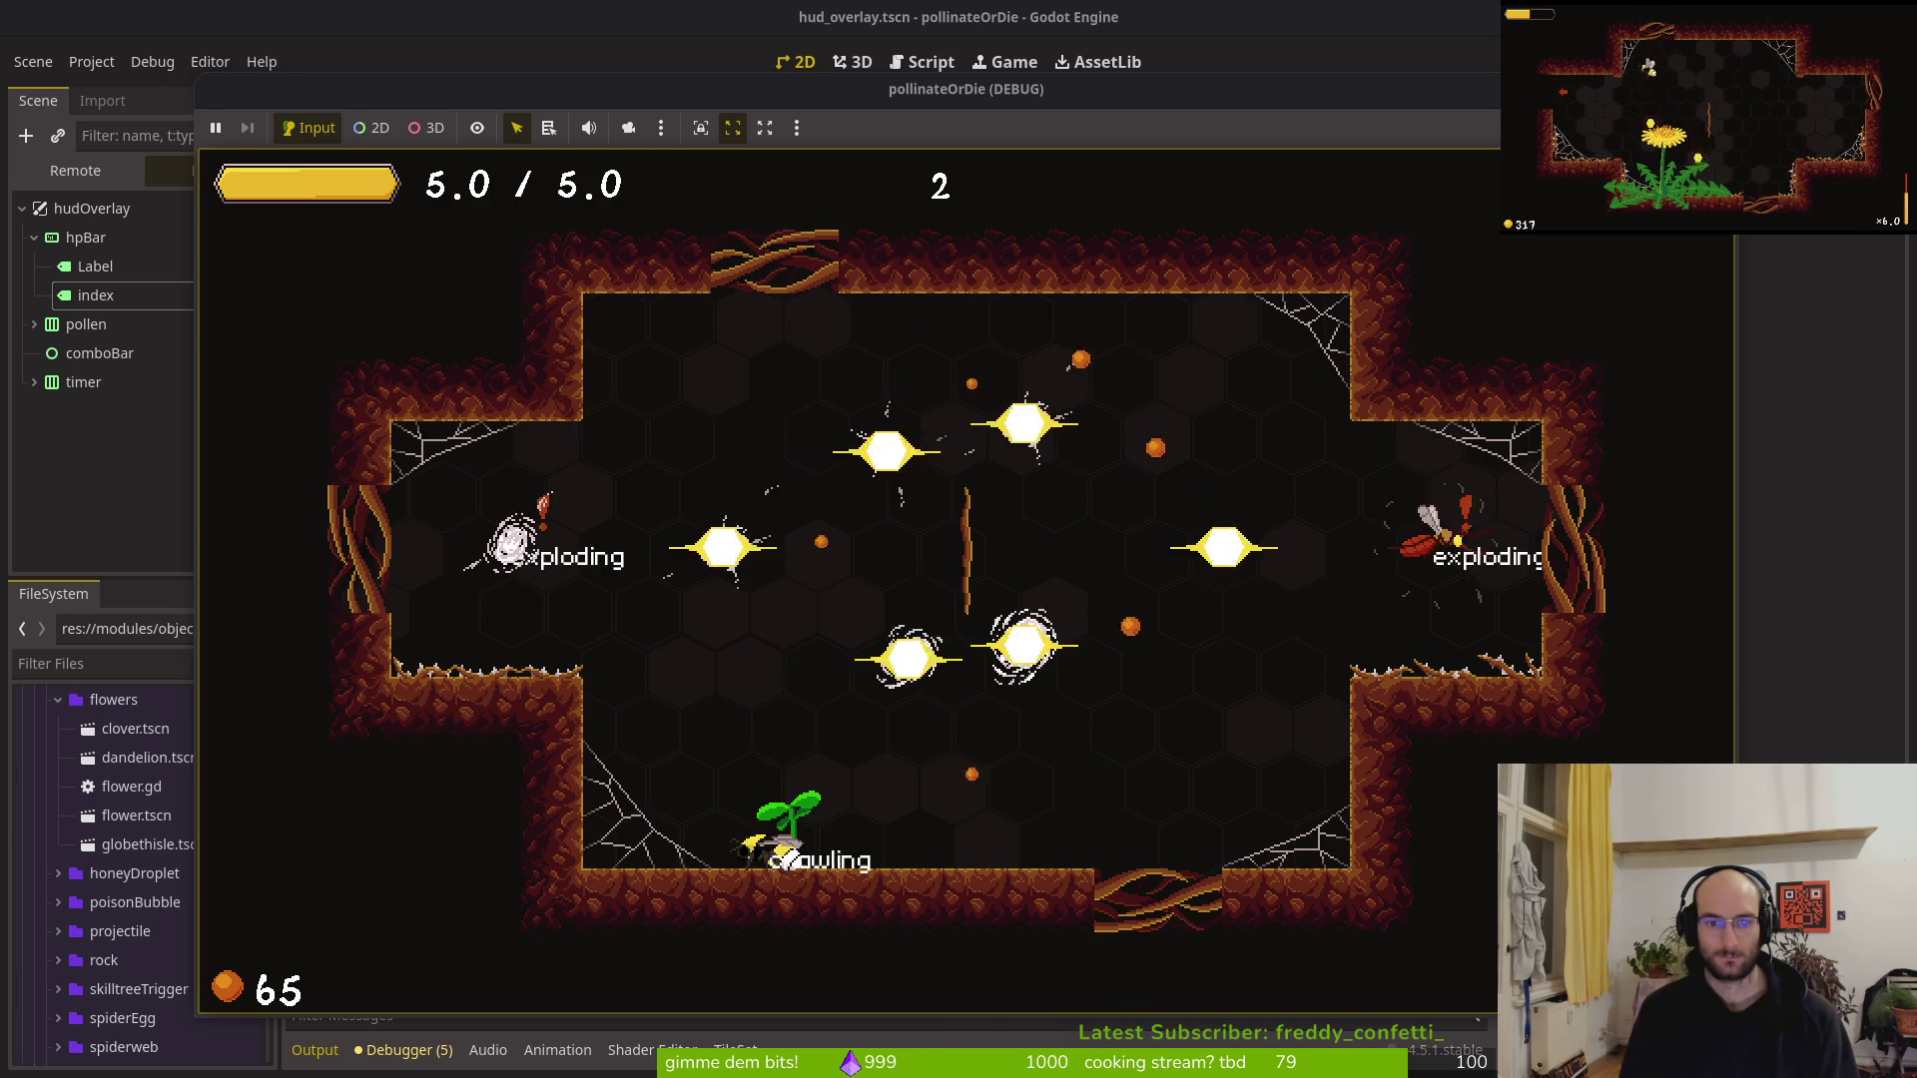
# Defeat the enemies around the sprout and smash onto it to grow a flower
pyautogui.press('space')
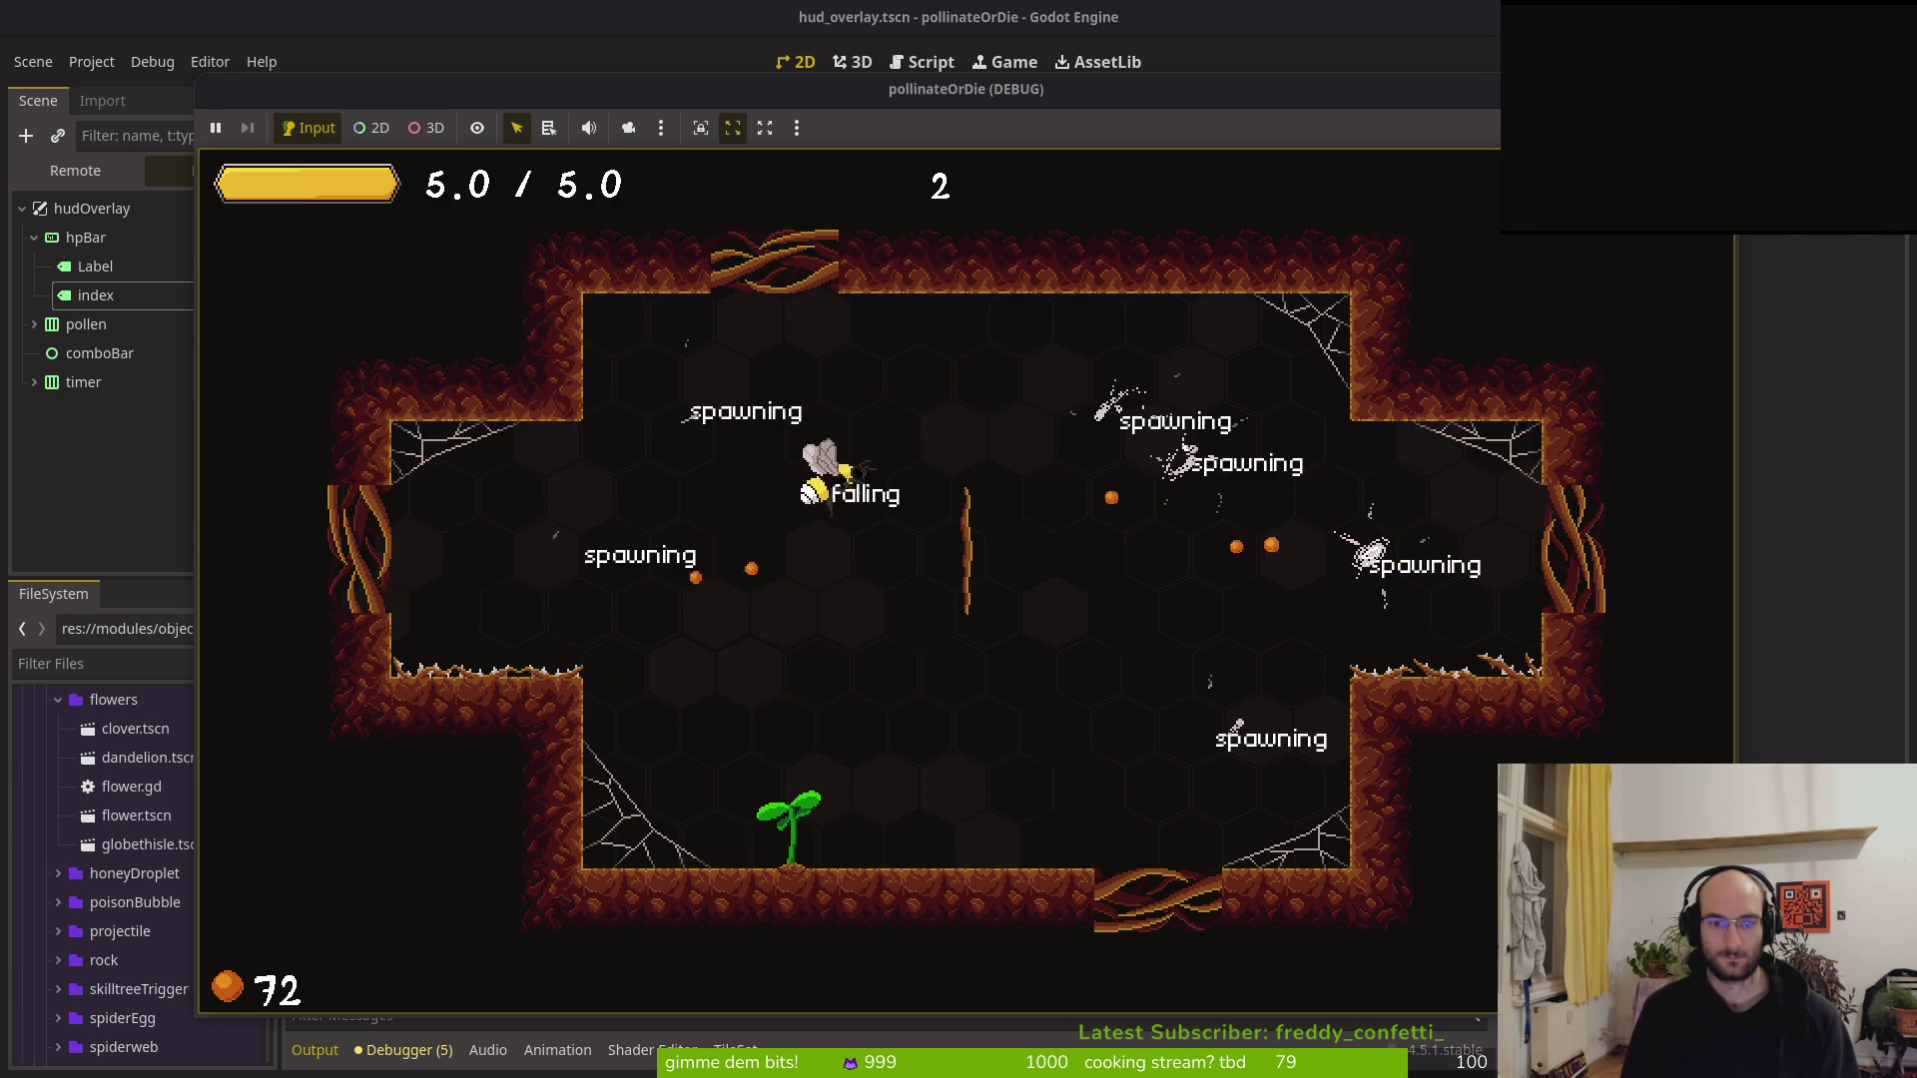
pyautogui.press('space')
pyautogui.press('space')
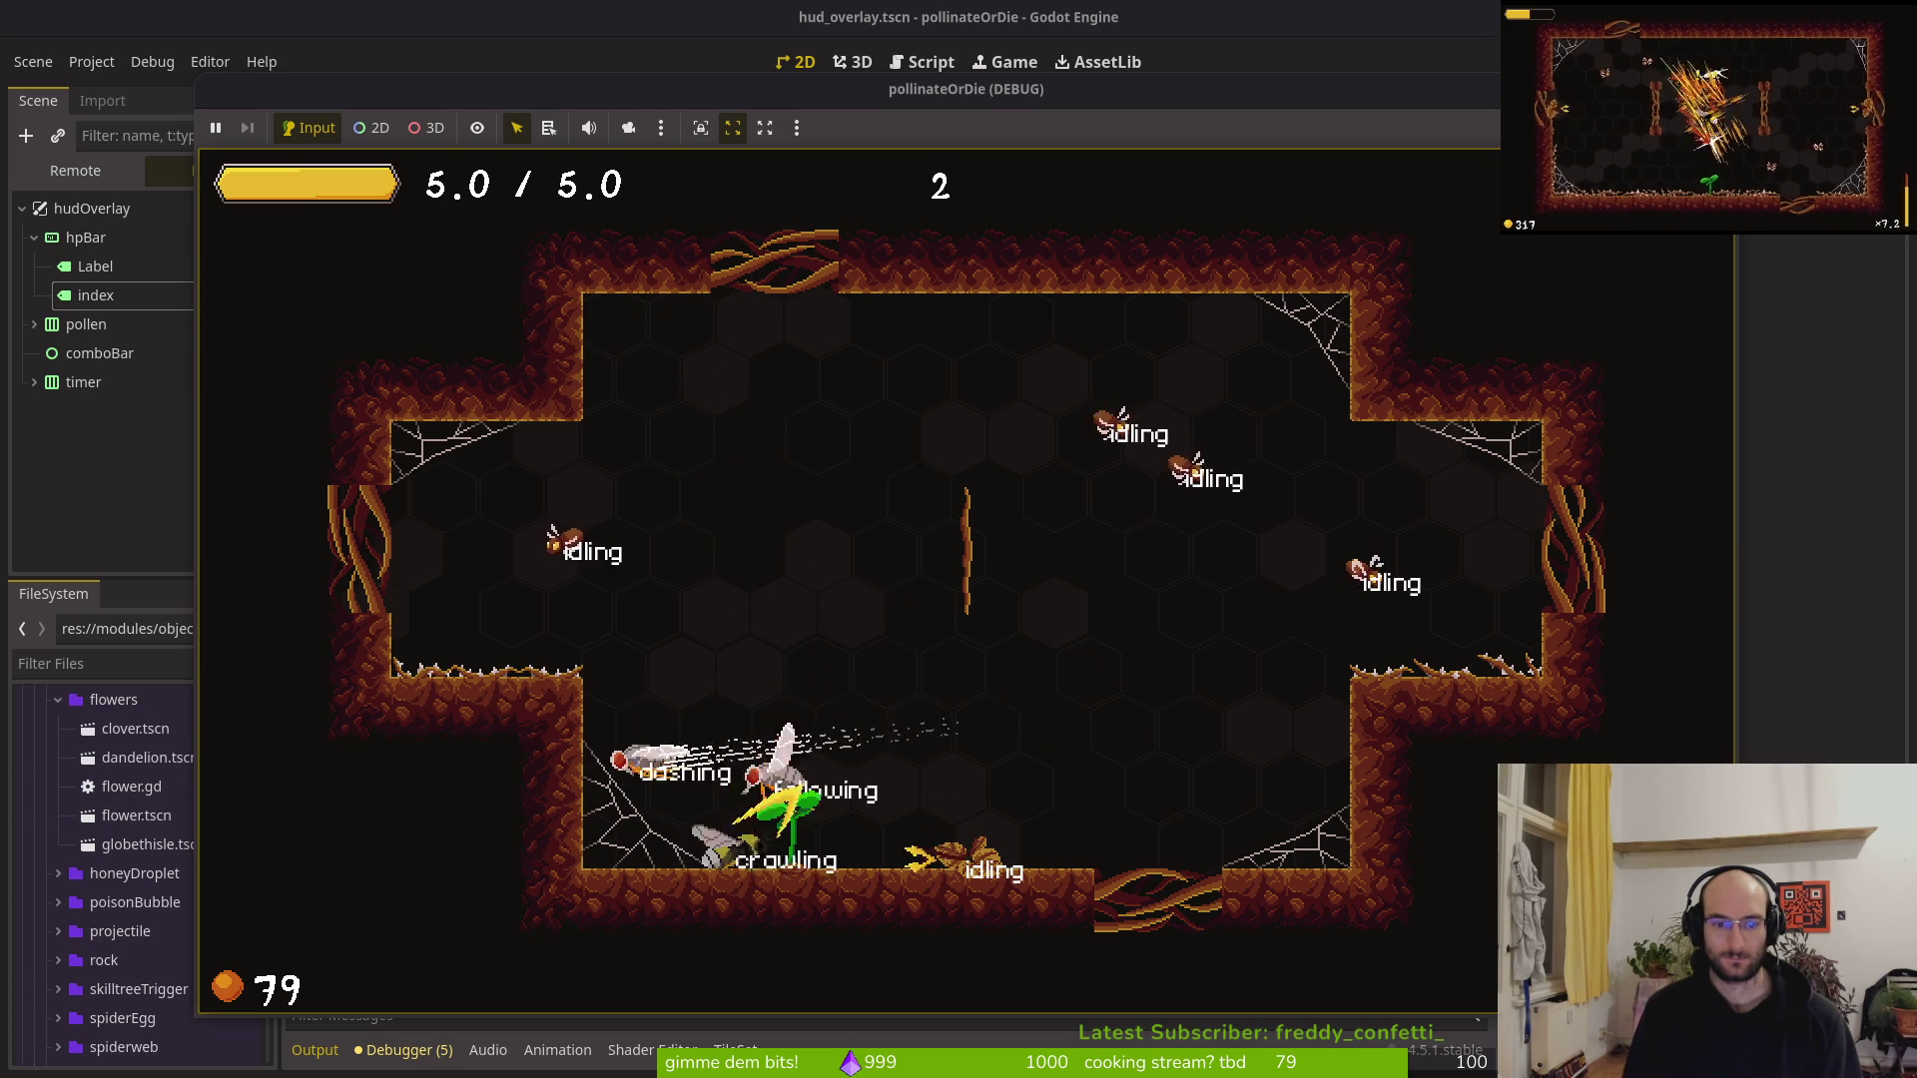
pyautogui.press('space')
pyautogui.press('space')
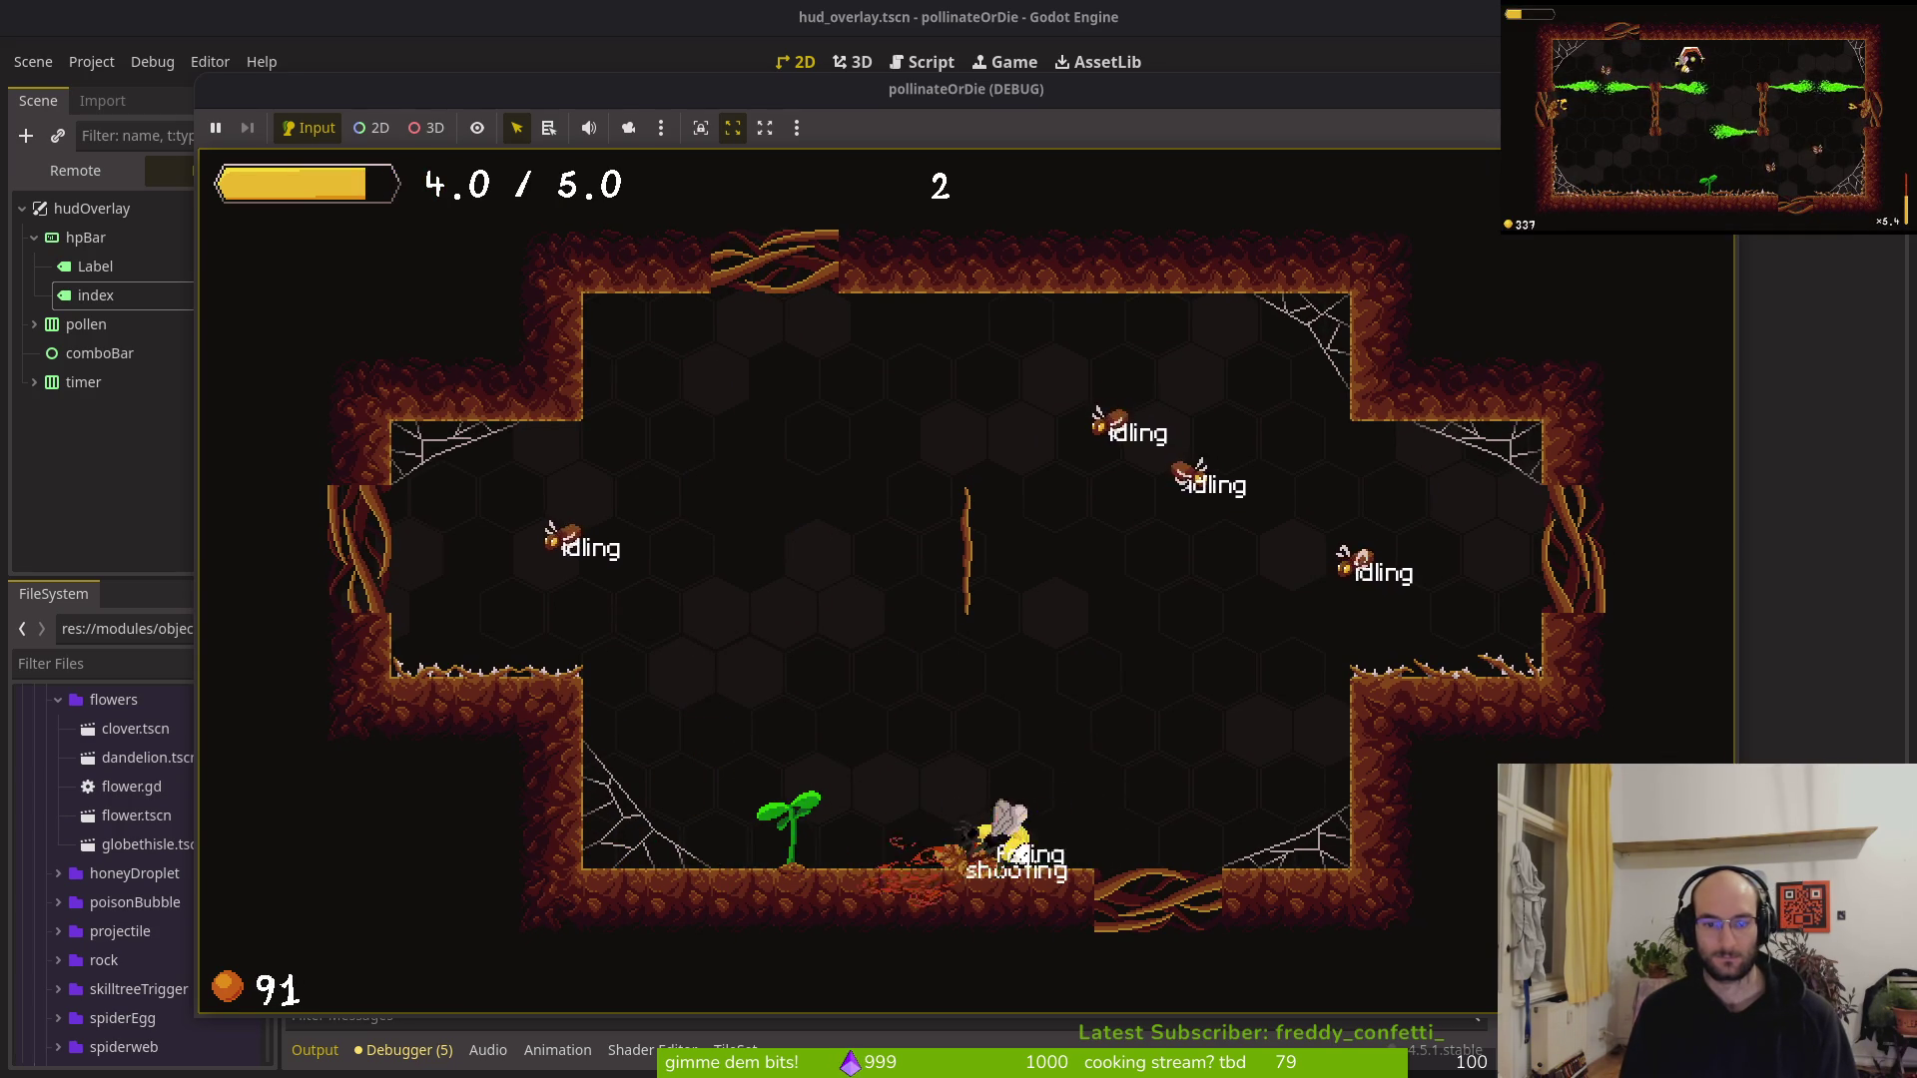
pyautogui.press('space')
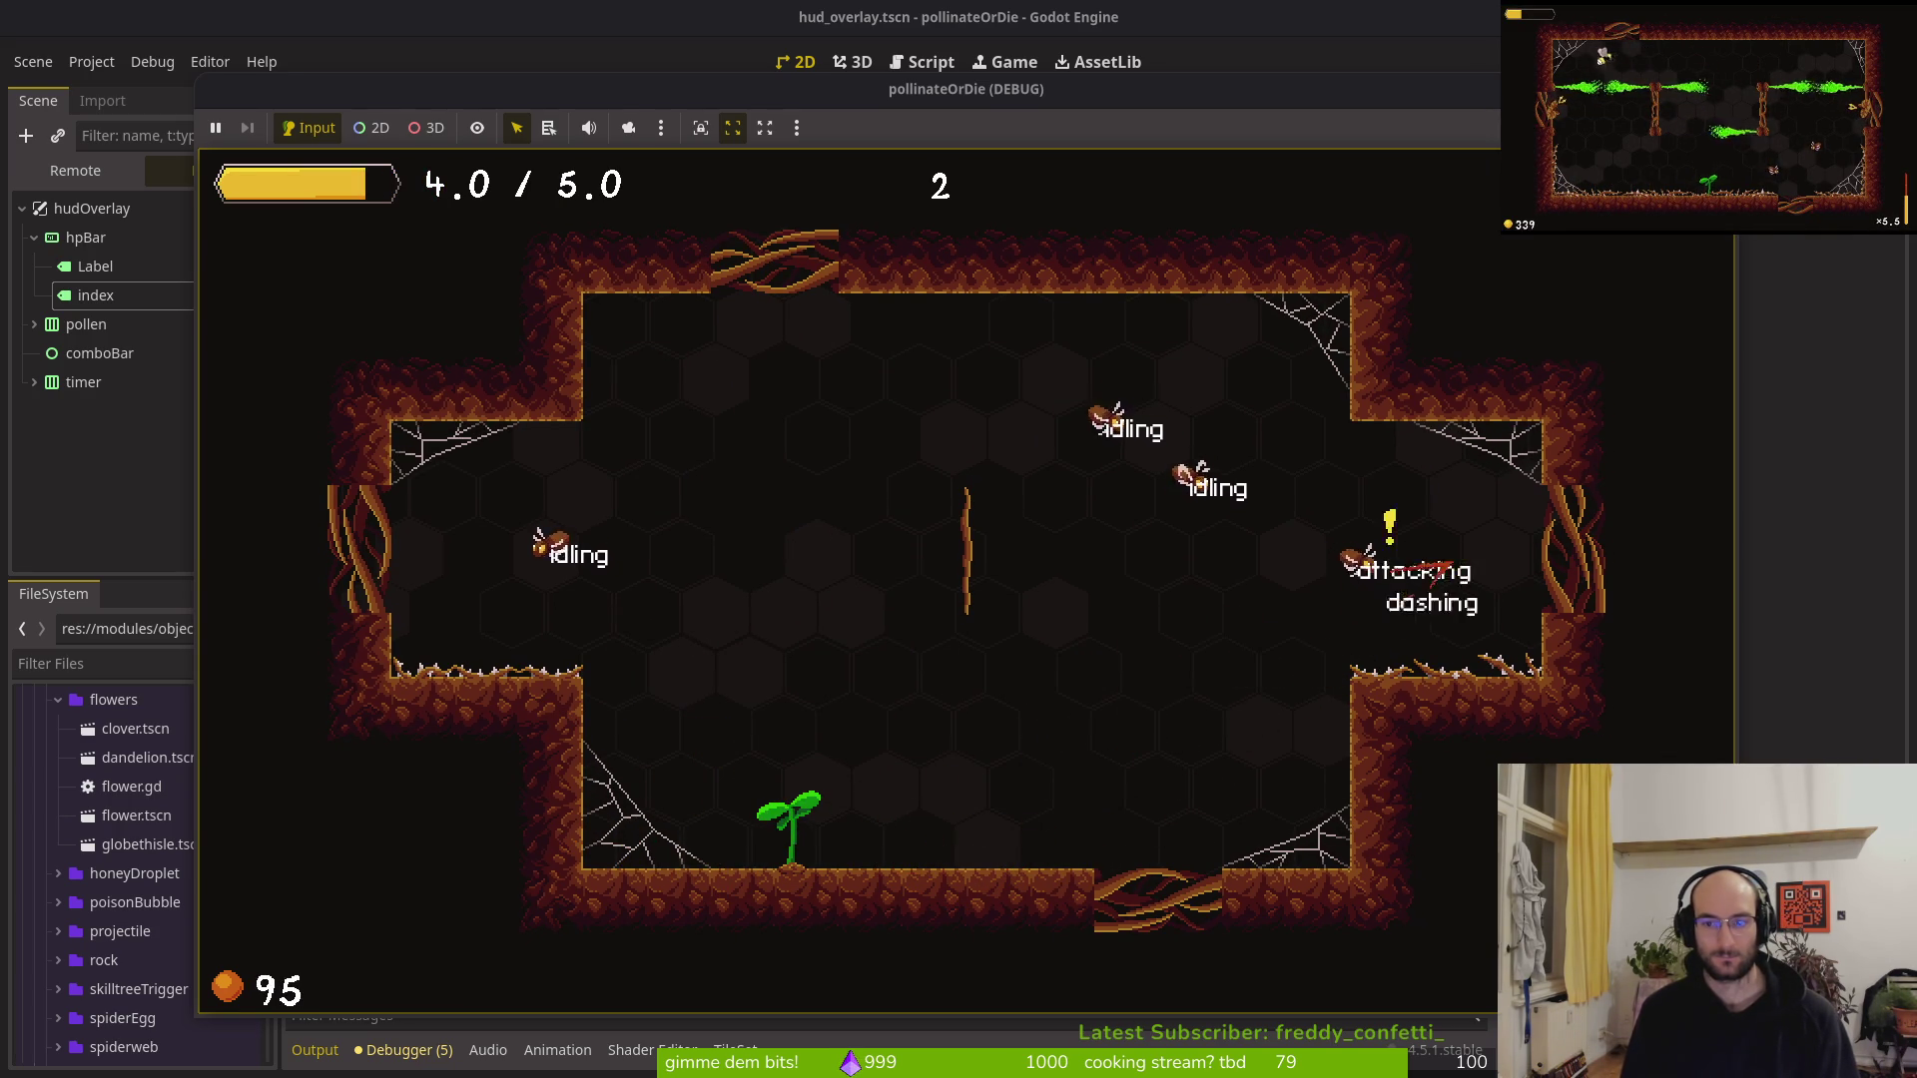
pyautogui.press('space')
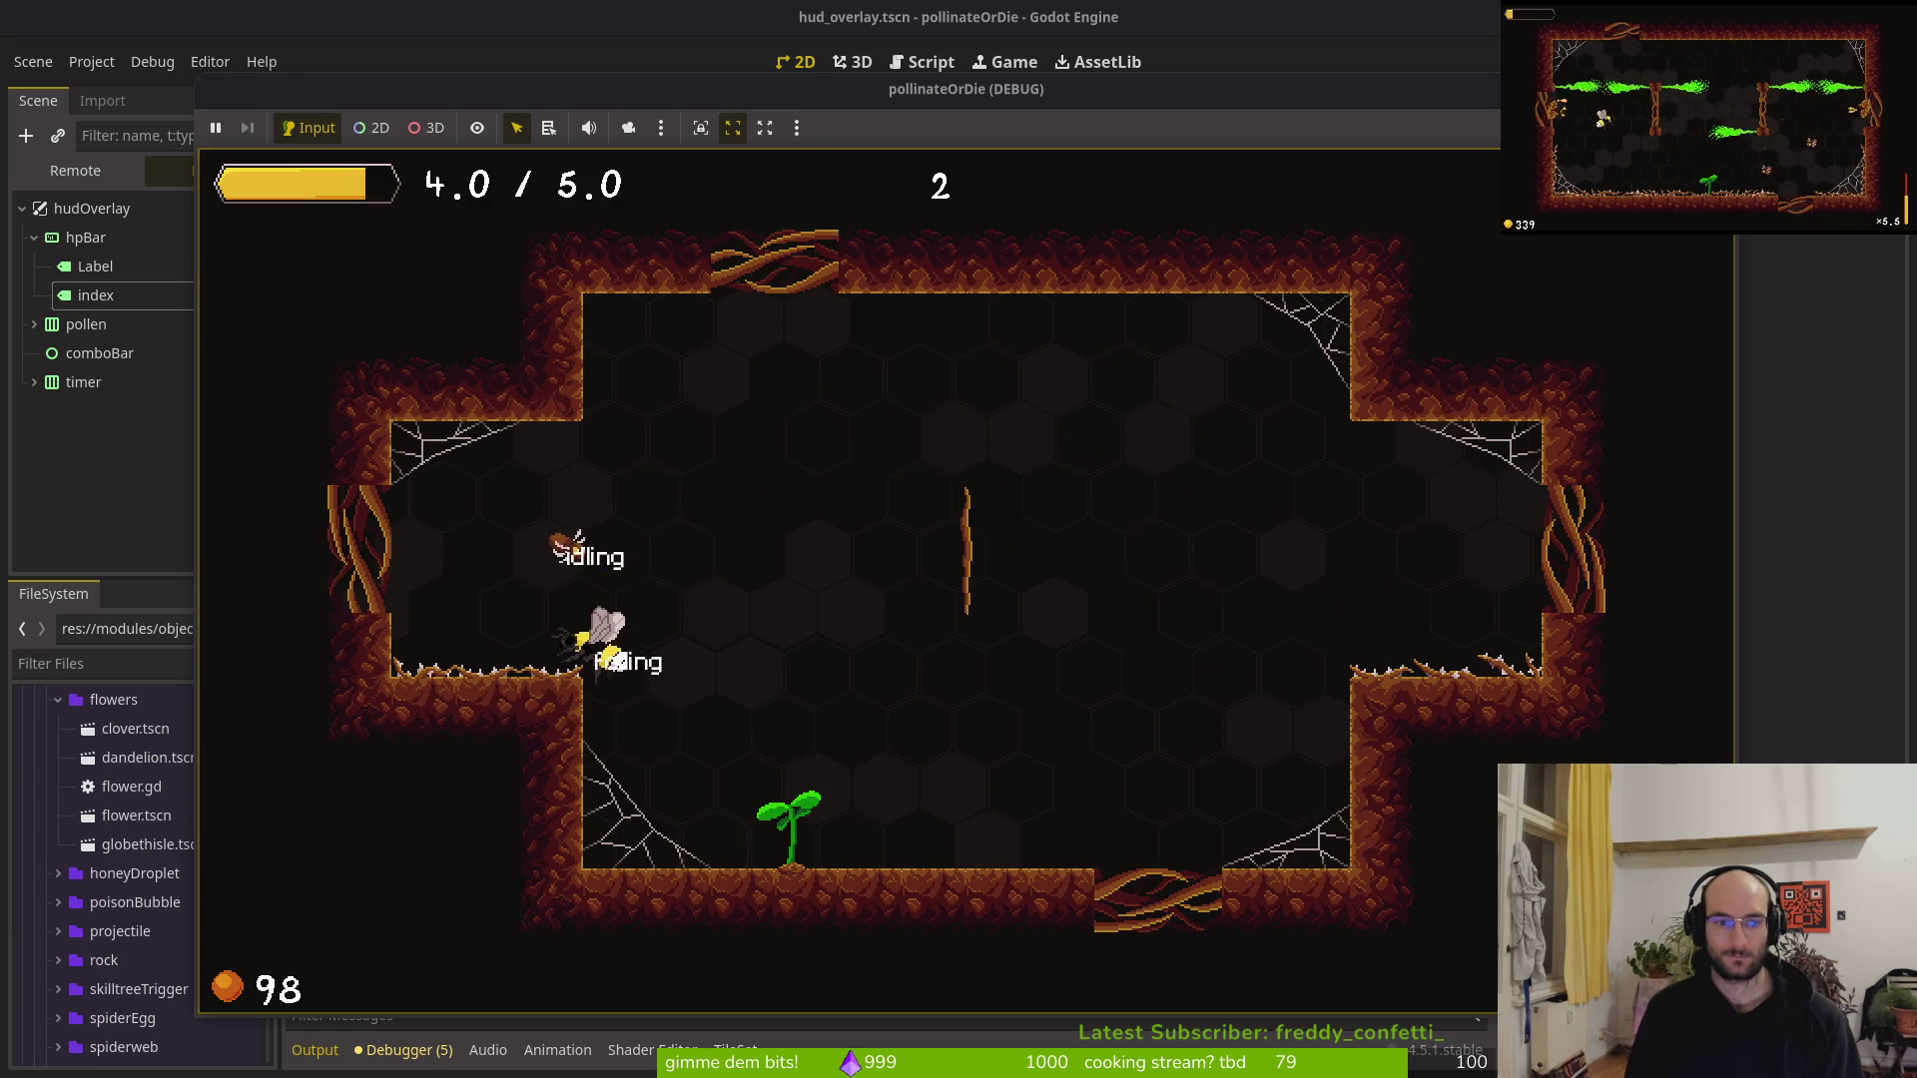
pyautogui.press('shift')
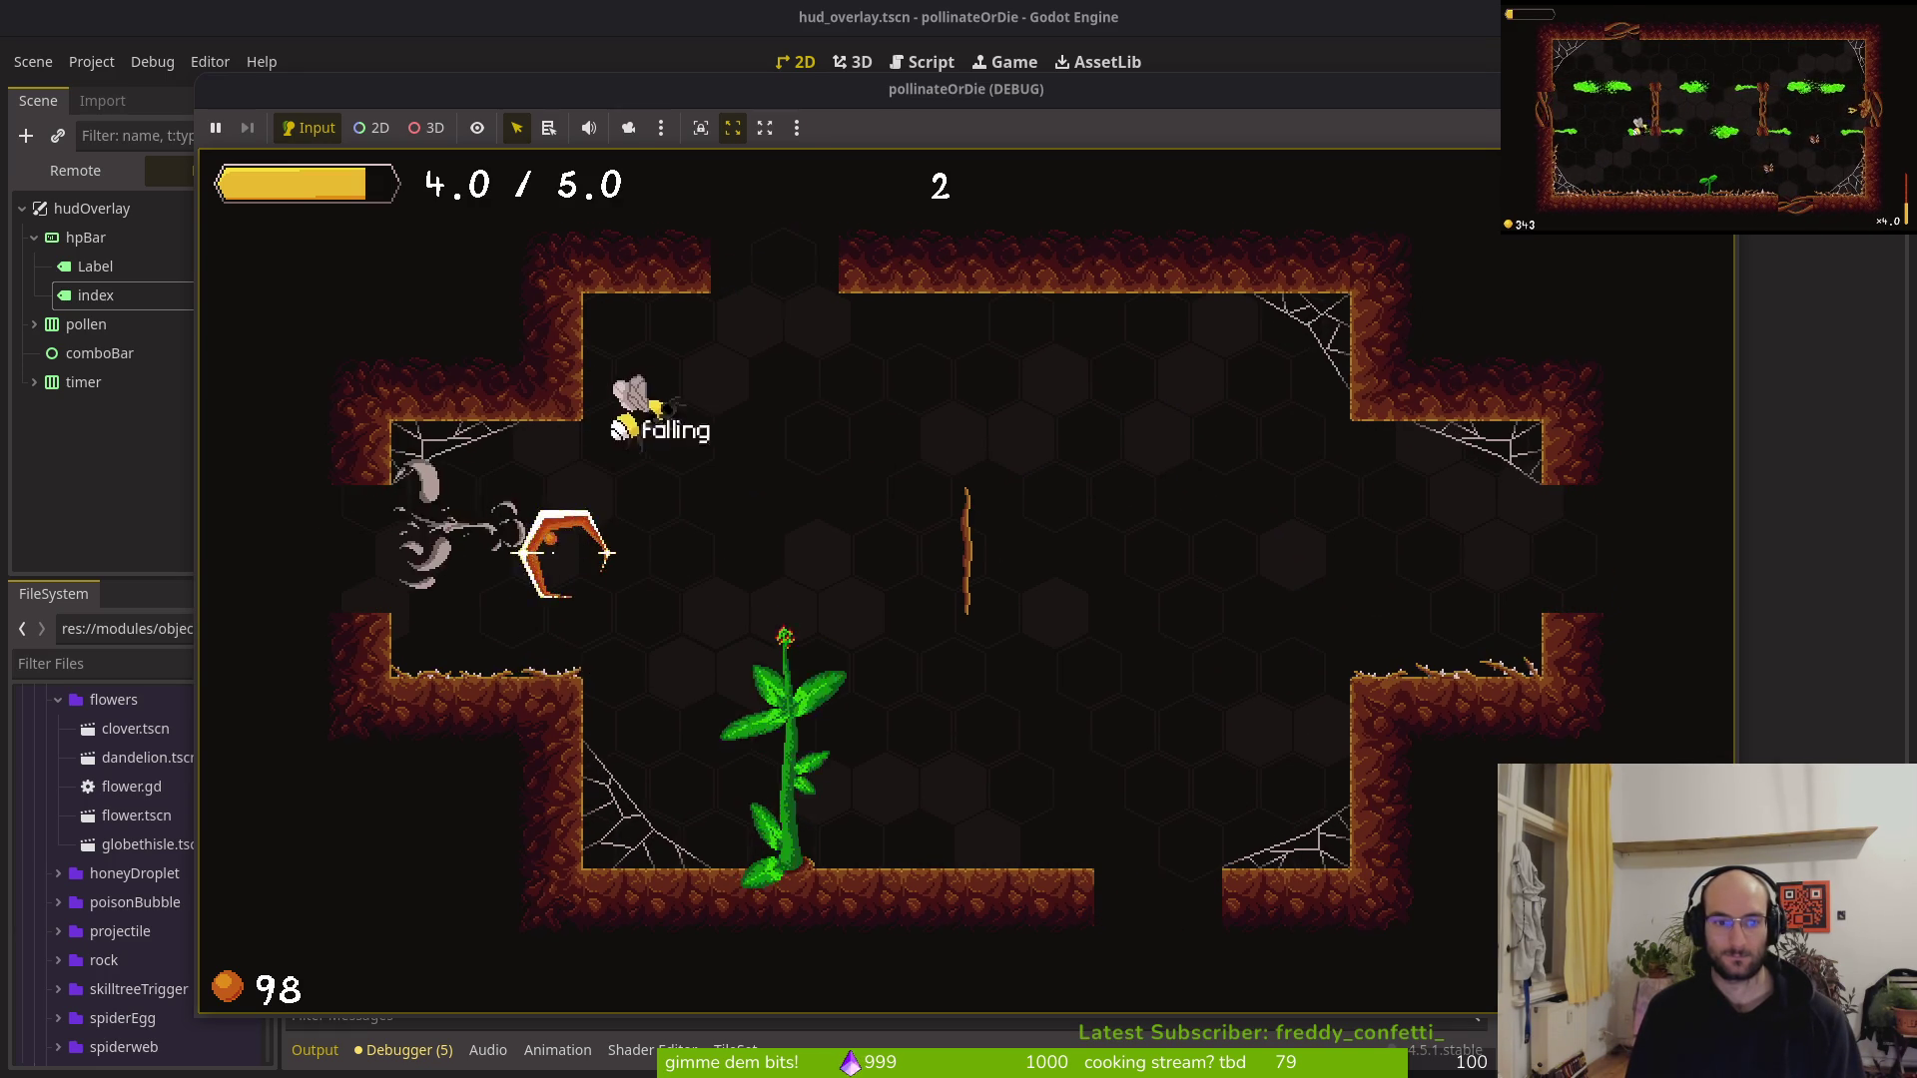
pyautogui.press('Down')
pyautogui.press('shift')
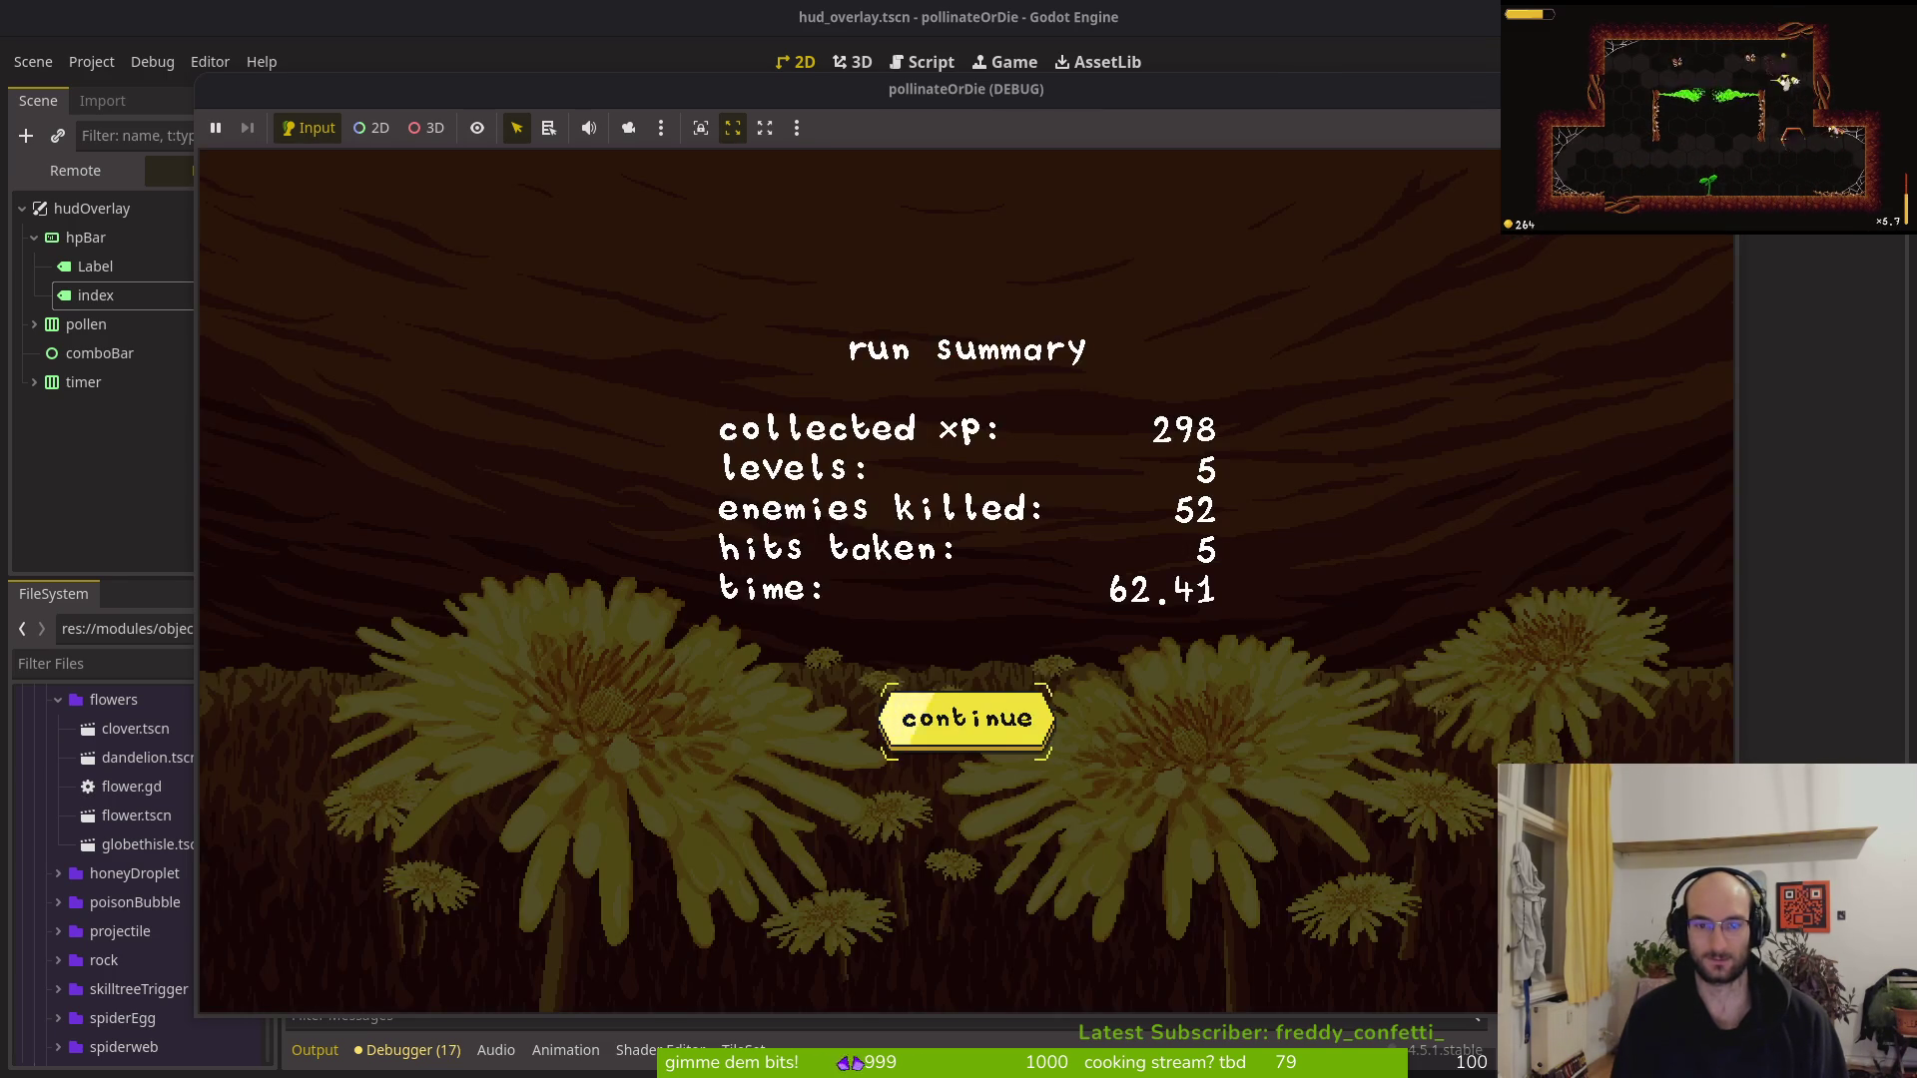
# Continue from the run summary, return to the hive, and quit to the main menu
pyautogui.press('Return')
pyautogui.press('space')
pyautogui.press('Escape')
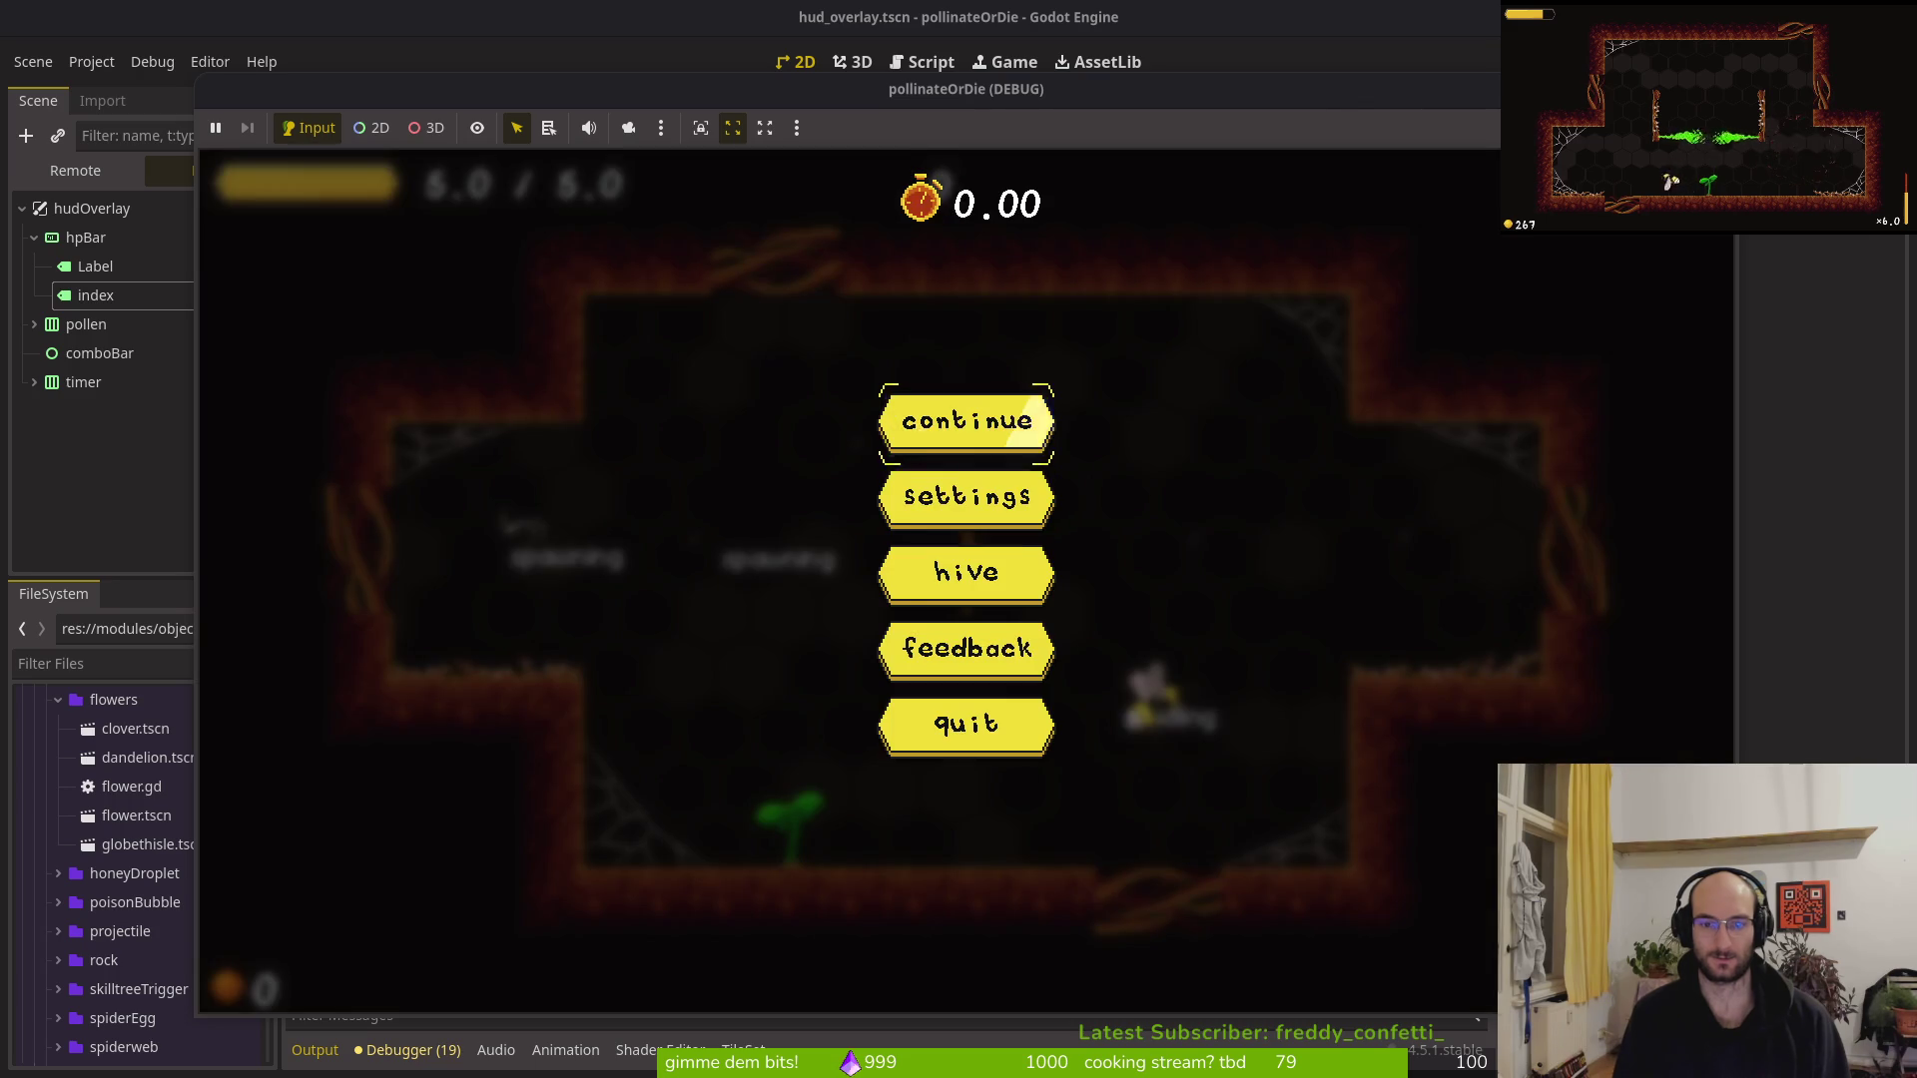
pyautogui.press('Return')
pyautogui.press('Escape')
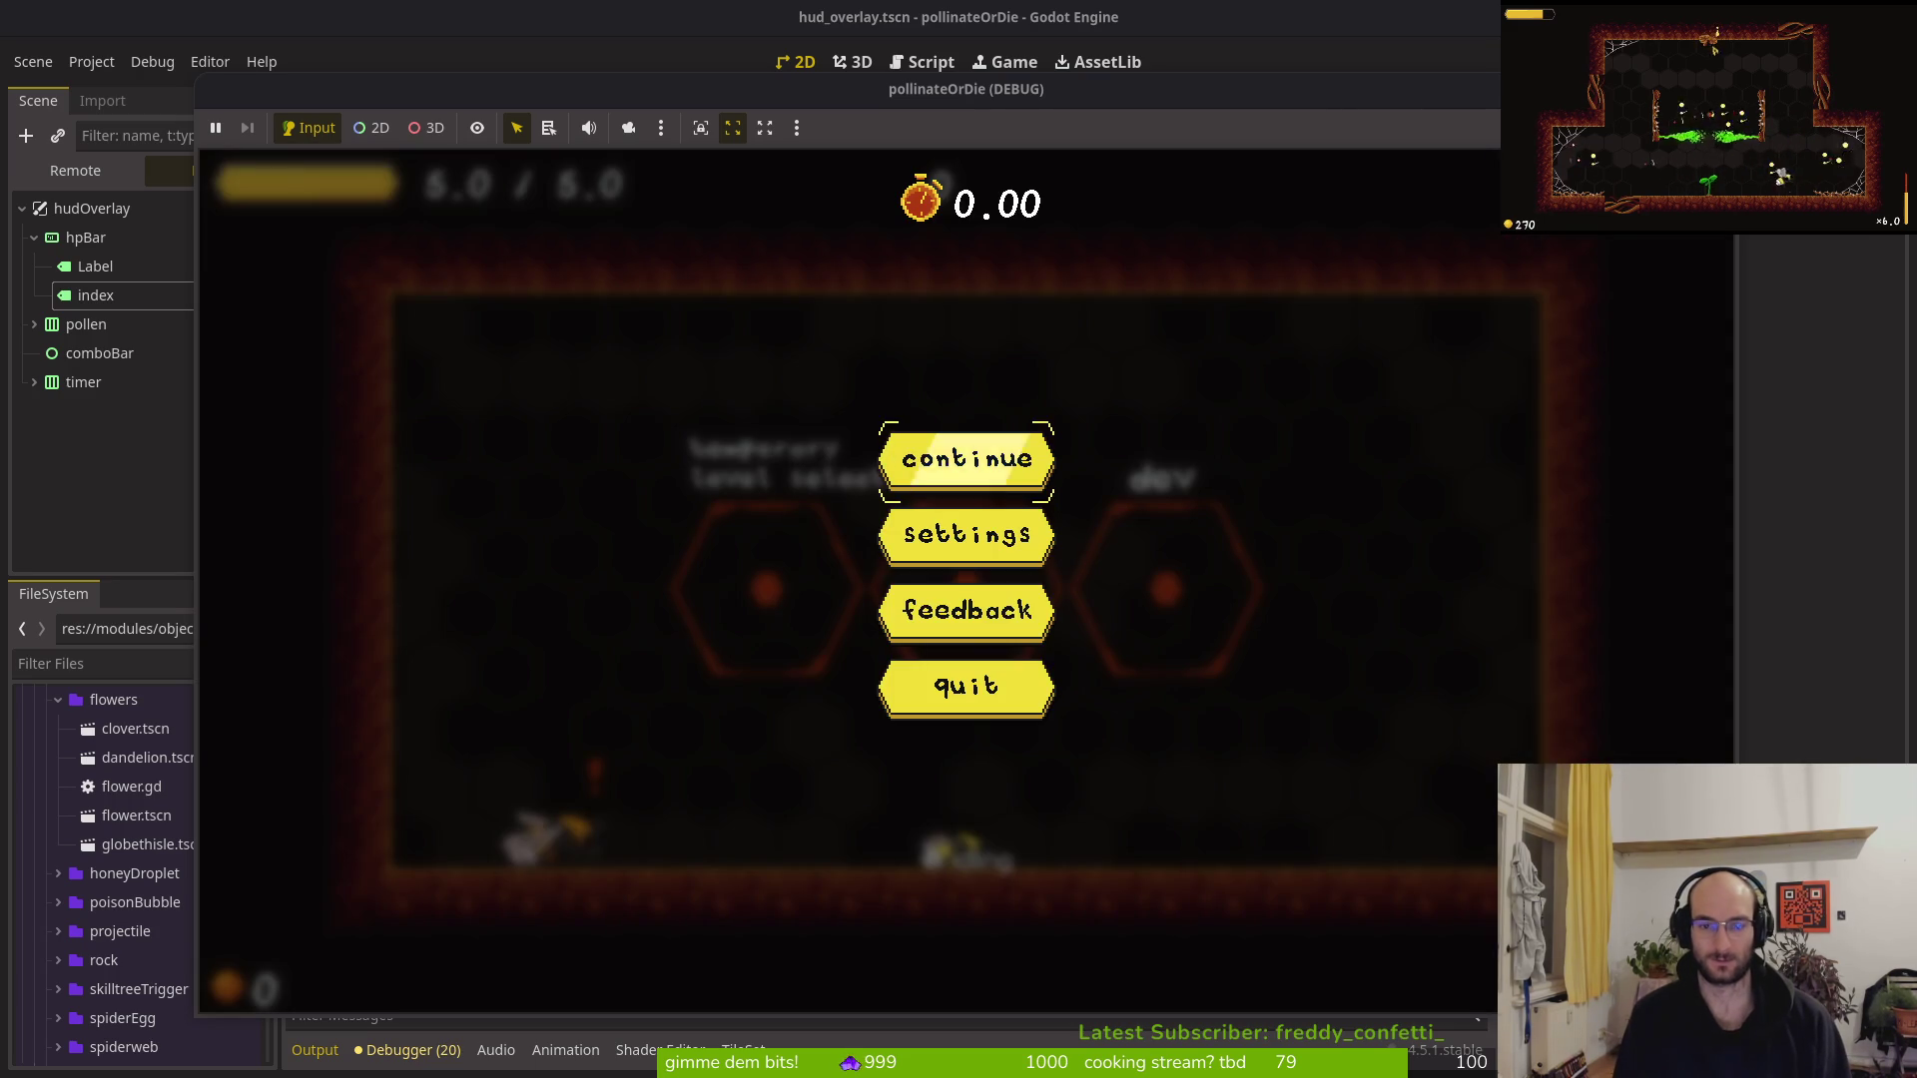
pyautogui.press('Return')
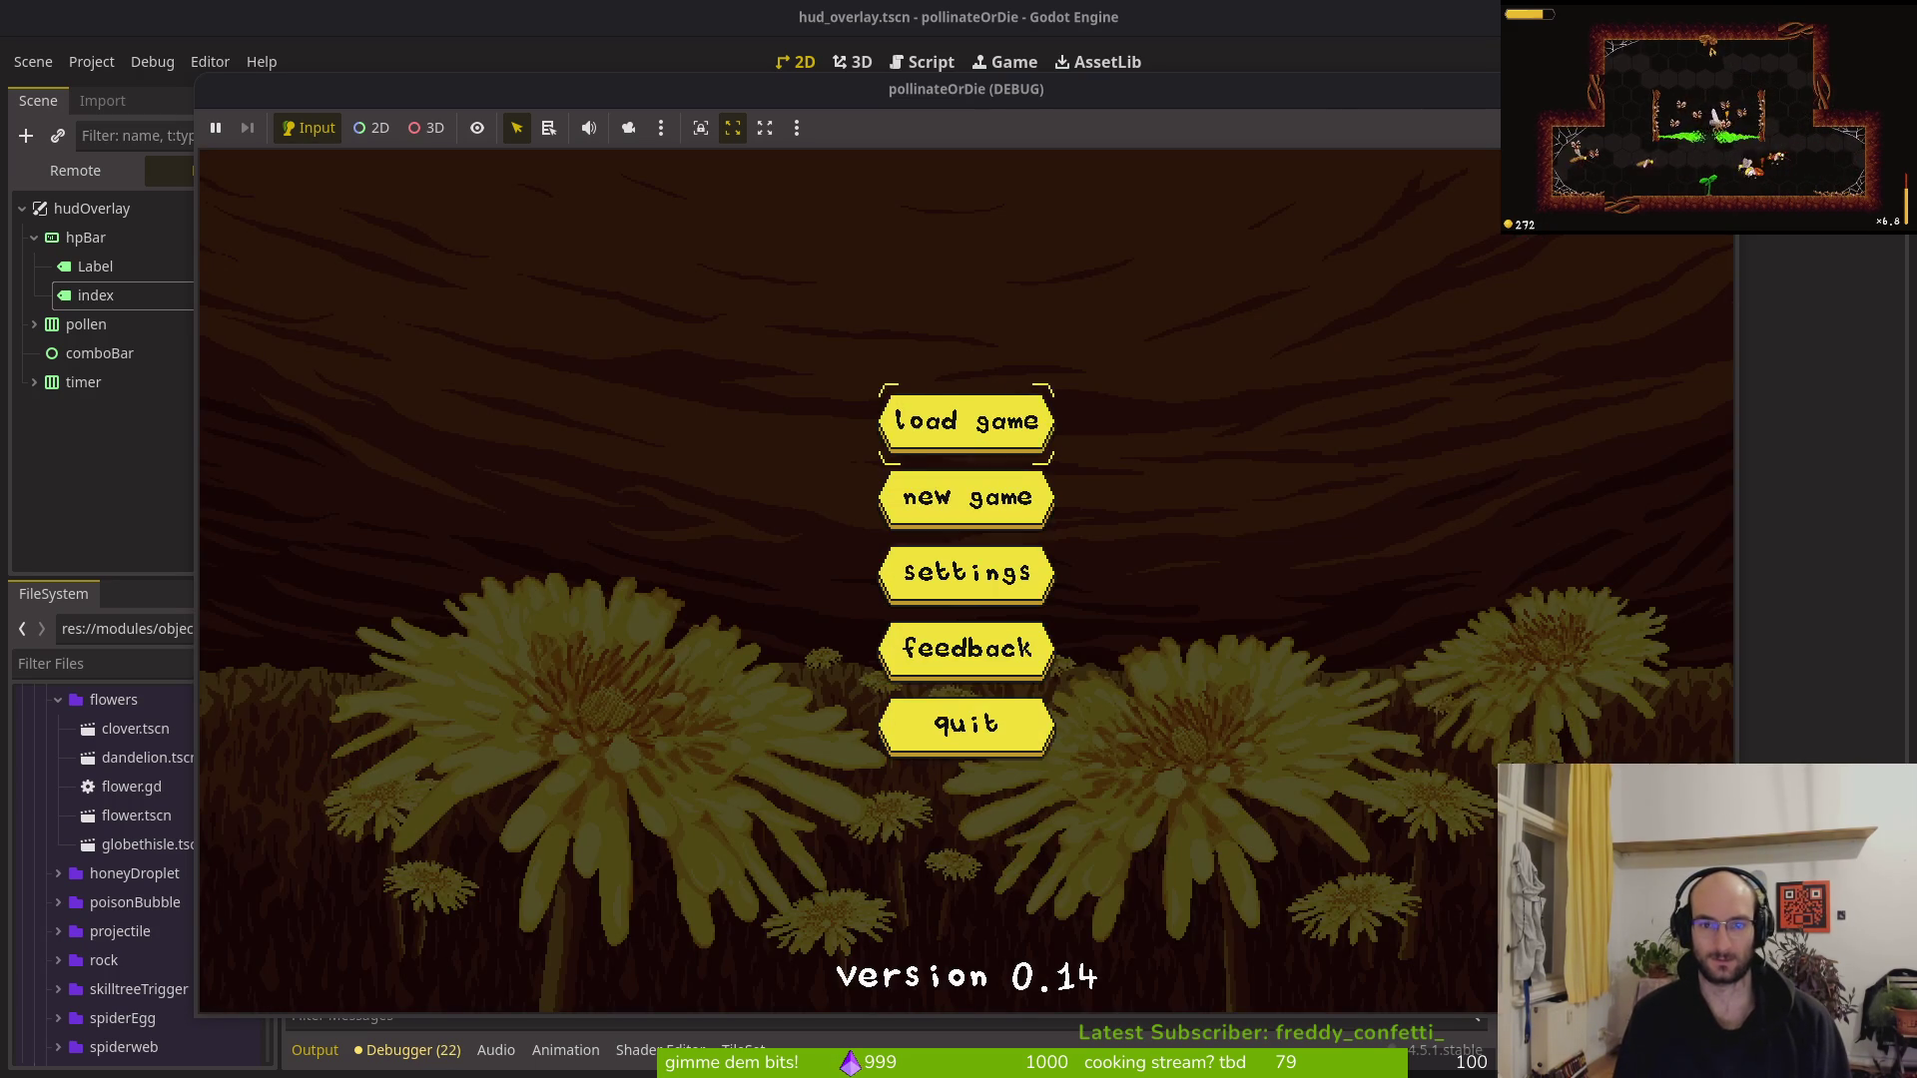
# Choose level 6 in level select, then relaunch with F5 after the level_6_path error
pyautogui.press('Return')
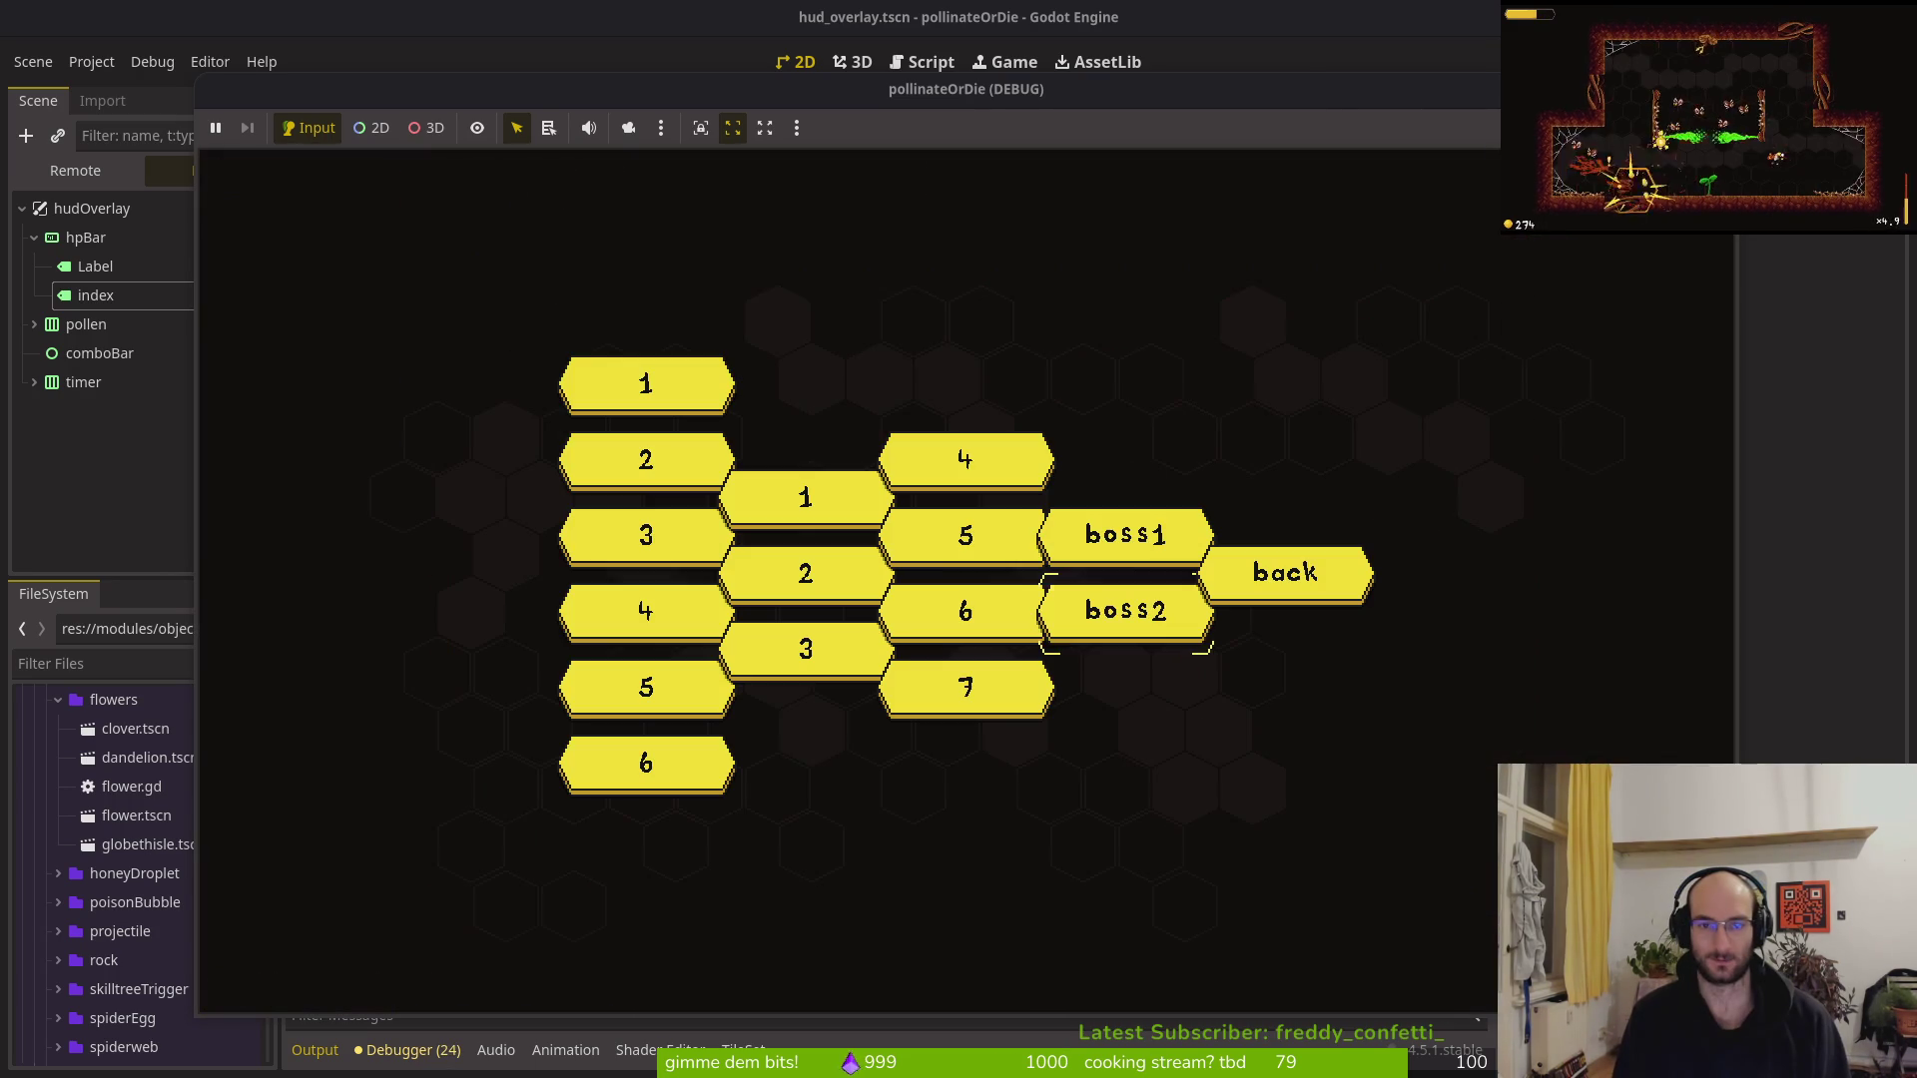
pyautogui.press('Left')
pyautogui.press('Return')
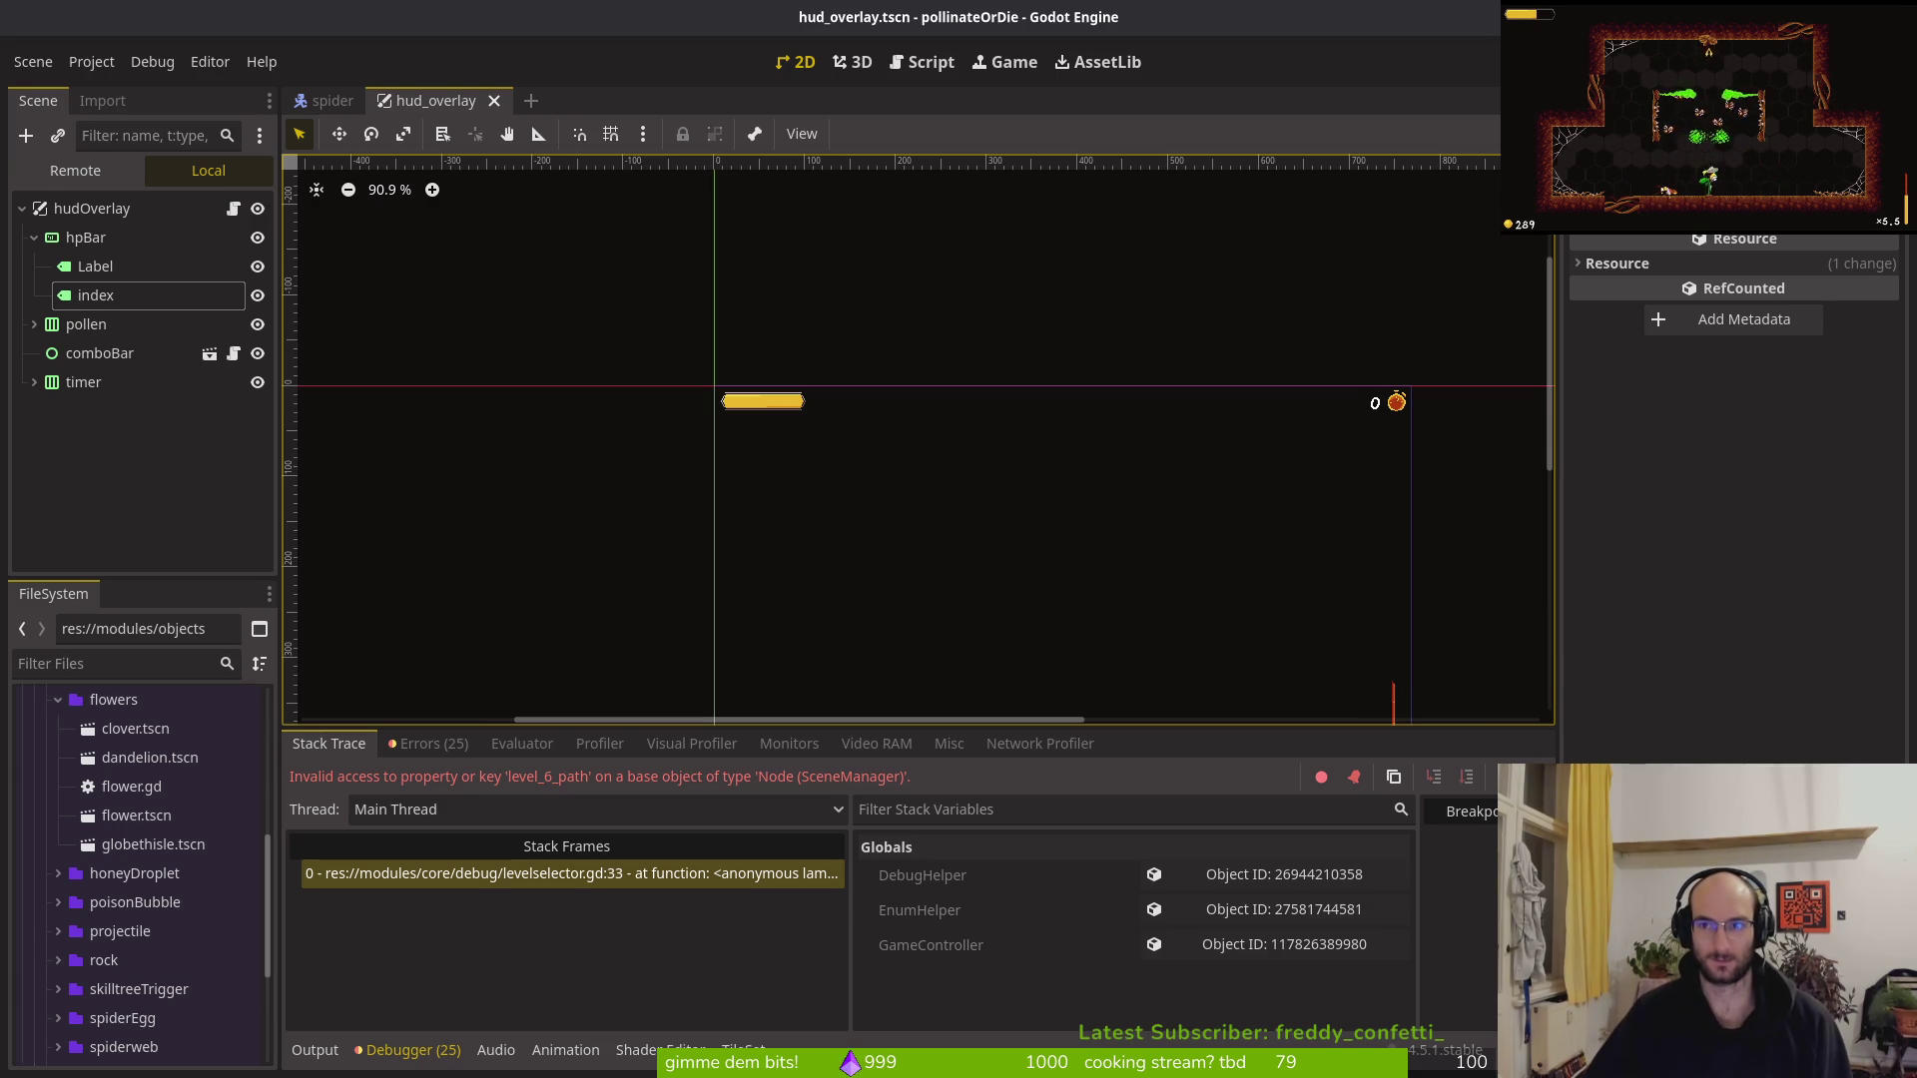
pyautogui.press('F5')
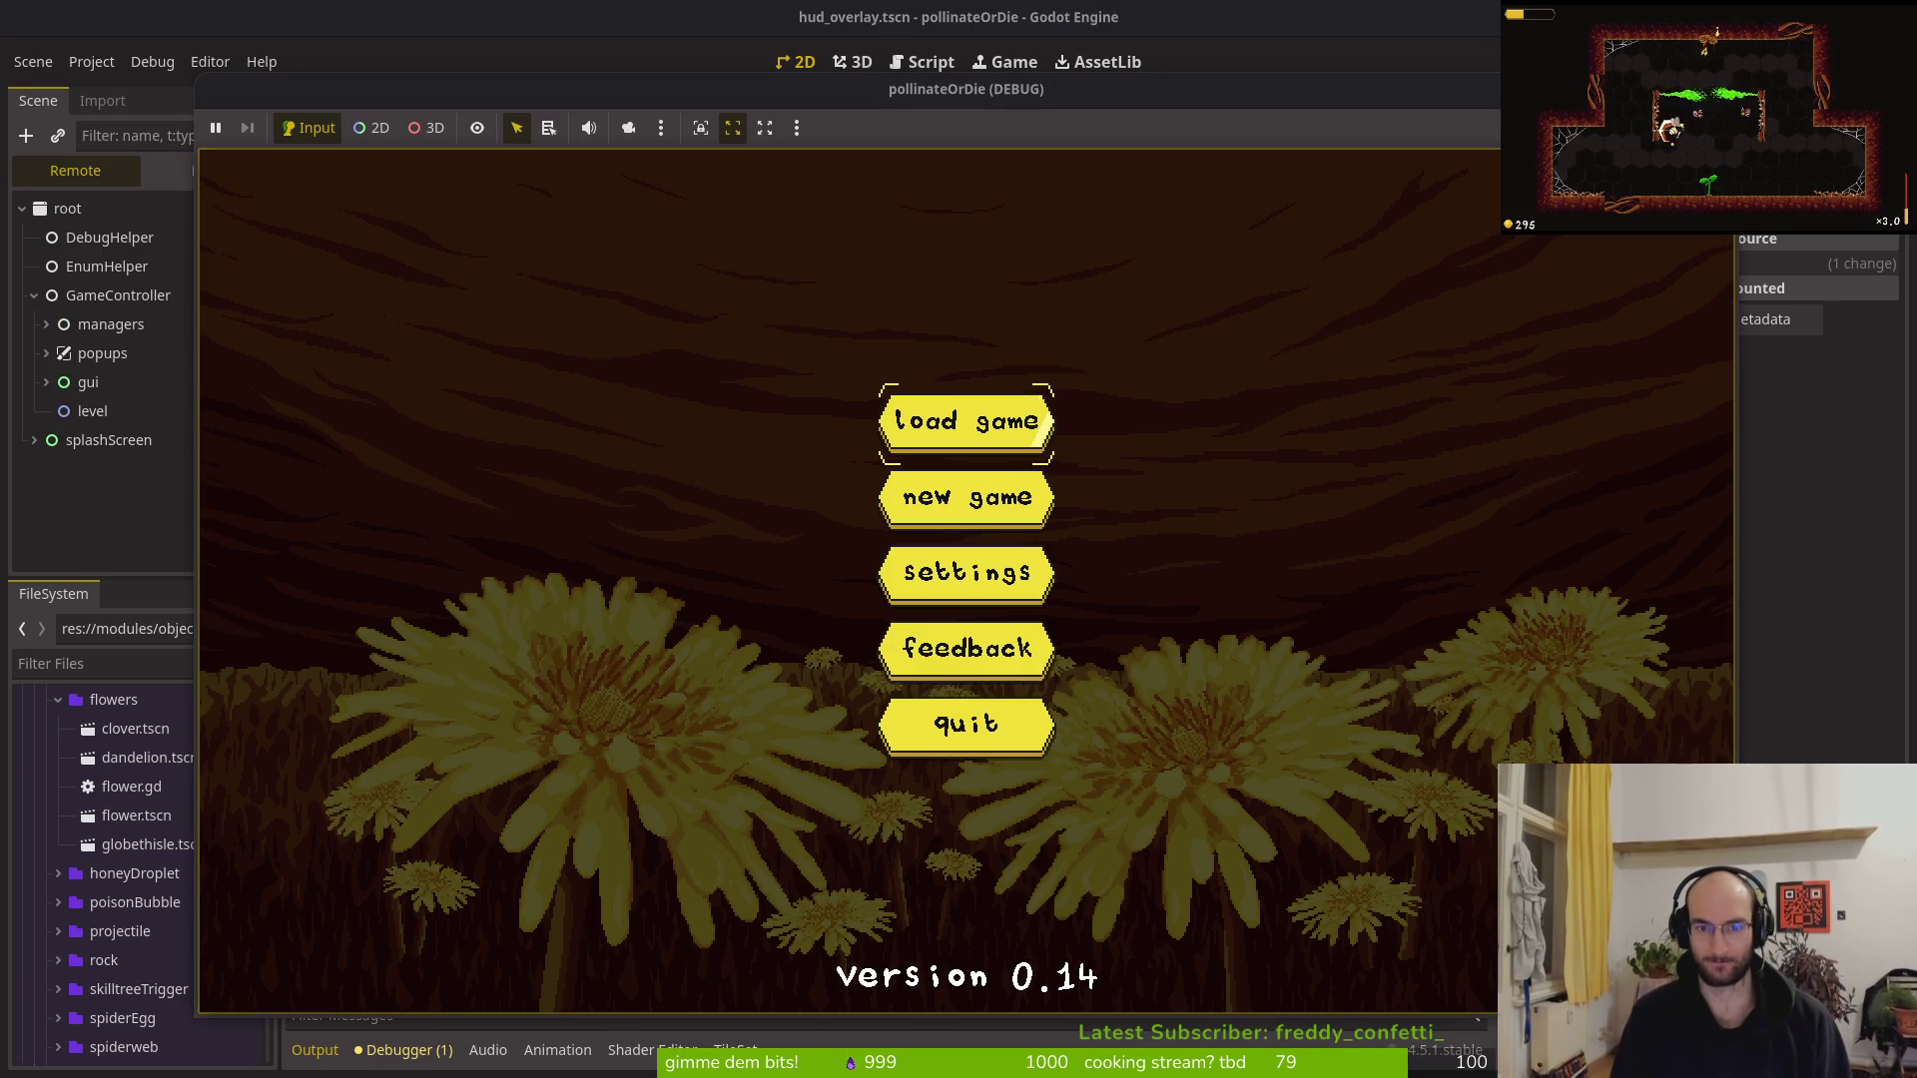
# Load the saved game and fight through the first room, slashing flies and enemy bees
pyautogui.press('Return')
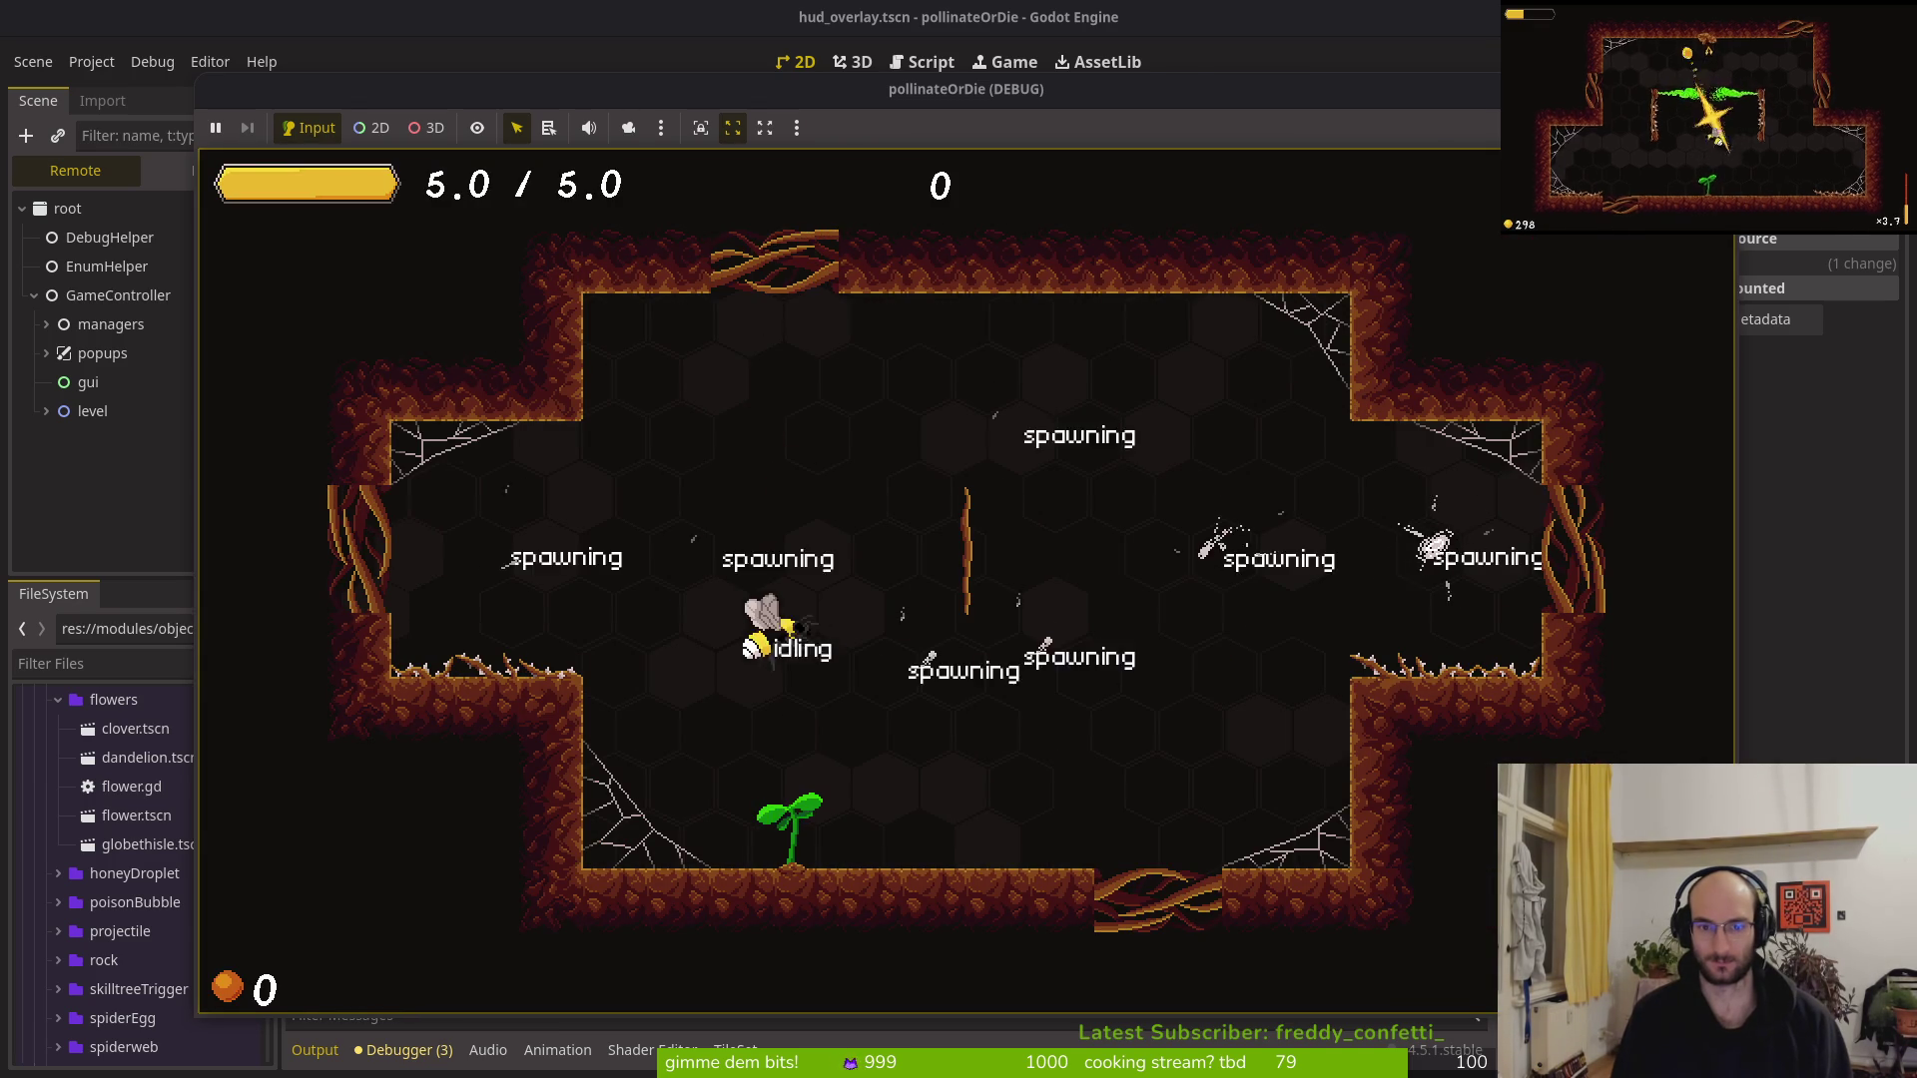
pyautogui.press('space')
pyautogui.press('shift')
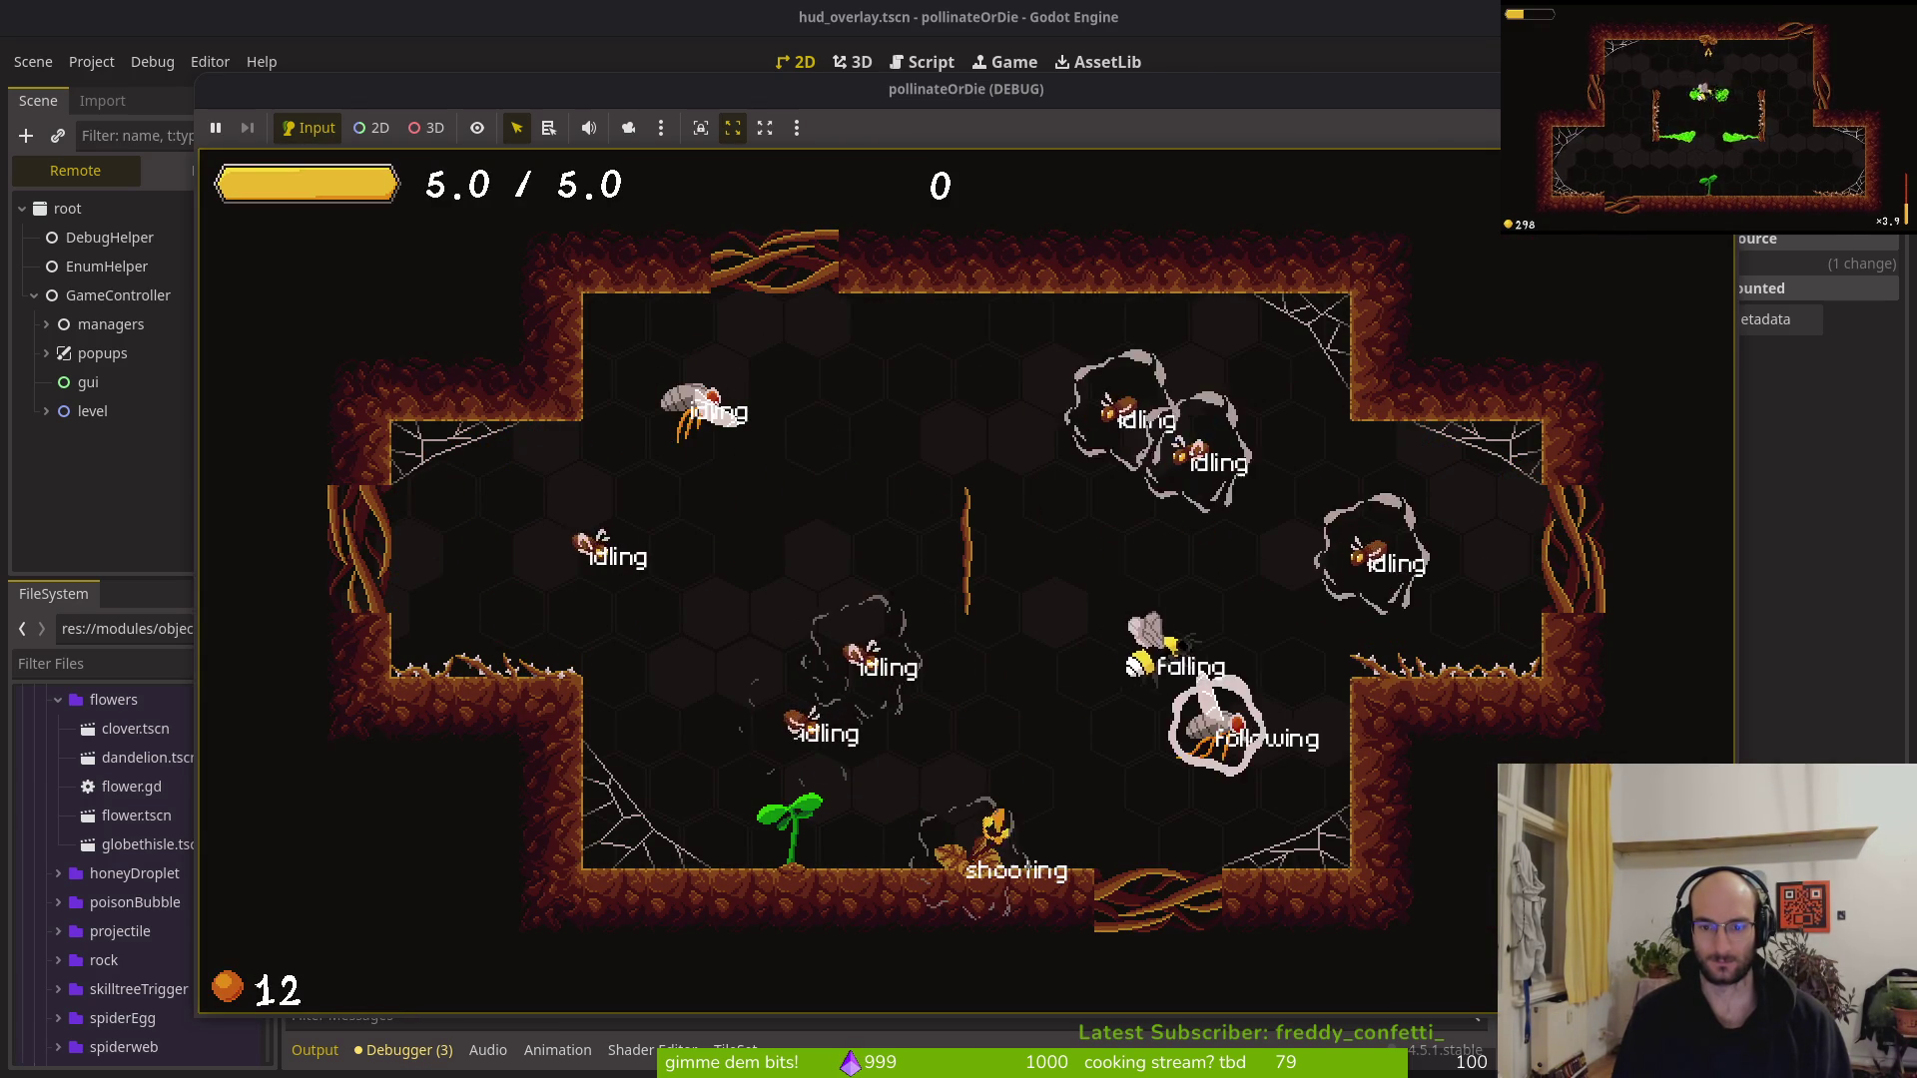
pyautogui.press('space')
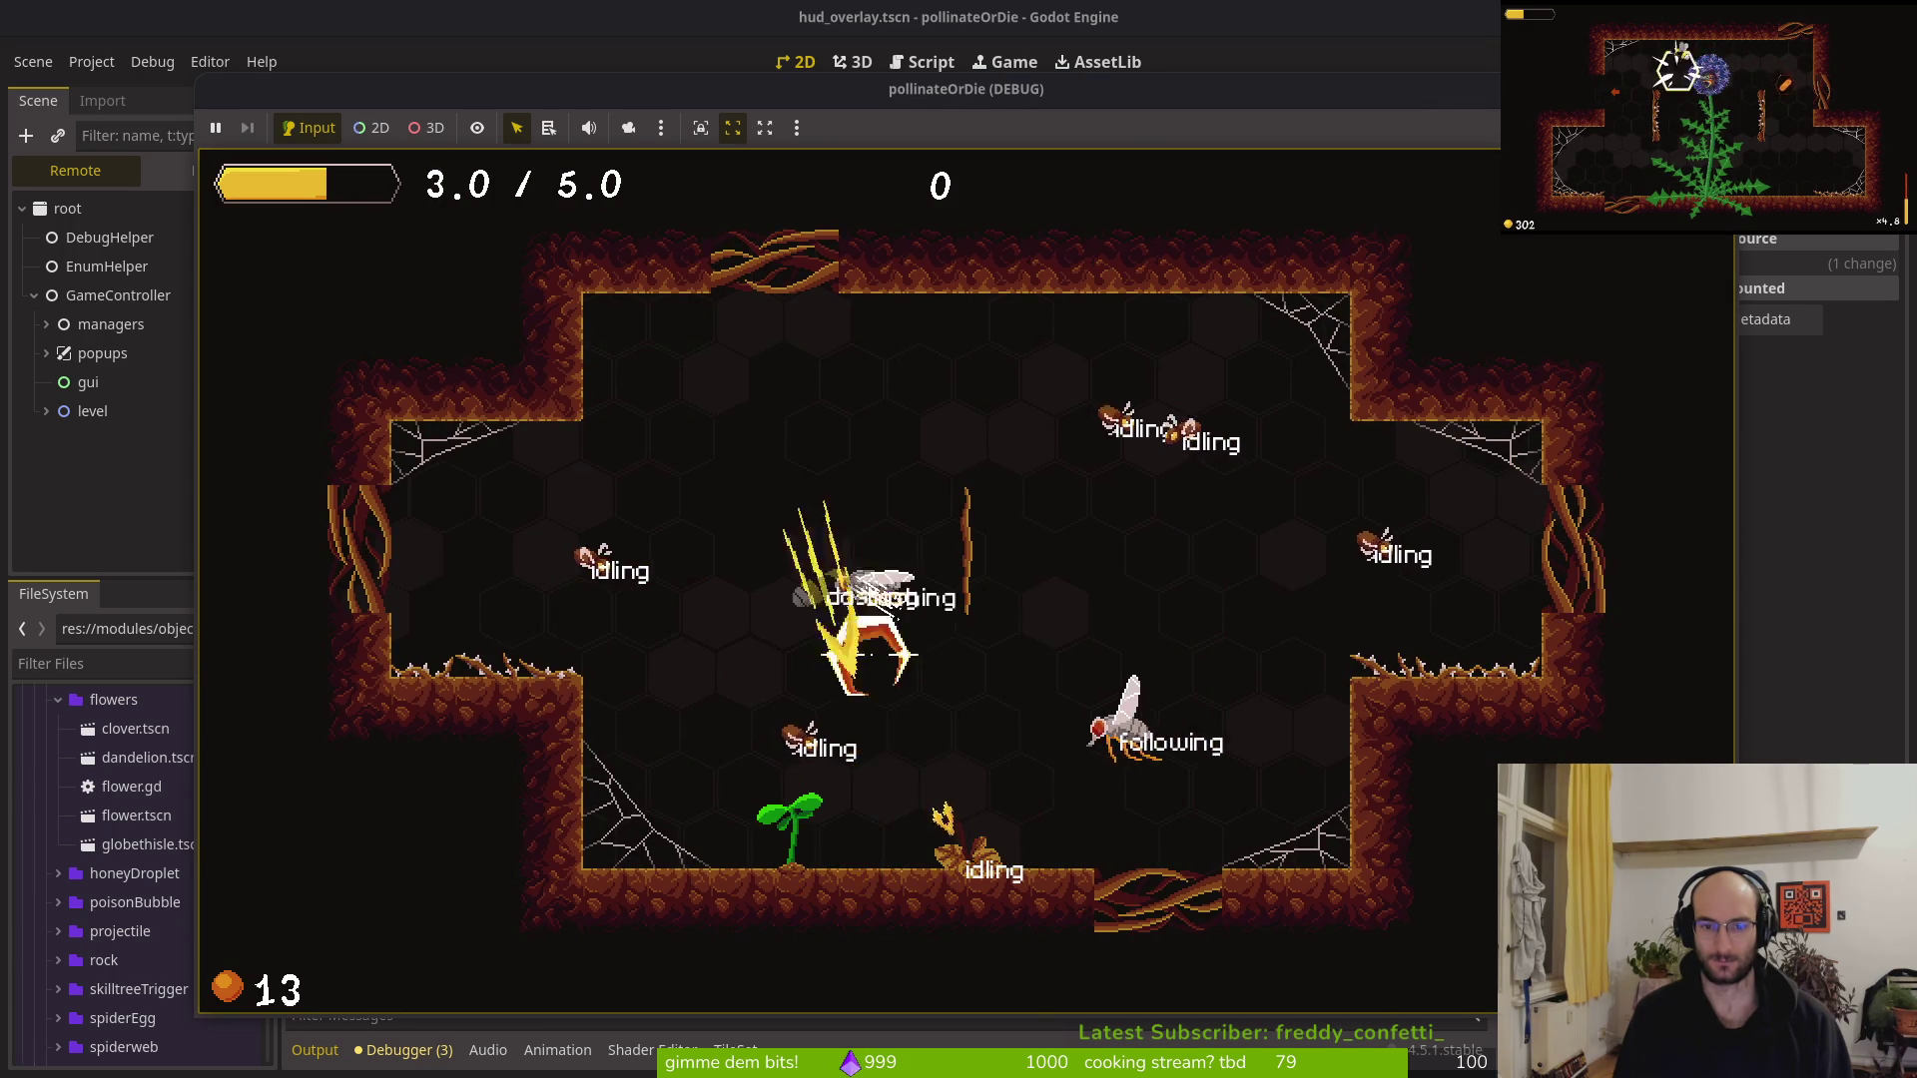
pyautogui.press('space')
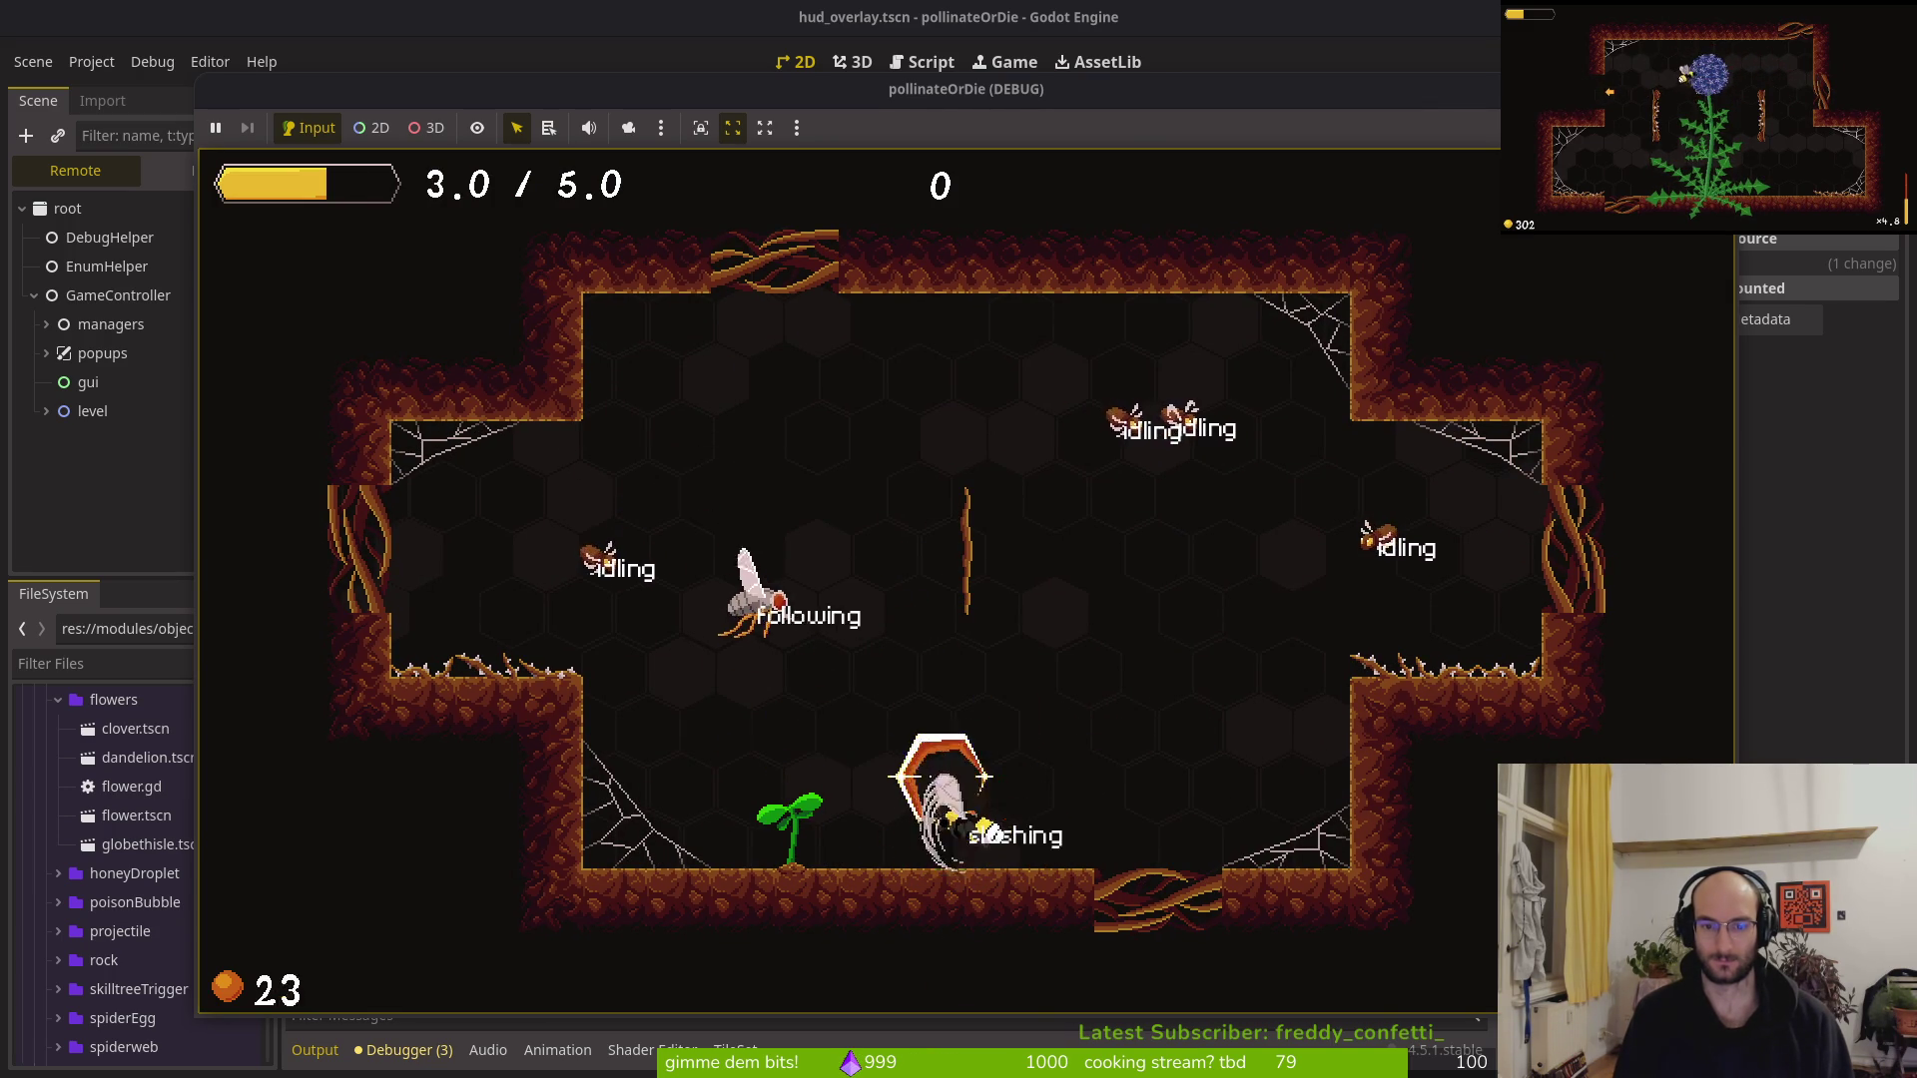
pyautogui.press('space')
pyautogui.press('space')
pyautogui.press('space')
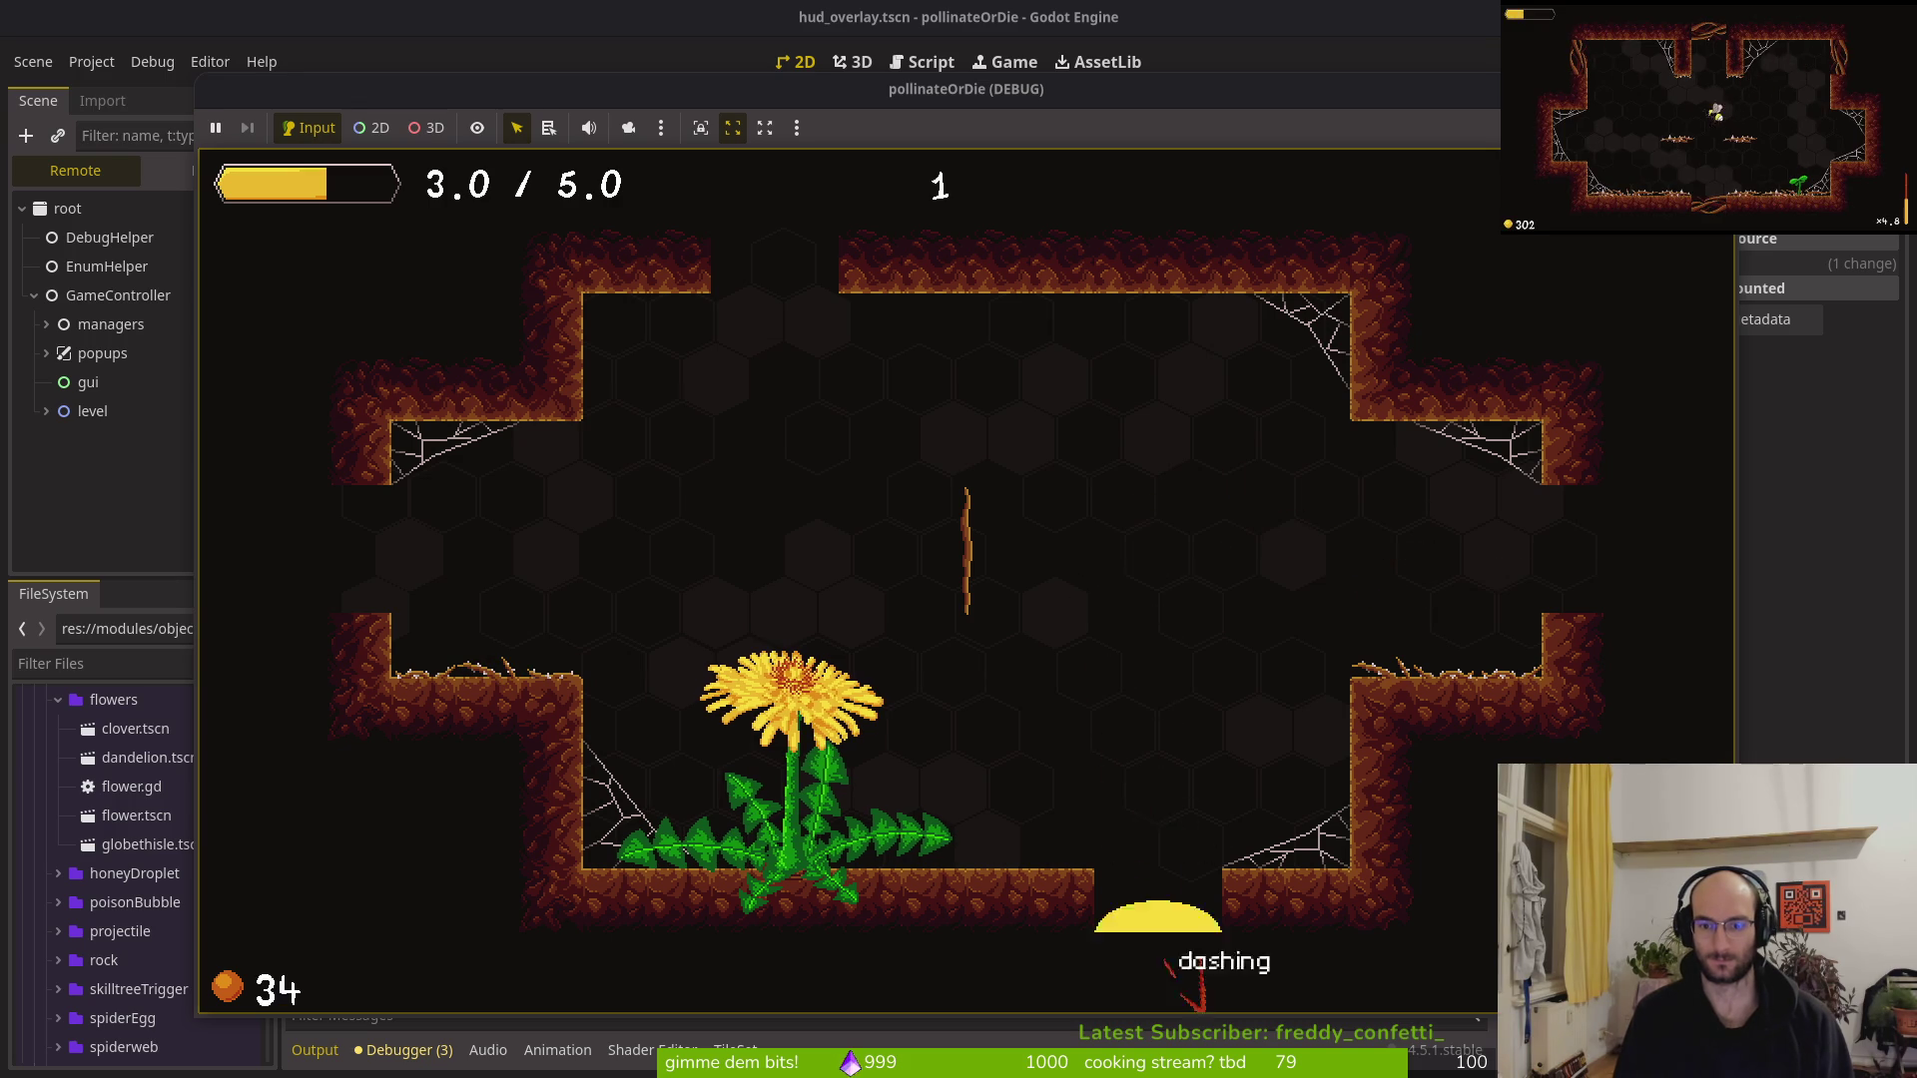
# Battle the enemies in the next room until the run ends, then return to the hub and stop the game
pyautogui.press('space')
pyautogui.press('space')
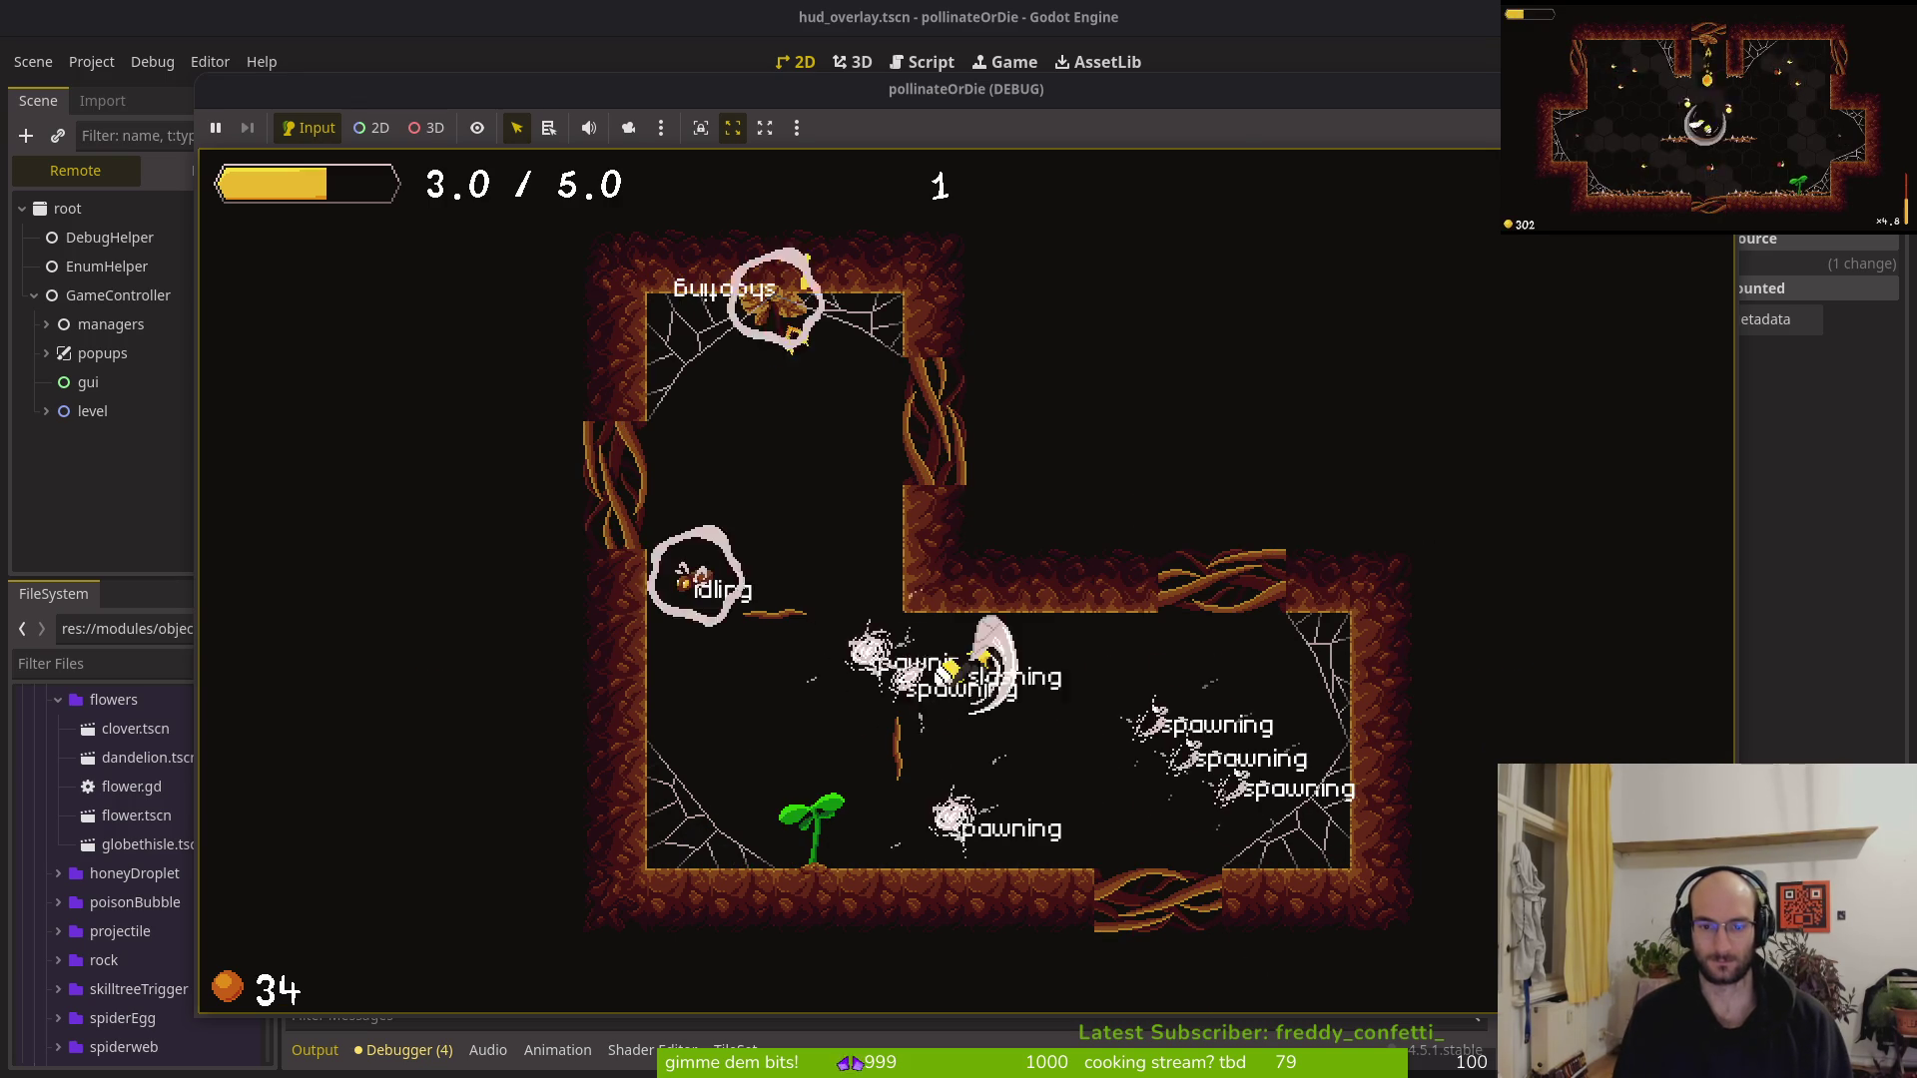
pyautogui.press('space')
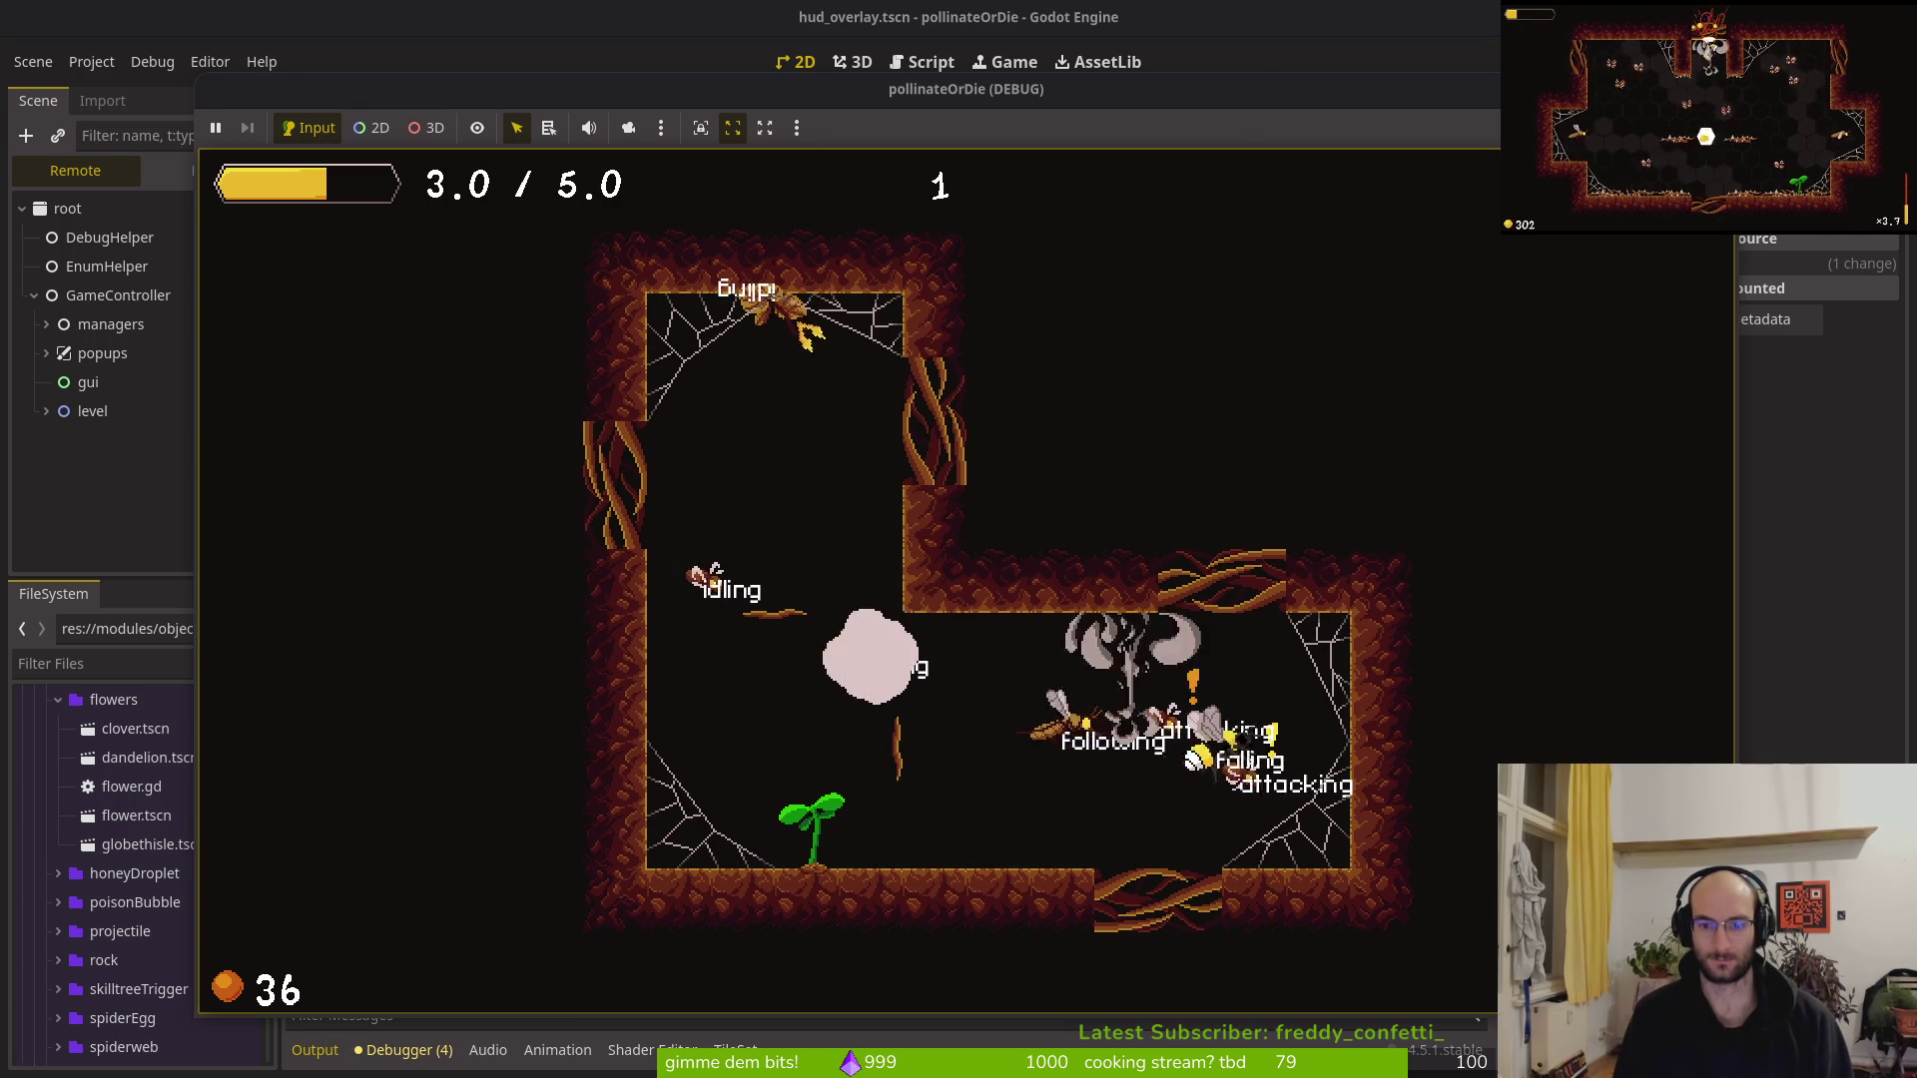
pyautogui.press('space')
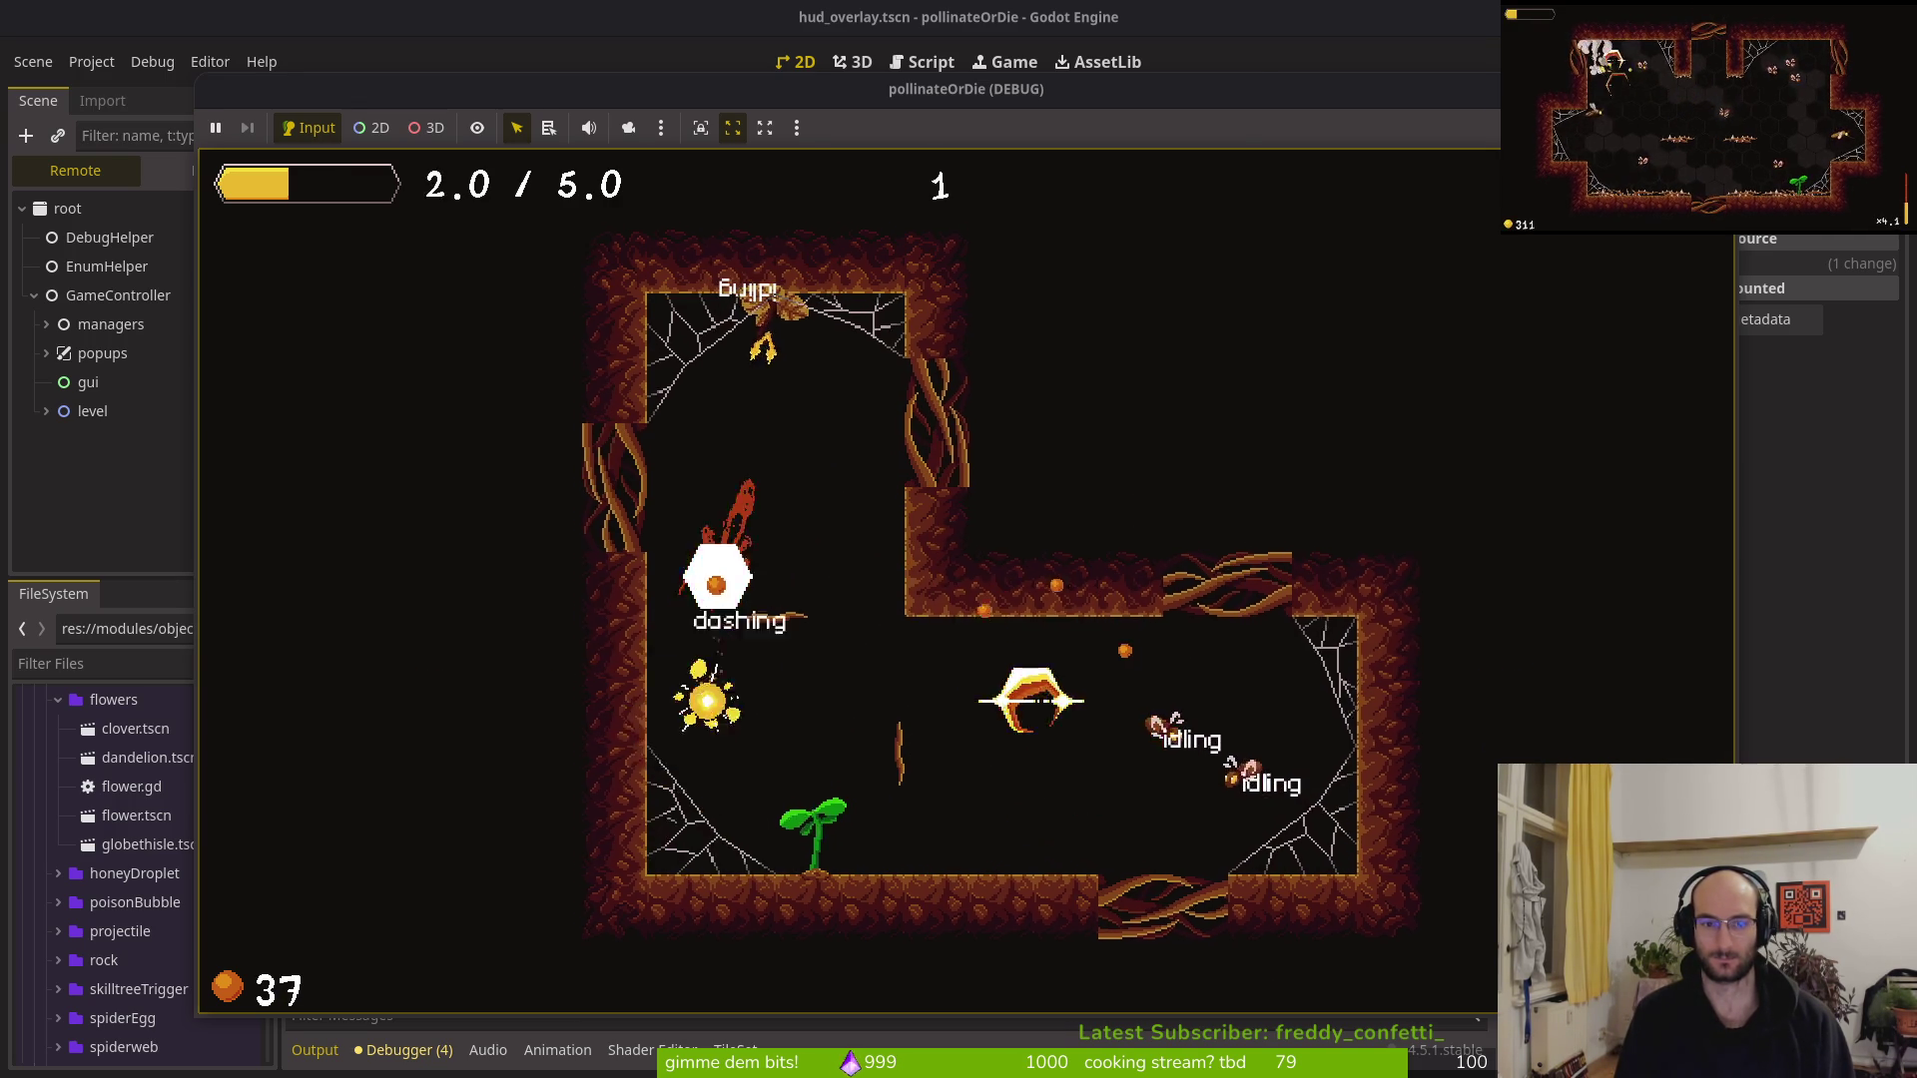
pyautogui.press('space')
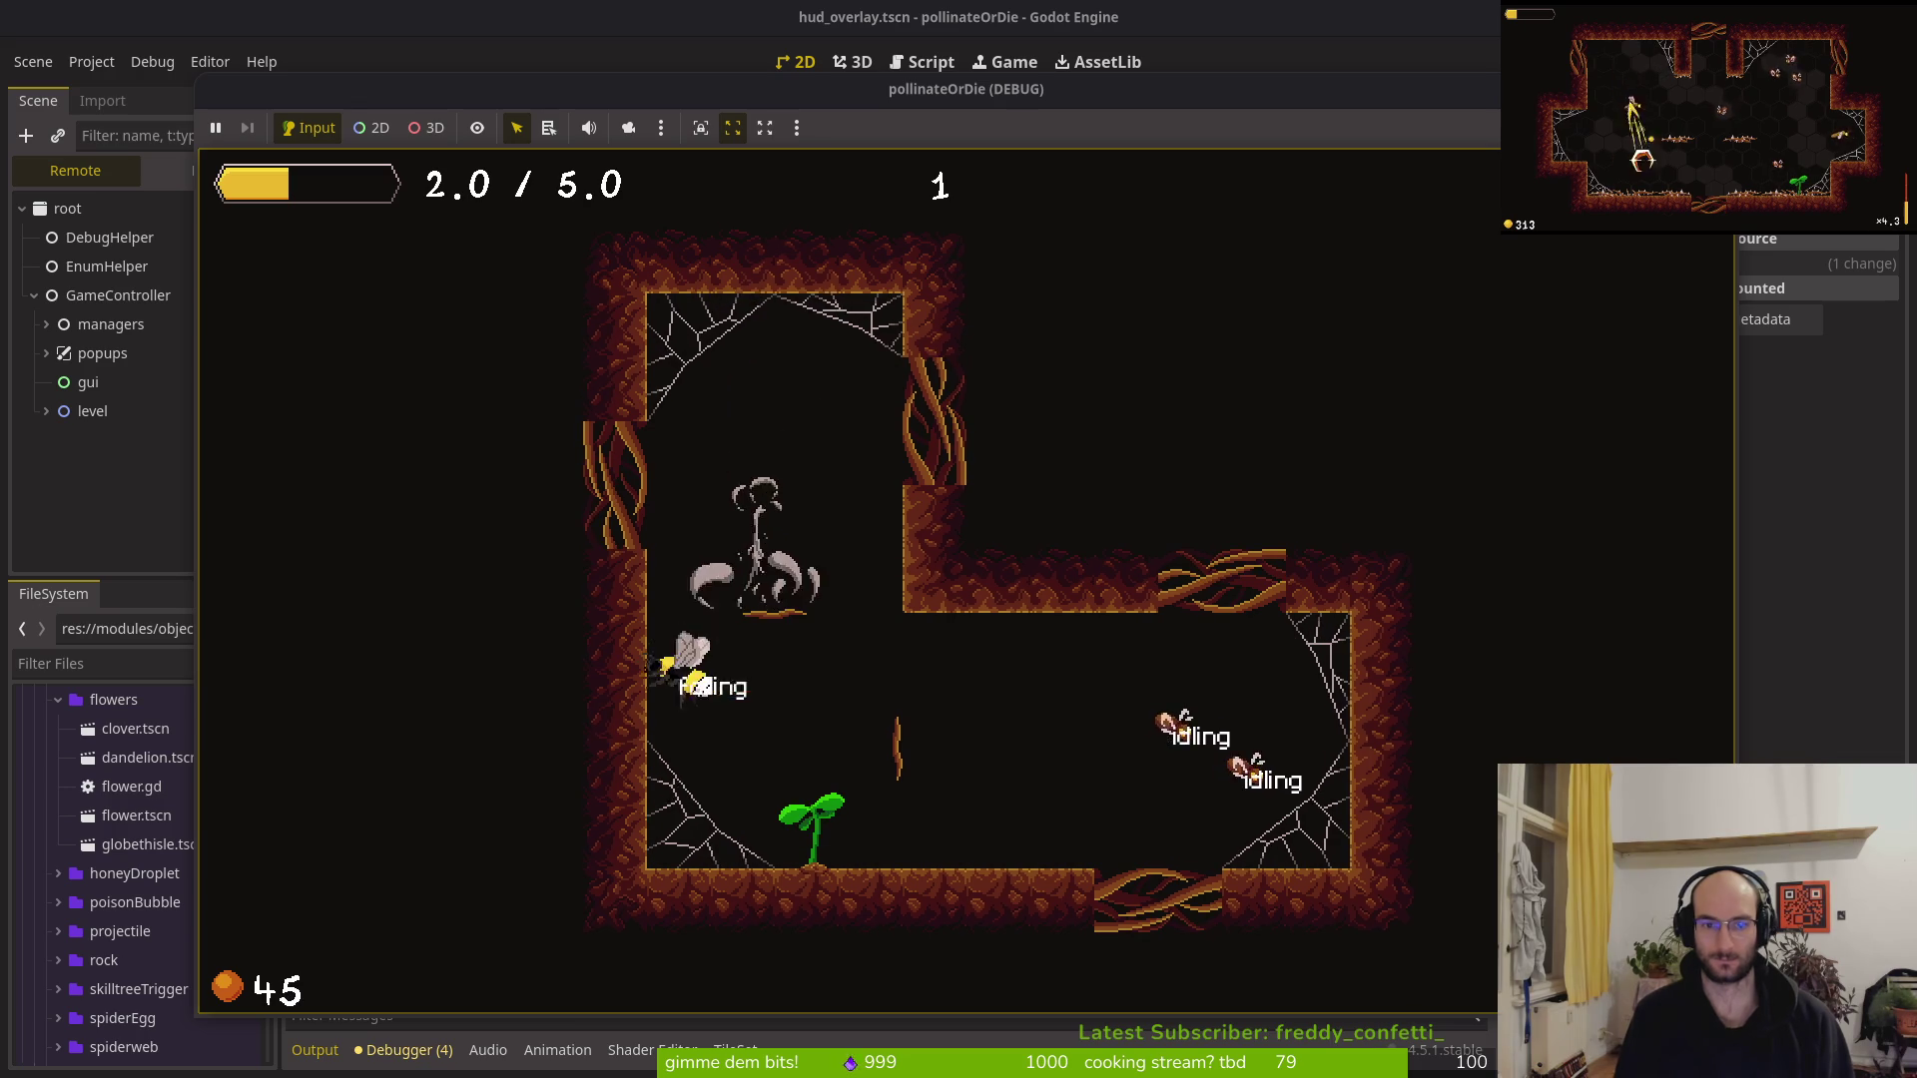
pyautogui.press('space')
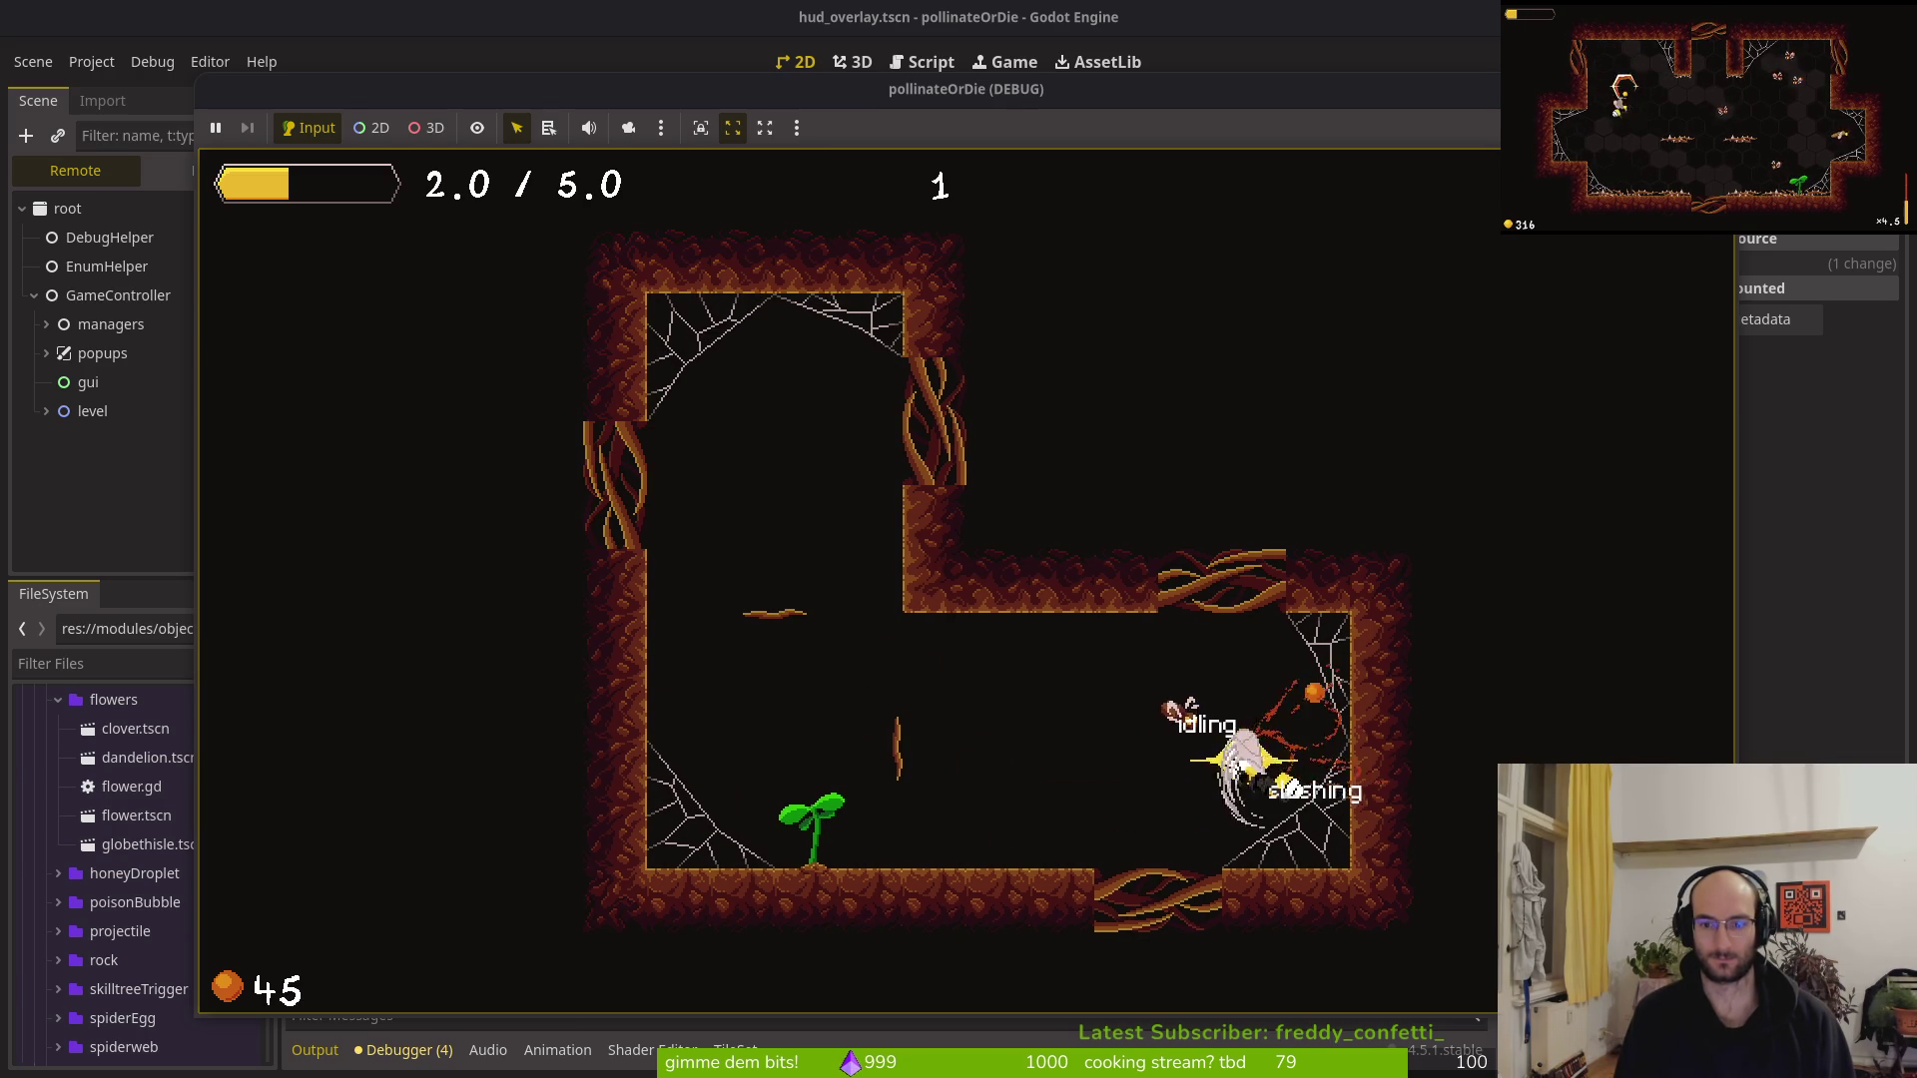
pyautogui.press('space')
pyautogui.press('space')
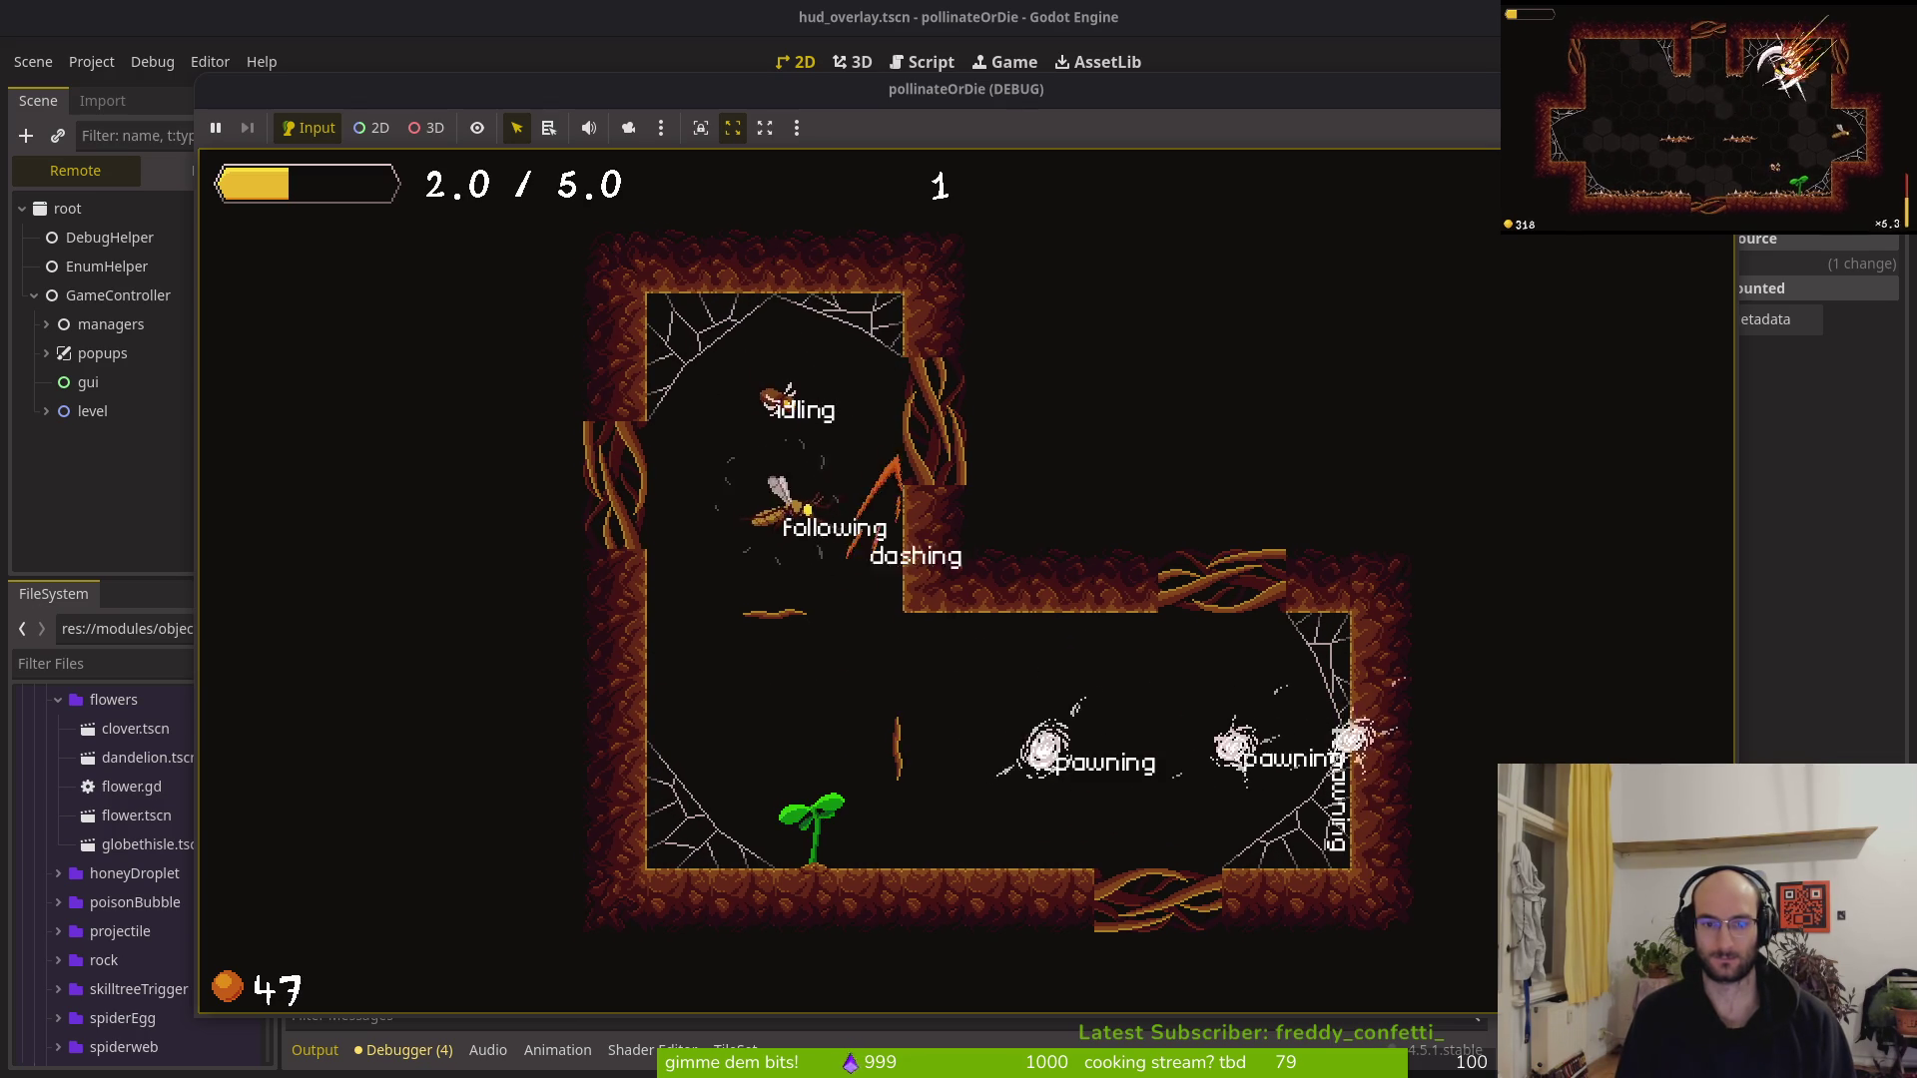
pyautogui.press('space')
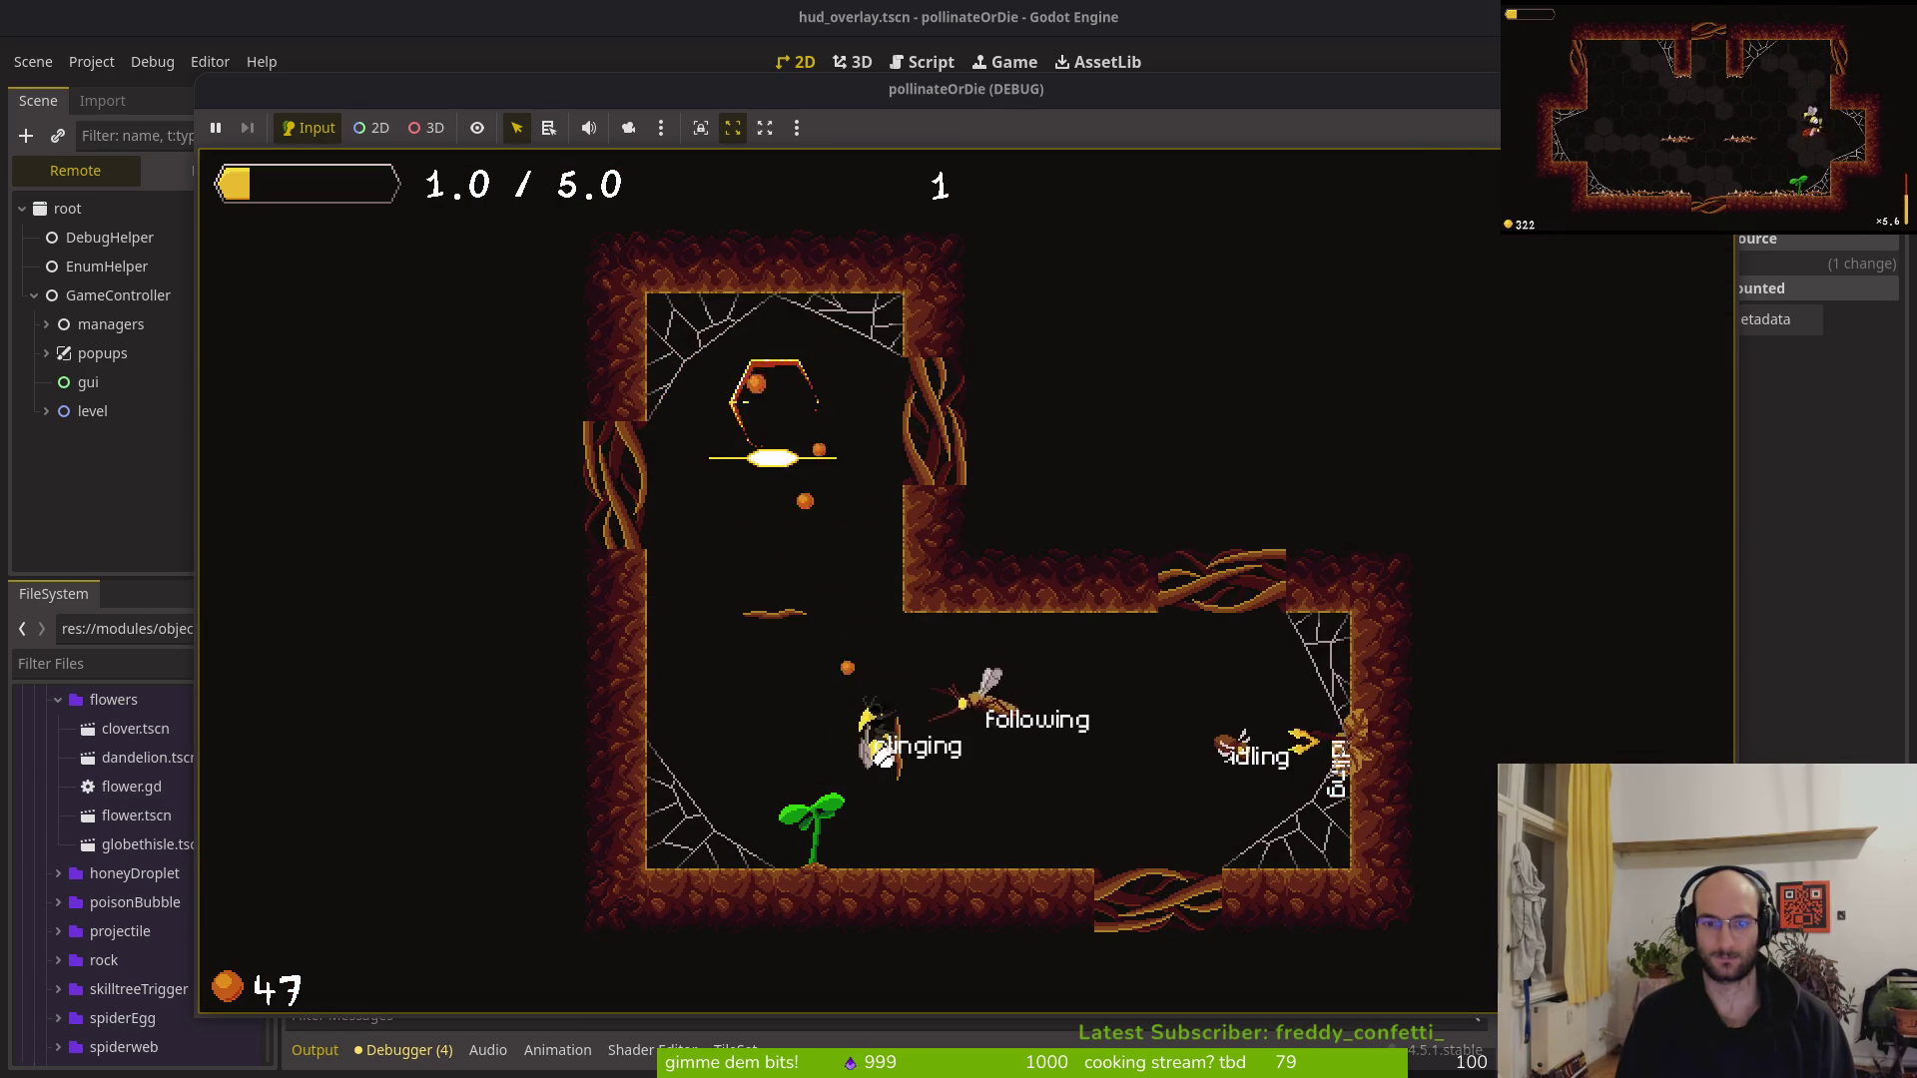
pyautogui.press('space')
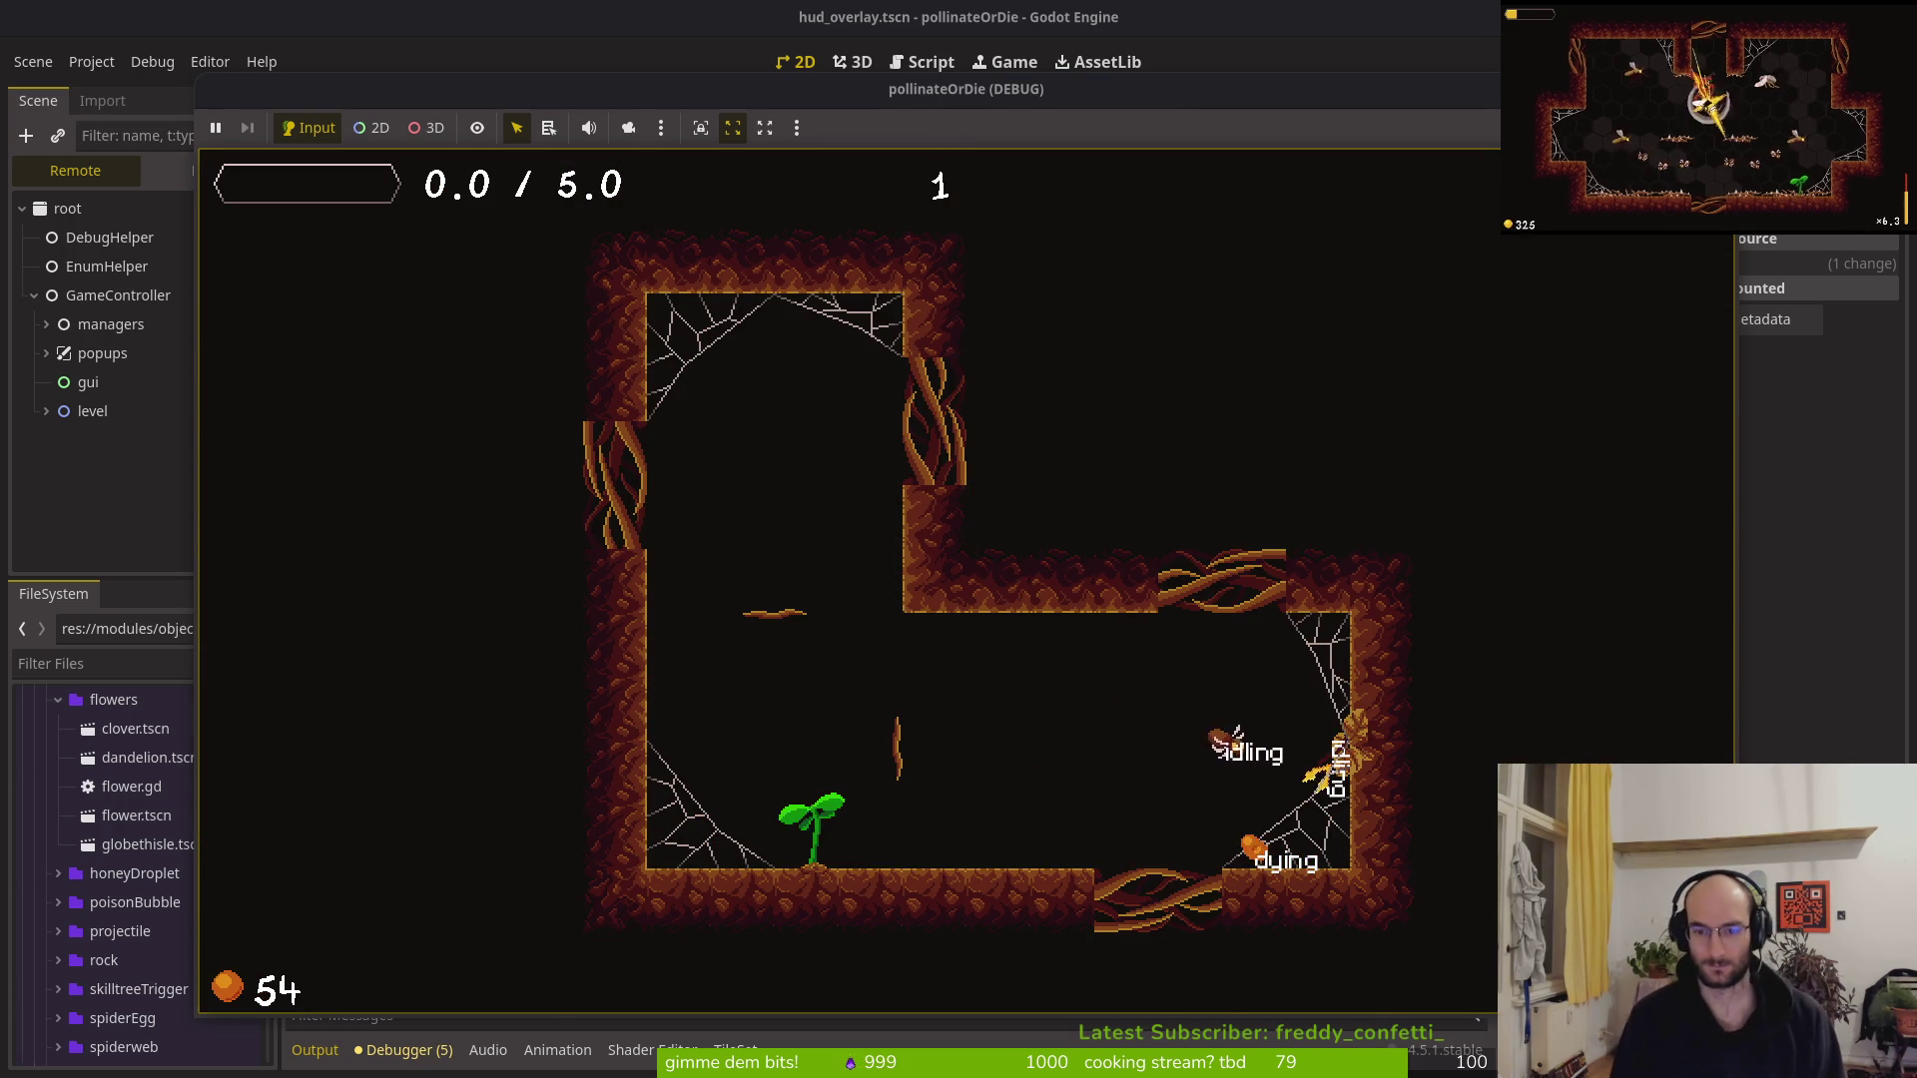
pyautogui.press('space')
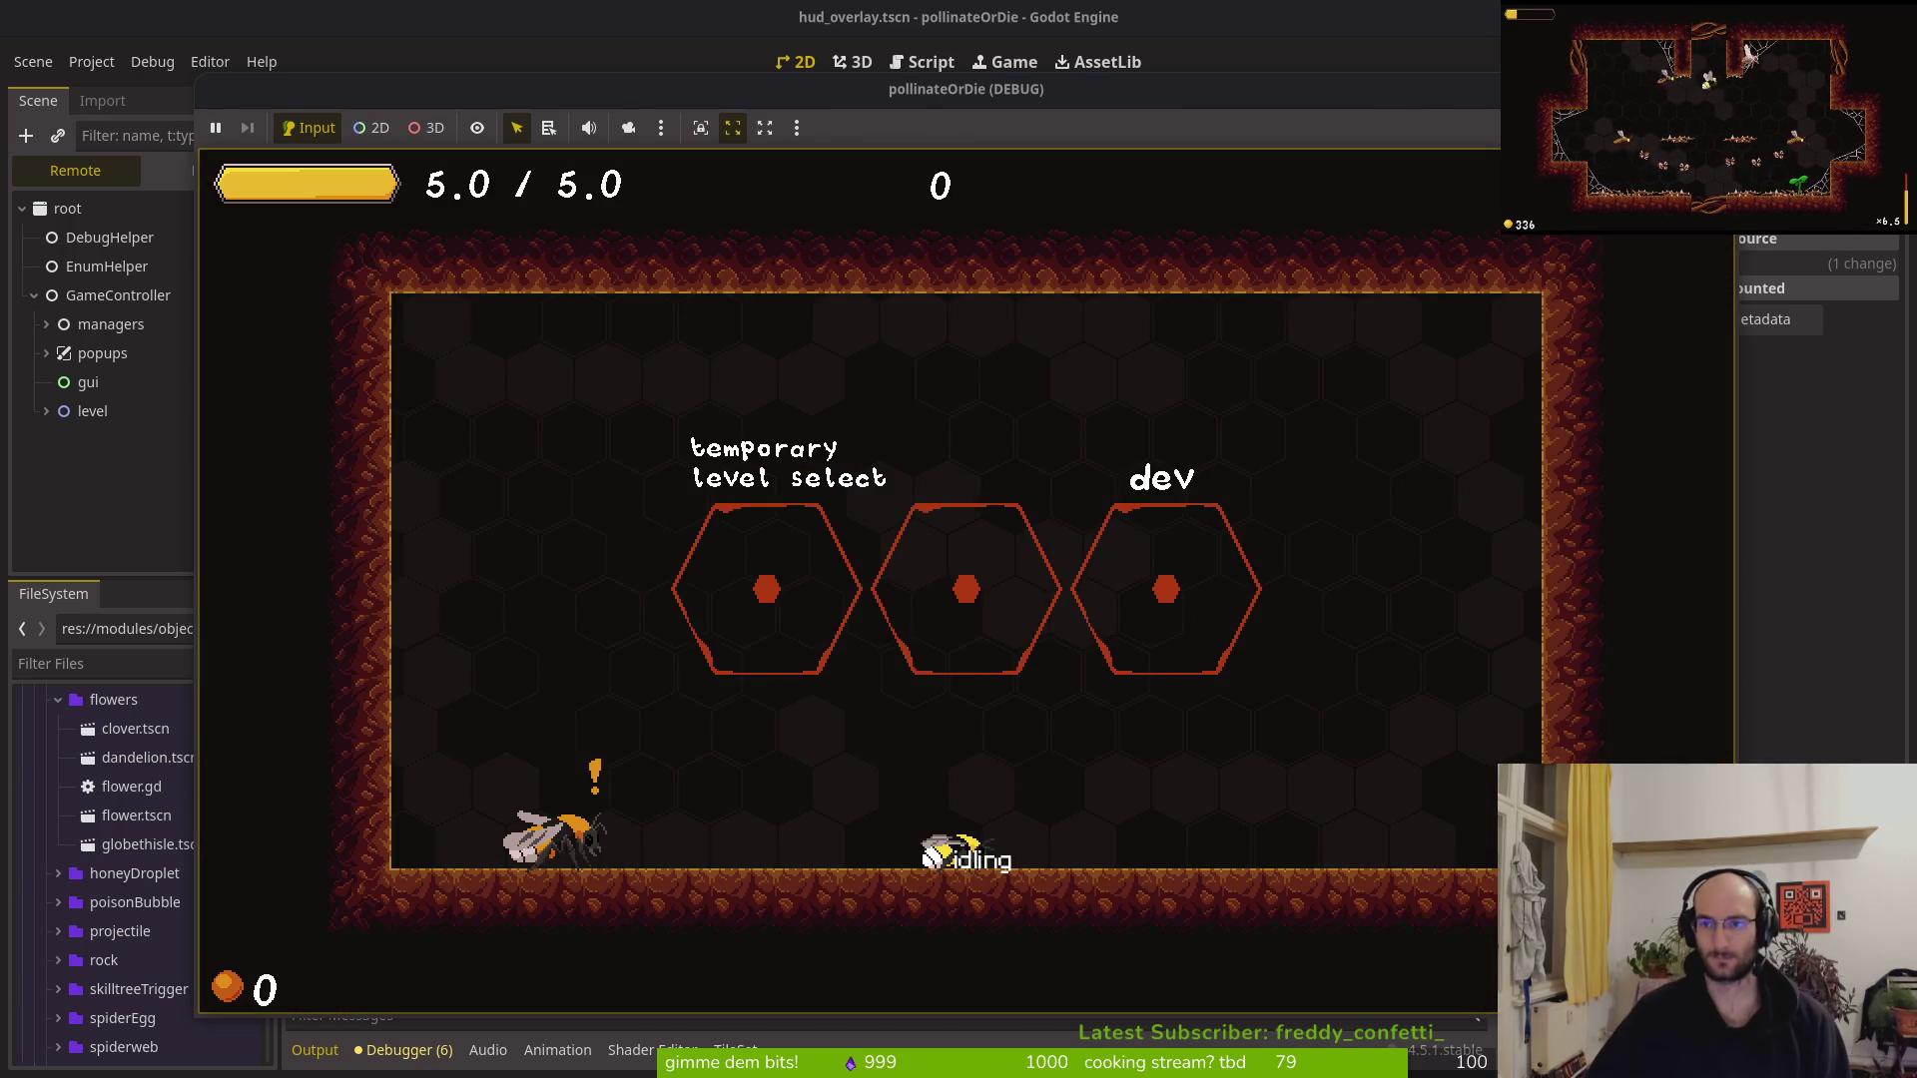
pyautogui.press('F8')
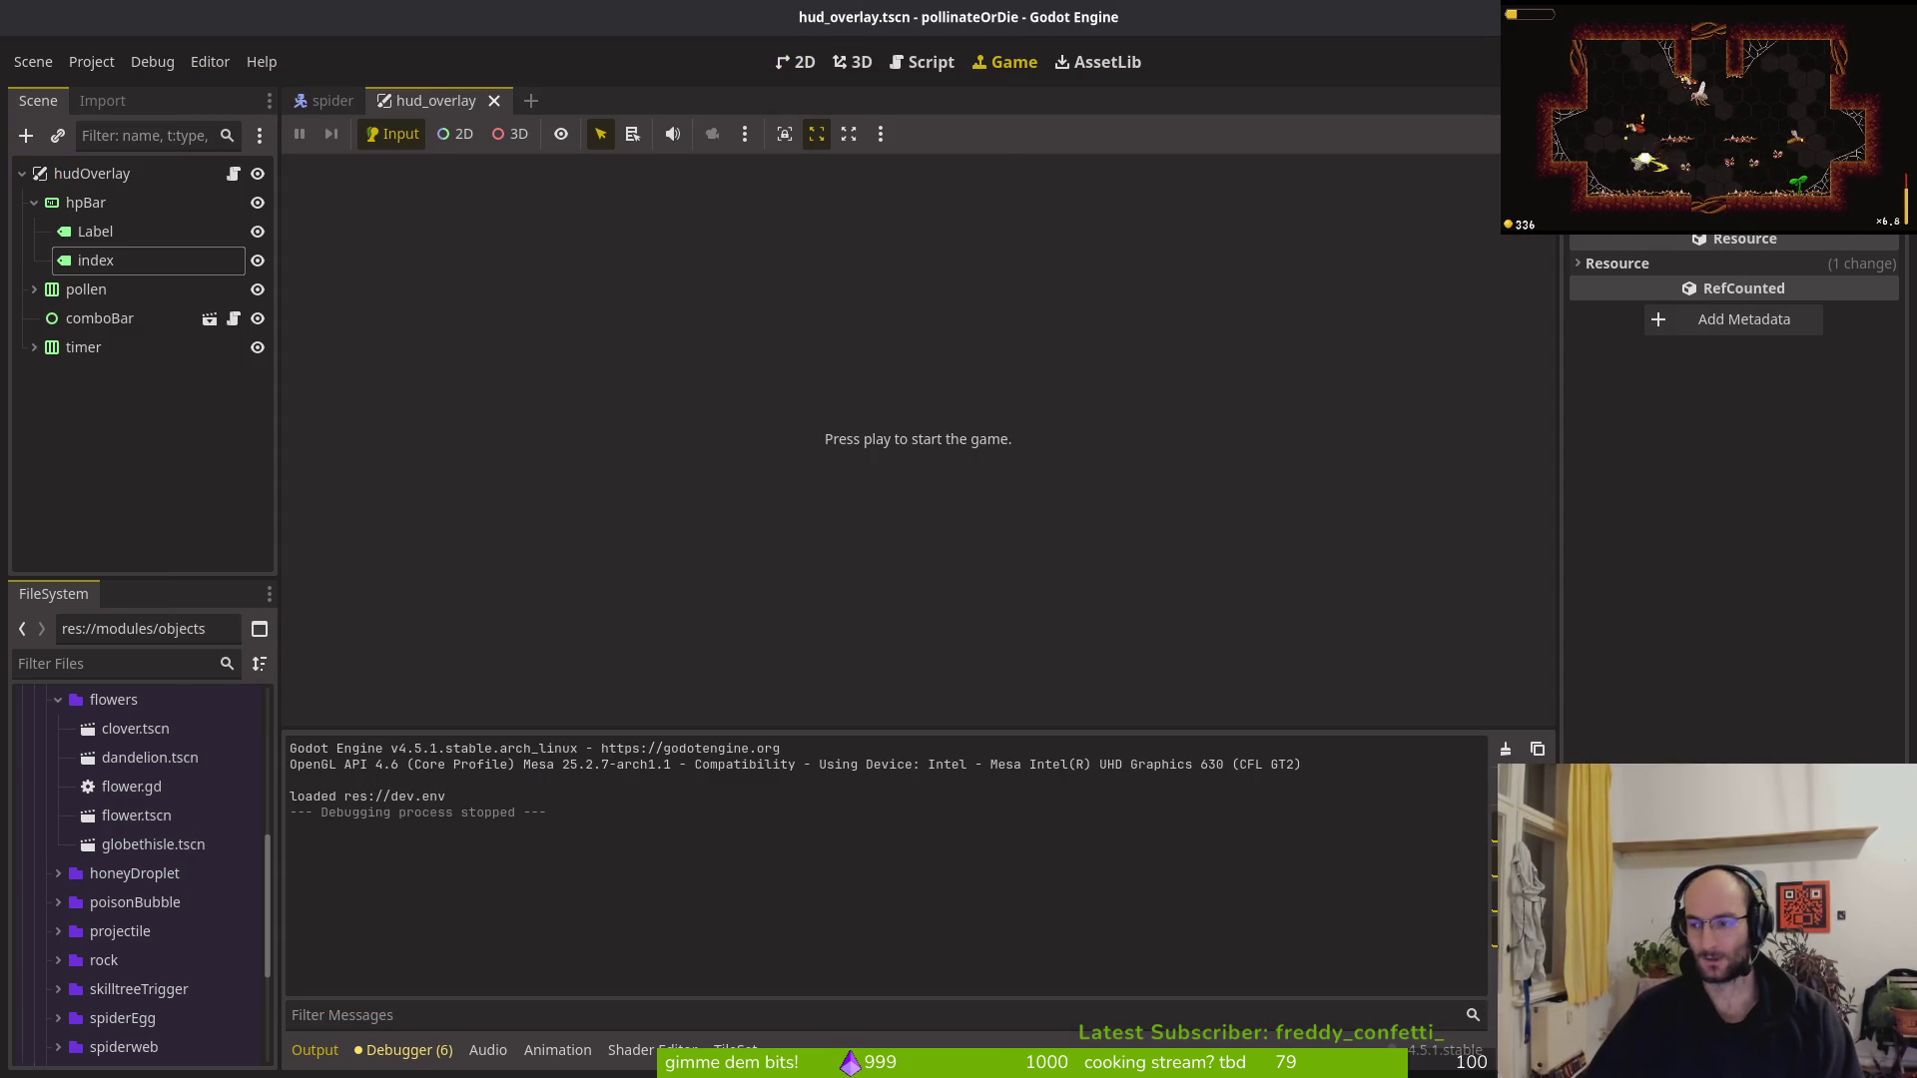
# Write hud_overlay.gd in Neovim, then collapse hpBar and save the hud_overlay scene
pyautogui.hotkey('alt', 'Tab')
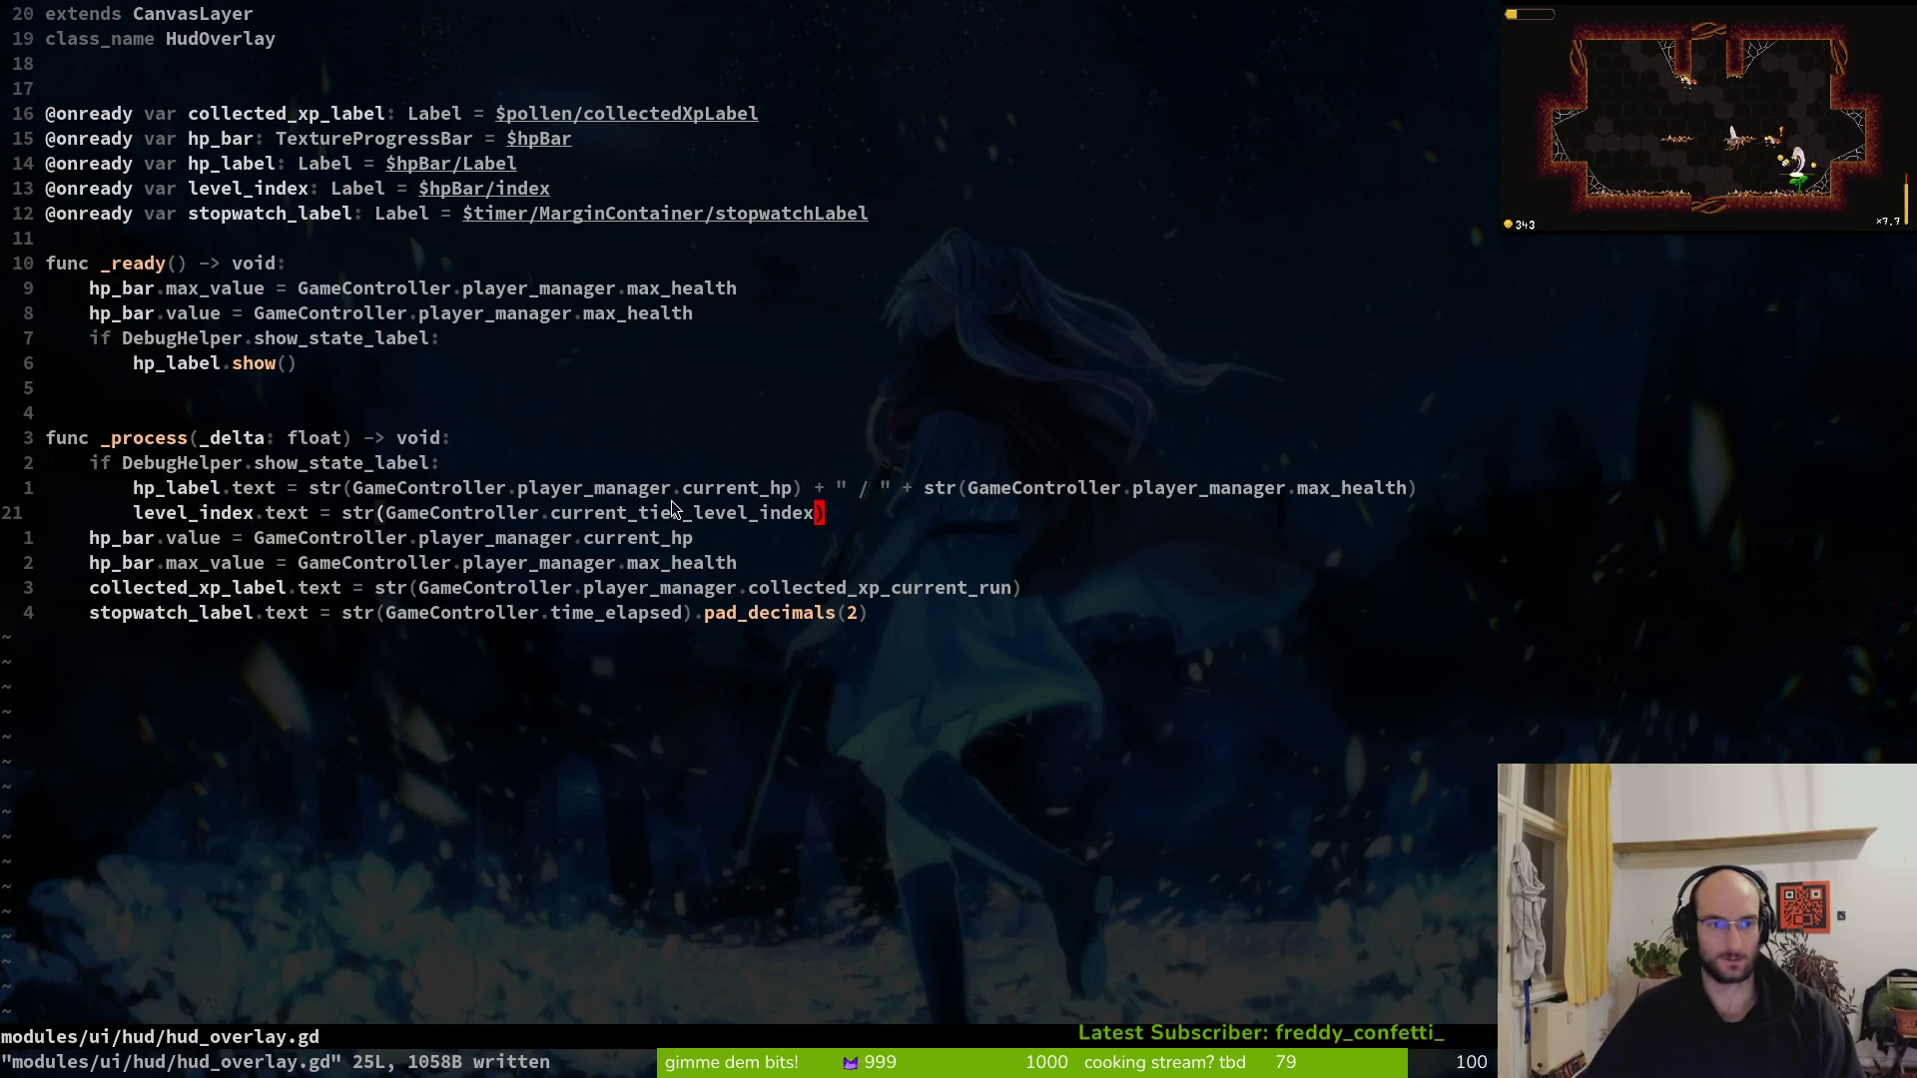
pyautogui.press('Return')
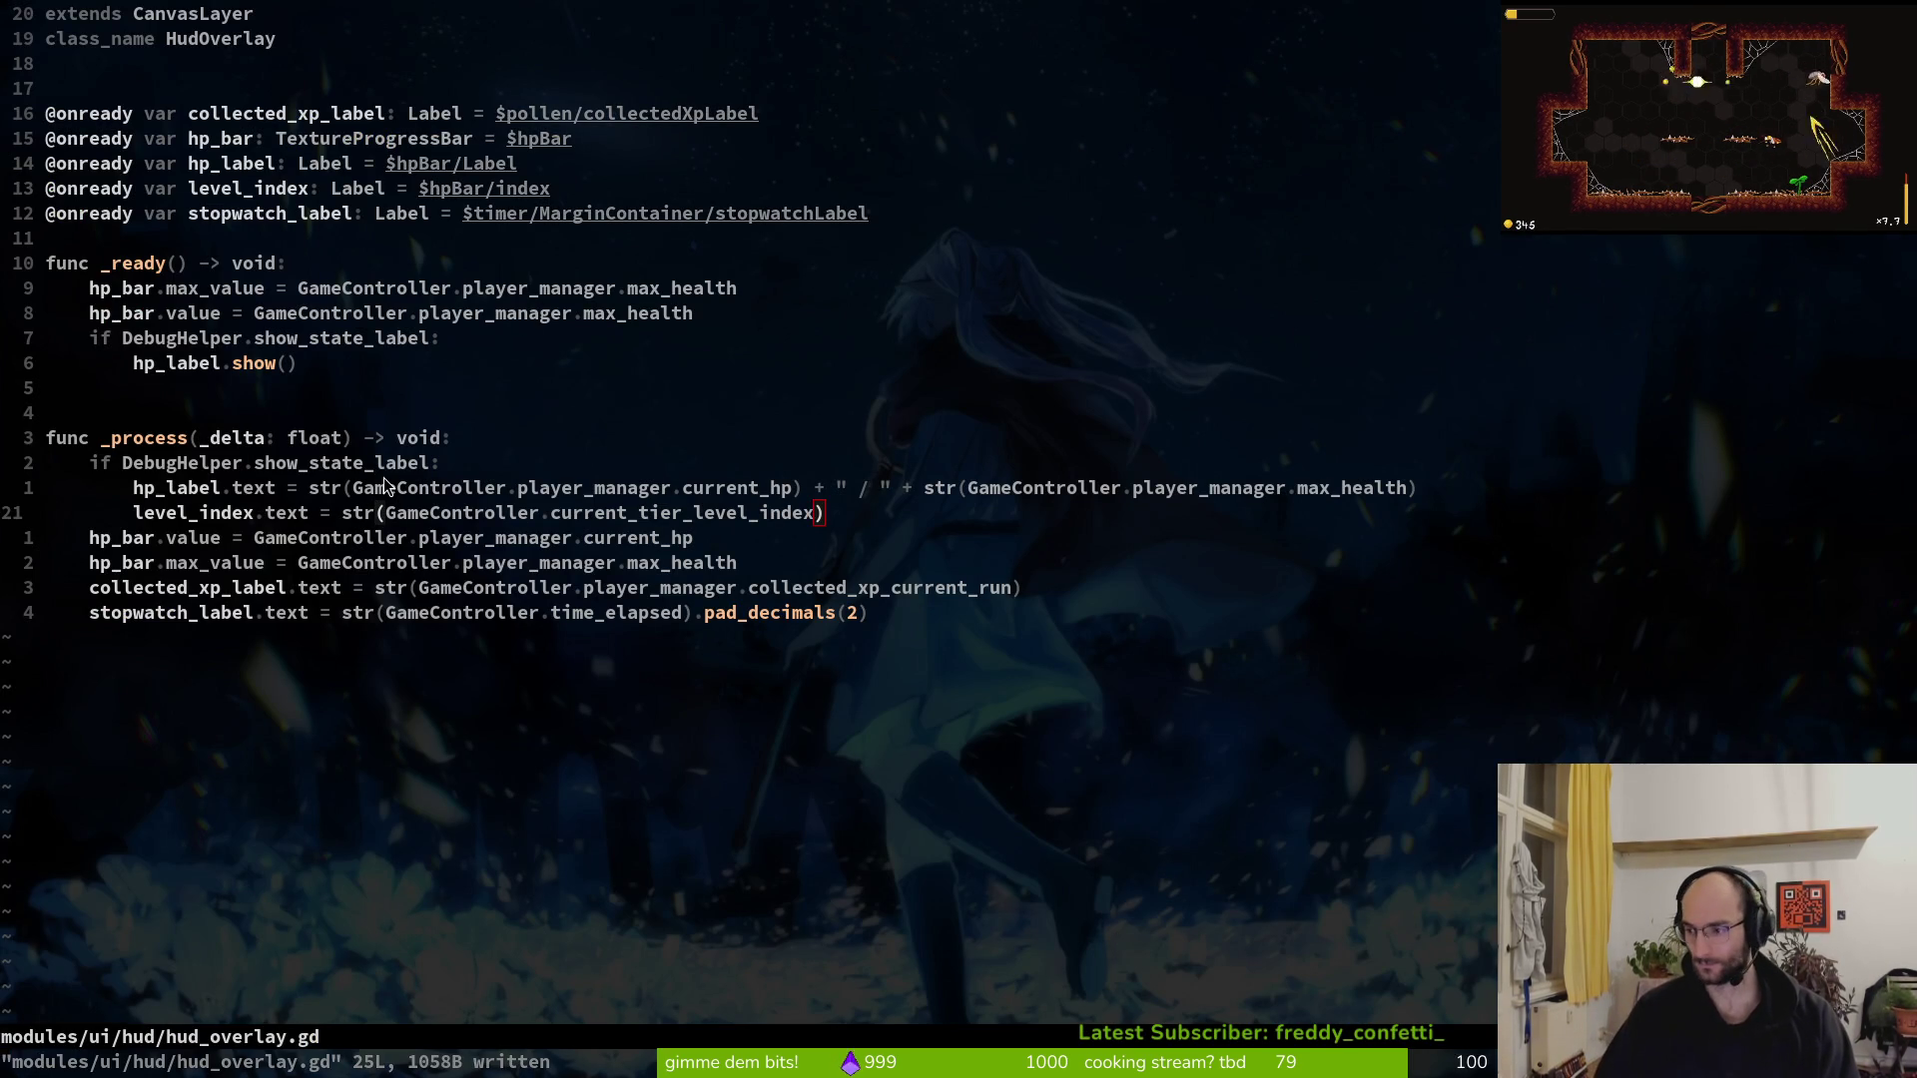
pyautogui.hotkey('alt', 'Tab')
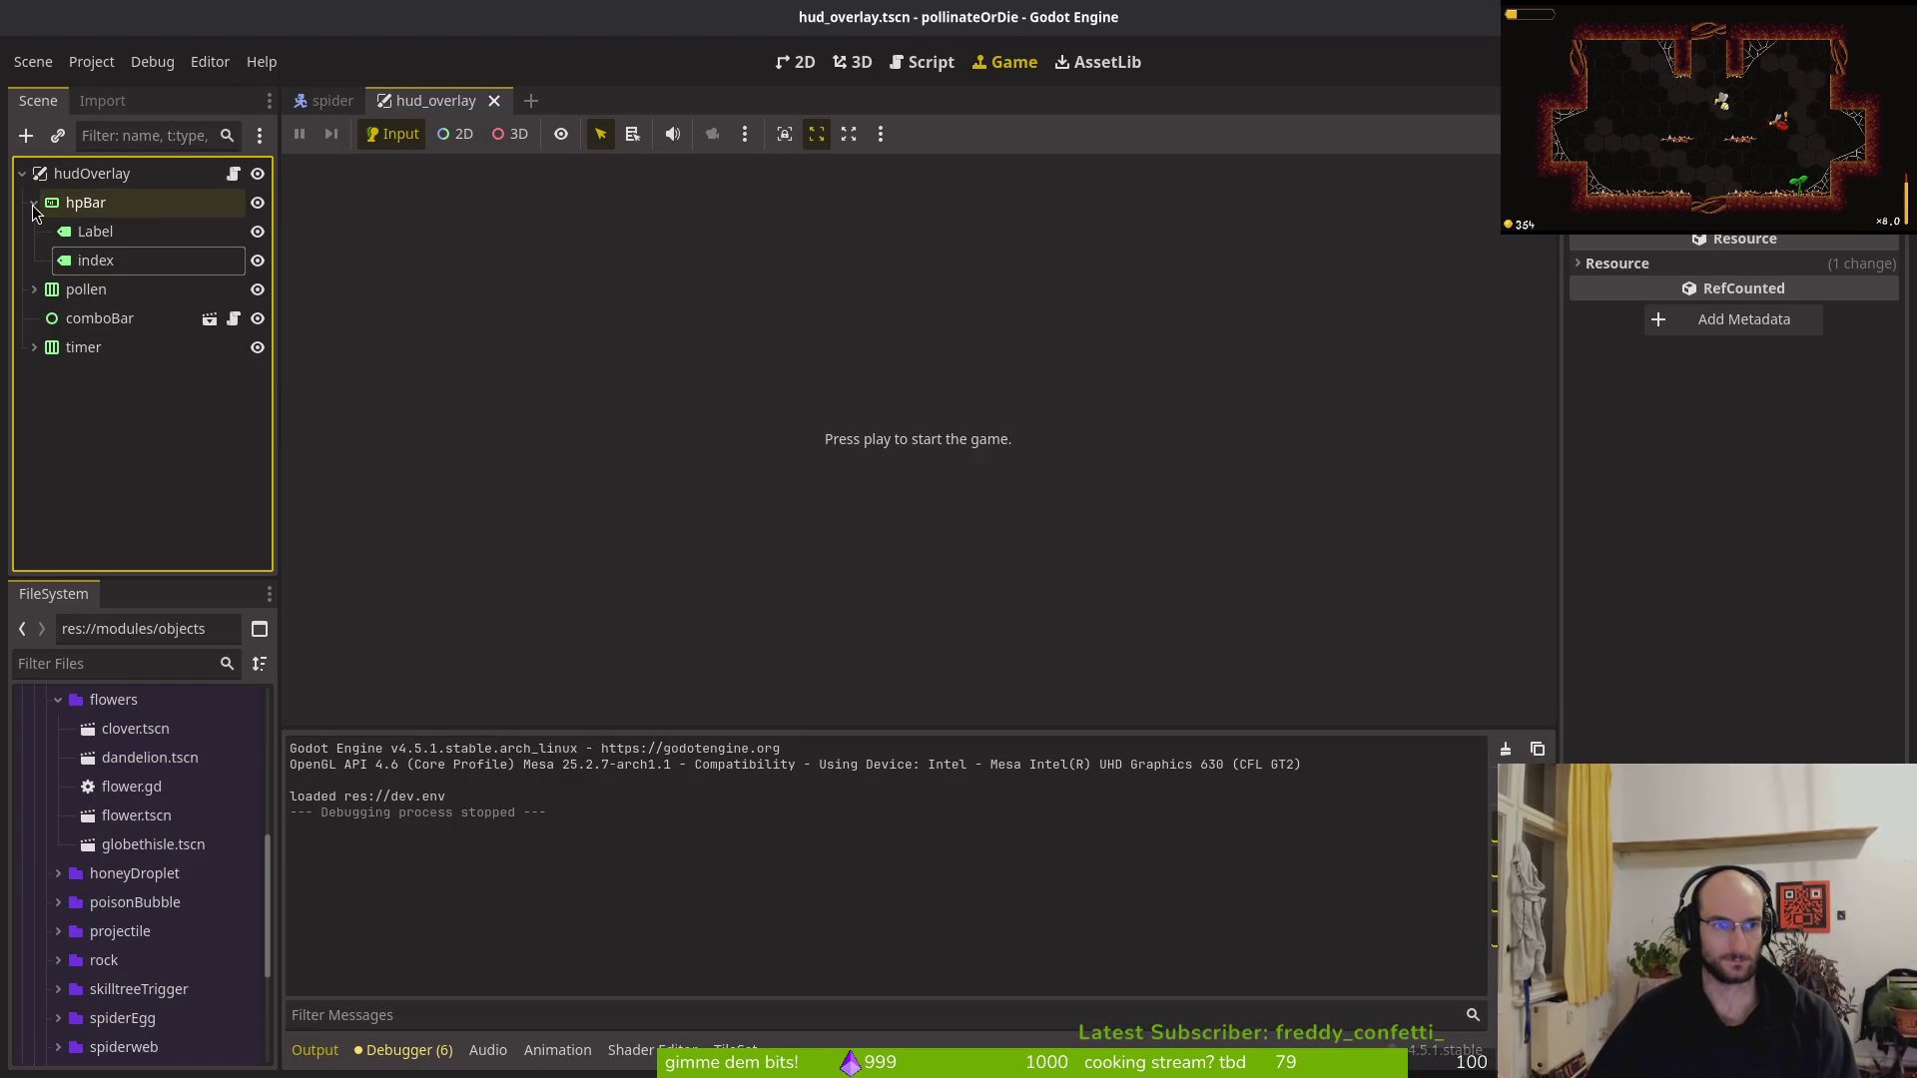
pyautogui.click(34, 203)
pyautogui.hotkey('ctrl', 's')
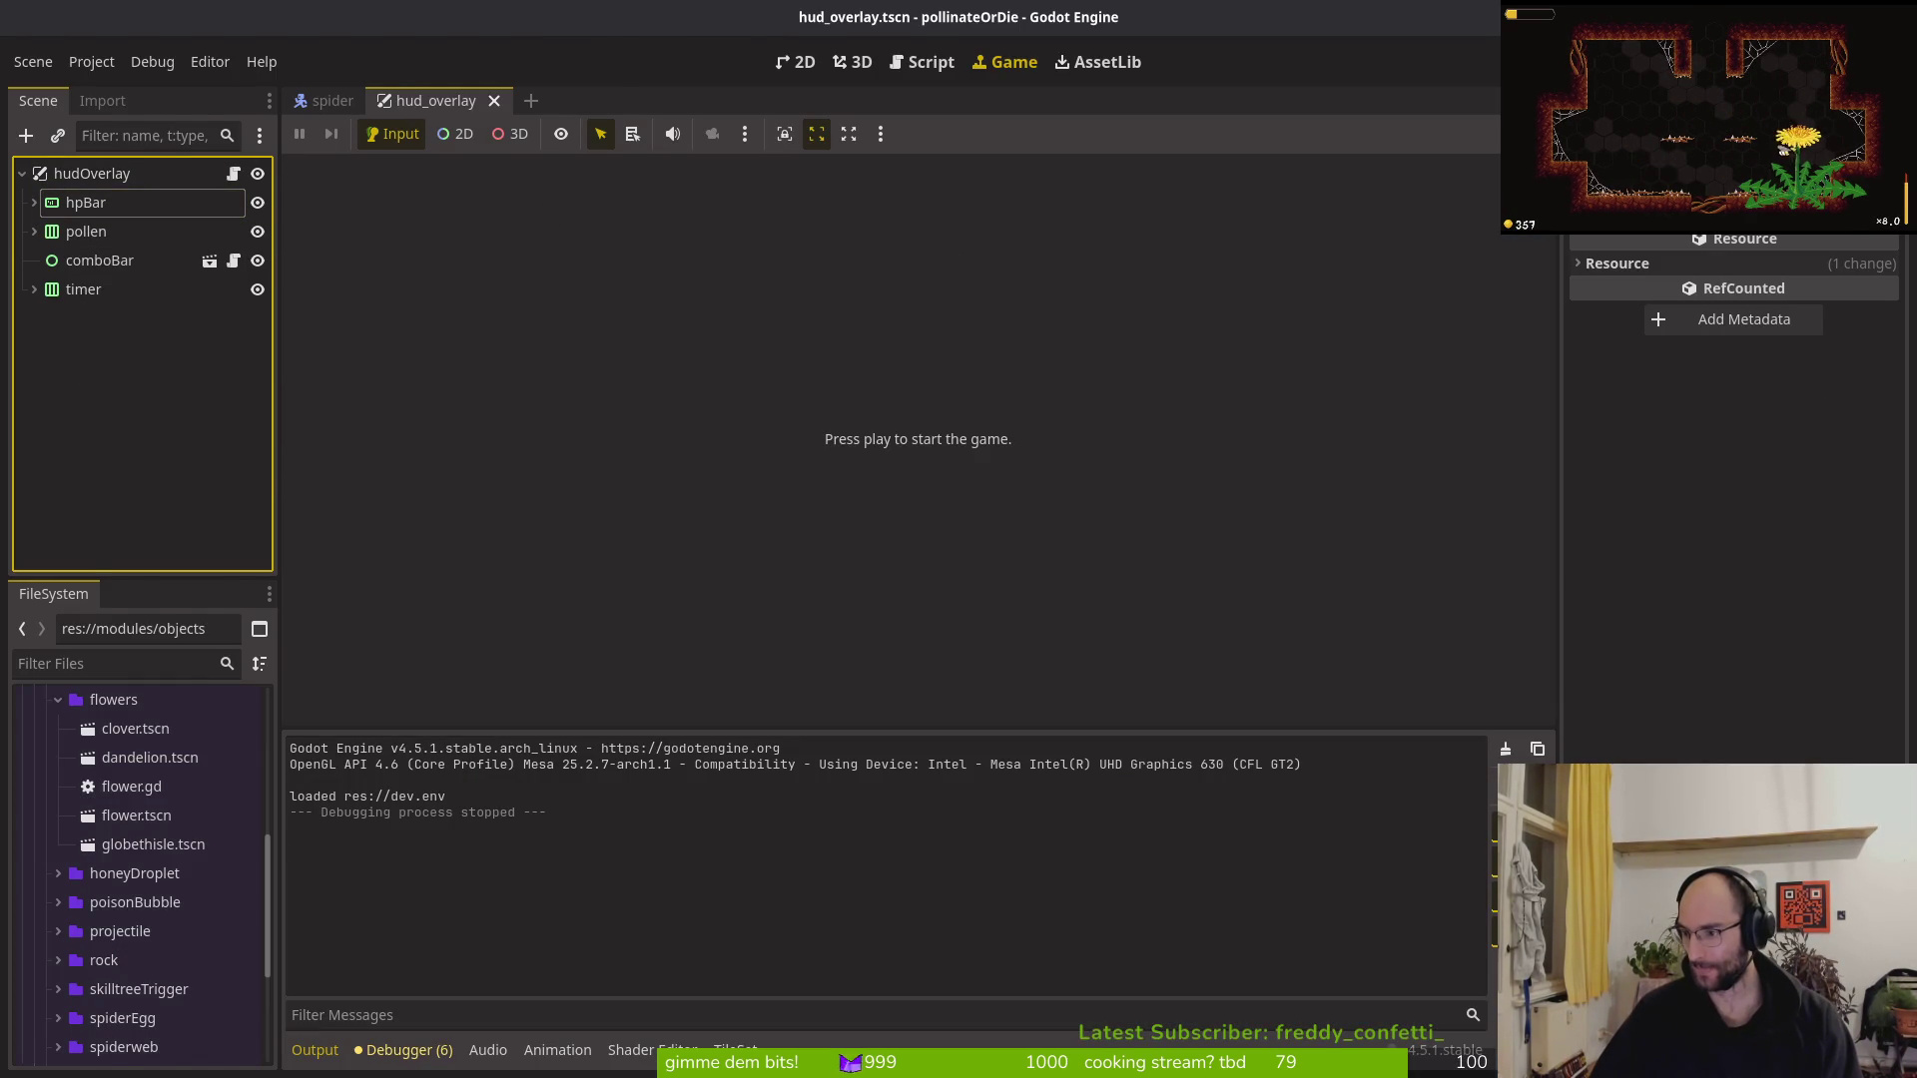
pyautogui.hotkey('alt', 'Tab')
pyautogui.press('space')
# Search the file finder for 'levelsel' and open levelselector.gd
pyautogui.press('f')
pyautogui.press('f')
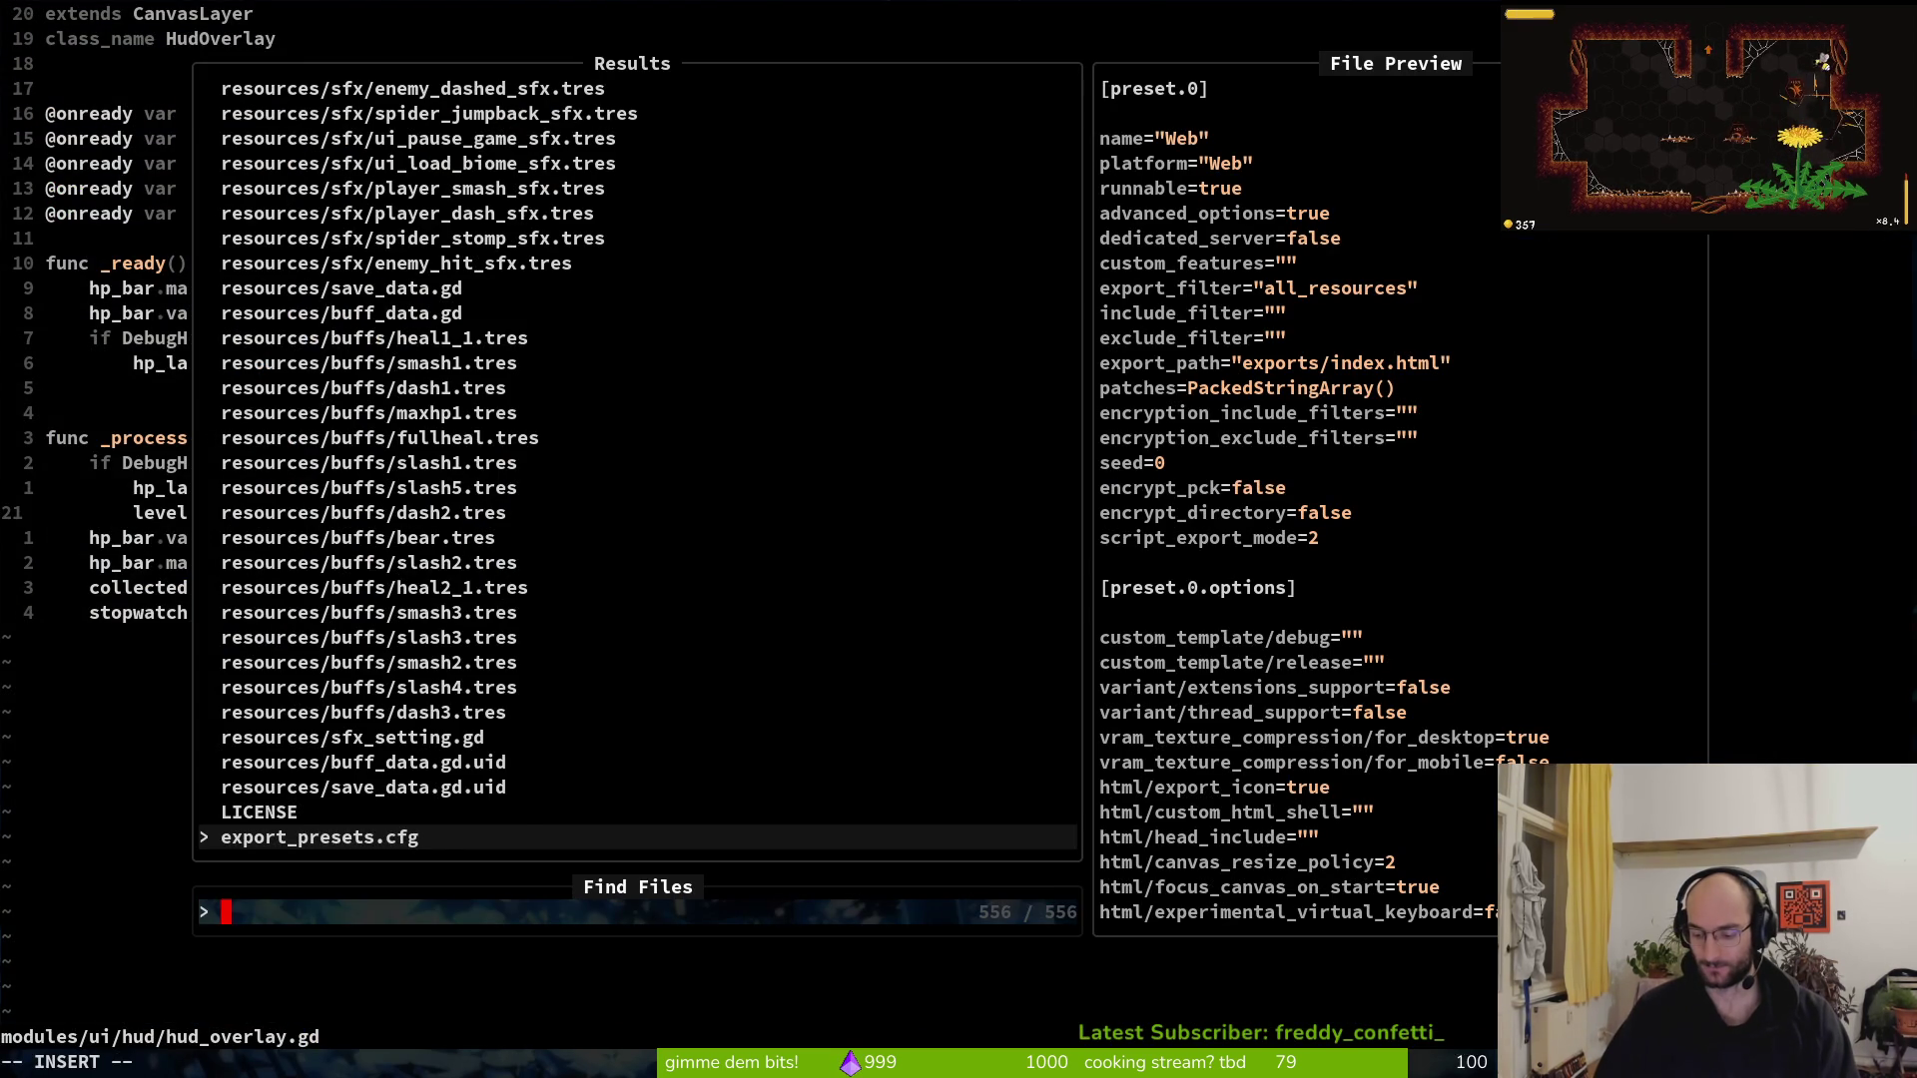
pyautogui.write('bos')
pyautogui.press('BackSpace')
pyautogui.press('BackSpace')
pyautogui.press('BackSpace')
pyautogui.press('Escape')
pyautogui.press('Escape')
pyautogui.press('space')
pyautogui.press('f')
pyautogui.press('f')
pyautogui.write('levelsel')
pyautogui.press('Return')
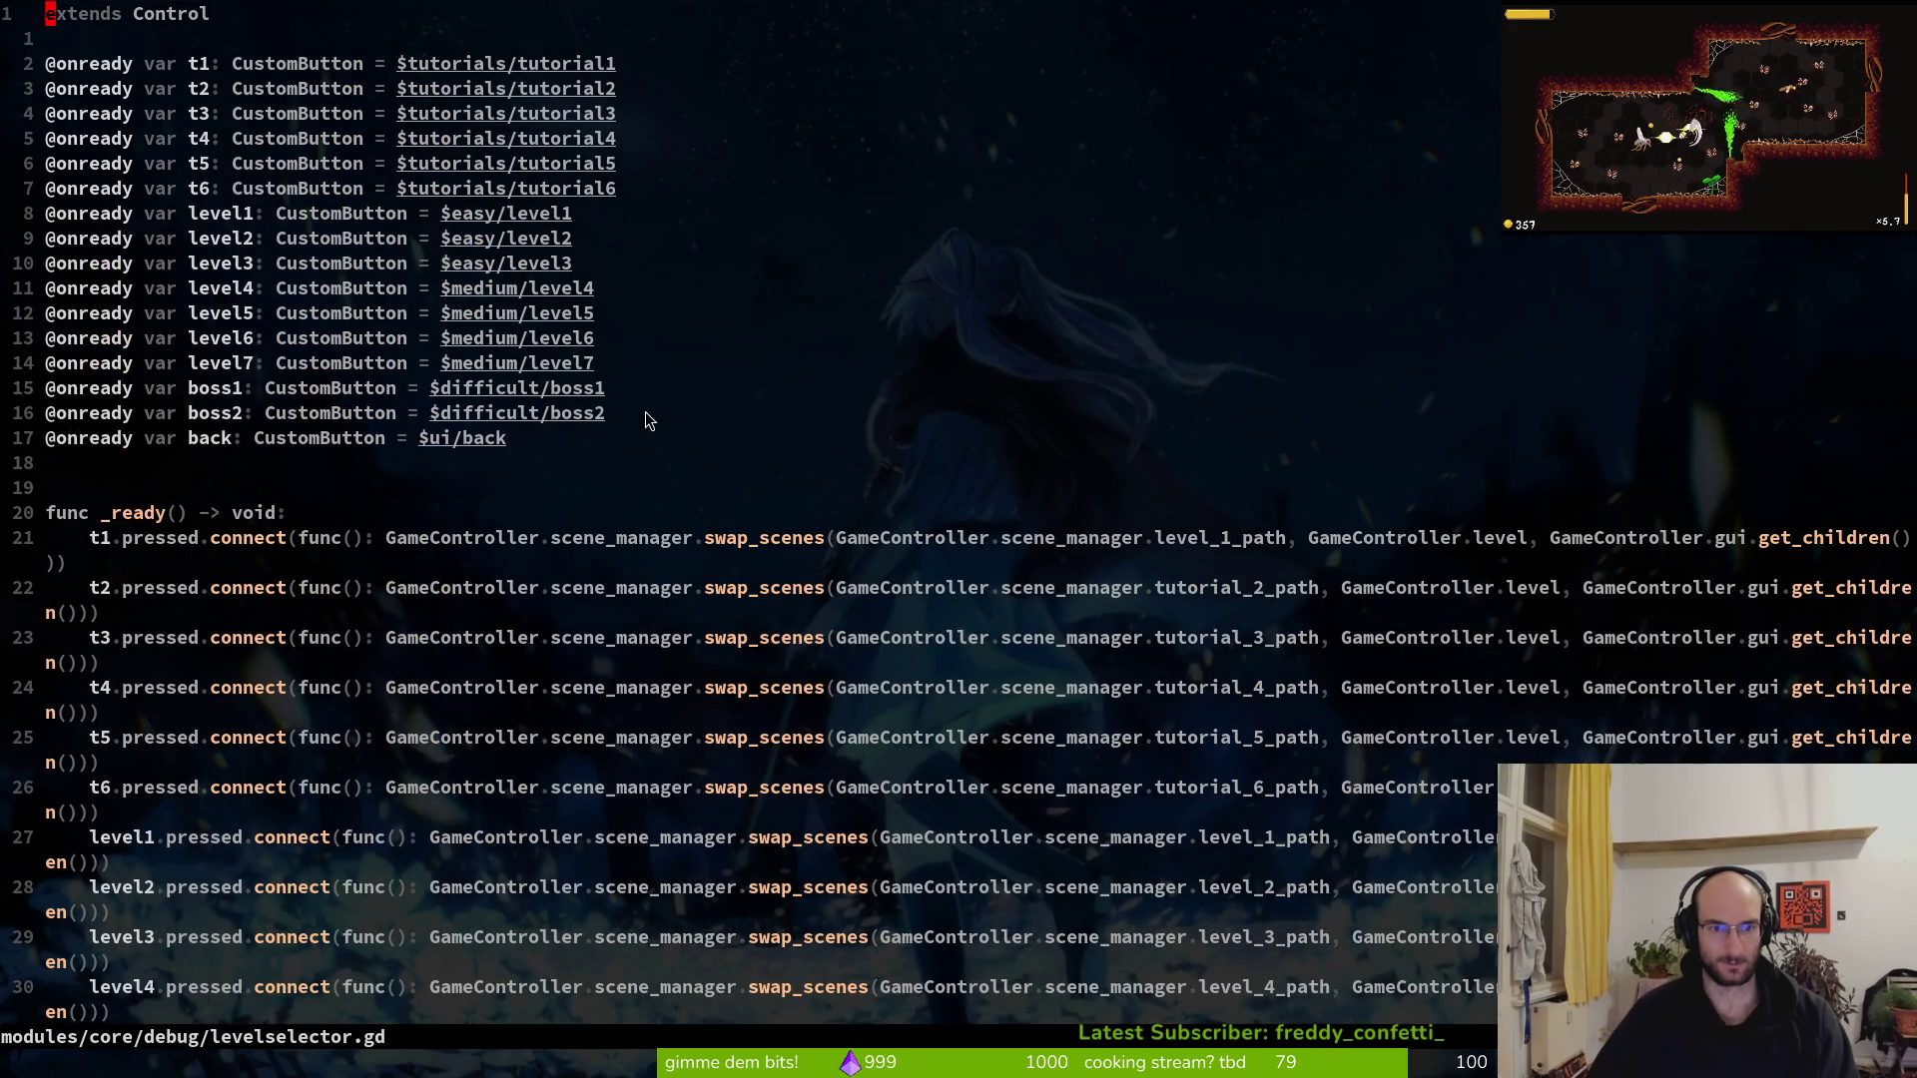
# Search 'scene' in Neovim's file finder, open scene.manager.gd, then return to Godot
pyautogui.hotkey('alt', 'Tab')
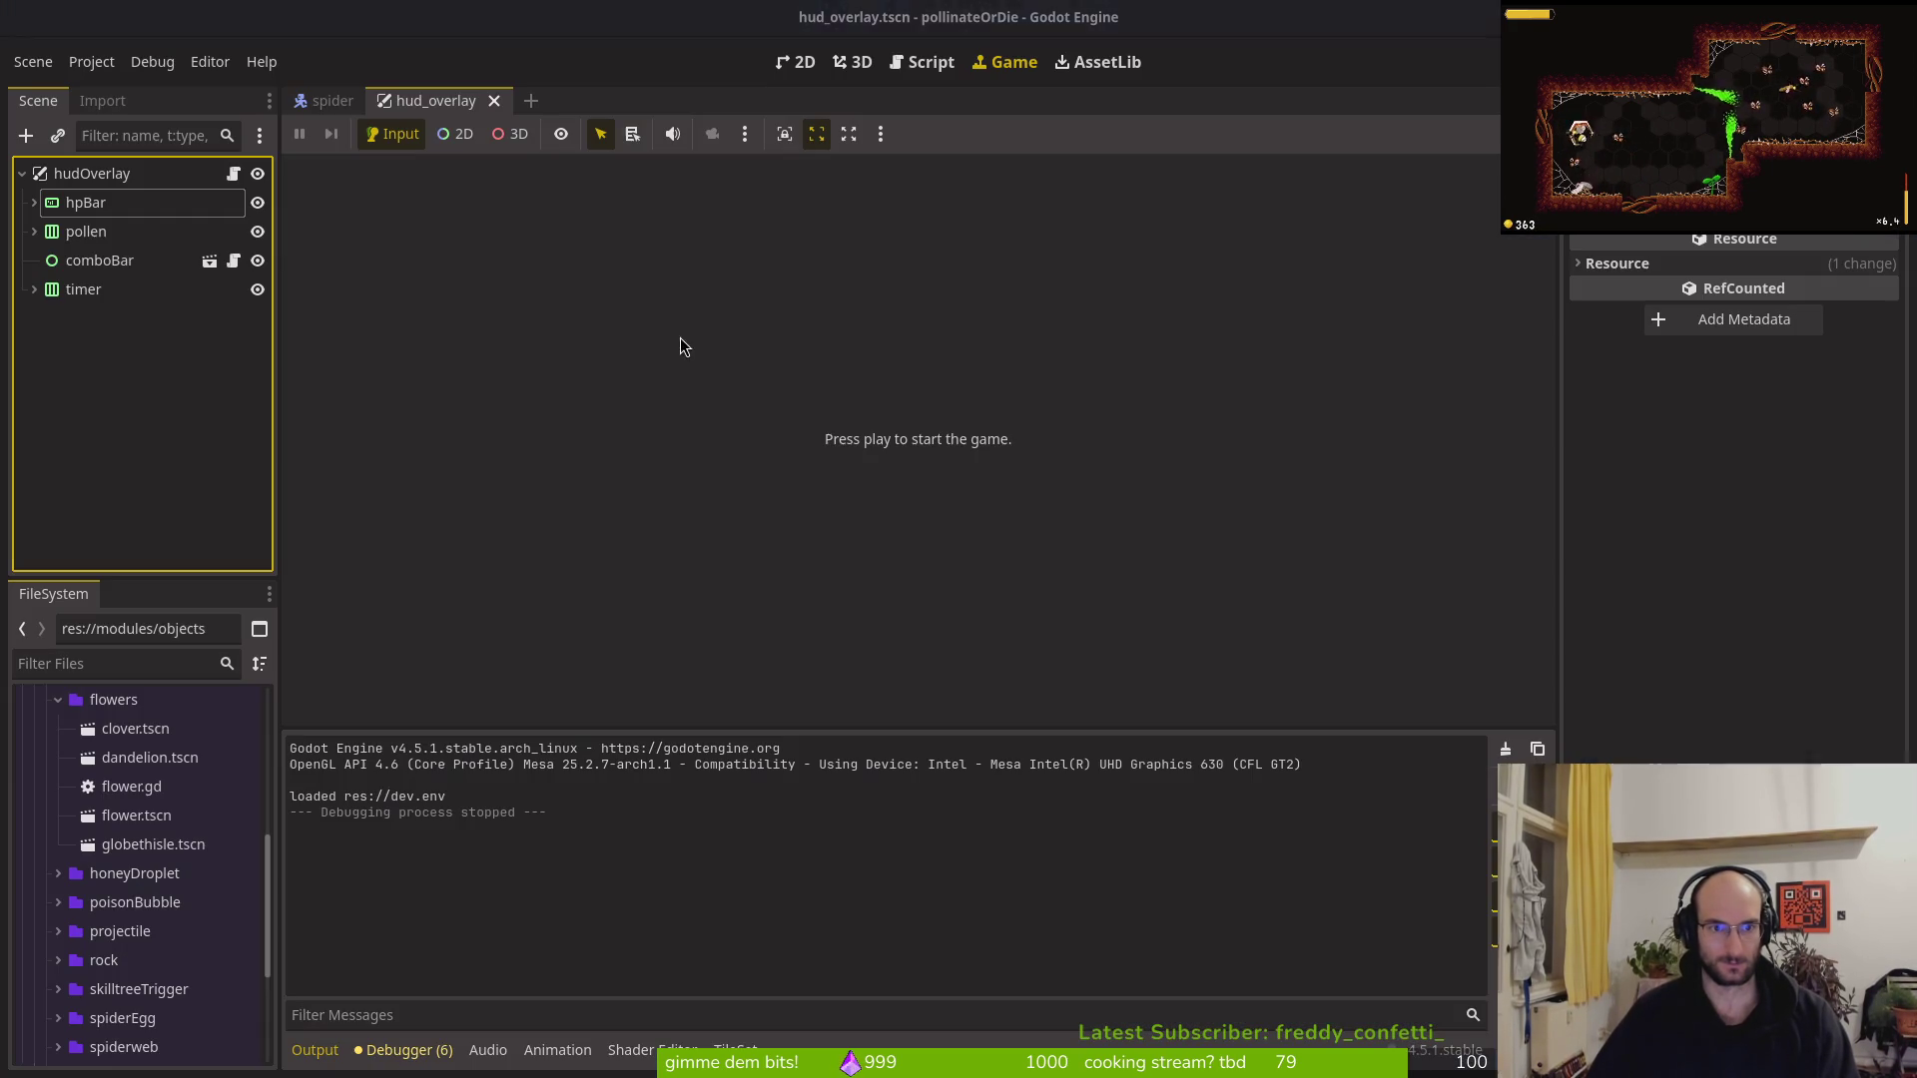
pyautogui.hotkey('ctrl', 'shift', 'o')
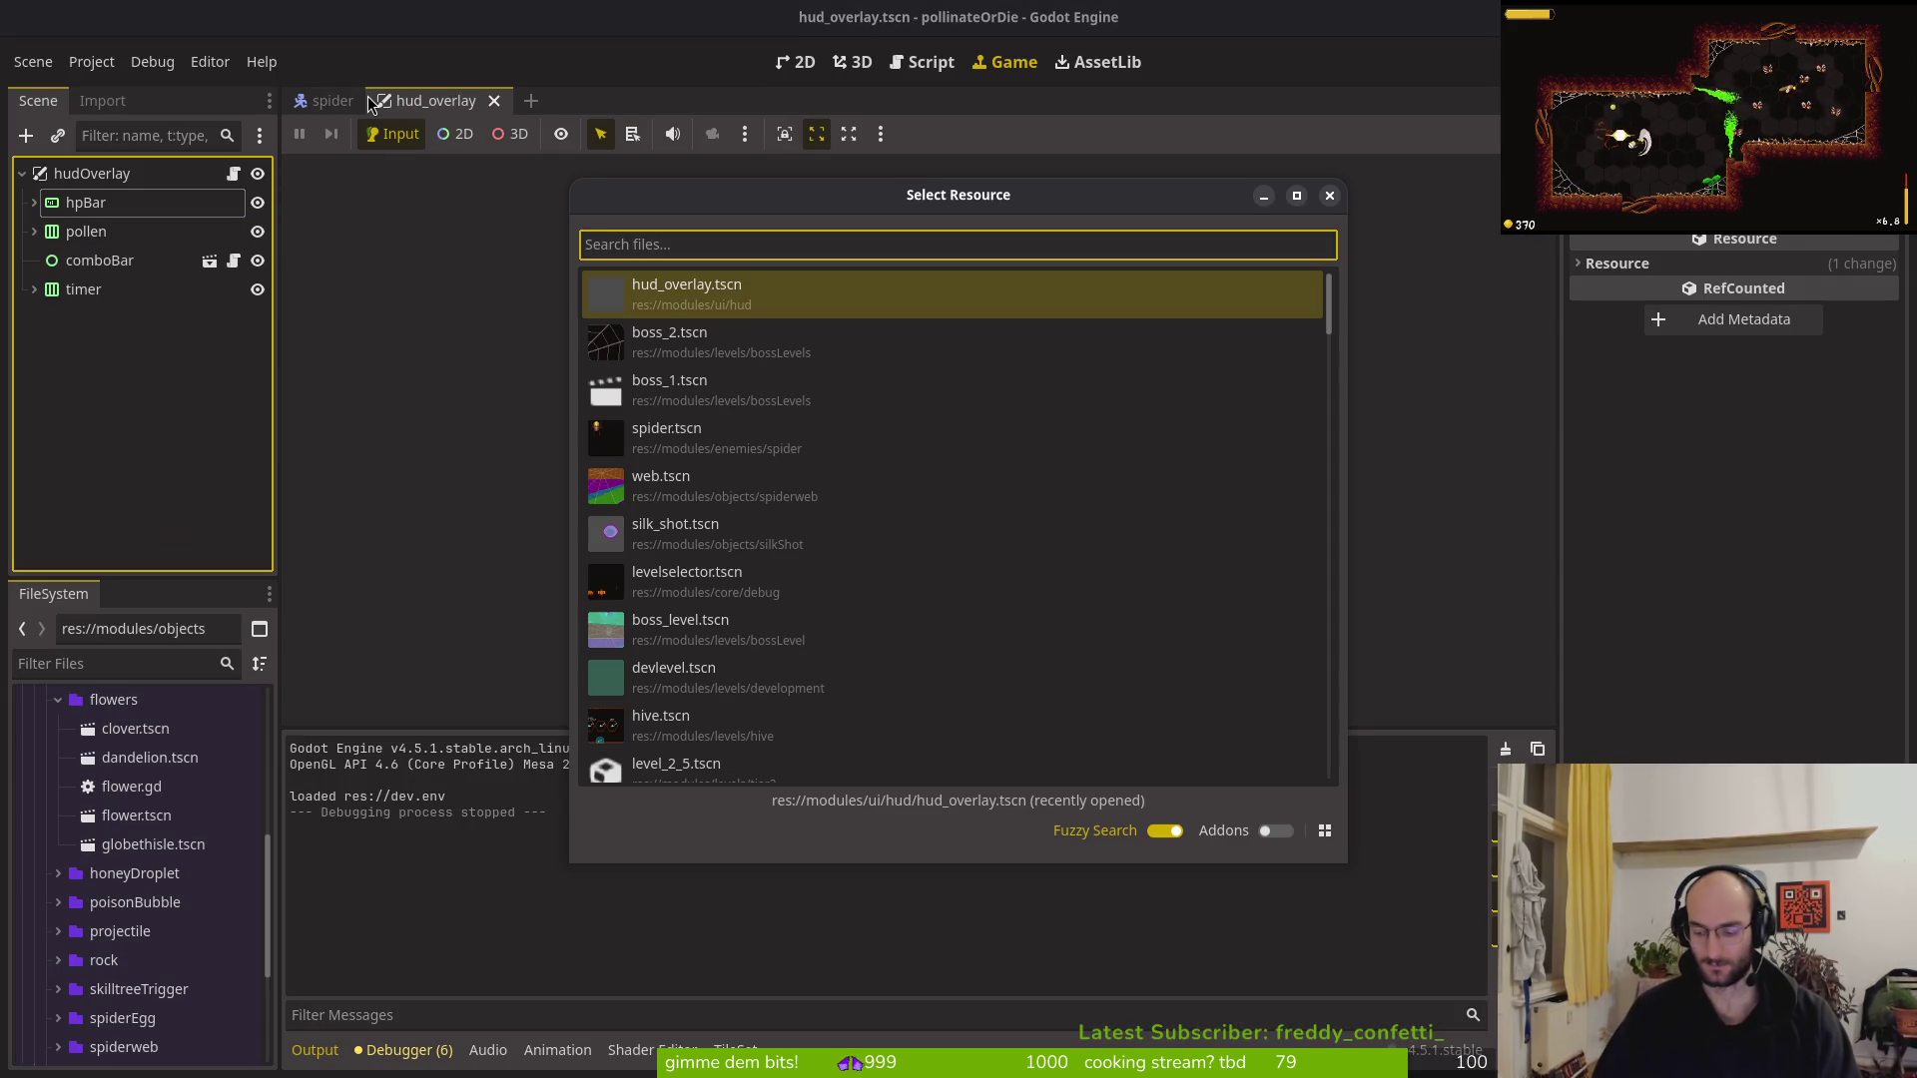
pyautogui.press('Escape')
pyautogui.hotkey('alt', 'Tab')
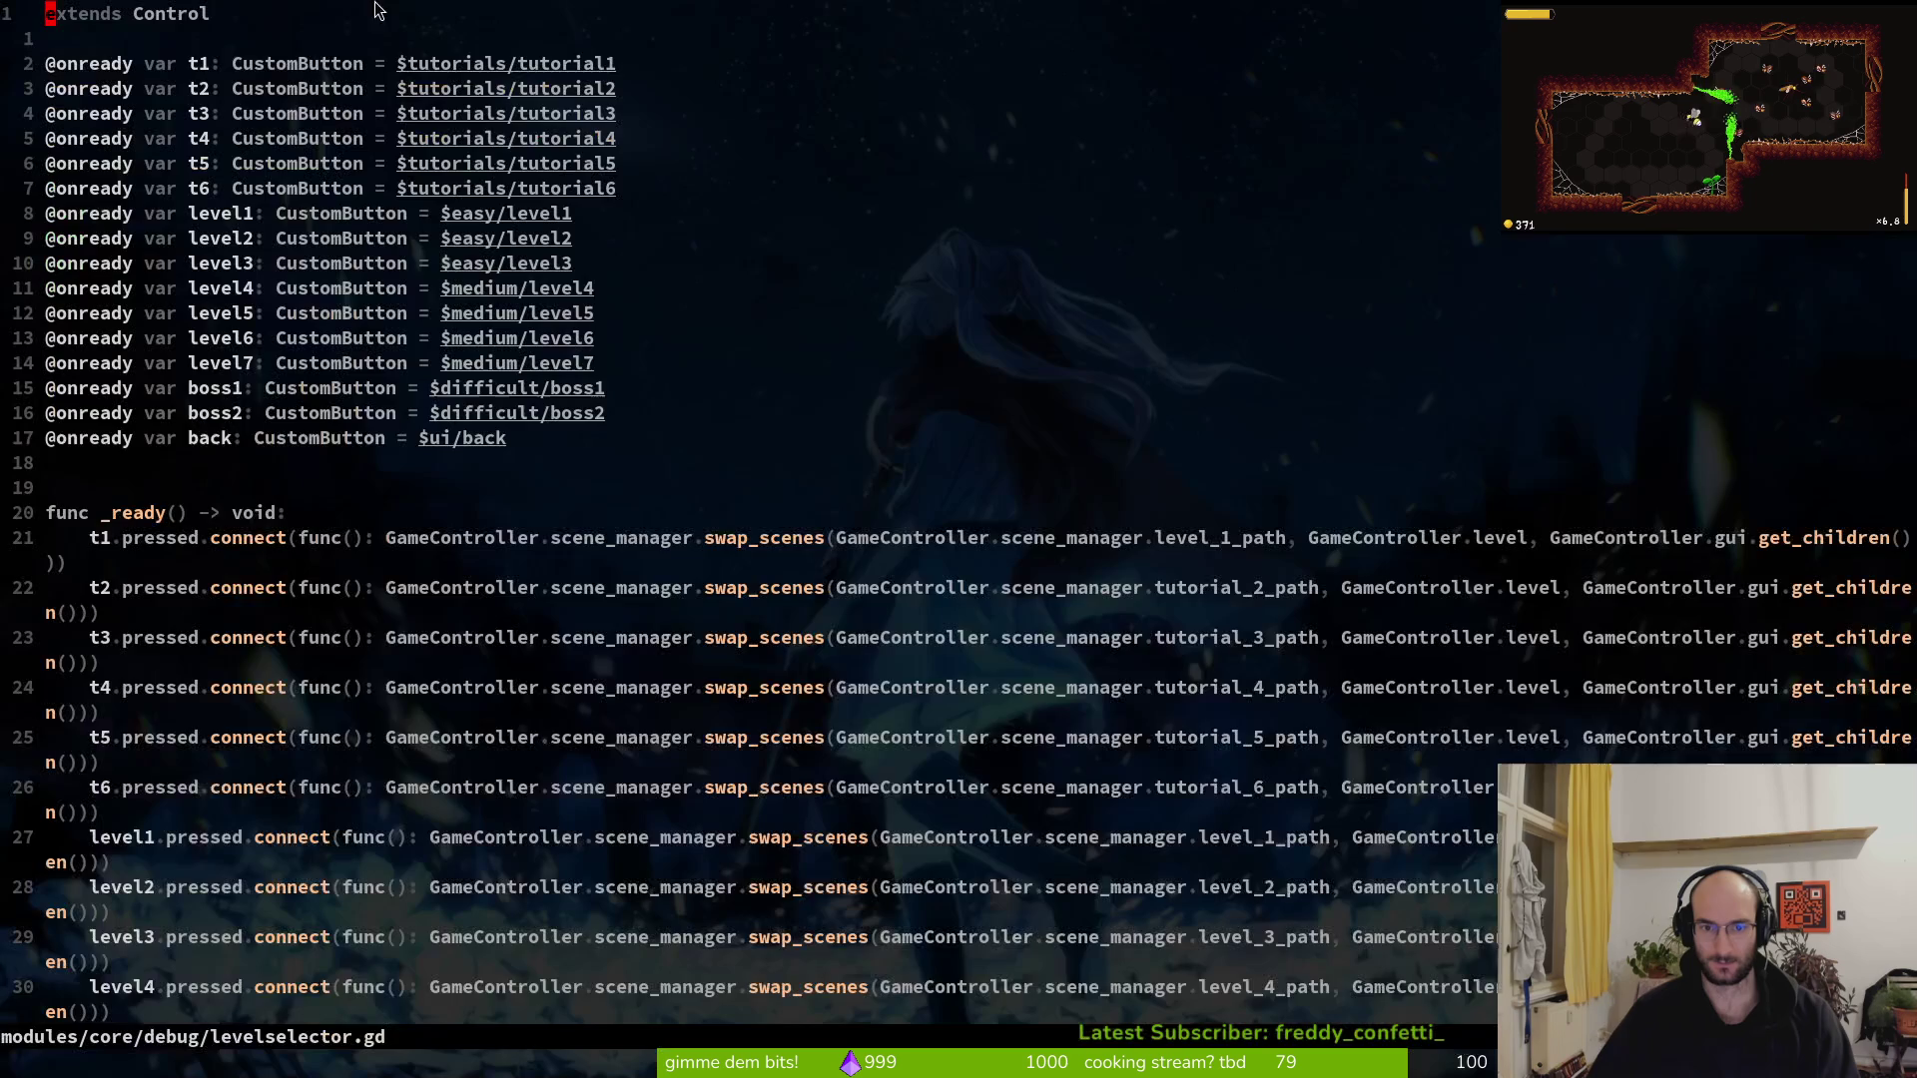
pyautogui.hotkey('ctrl', 'p')
pyautogui.write('scene')
pyautogui.press('Return')
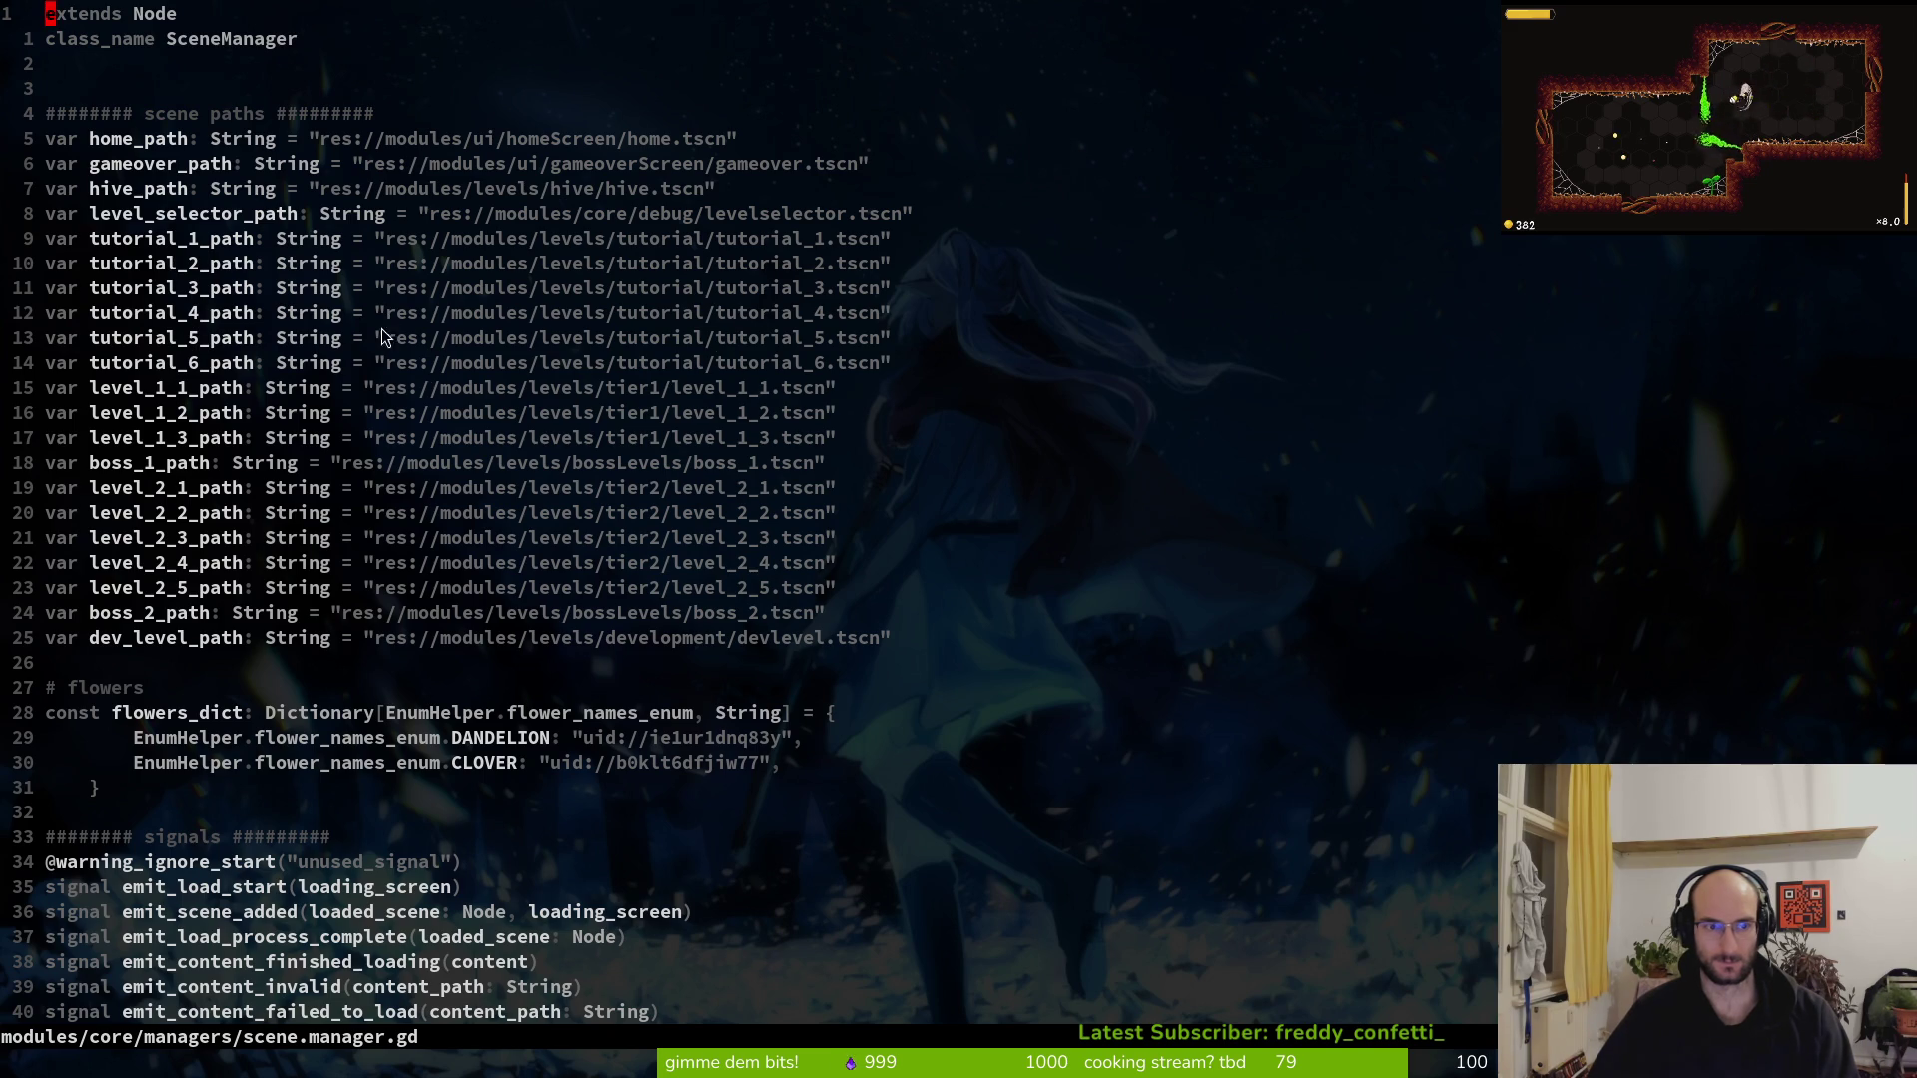
pyautogui.hotkey('alt', 'Tab')
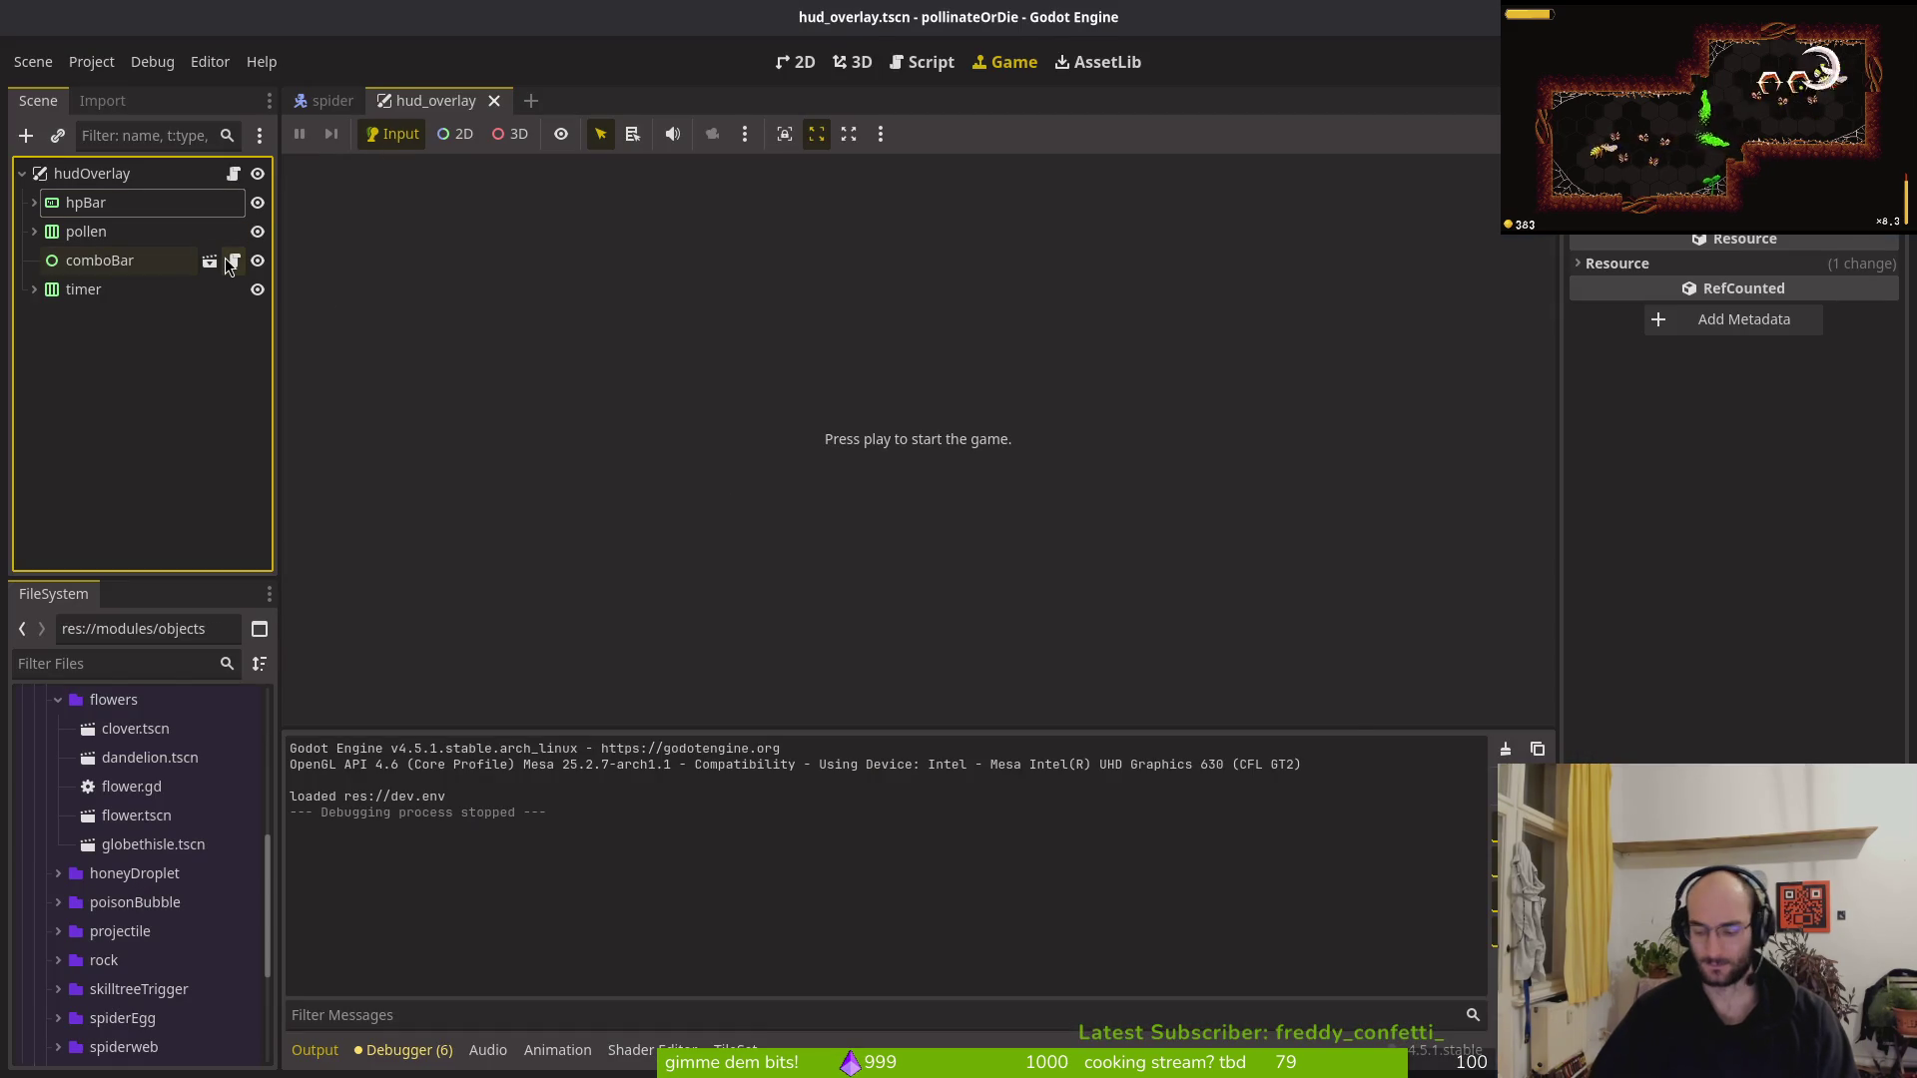
# Open levelselector.tscn with the quick scene opener and show it in the 2D view
pyautogui.hotkey('ctrl', 'shift', 'o')
pyautogui.write('leves')
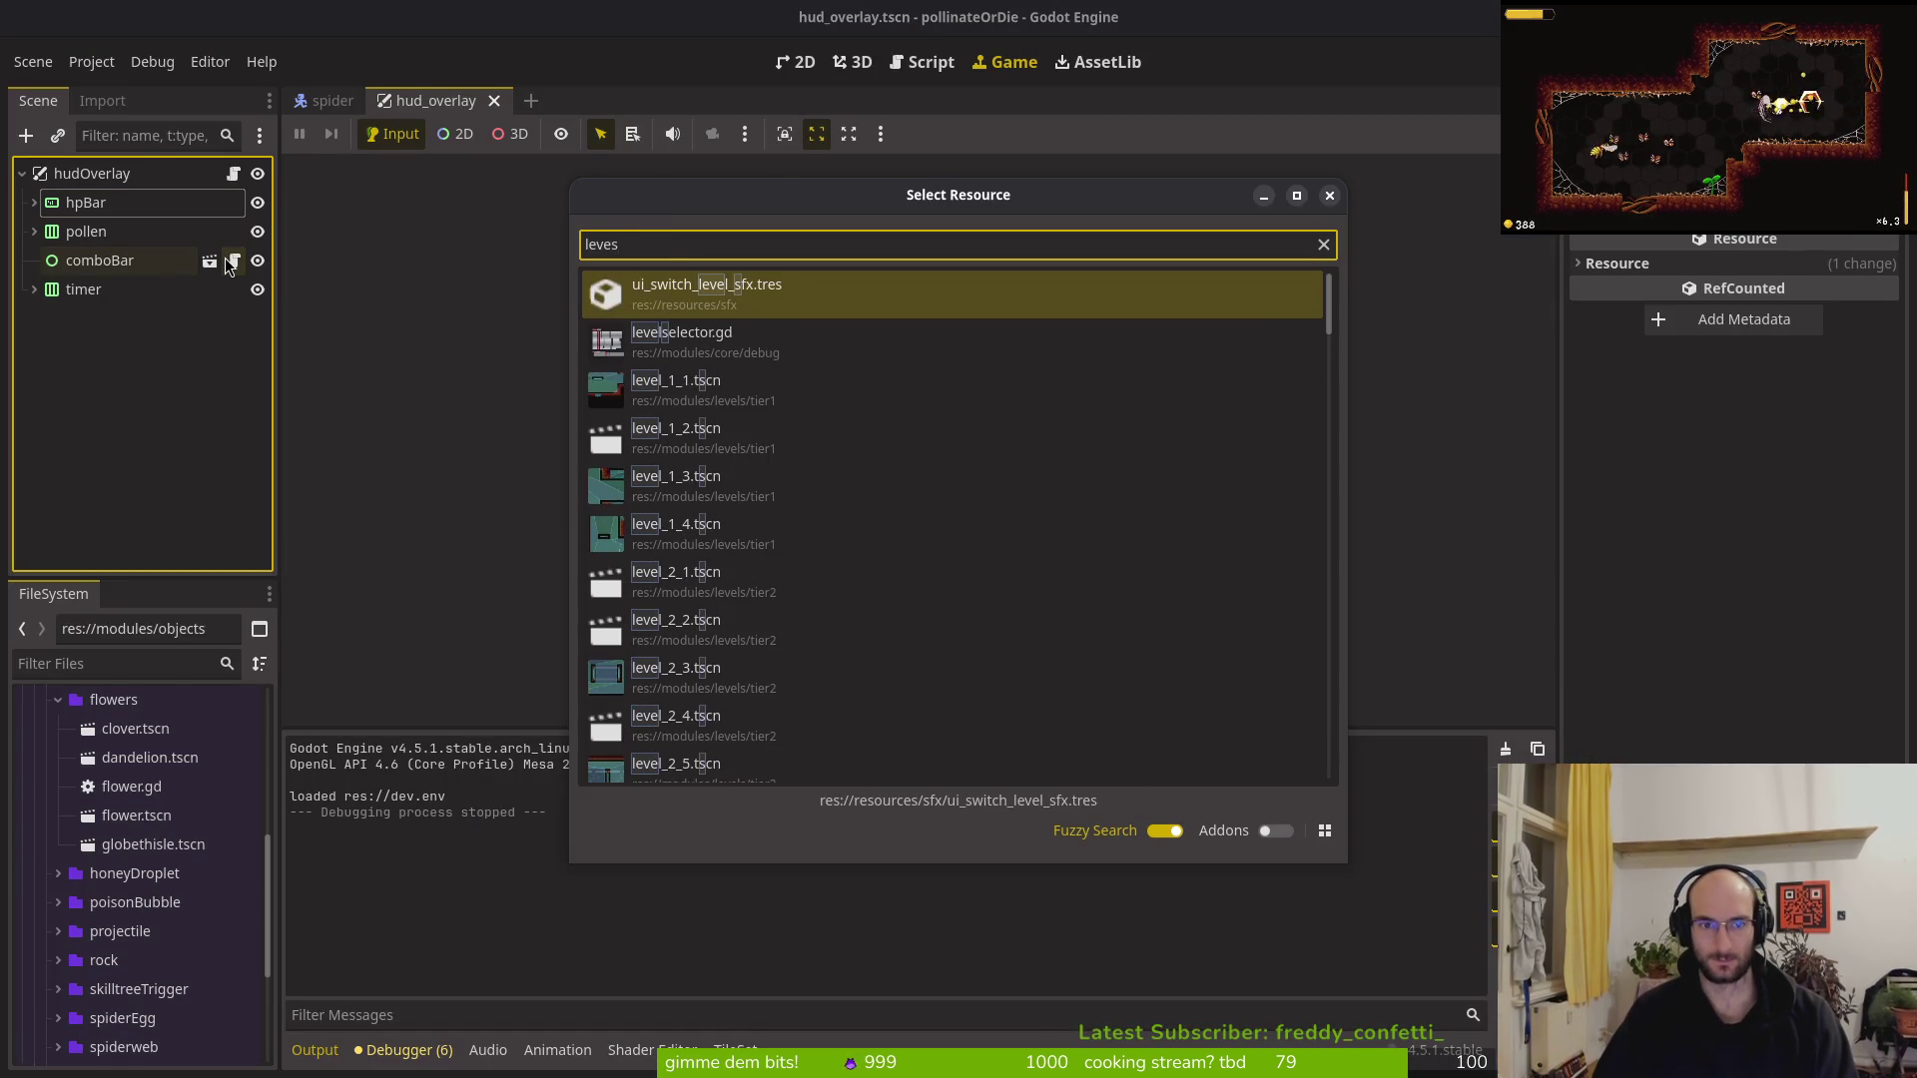
pyautogui.write('lsel')
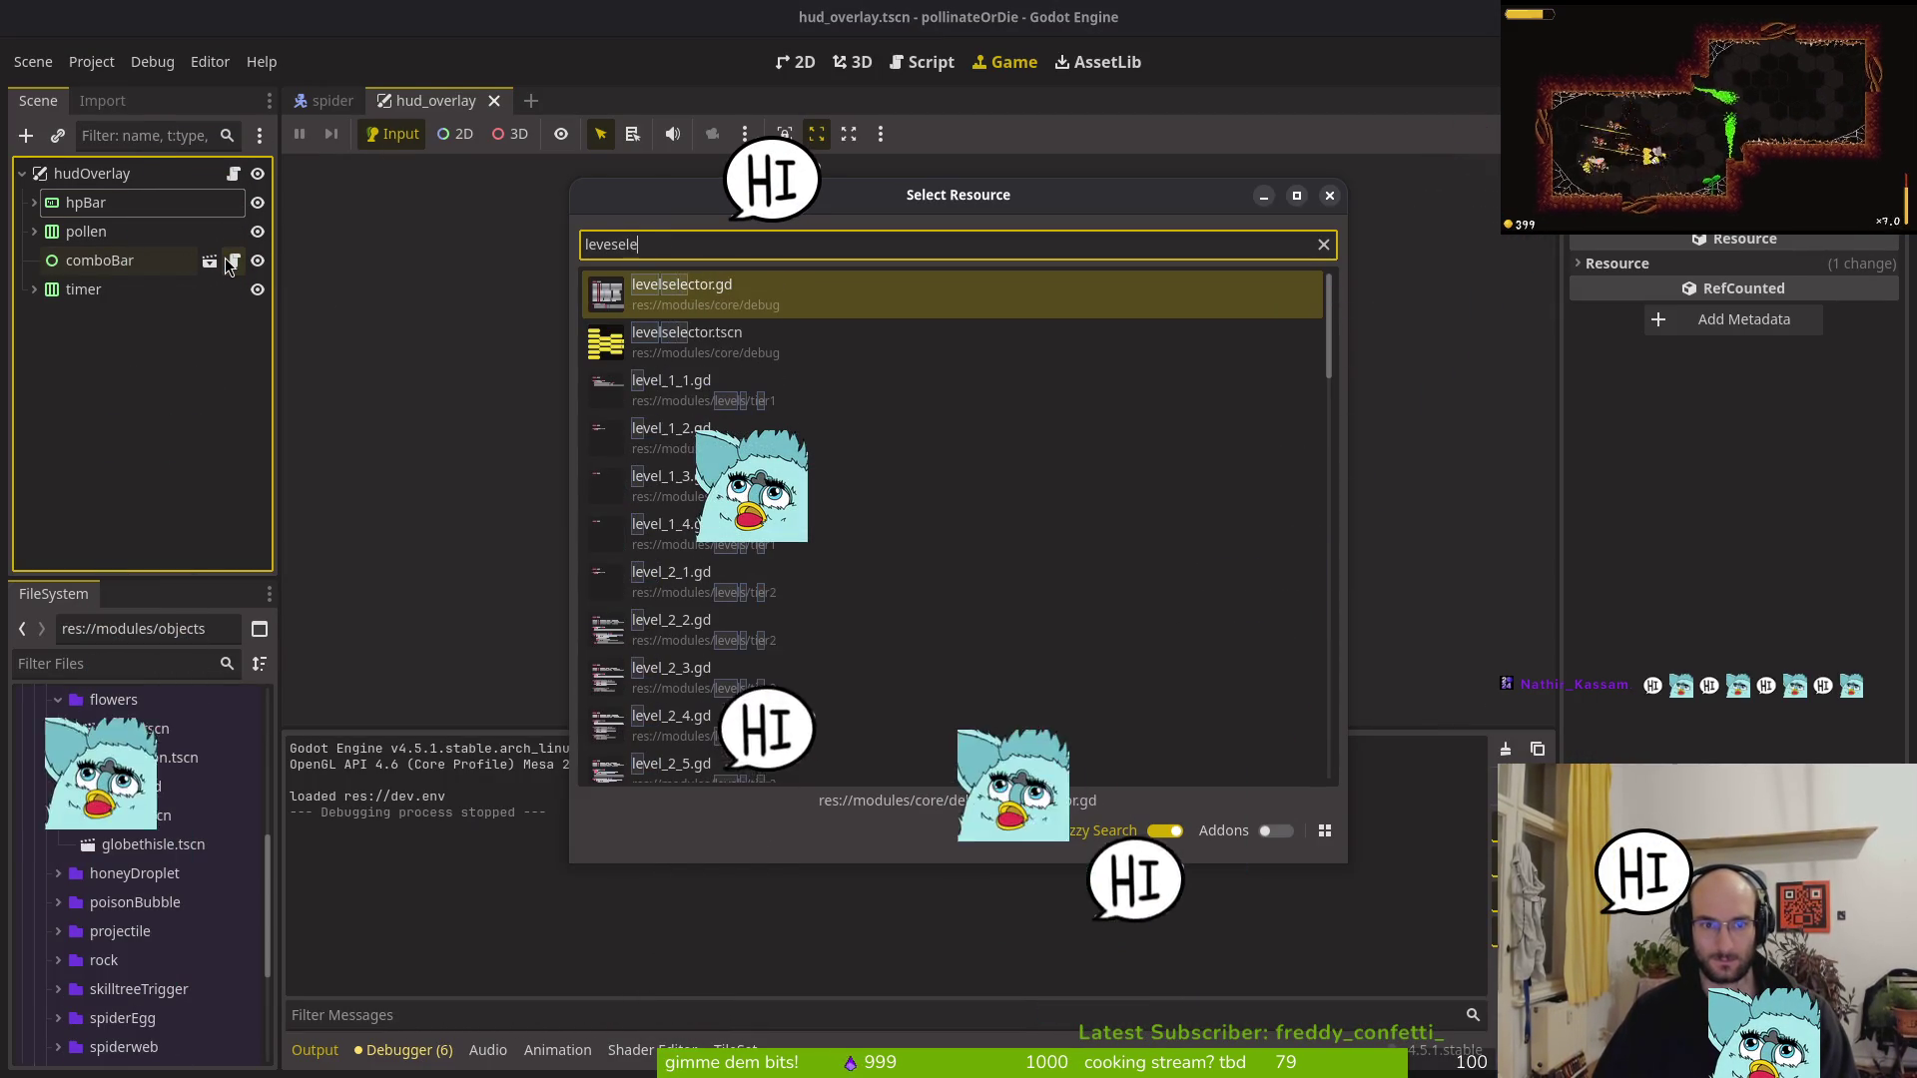
pyautogui.press('Return')
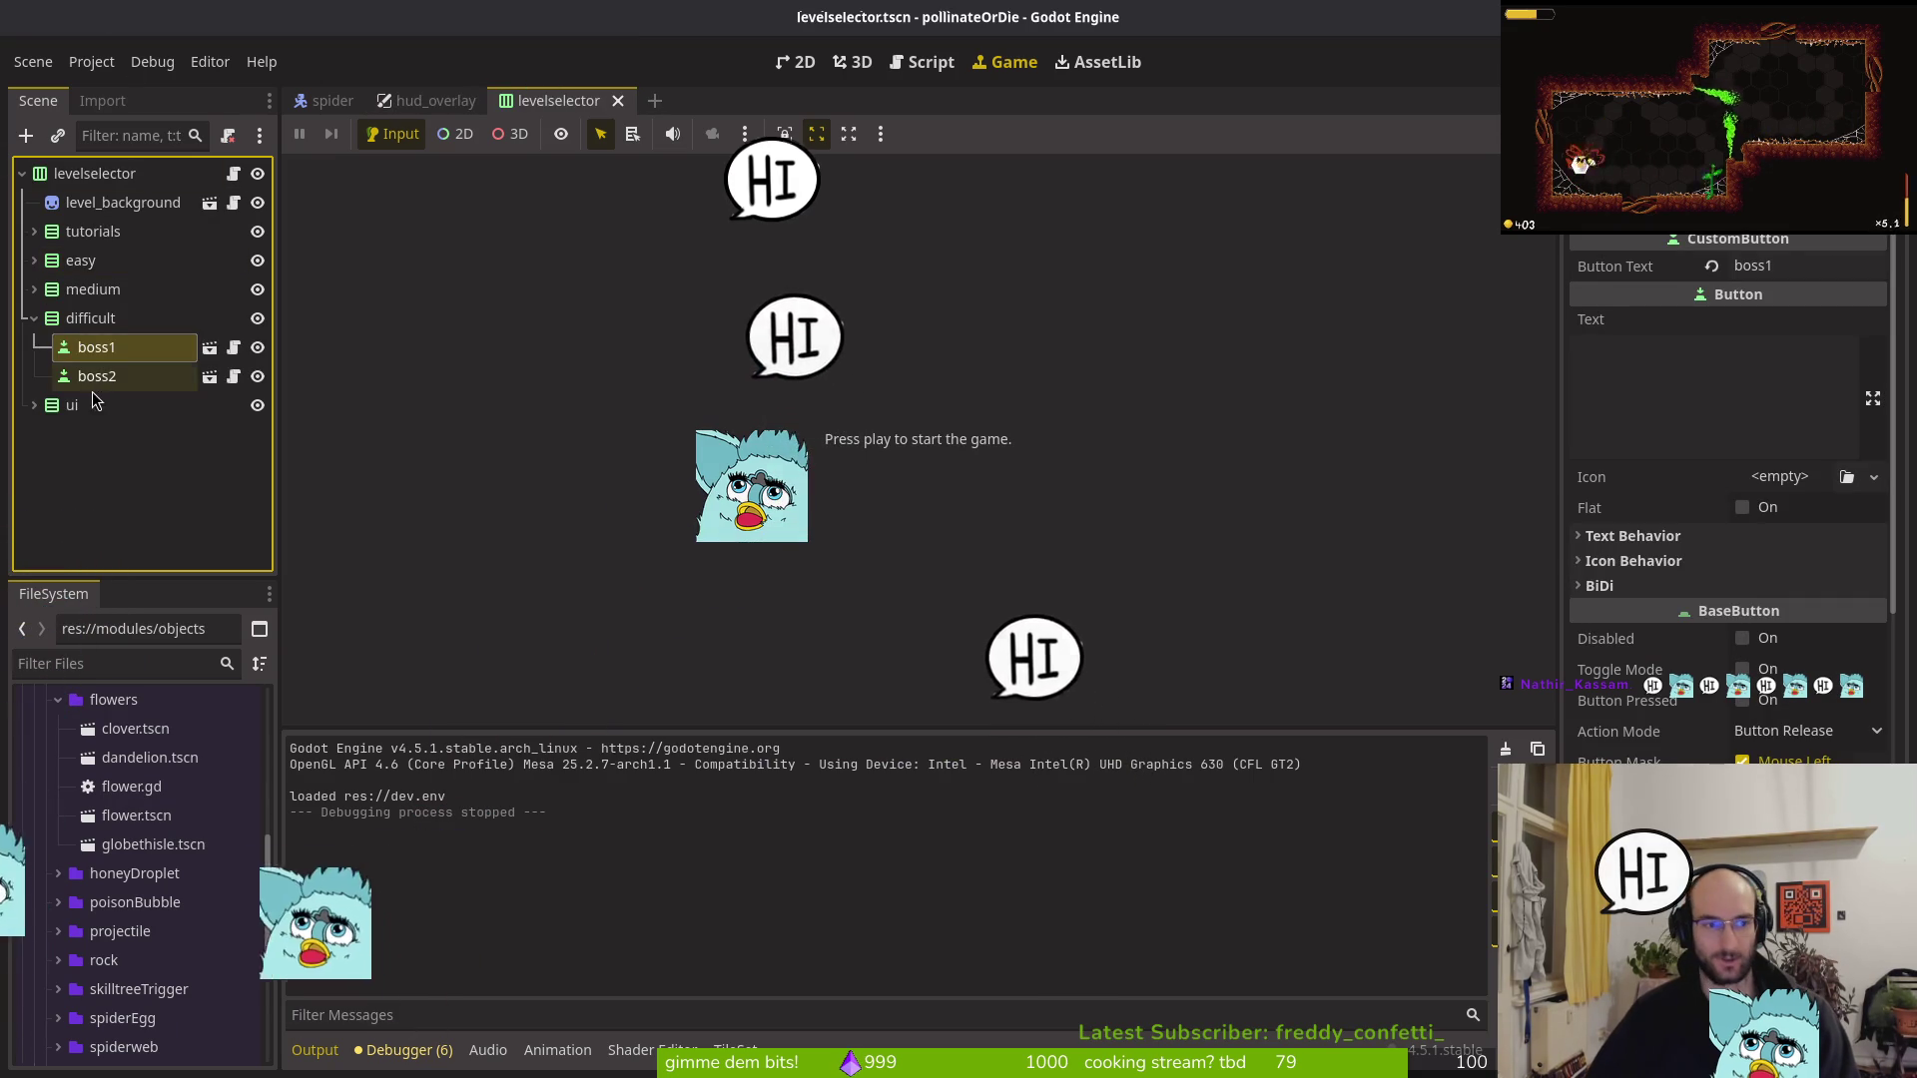
pyautogui.click(795, 62)
# Select the boss2 and boss1 nodes in the scene tree, then return to the code editor
pyautogui.click(88, 349)
pyautogui.click(97, 375)
pyautogui.click(97, 347)
pyautogui.hotkey('alt', 'Tab')
pyautogui.scroll(-10, 799, 599)
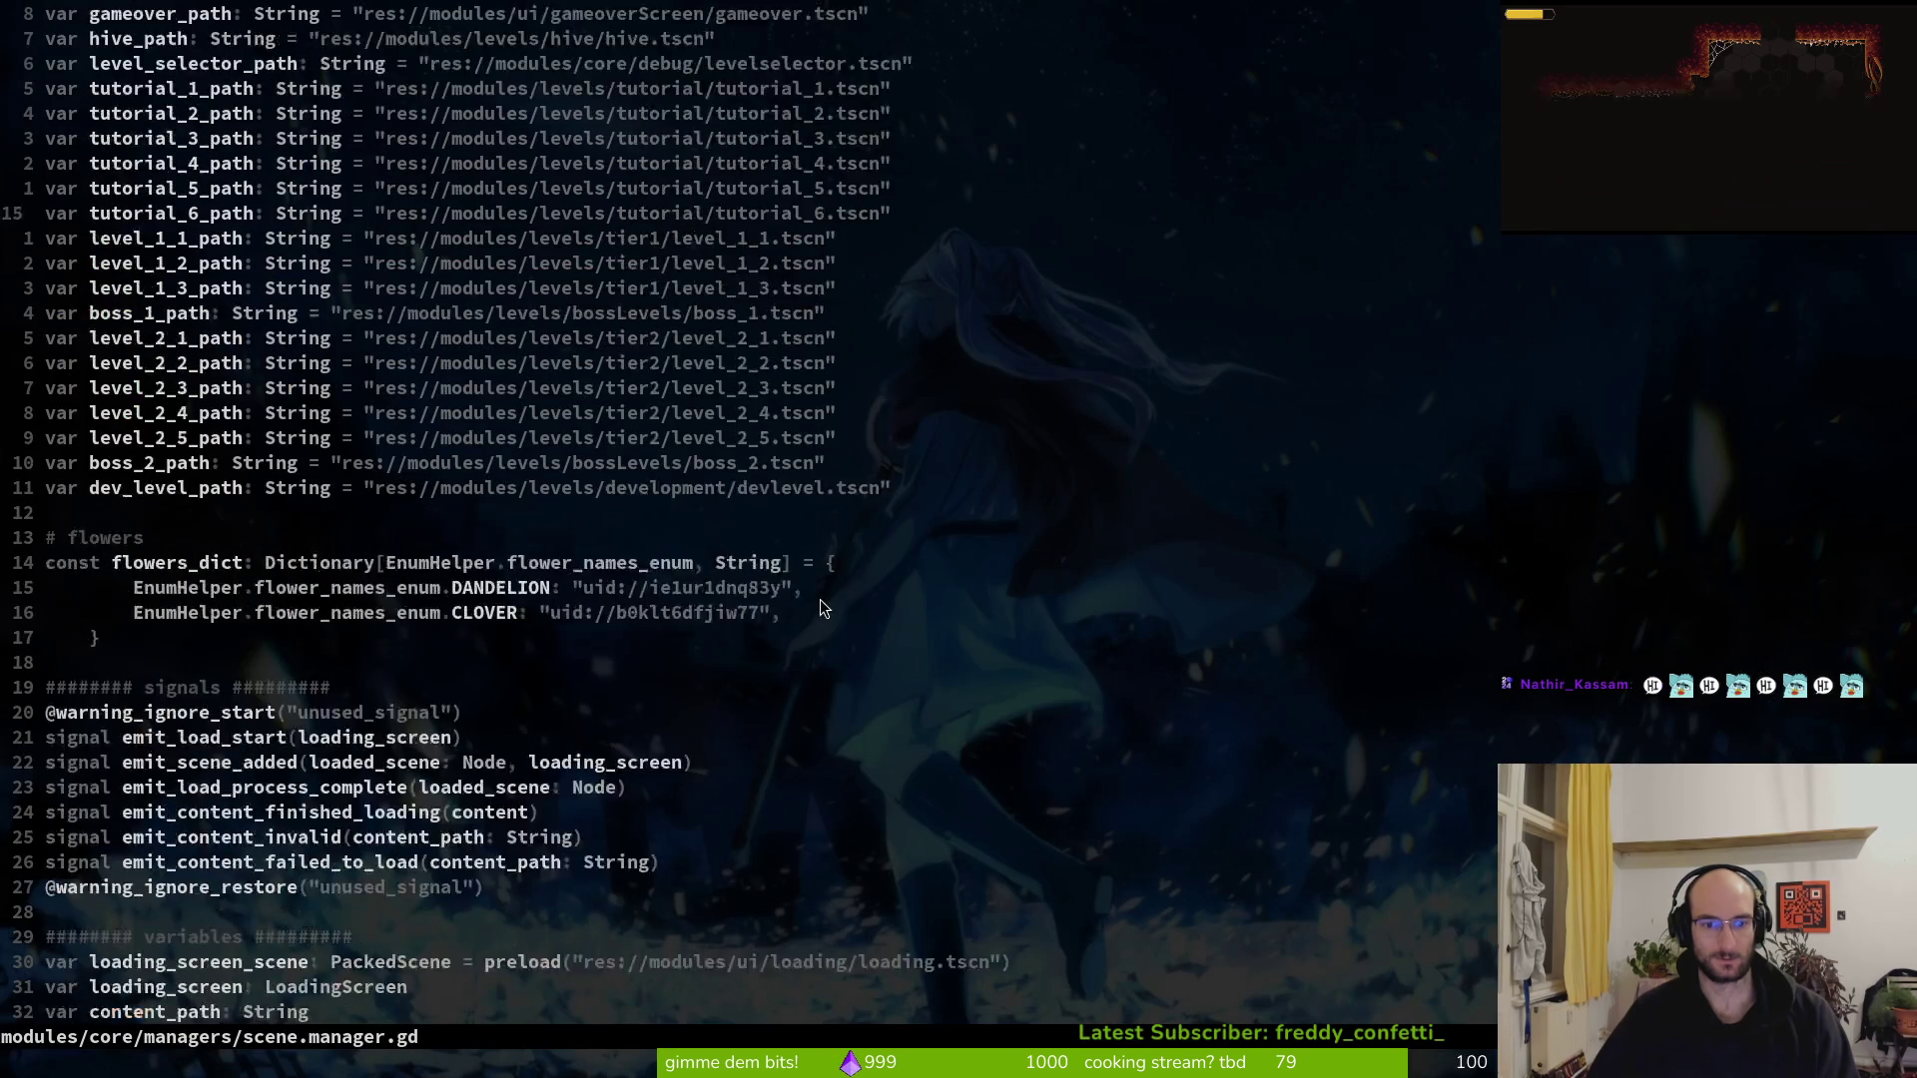
# Duplicate the level_1_3_path line in scene.manager.gd as level_1_4_path and save the file
pyautogui.scroll(-14, 769, 473)
pyautogui.scroll(18, 693, 494)
pyautogui.scroll(7, 549, 242)
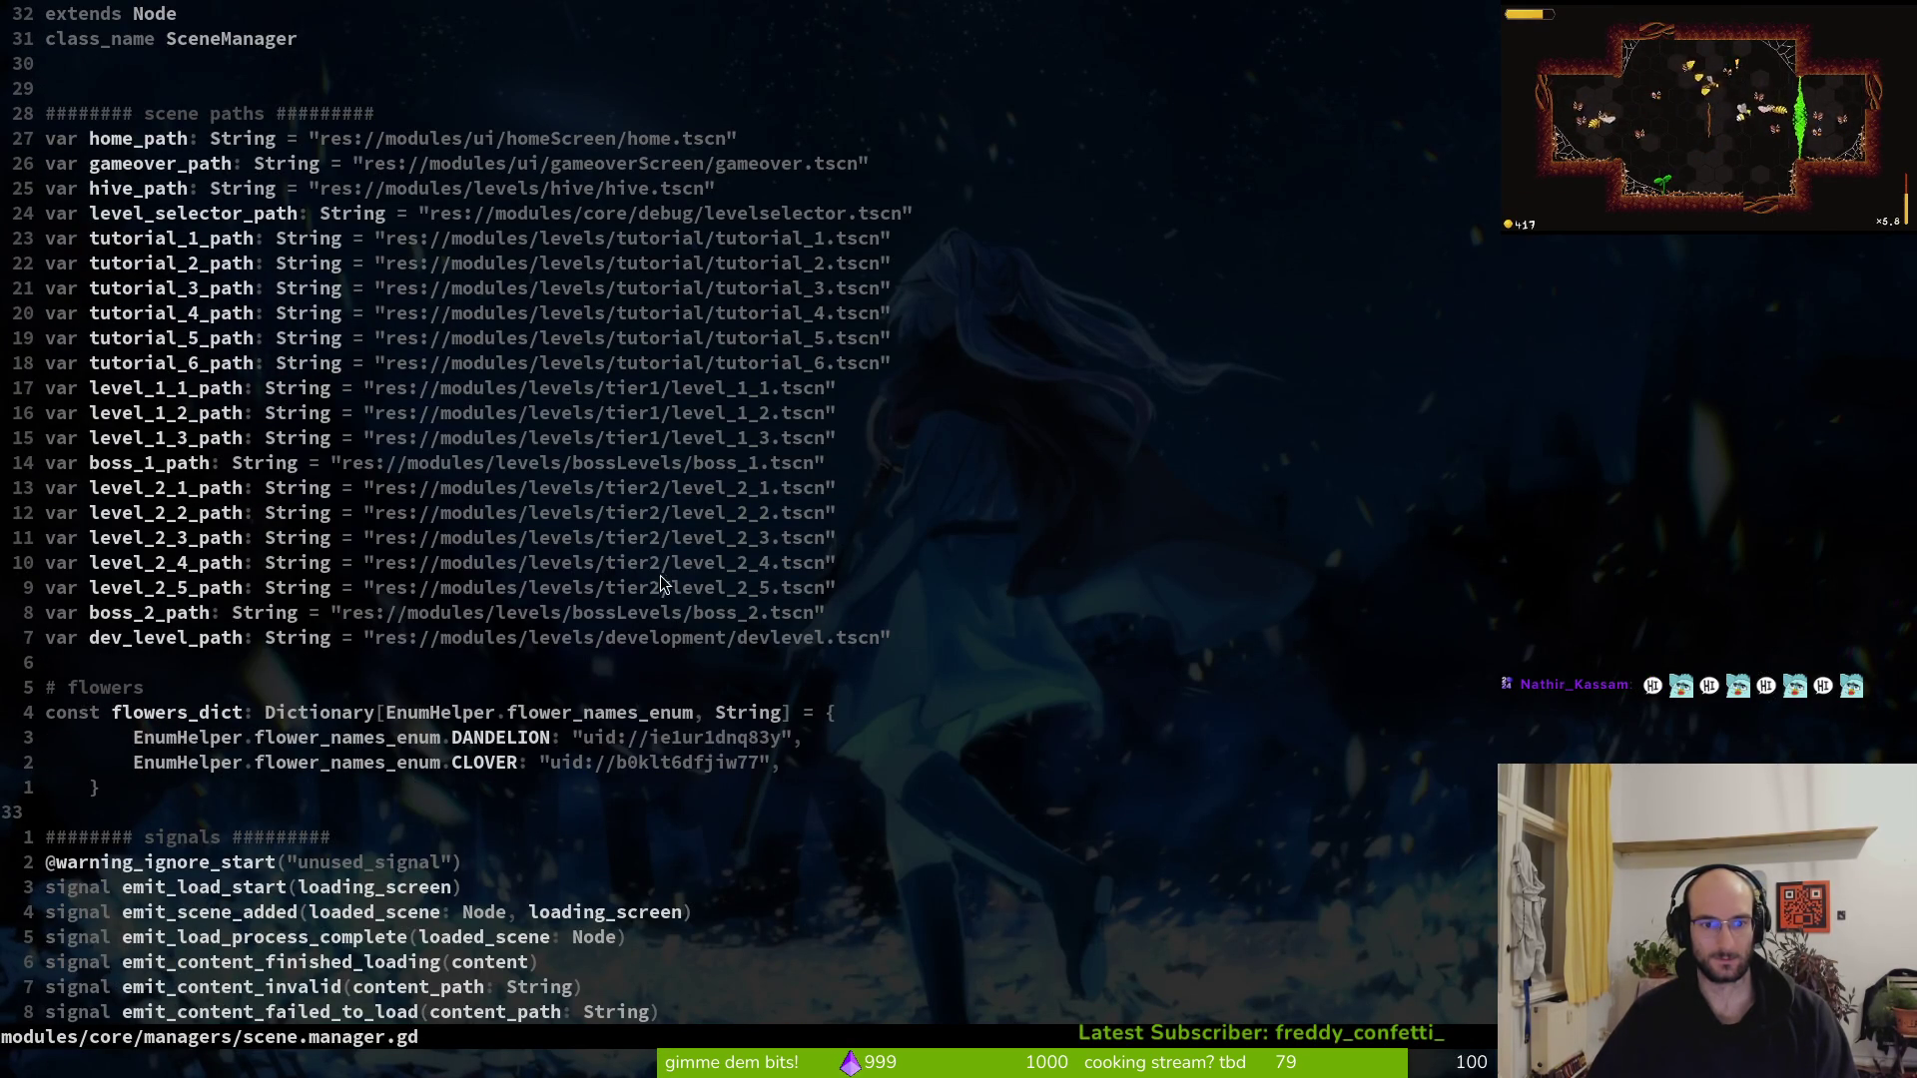
pyautogui.click(687, 439)
pyautogui.hotkey('shift', 'v')
pyautogui.press('y')
pyautogui.press('p')
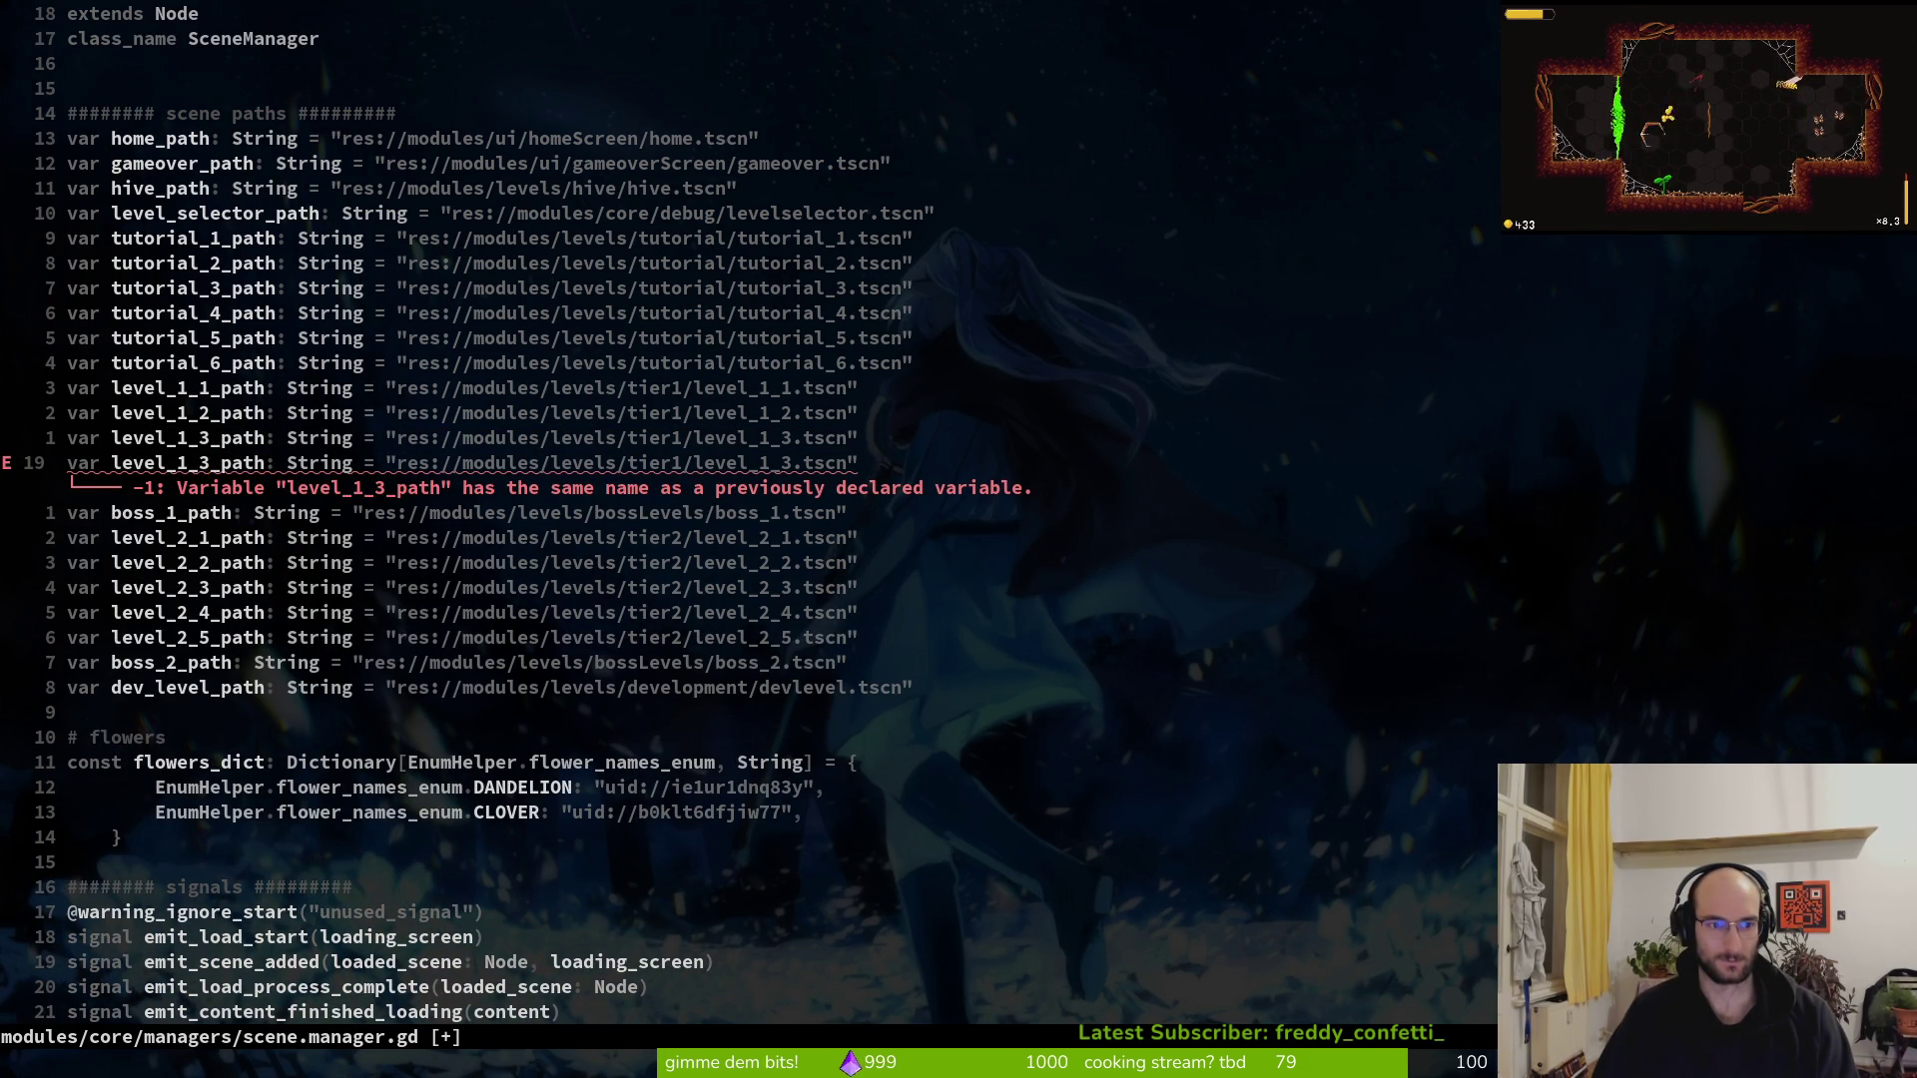
pyautogui.write('r4:w')
pyautogui.press('Return')
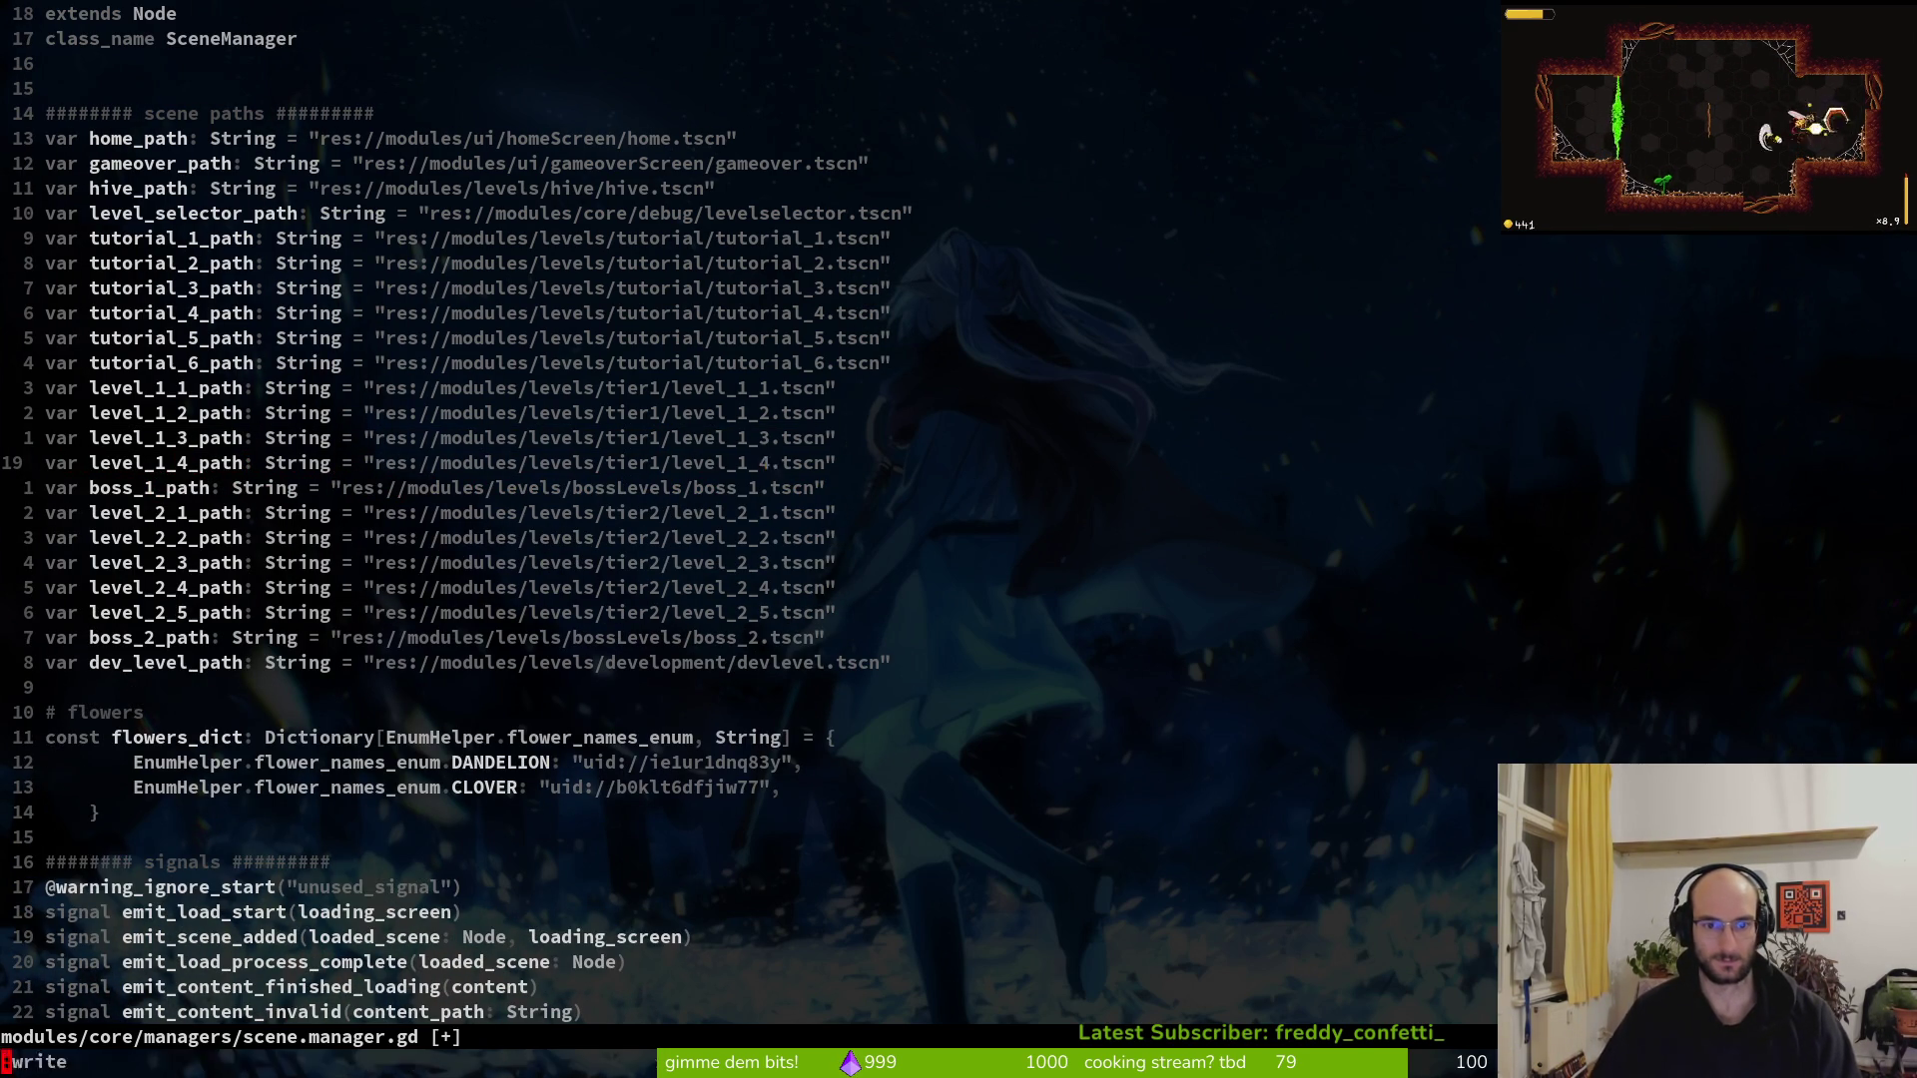
pyautogui.hotkey('alt', 'Tab')
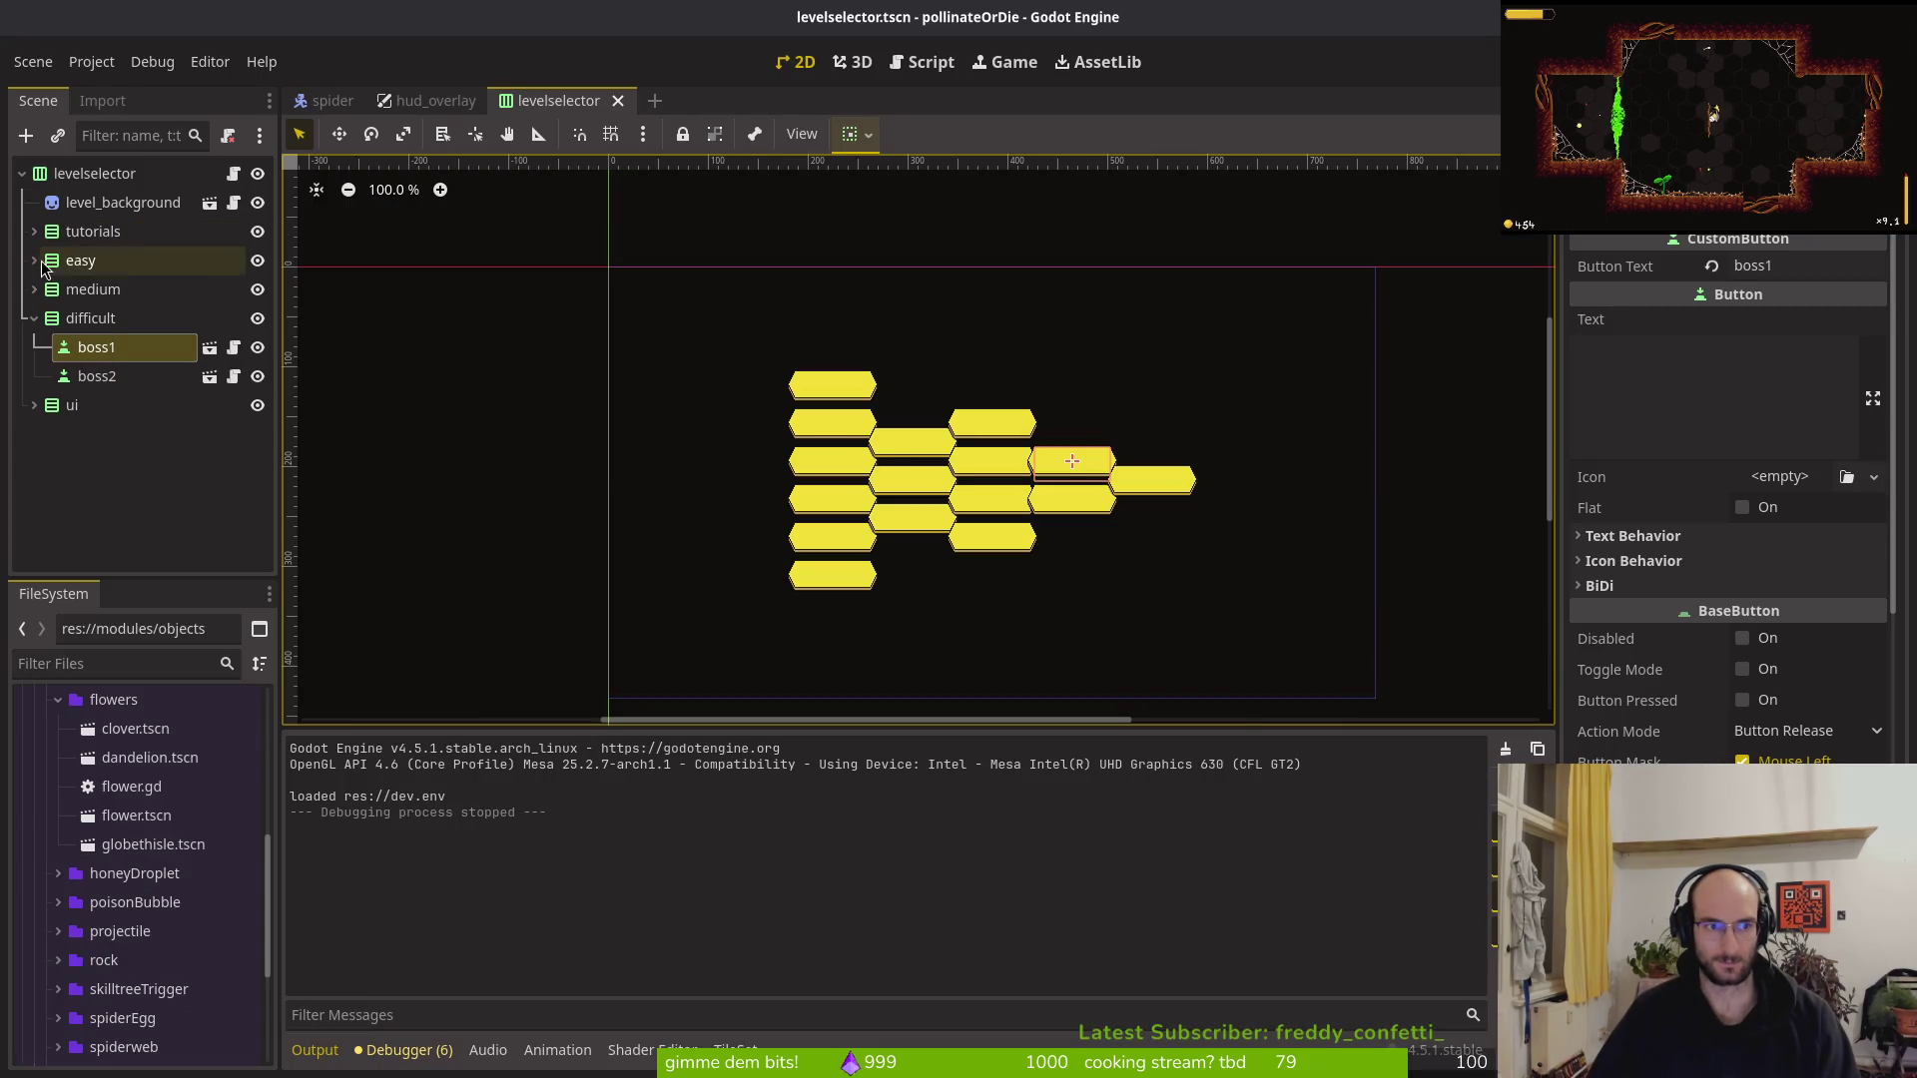
# Paste a copy of the level3 button into the easy group as a new level4 button
pyautogui.click(34, 260)
pyautogui.click(84, 288)
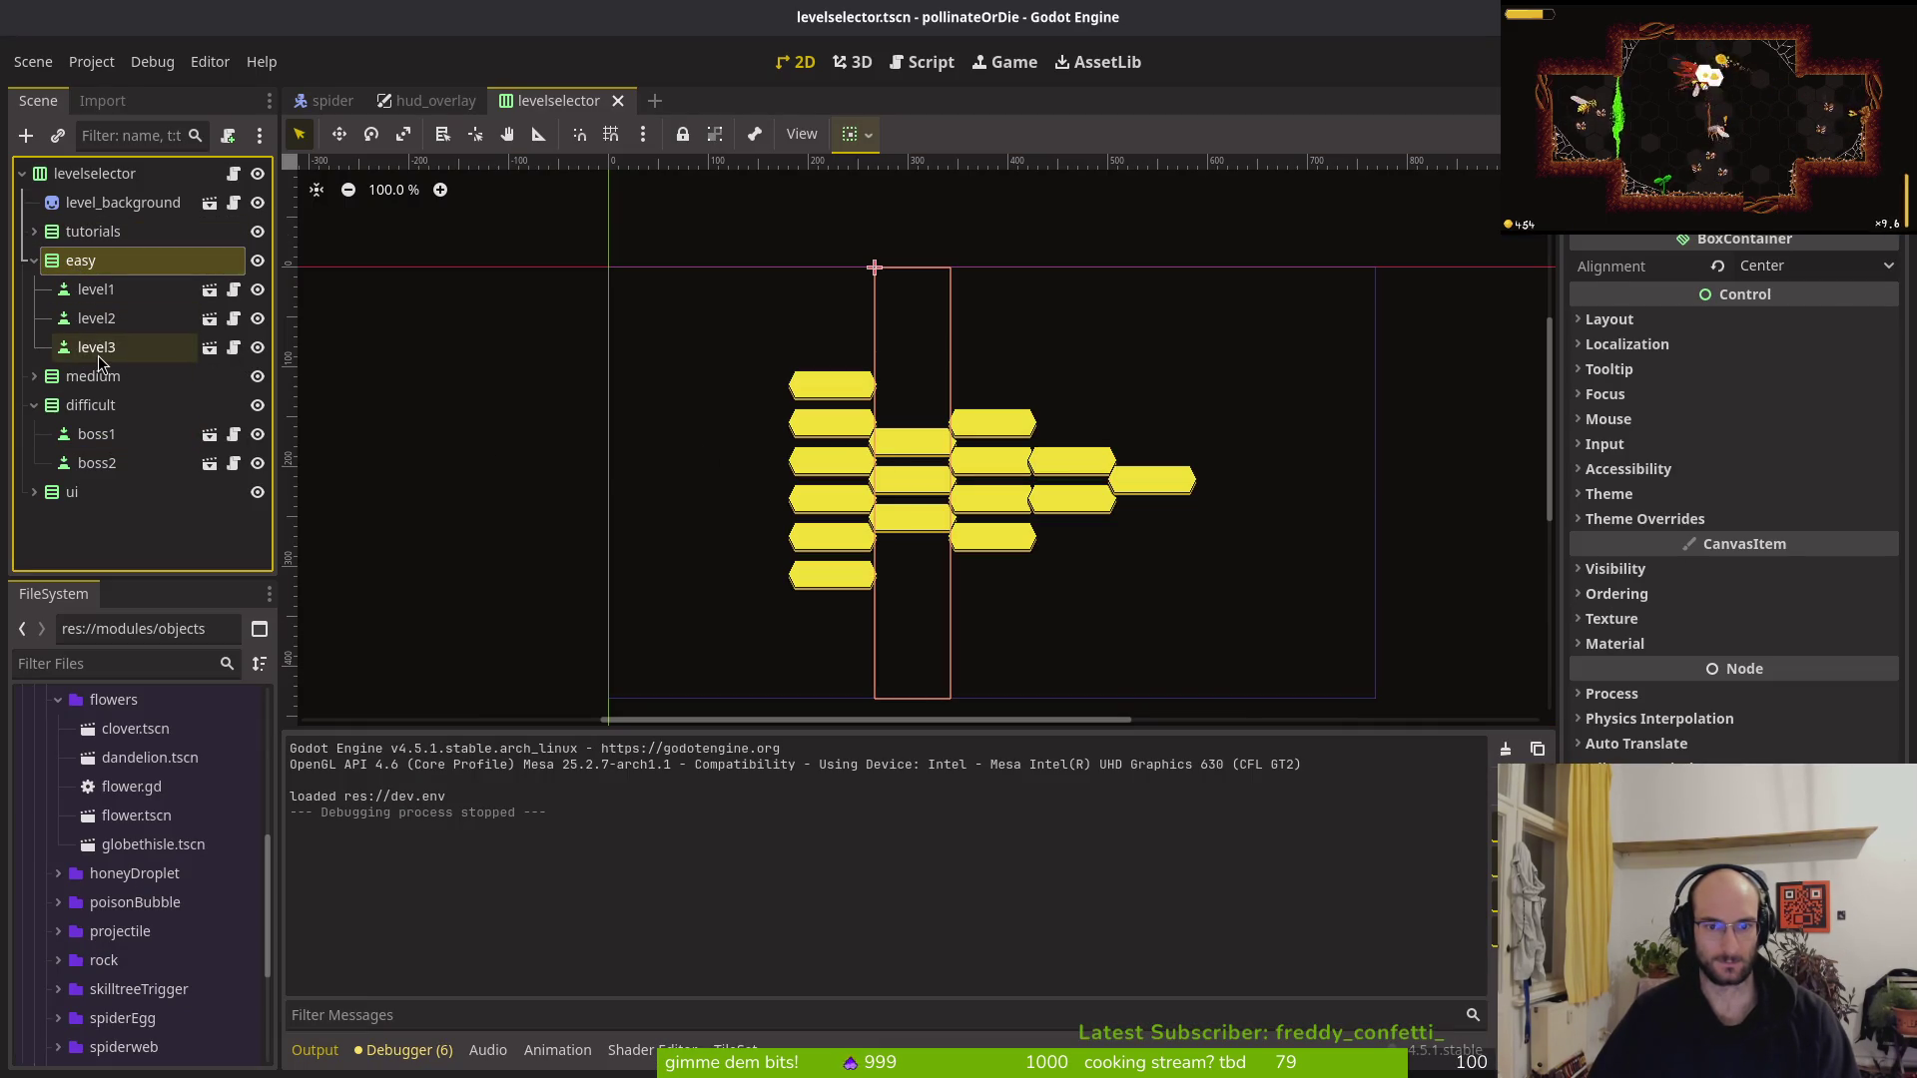
pyautogui.click(96, 346)
pyautogui.click(107, 263)
pyautogui.hotkey('ctrl', 'v')
pyautogui.press('F2')
pyautogui.press('Return')
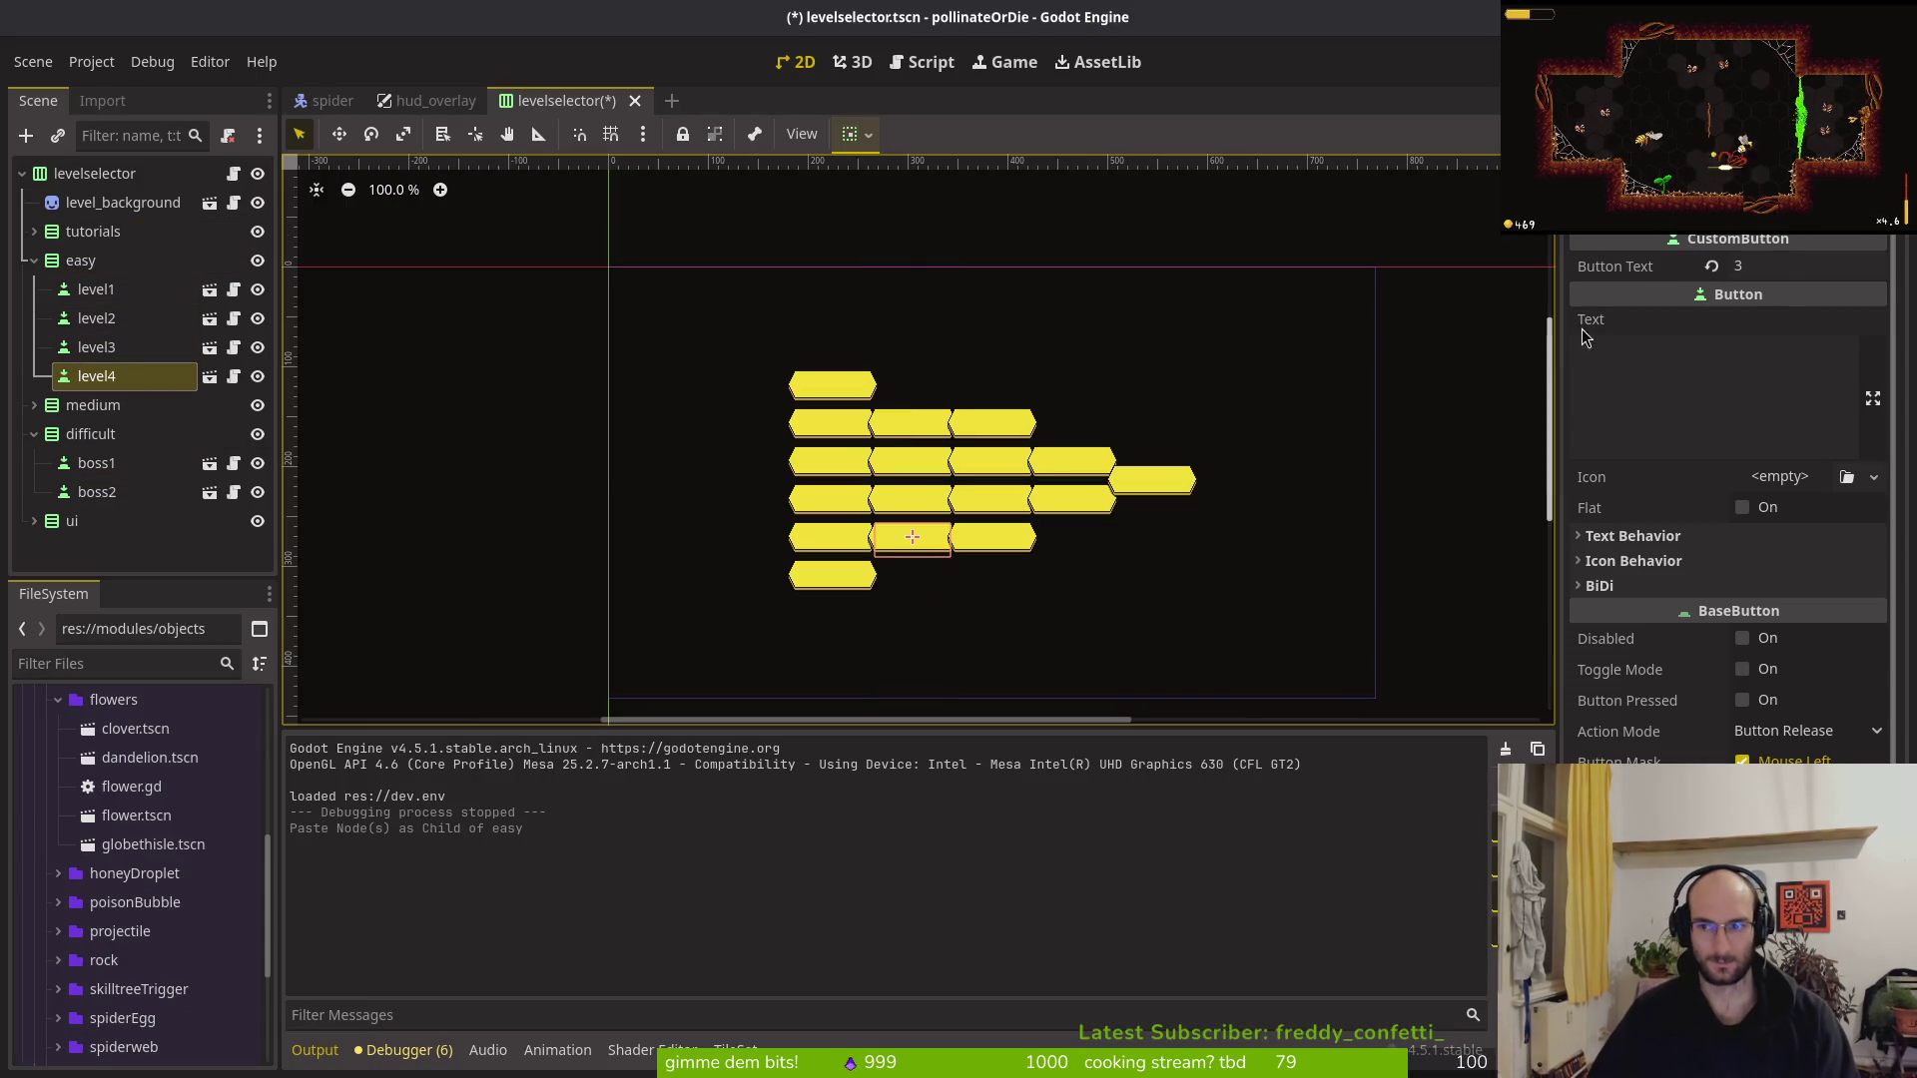
# Relabel the easy level4 and level3 buttons as 1-4 and 1-3
pyautogui.click(1781, 265)
pyautogui.press('BackSpace')
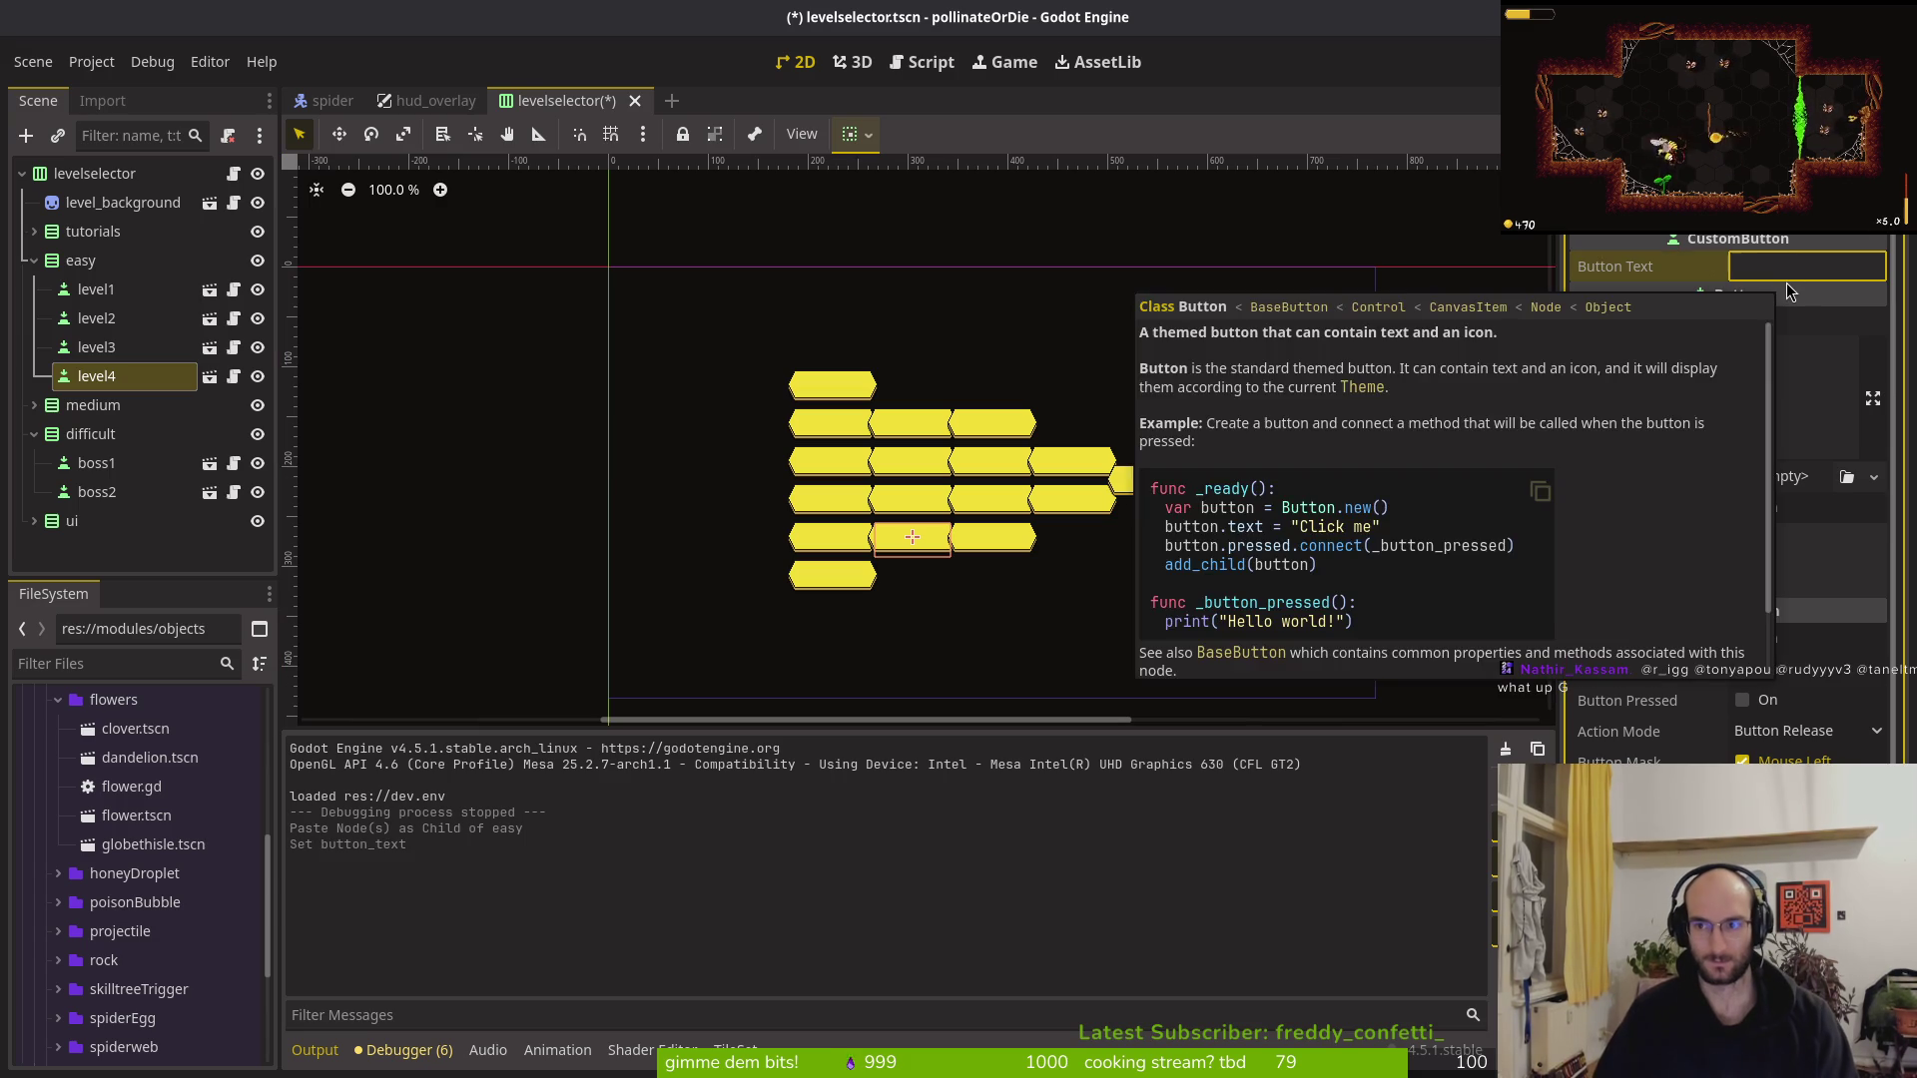
pyautogui.write('1-4')
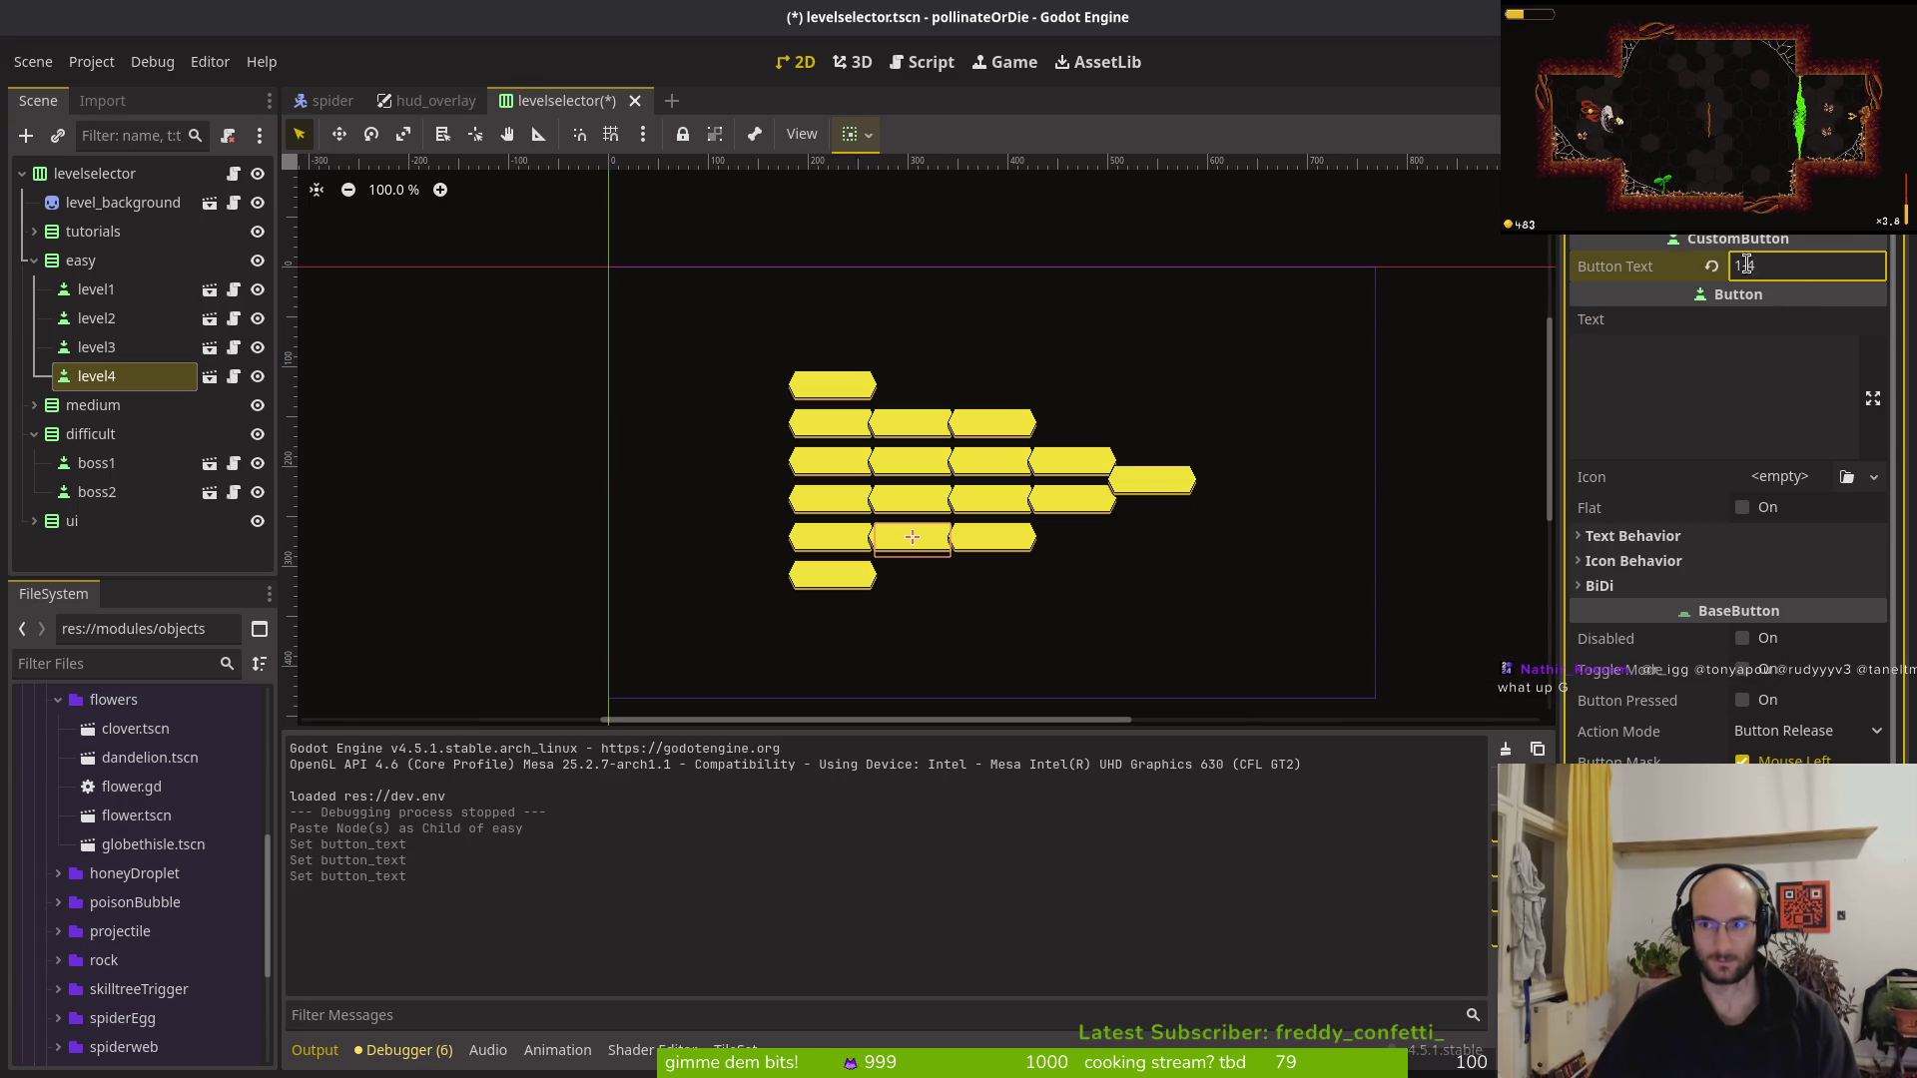
pyautogui.click(120, 348)
pyautogui.click(1726, 267)
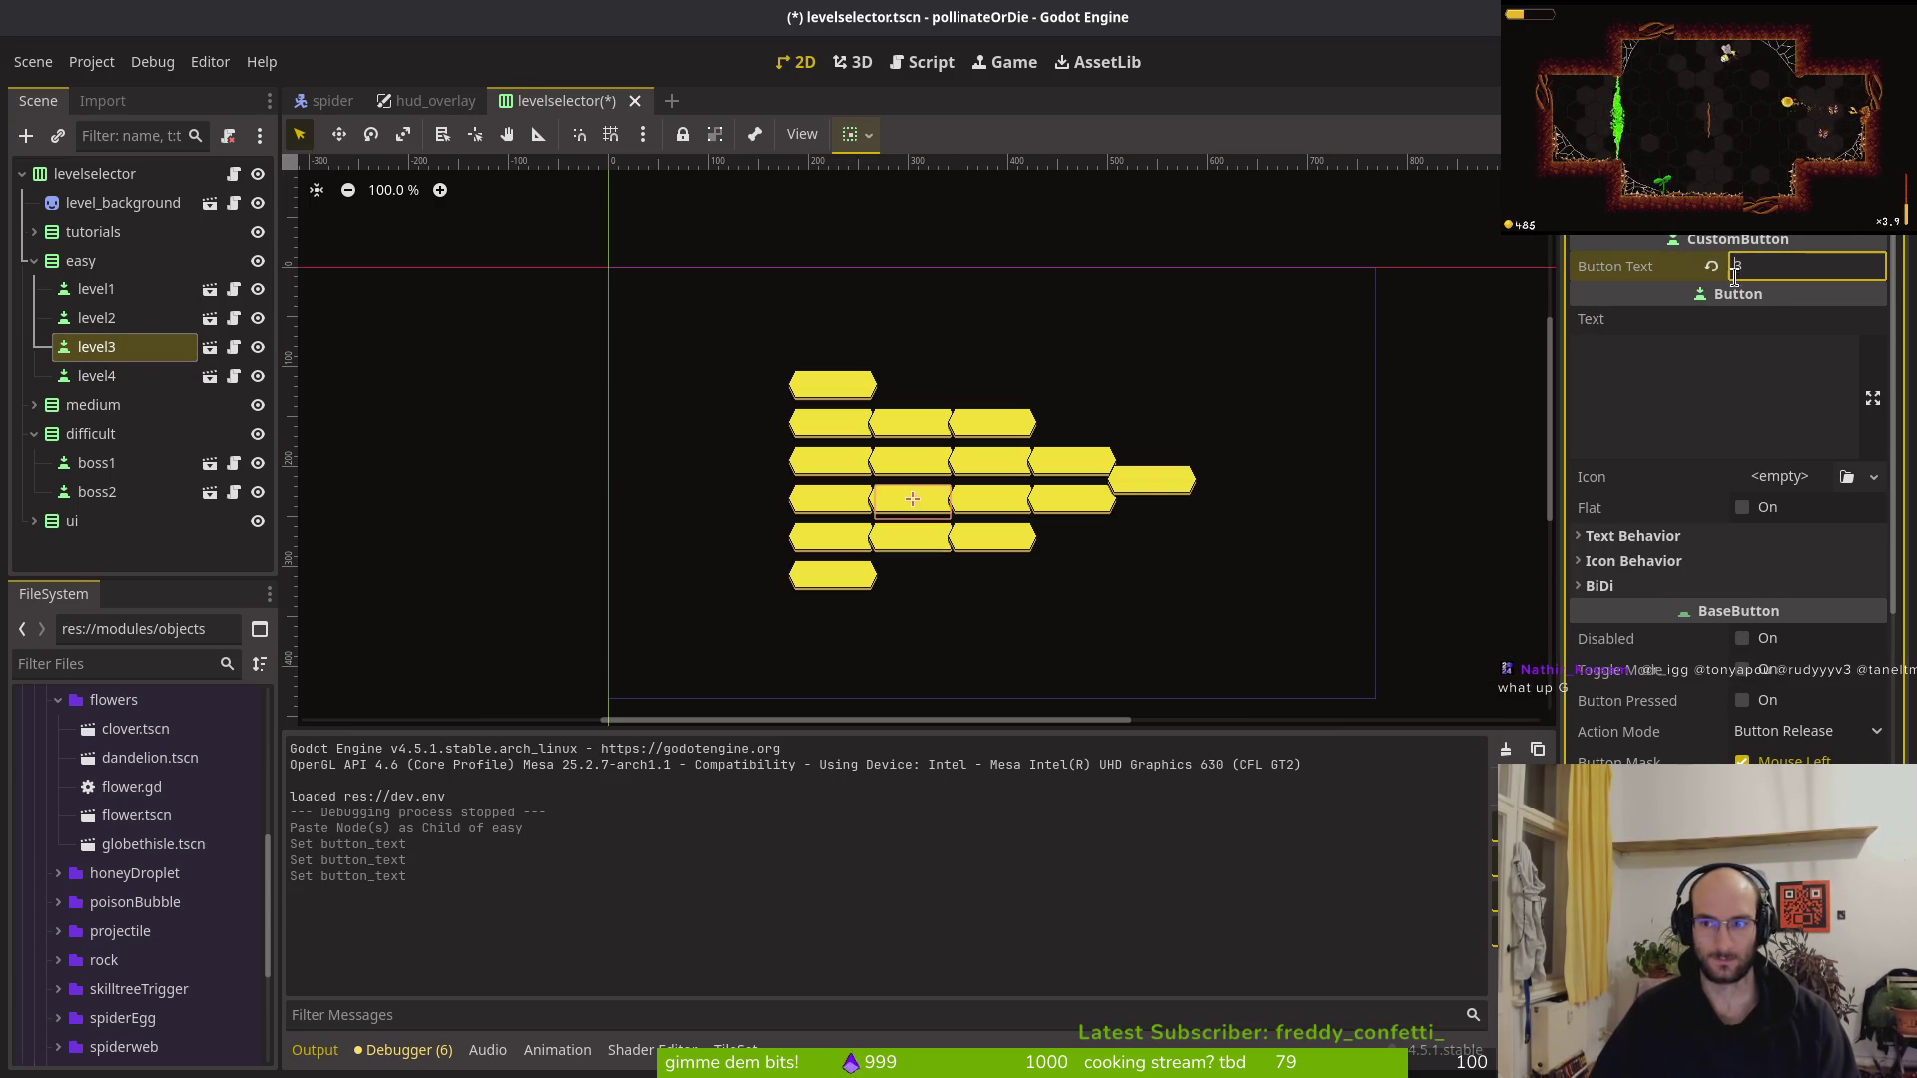
pyautogui.write('1-')
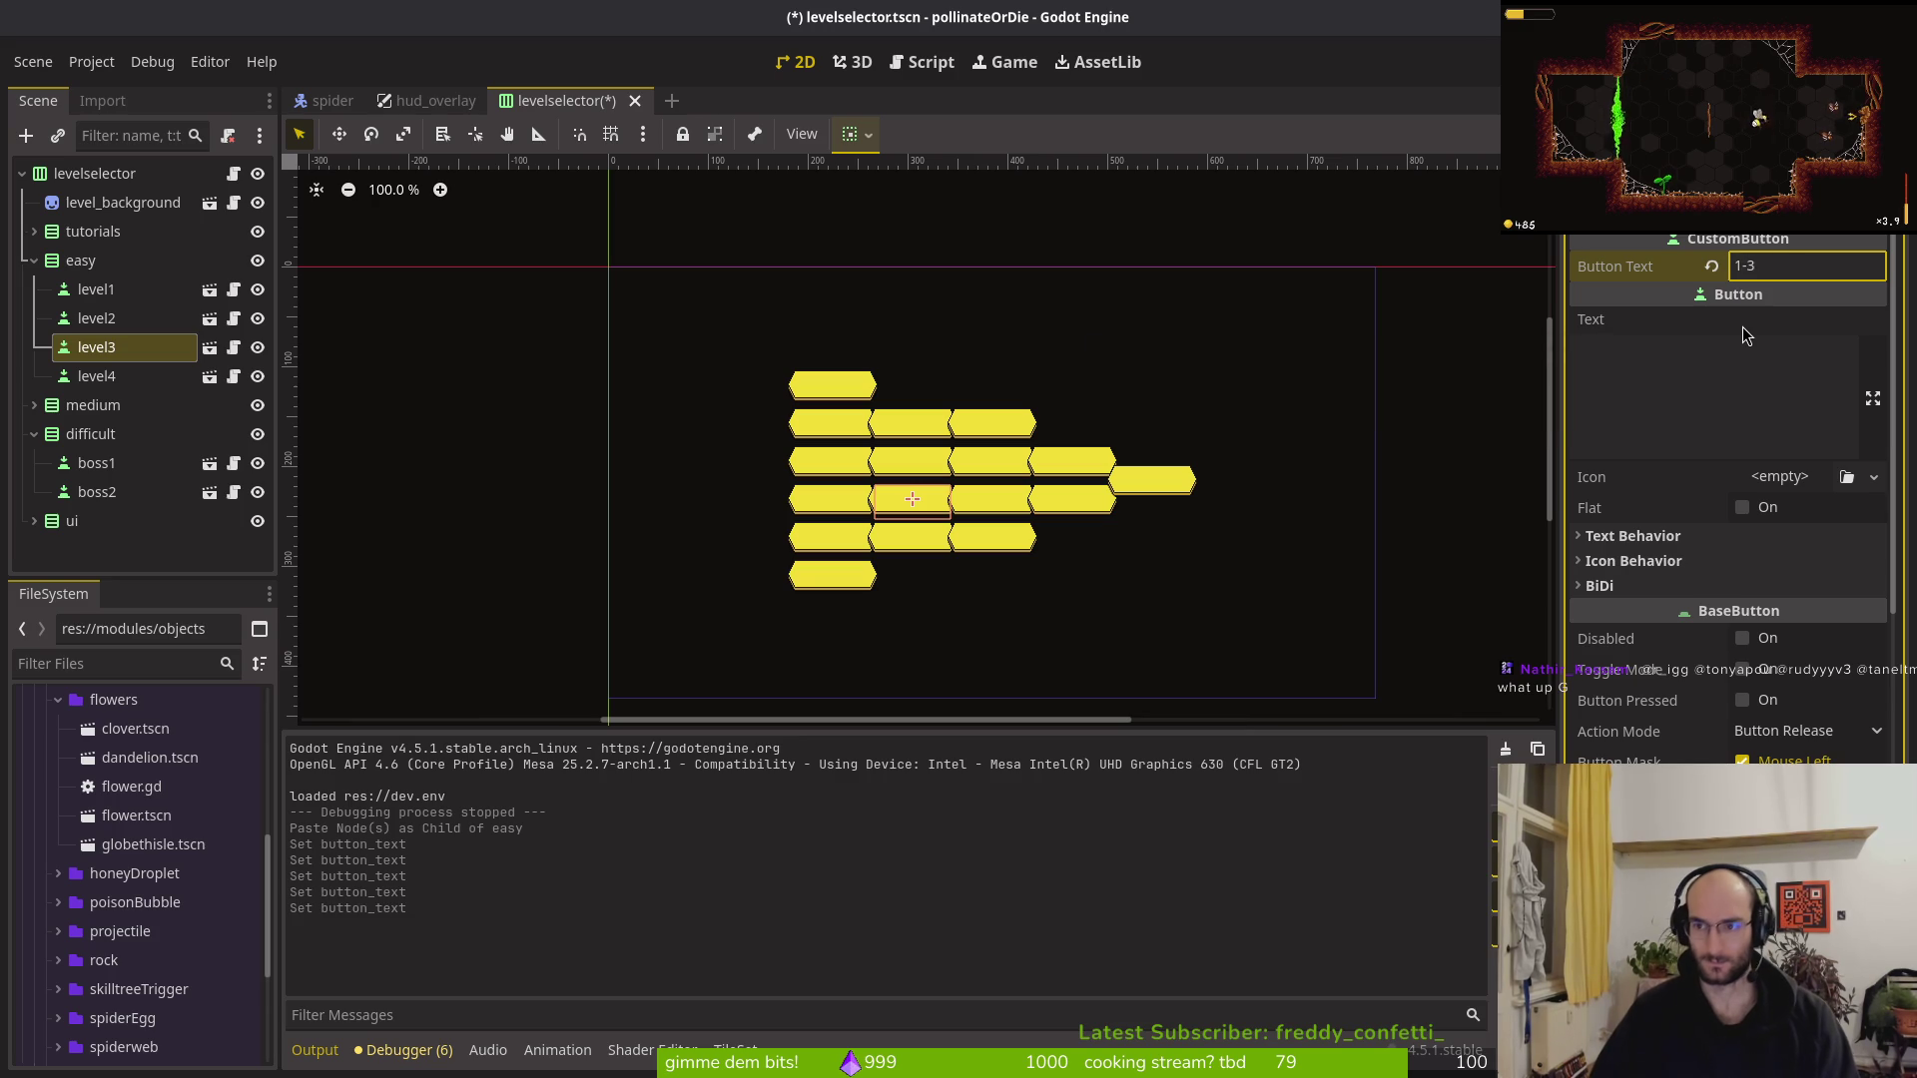
# Relabel the easy level2 and level1 buttons as 1-2 and 1-1, and save the scene
pyautogui.click(119, 319)
pyautogui.click(1735, 266)
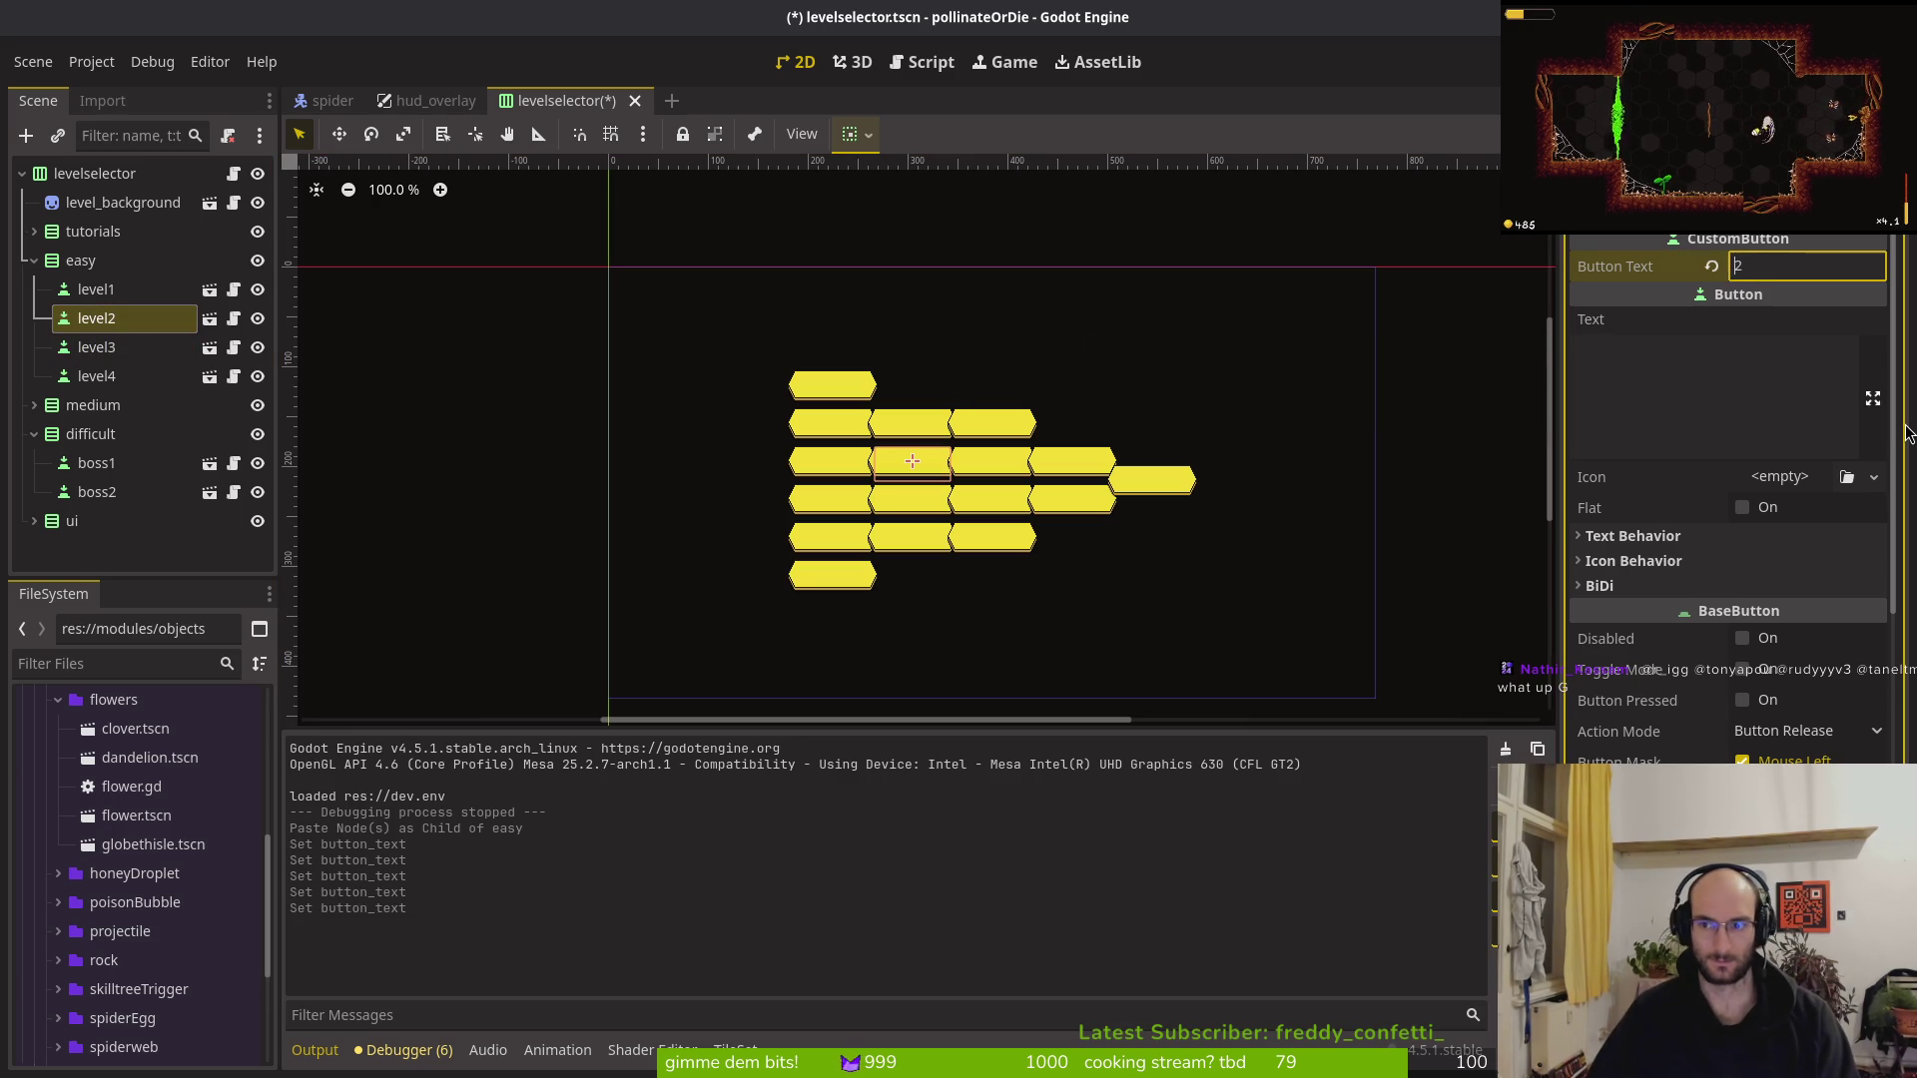
pyautogui.click(109, 290)
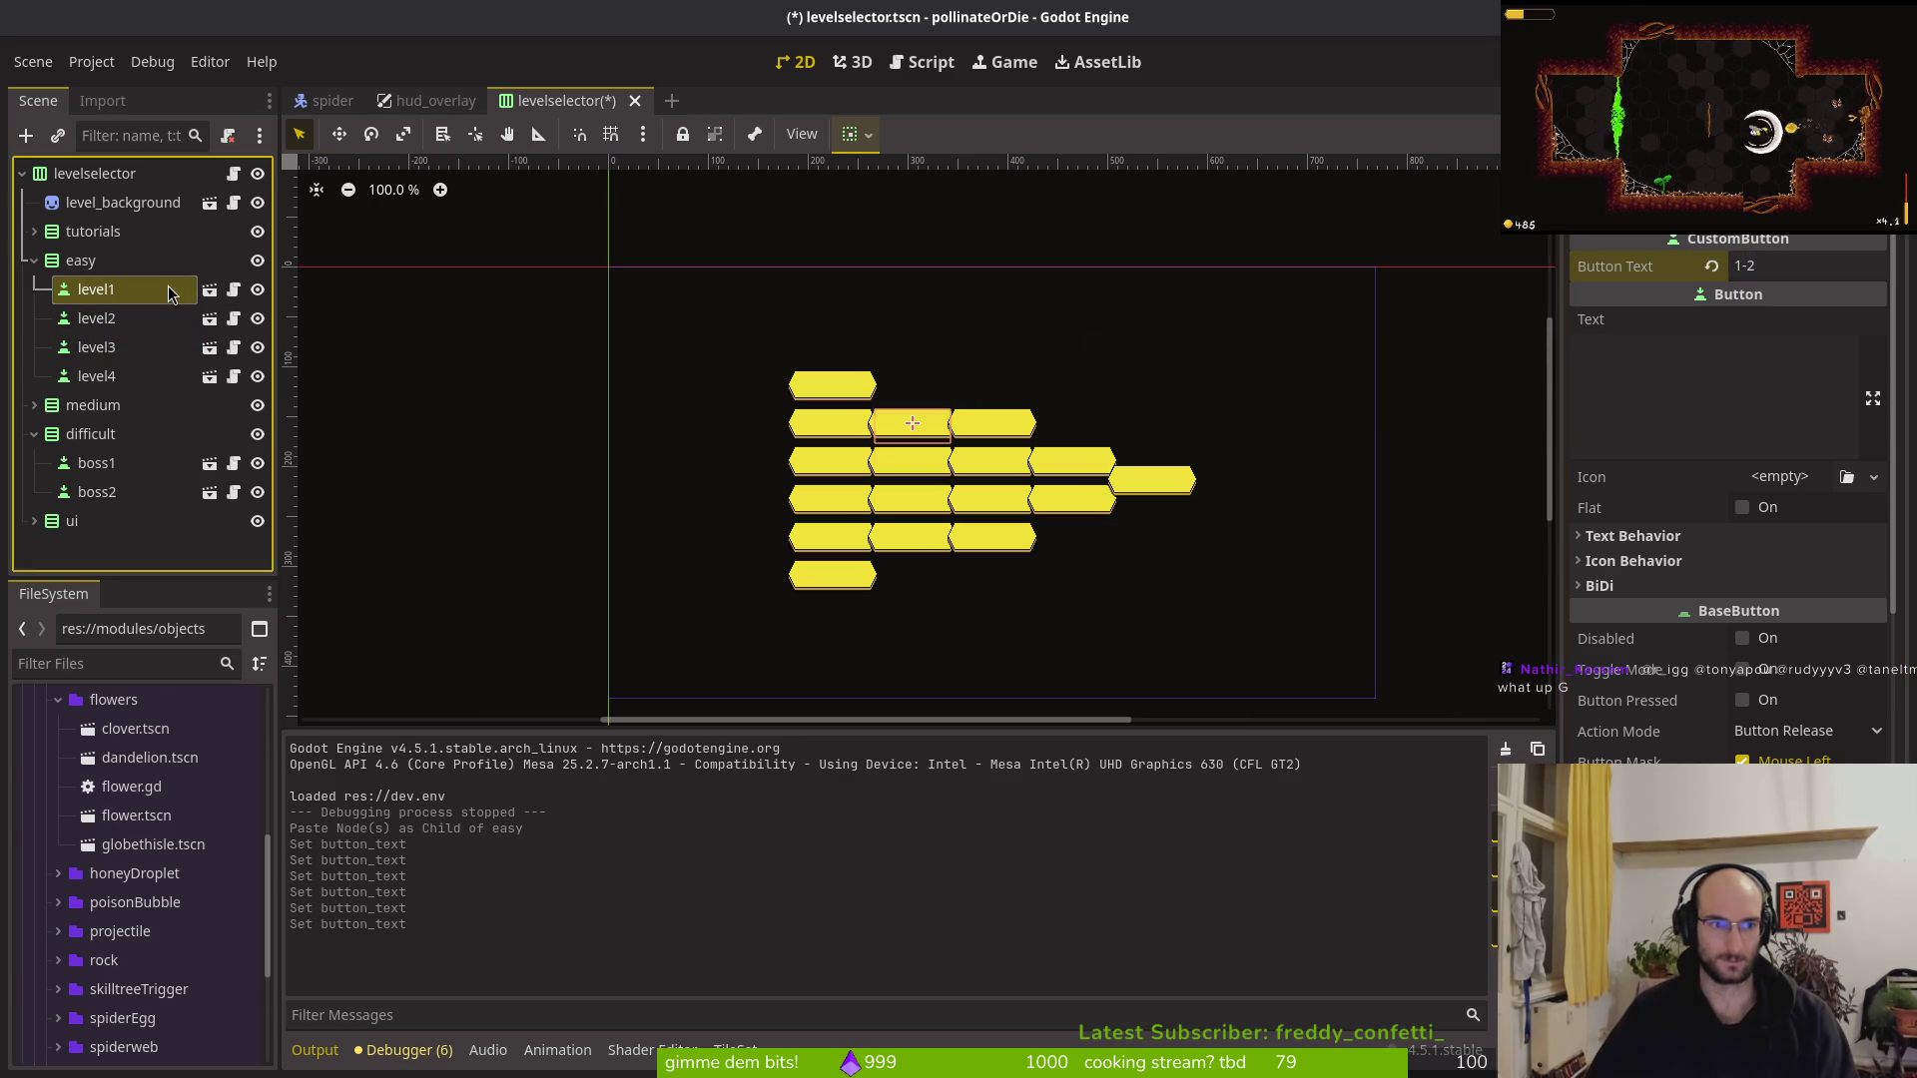
pyautogui.click(1739, 265)
pyautogui.write('-')
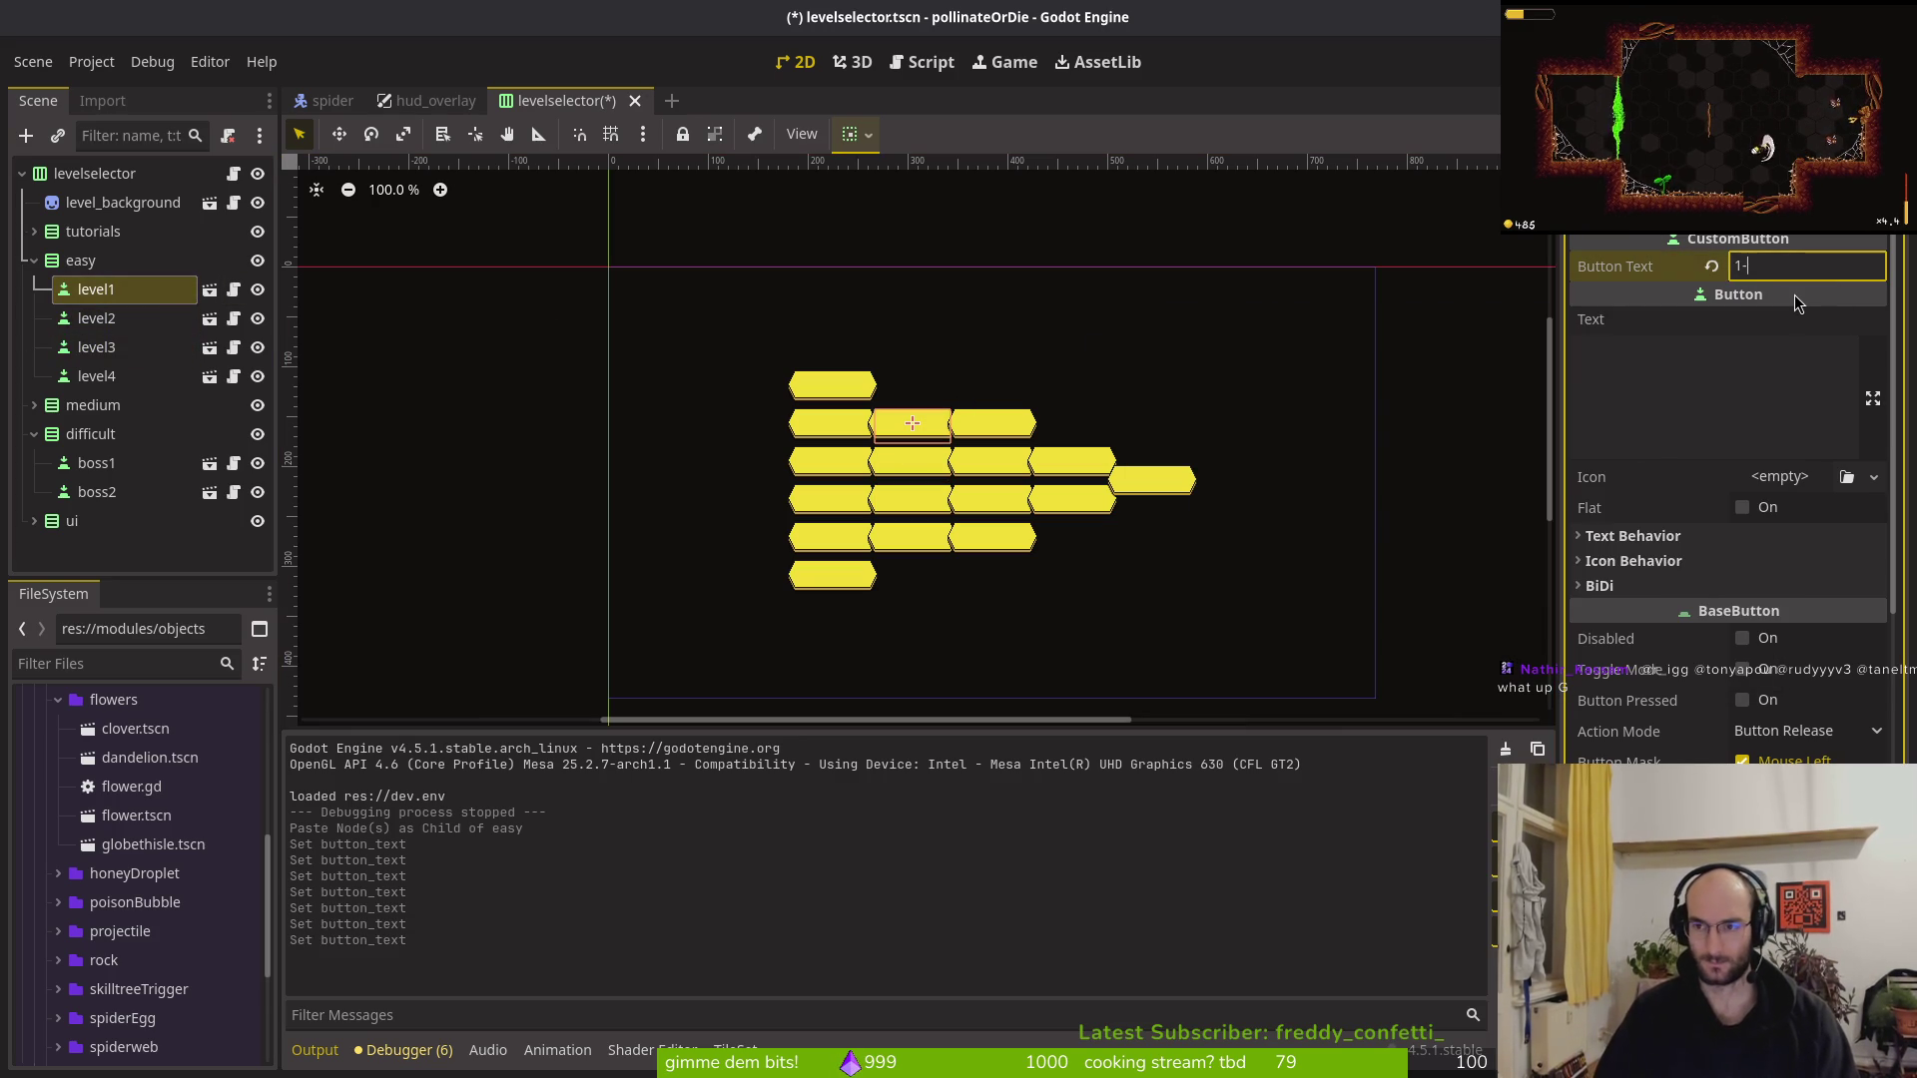
pyautogui.hotkey('ctrl', 's')
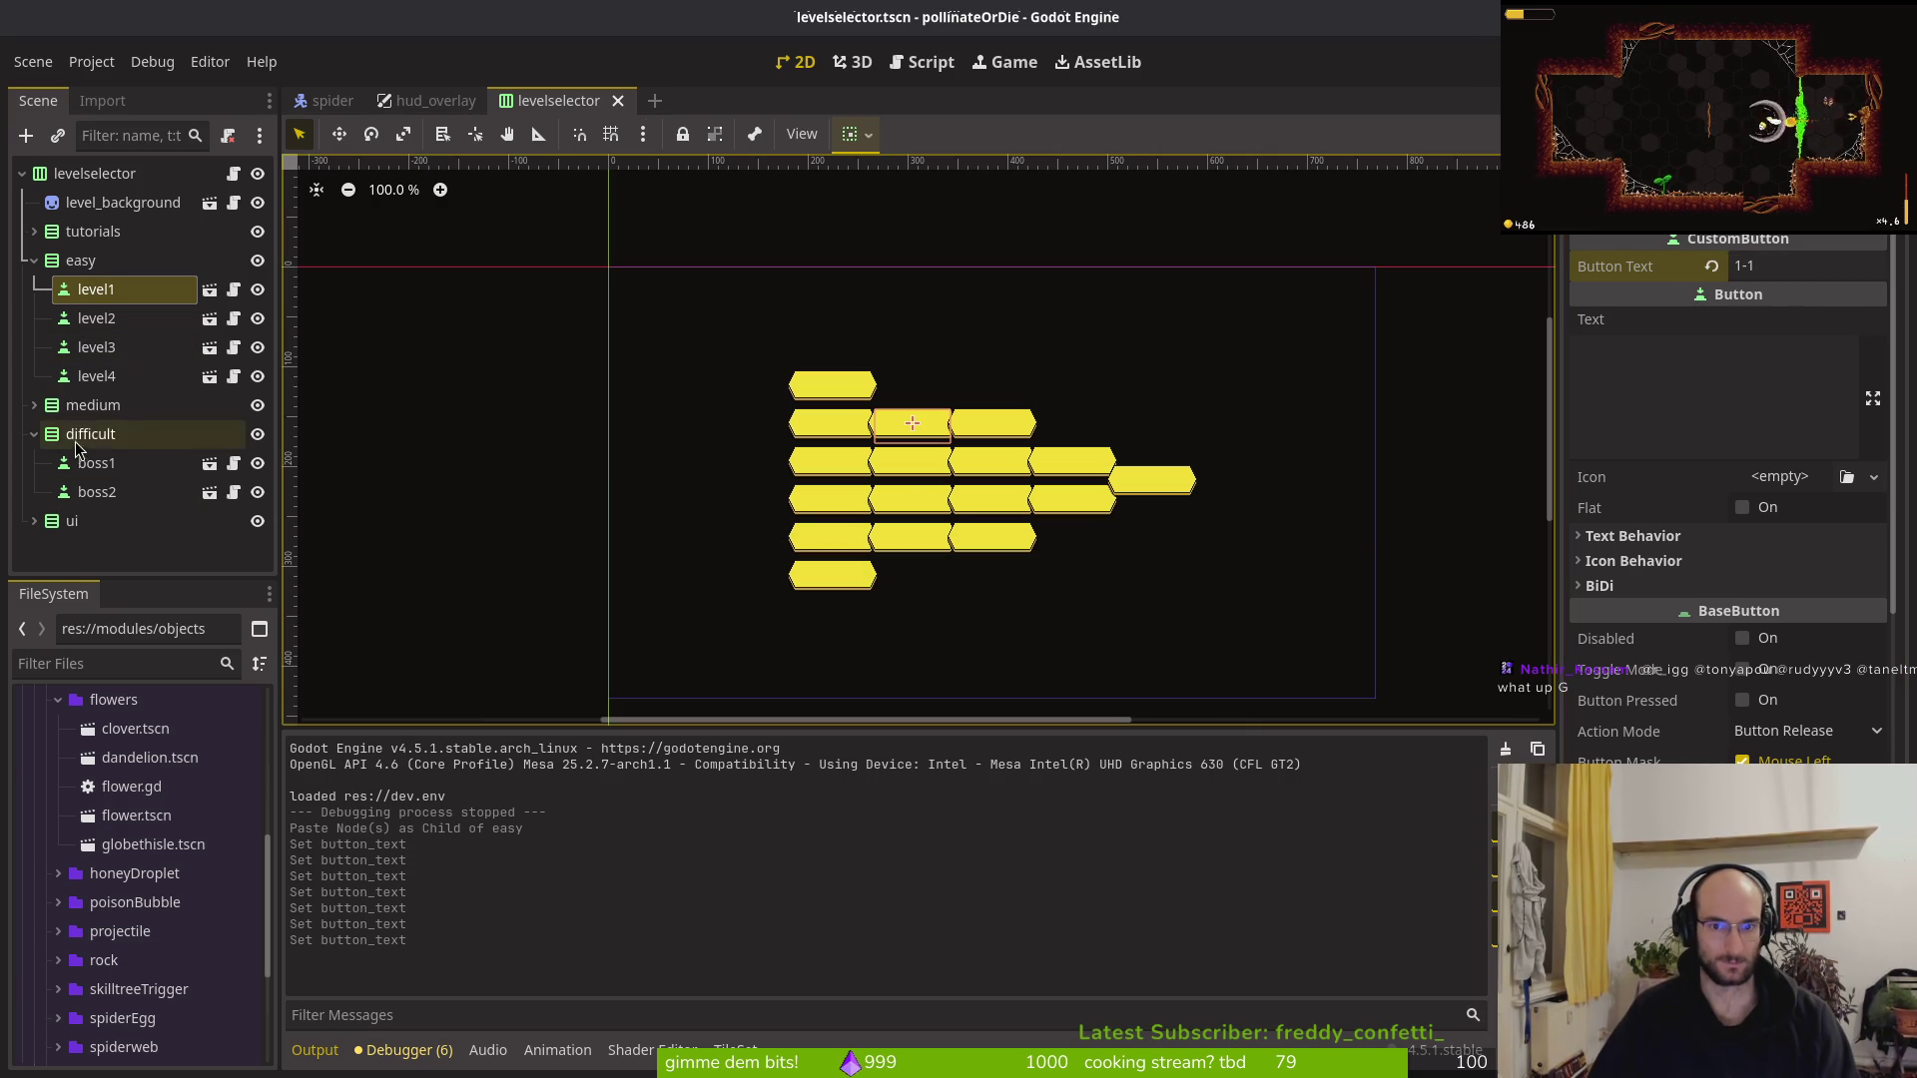
pyautogui.click(34, 404)
pyautogui.click(99, 433)
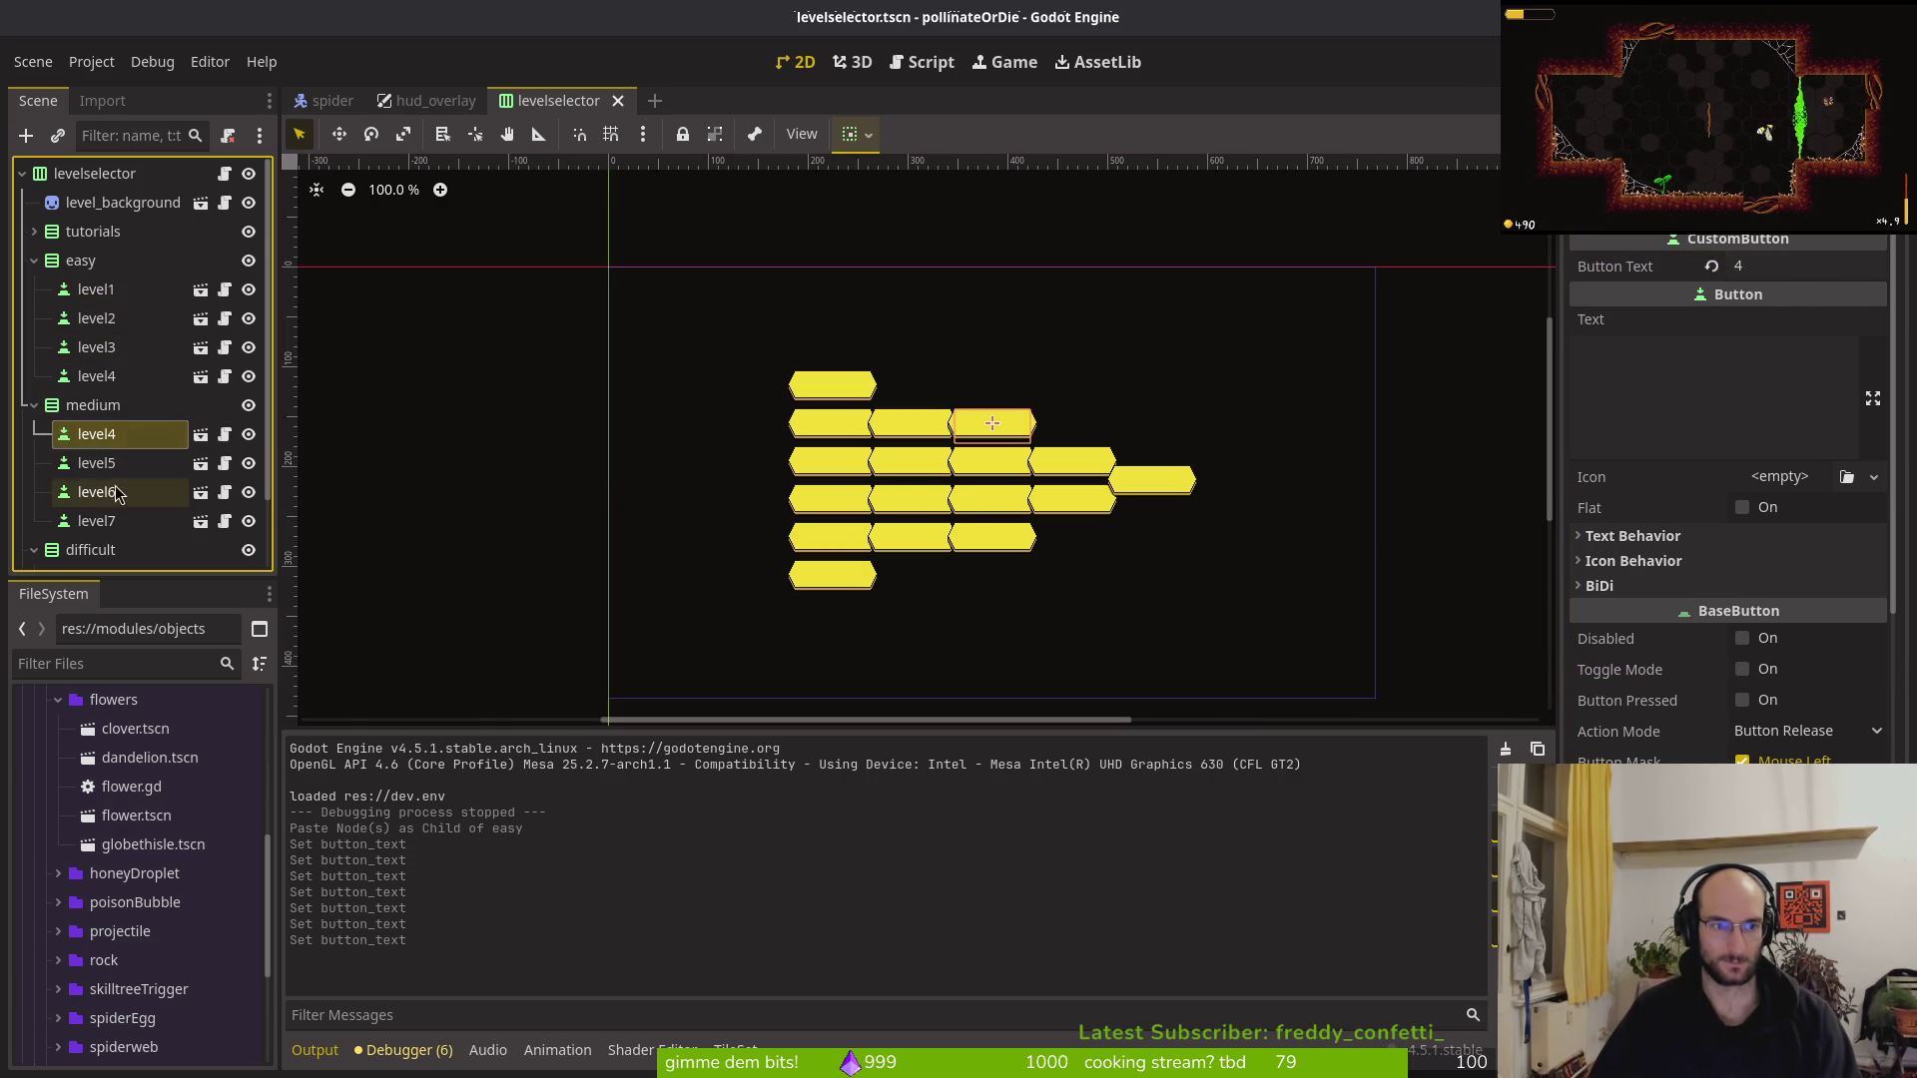
# Label medium level4 as 2-1 and level5 as 2_2, saving the scene along the way
pyautogui.click(1736, 266)
pyautogui.write('2-1')
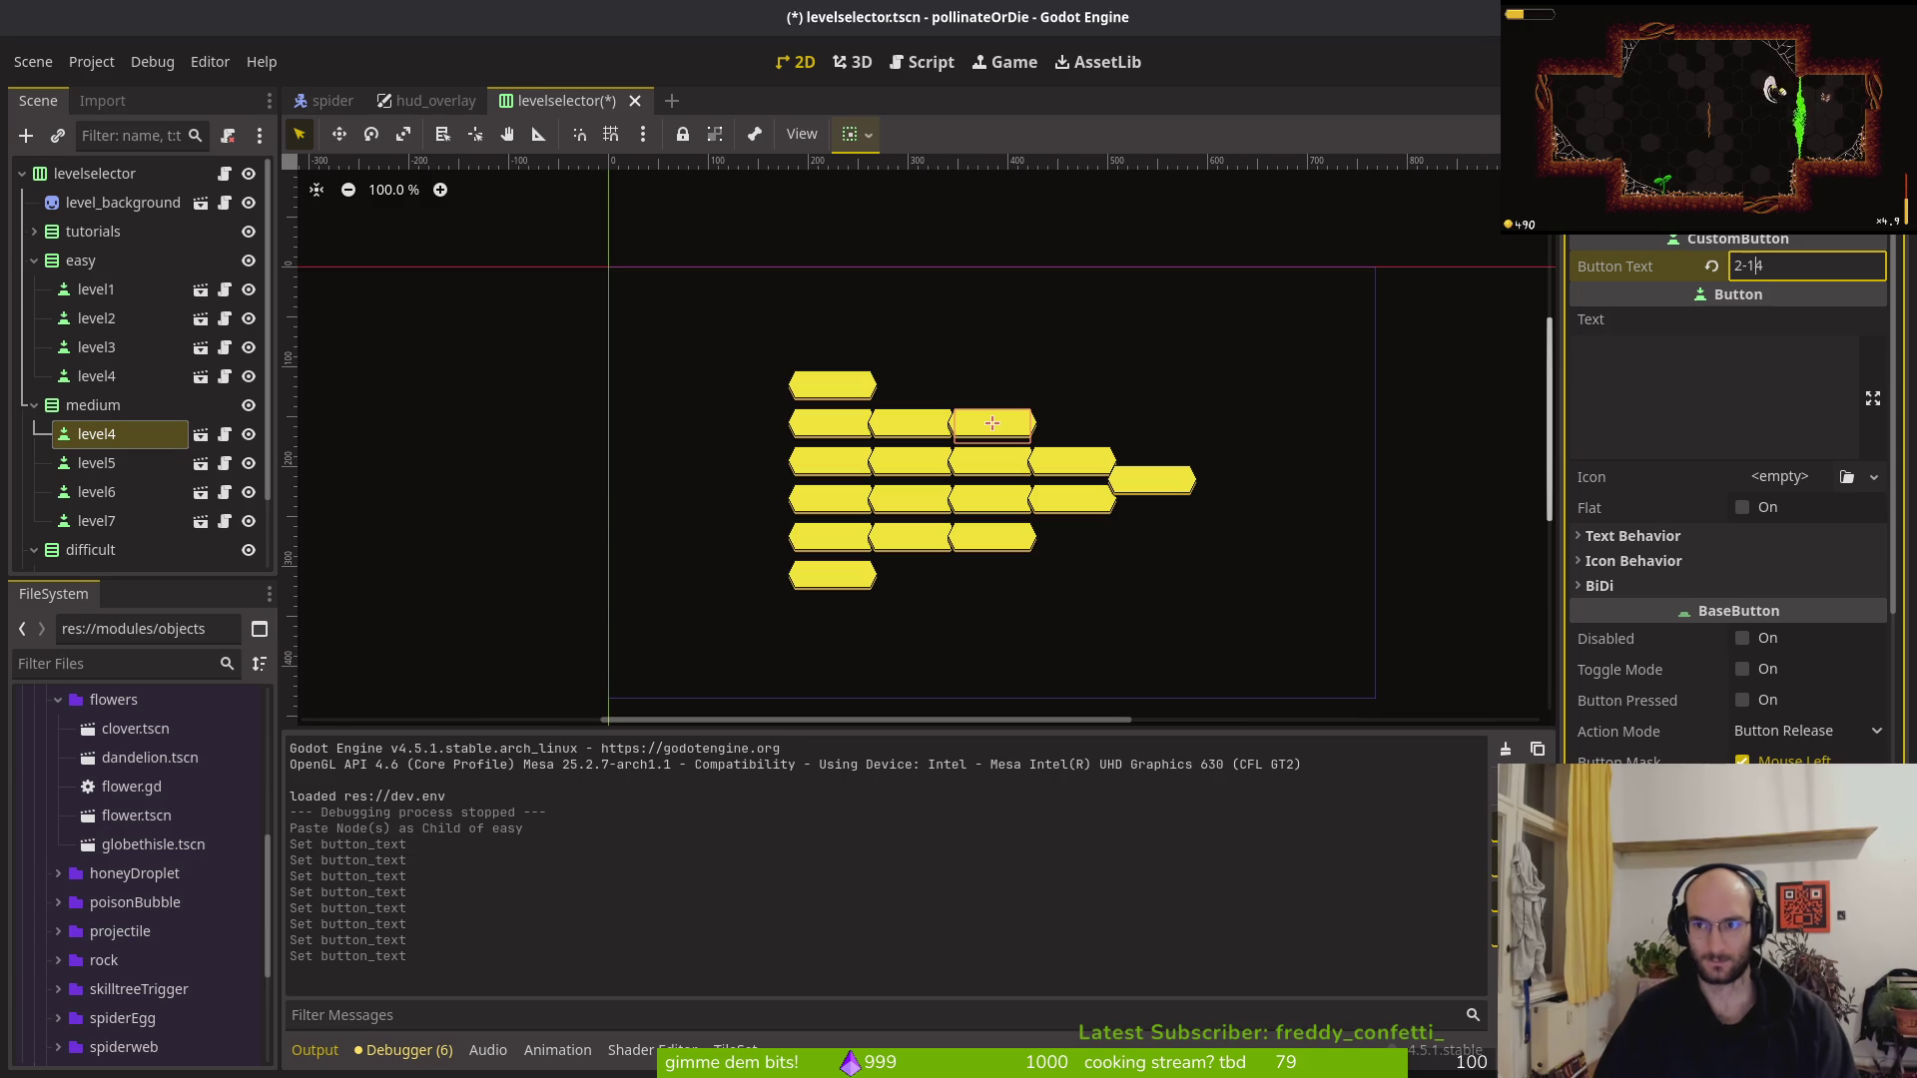
pyautogui.hotkey('ctrl', 's')
pyautogui.click(96, 463)
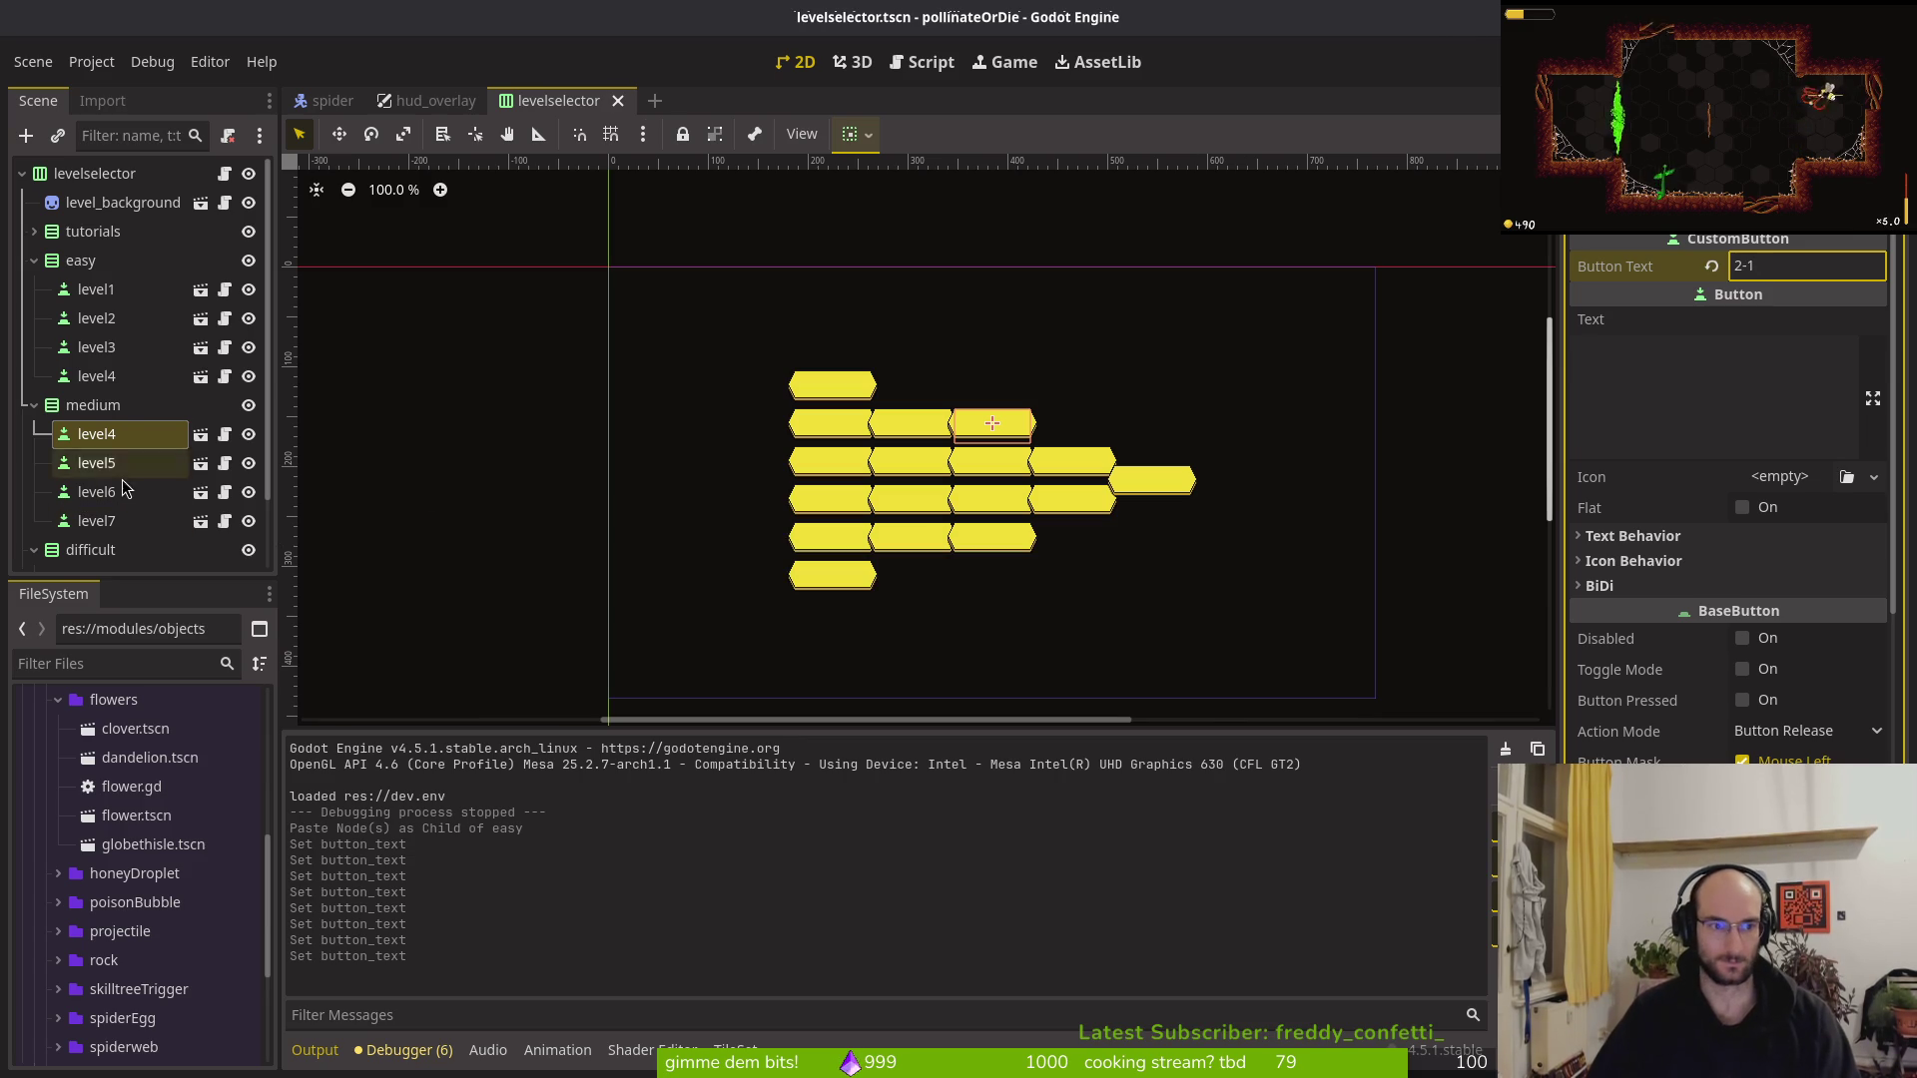
pyautogui.click(1757, 267)
pyautogui.press('BackSpace')
pyautogui.write('2')
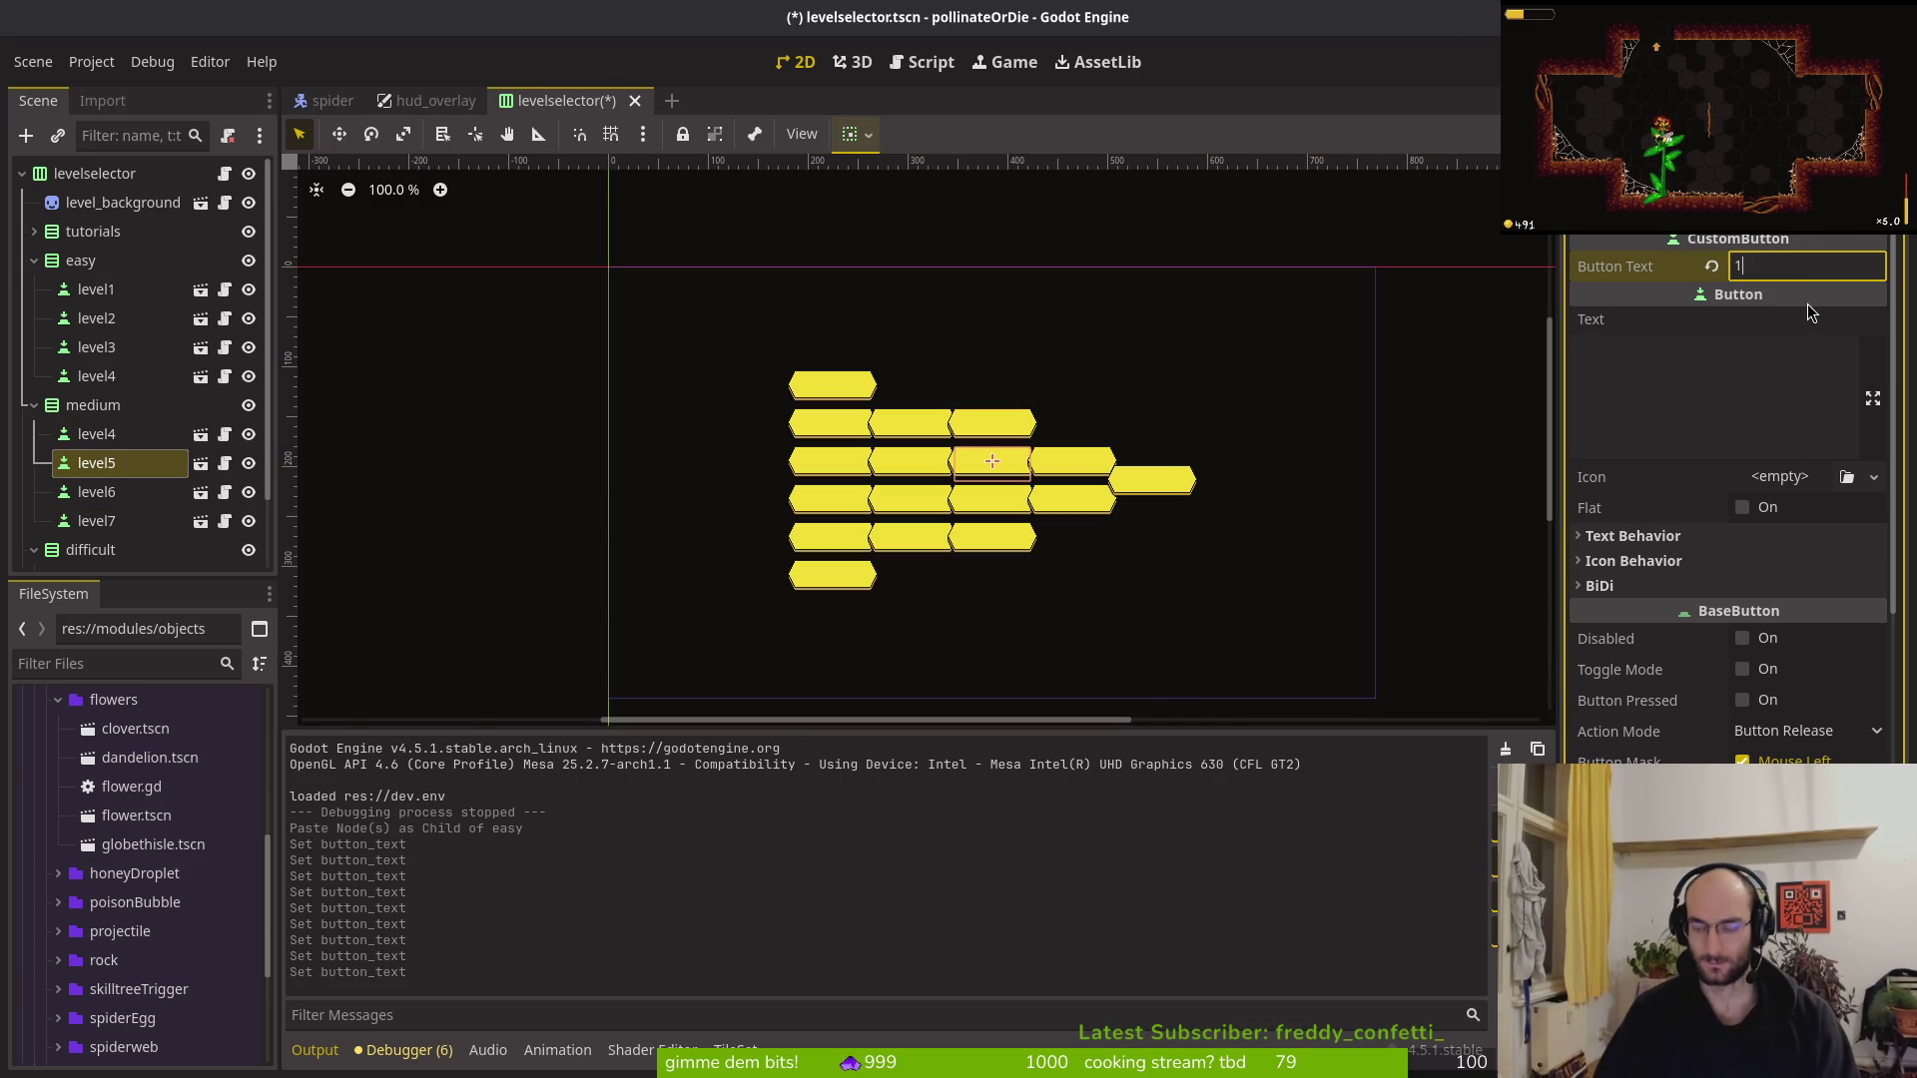
pyautogui.write('_2')
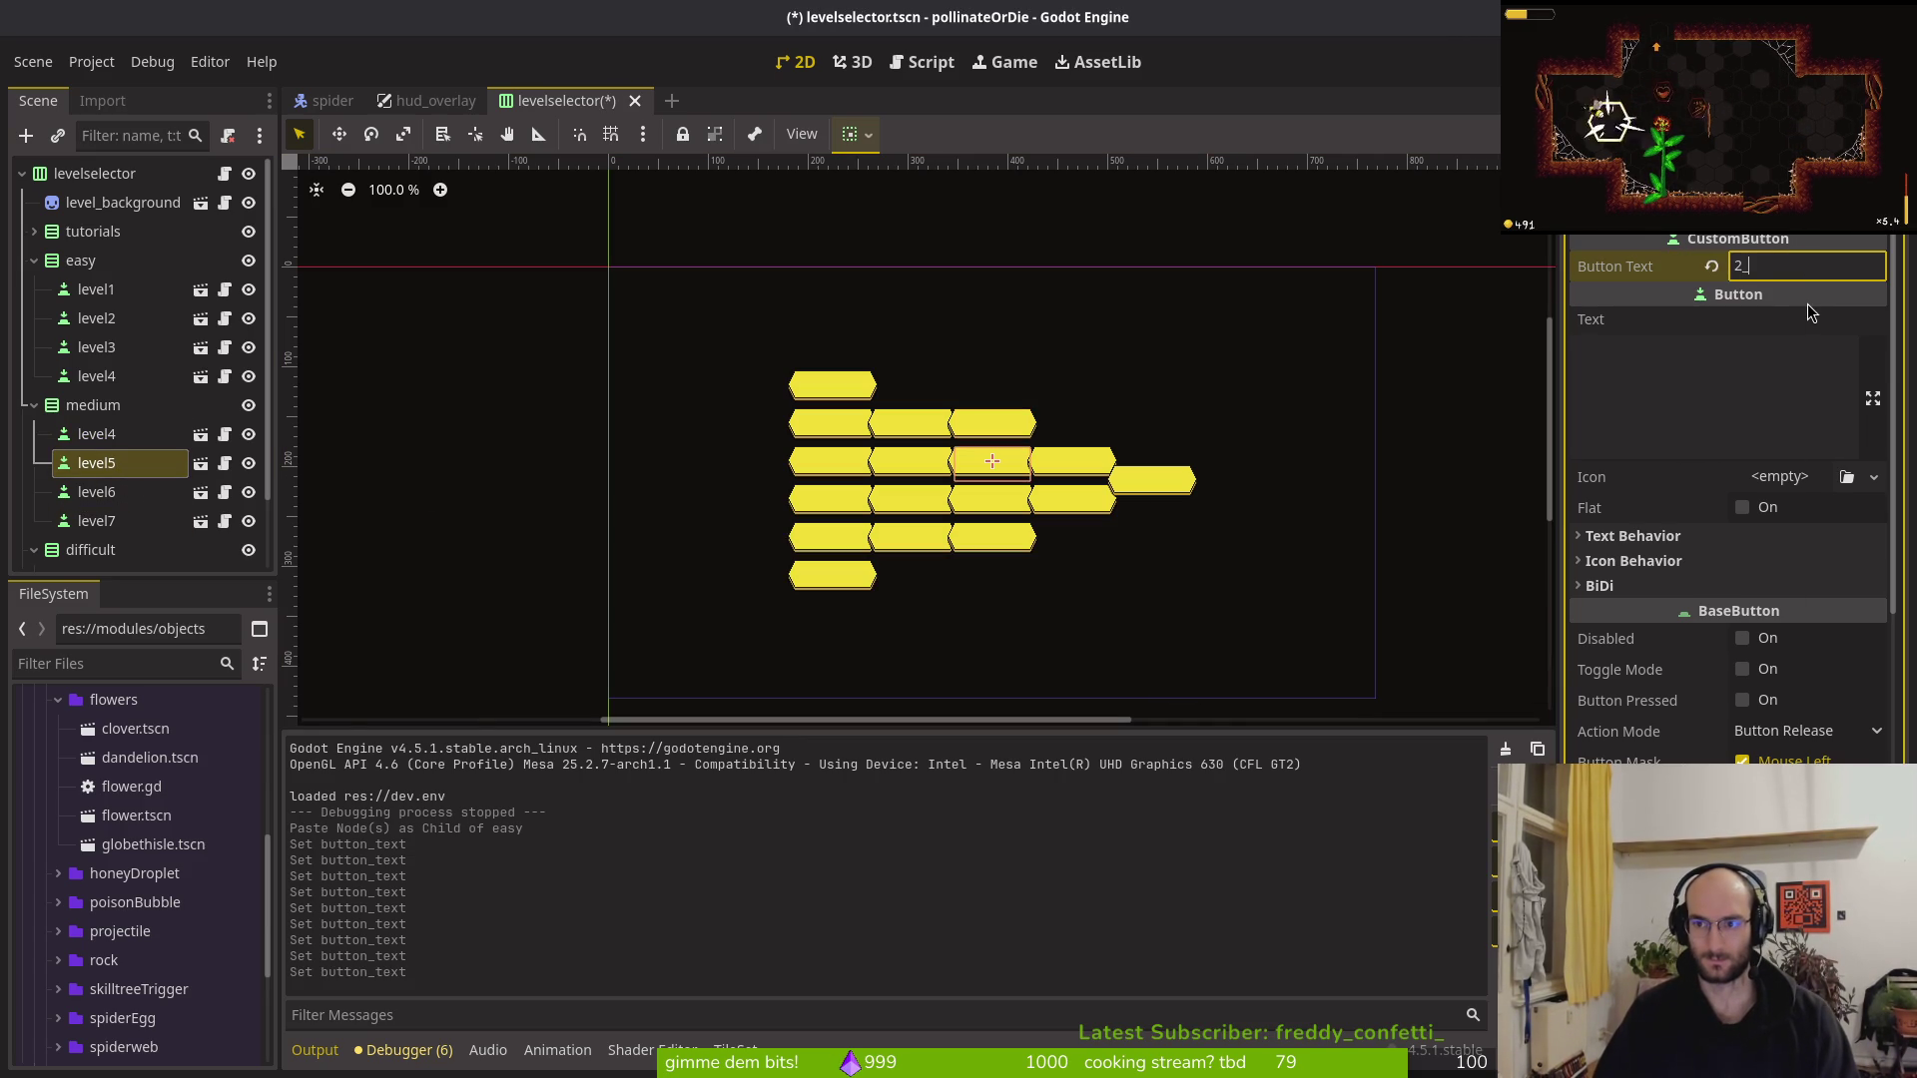
# Label medium level6 as 2_3 and level7 as 2_4
pyautogui.click(96, 491)
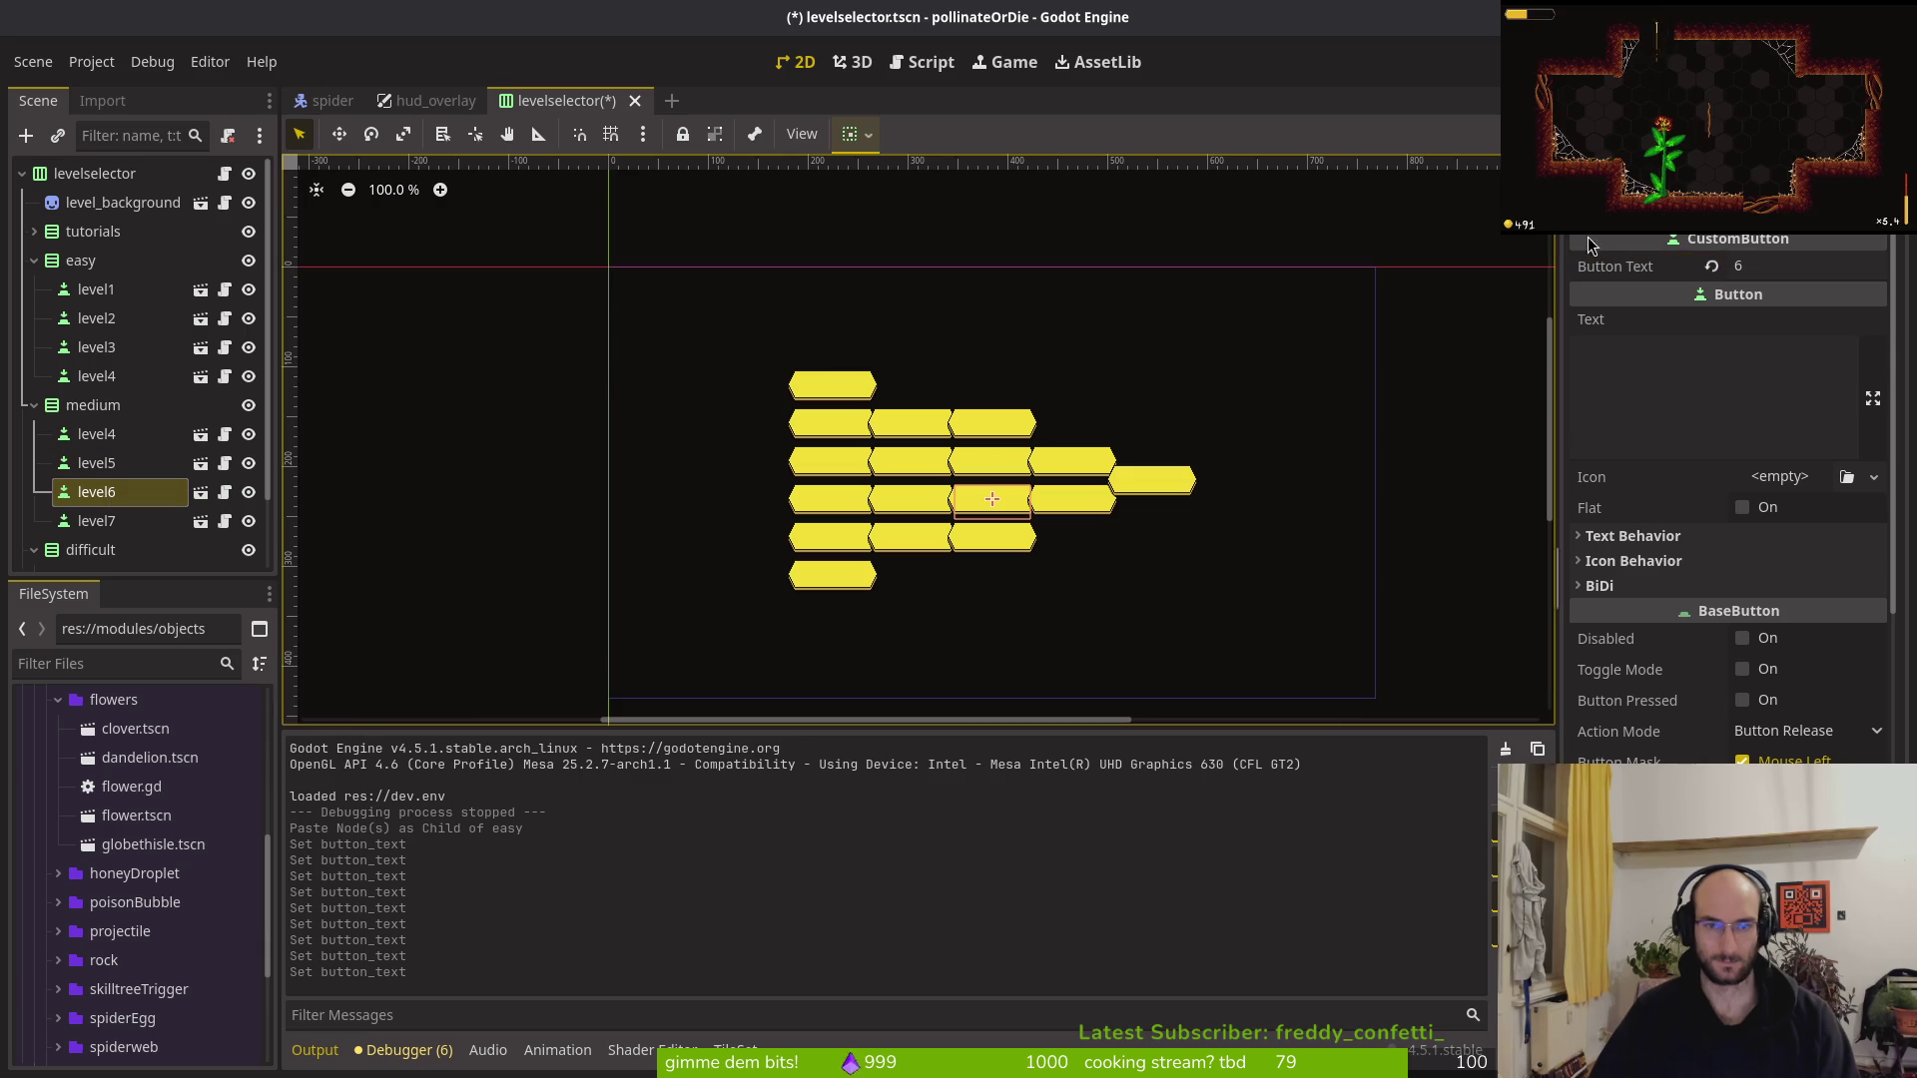
pyautogui.click(1807, 265)
pyautogui.press('BackSpace')
pyautogui.write('2_3')
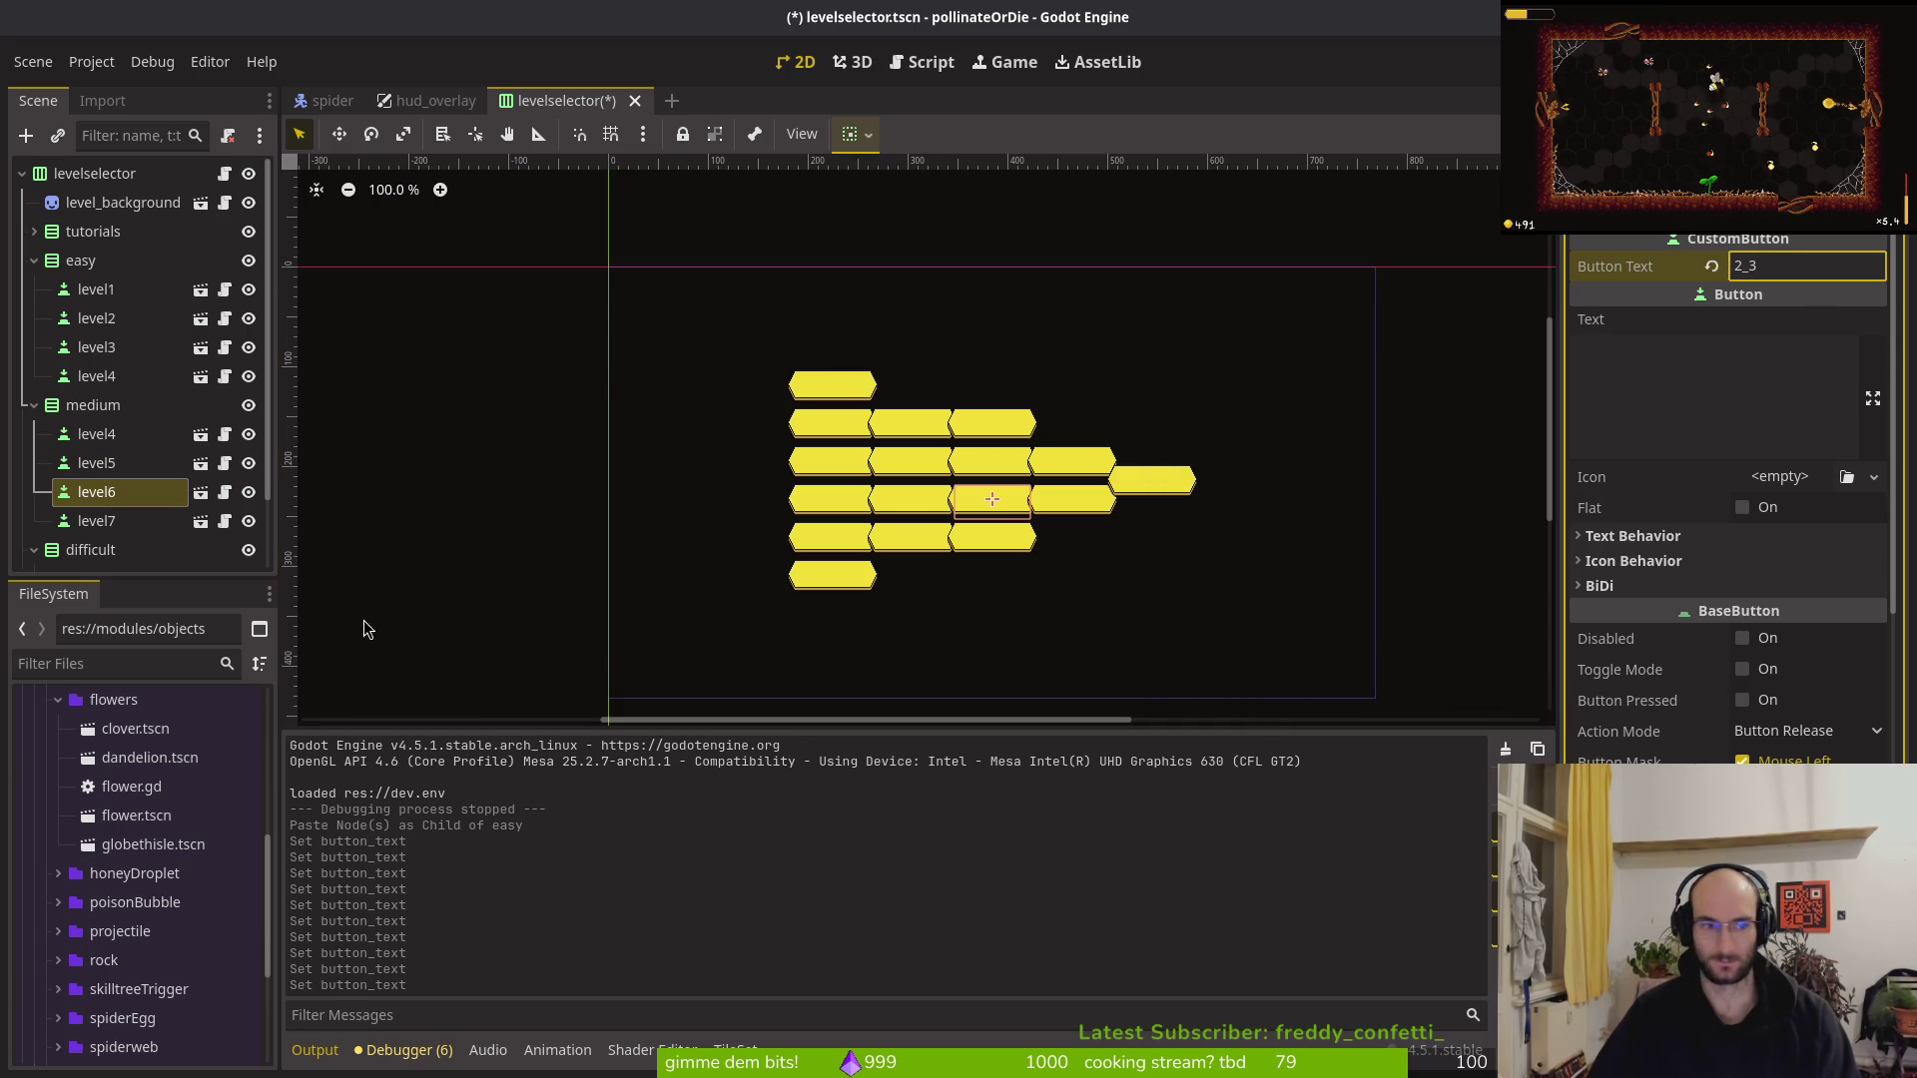
pyautogui.click(96, 520)
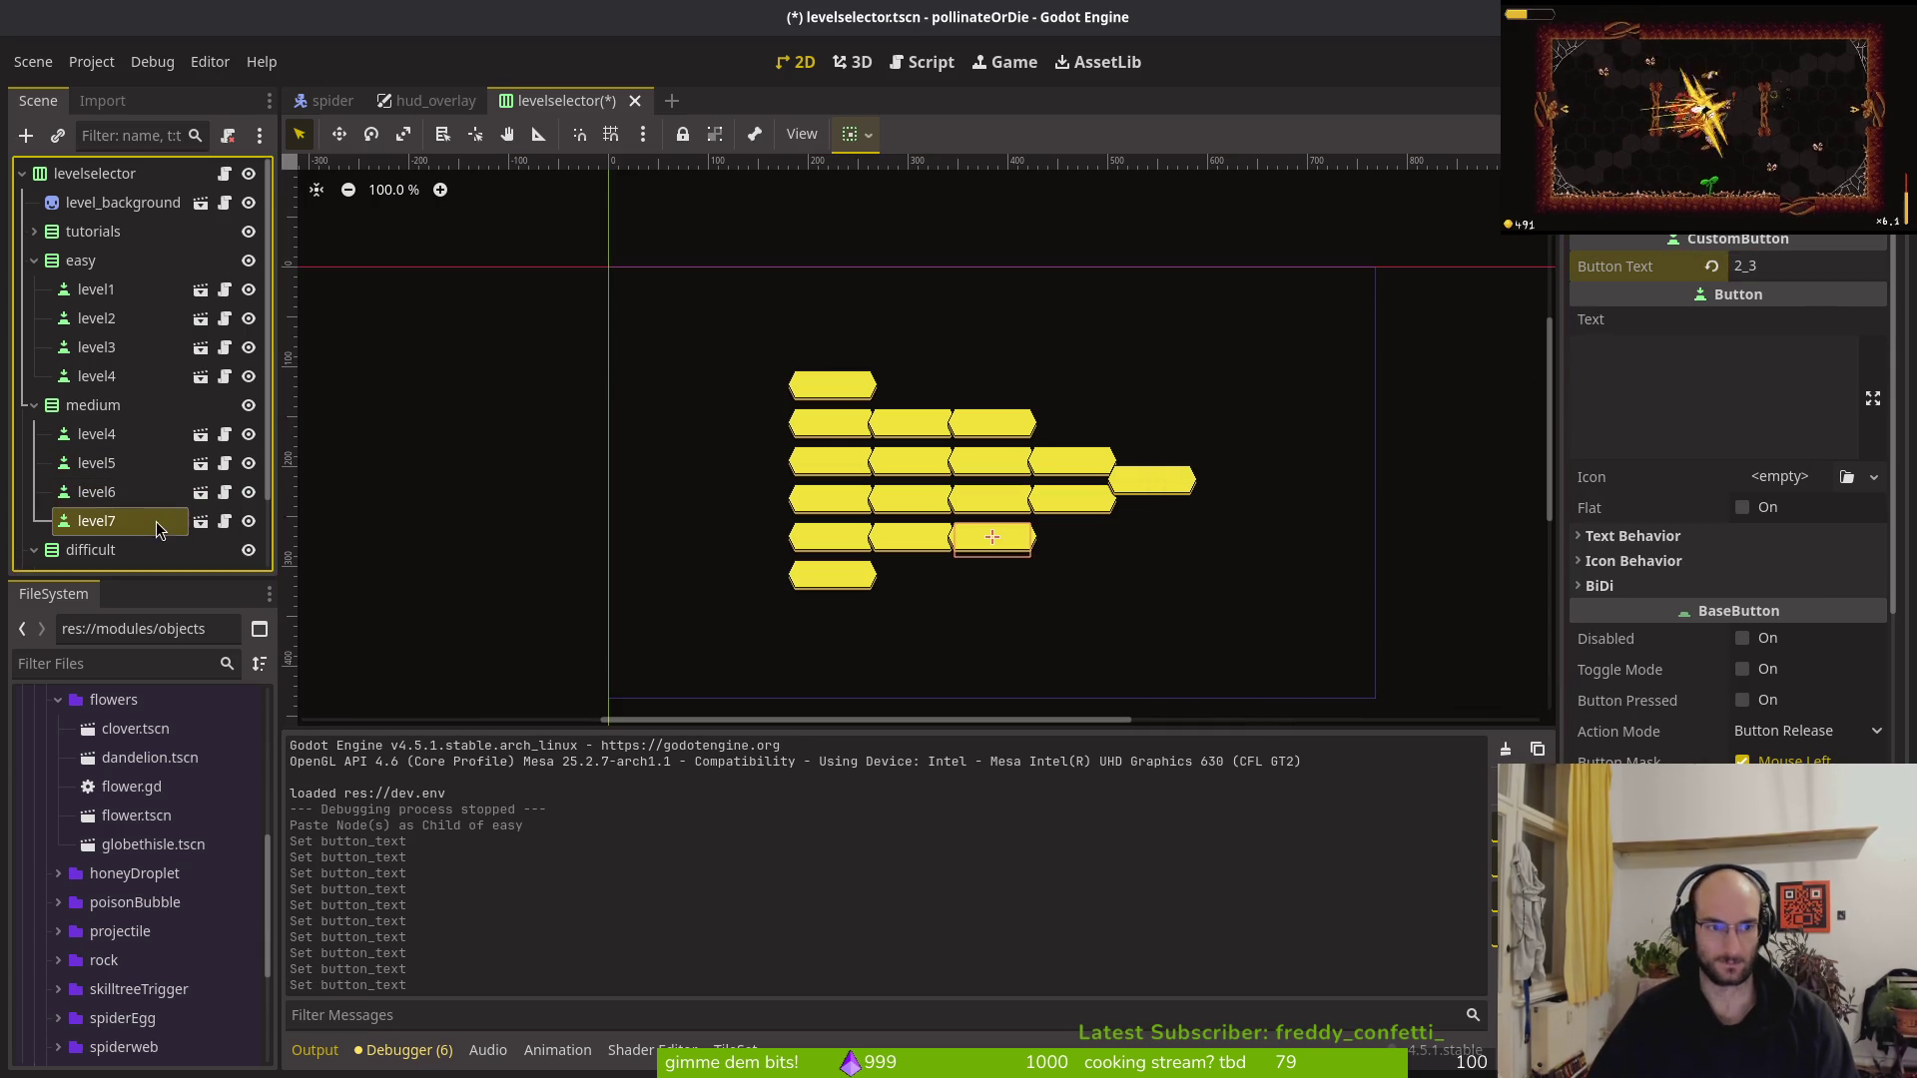
pyautogui.click(1796, 268)
pyautogui.press('BackSpace')
pyautogui.write('7')
pyautogui.press('BackSpace')
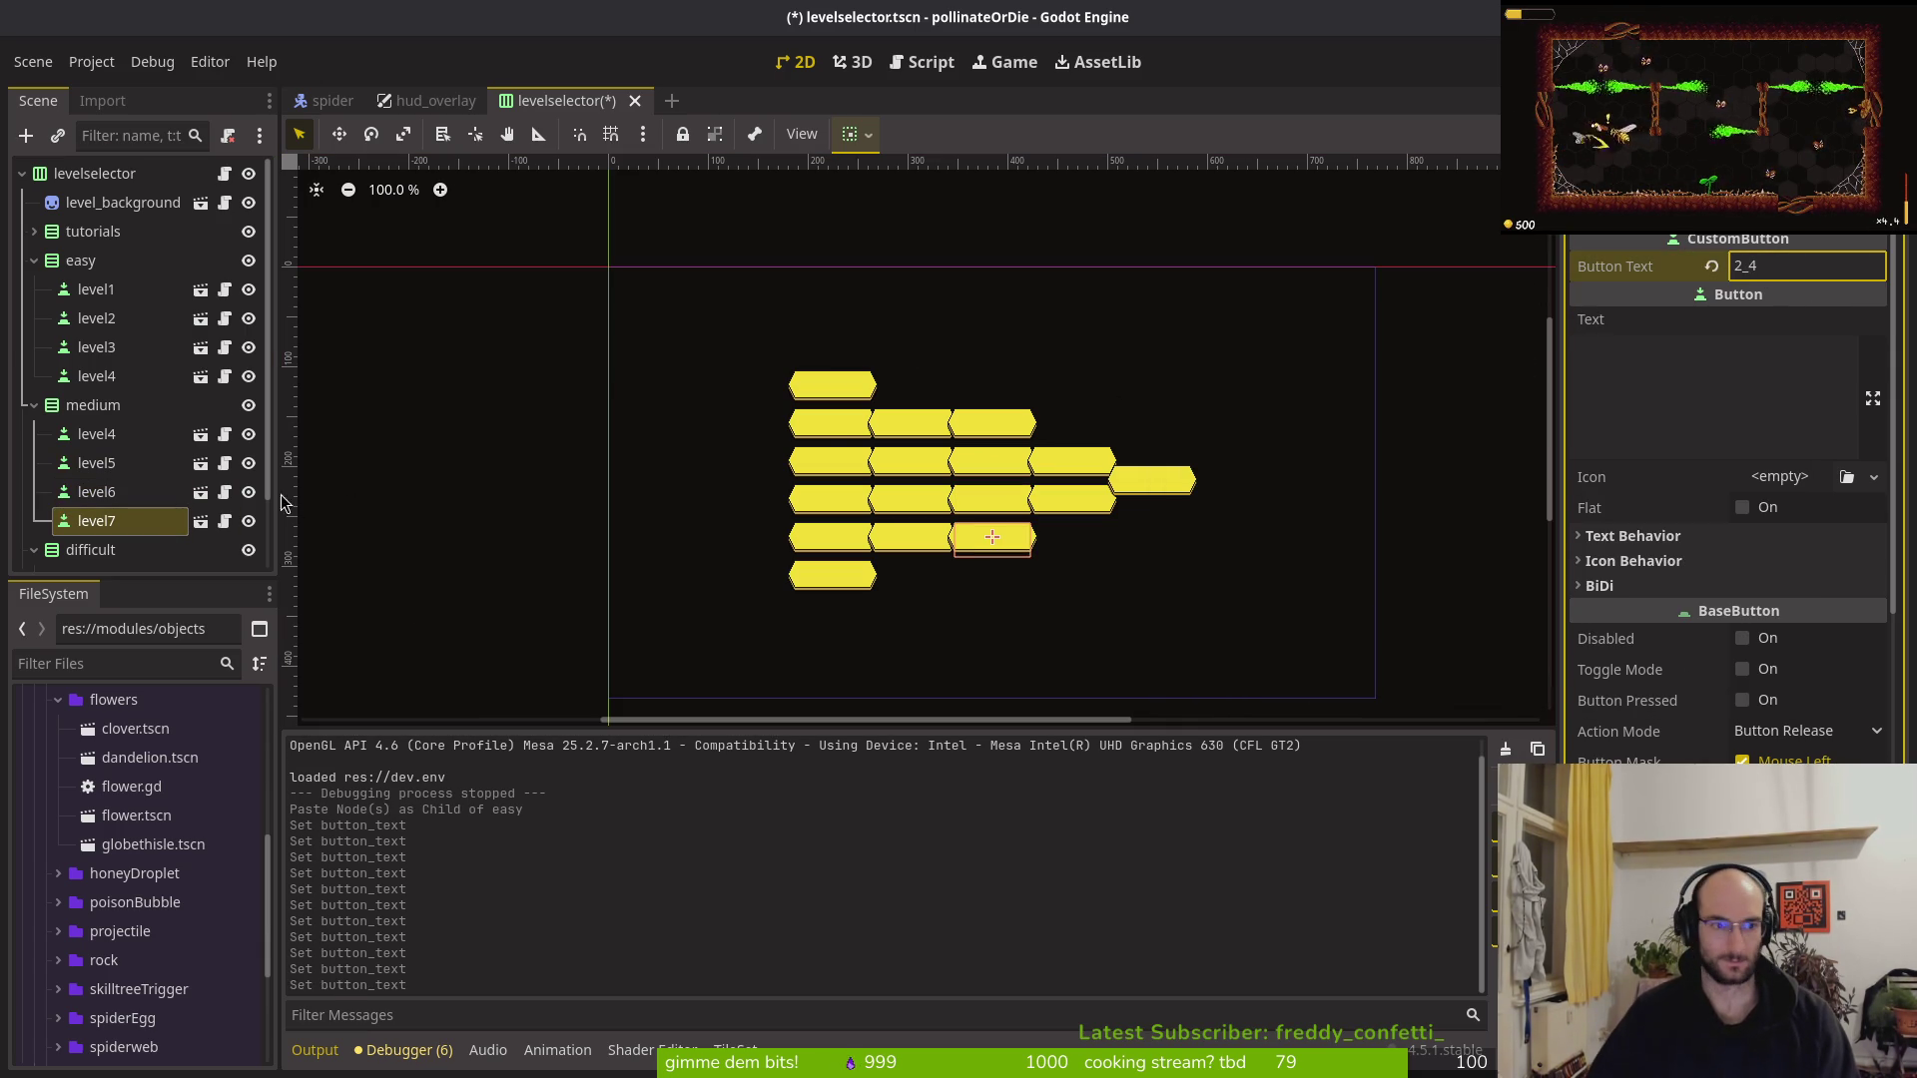
# Paste a new level8 button into the medium group, label it 2_5, and save the scene
pyautogui.click(93, 405)
pyautogui.hotkey('ctrl', 'v')
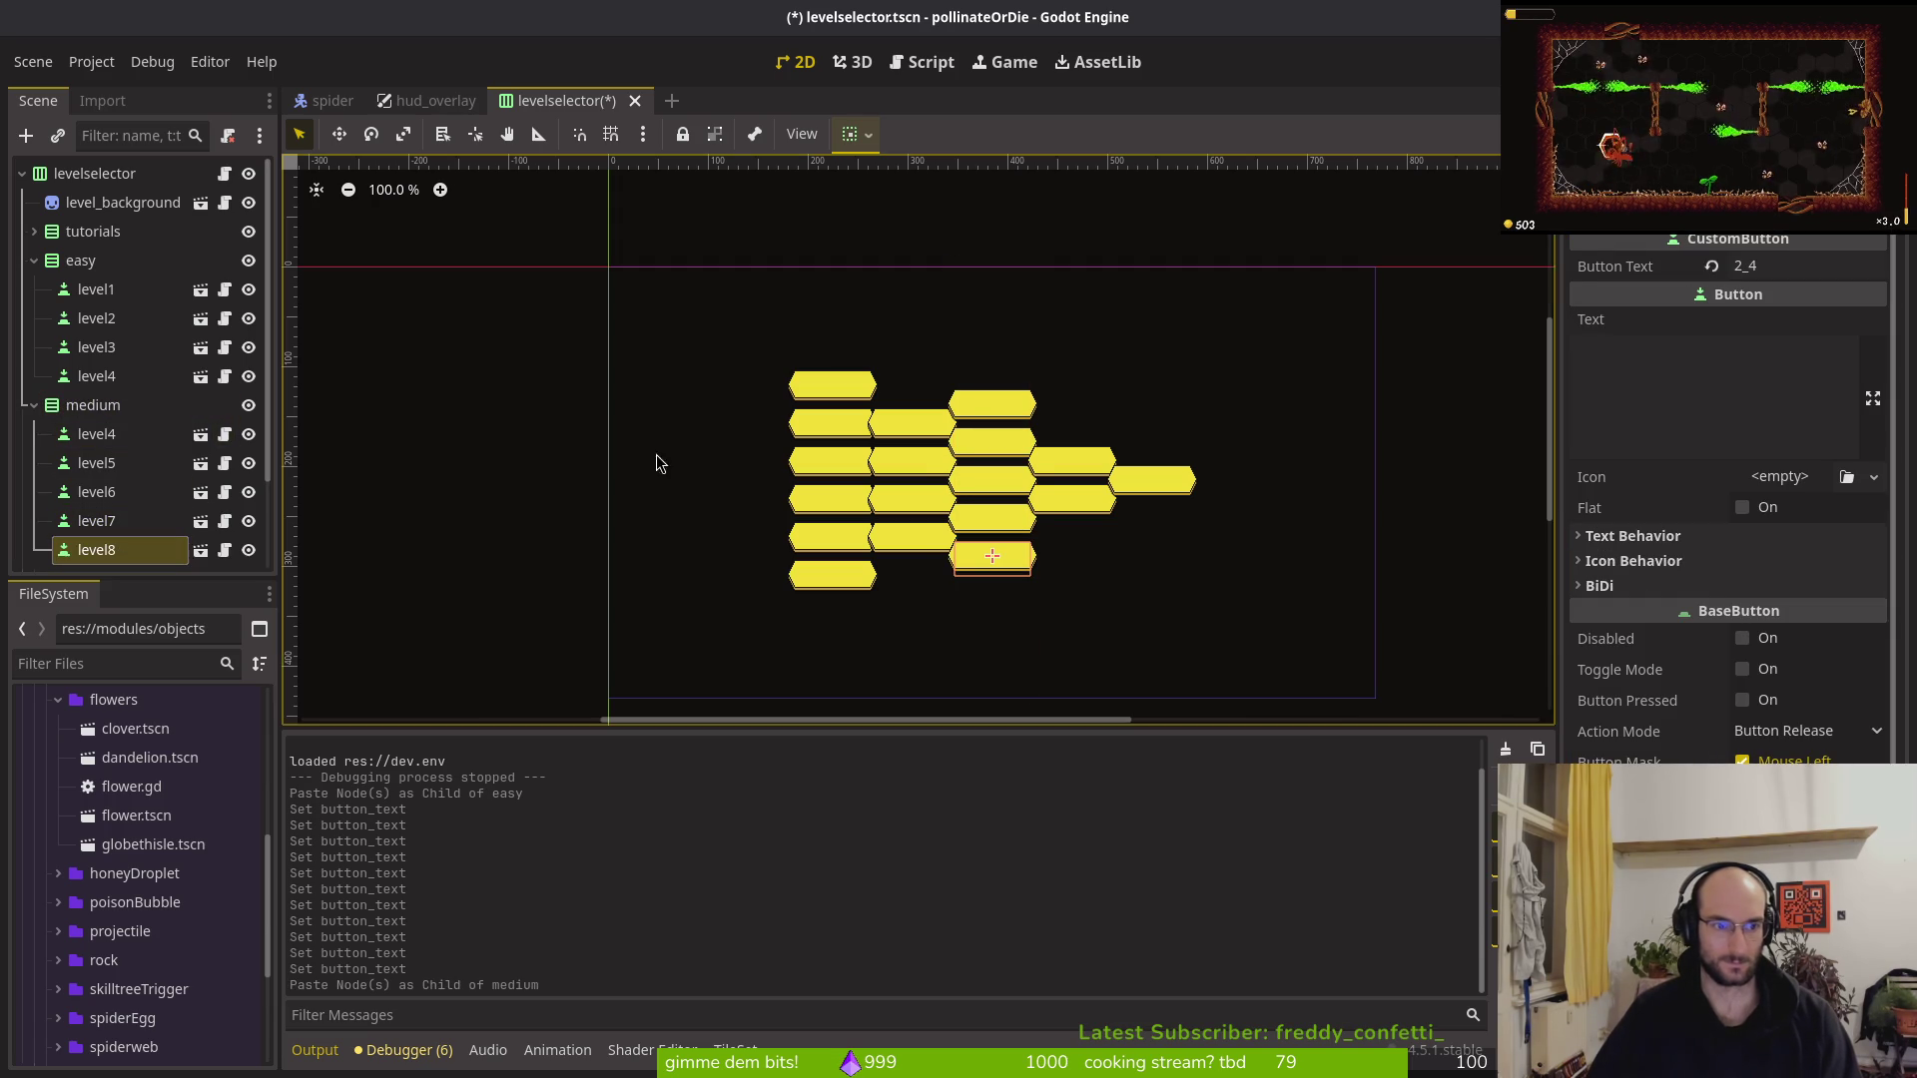
pyautogui.click(1786, 265)
pyautogui.press('BackSpace')
pyautogui.write('6')
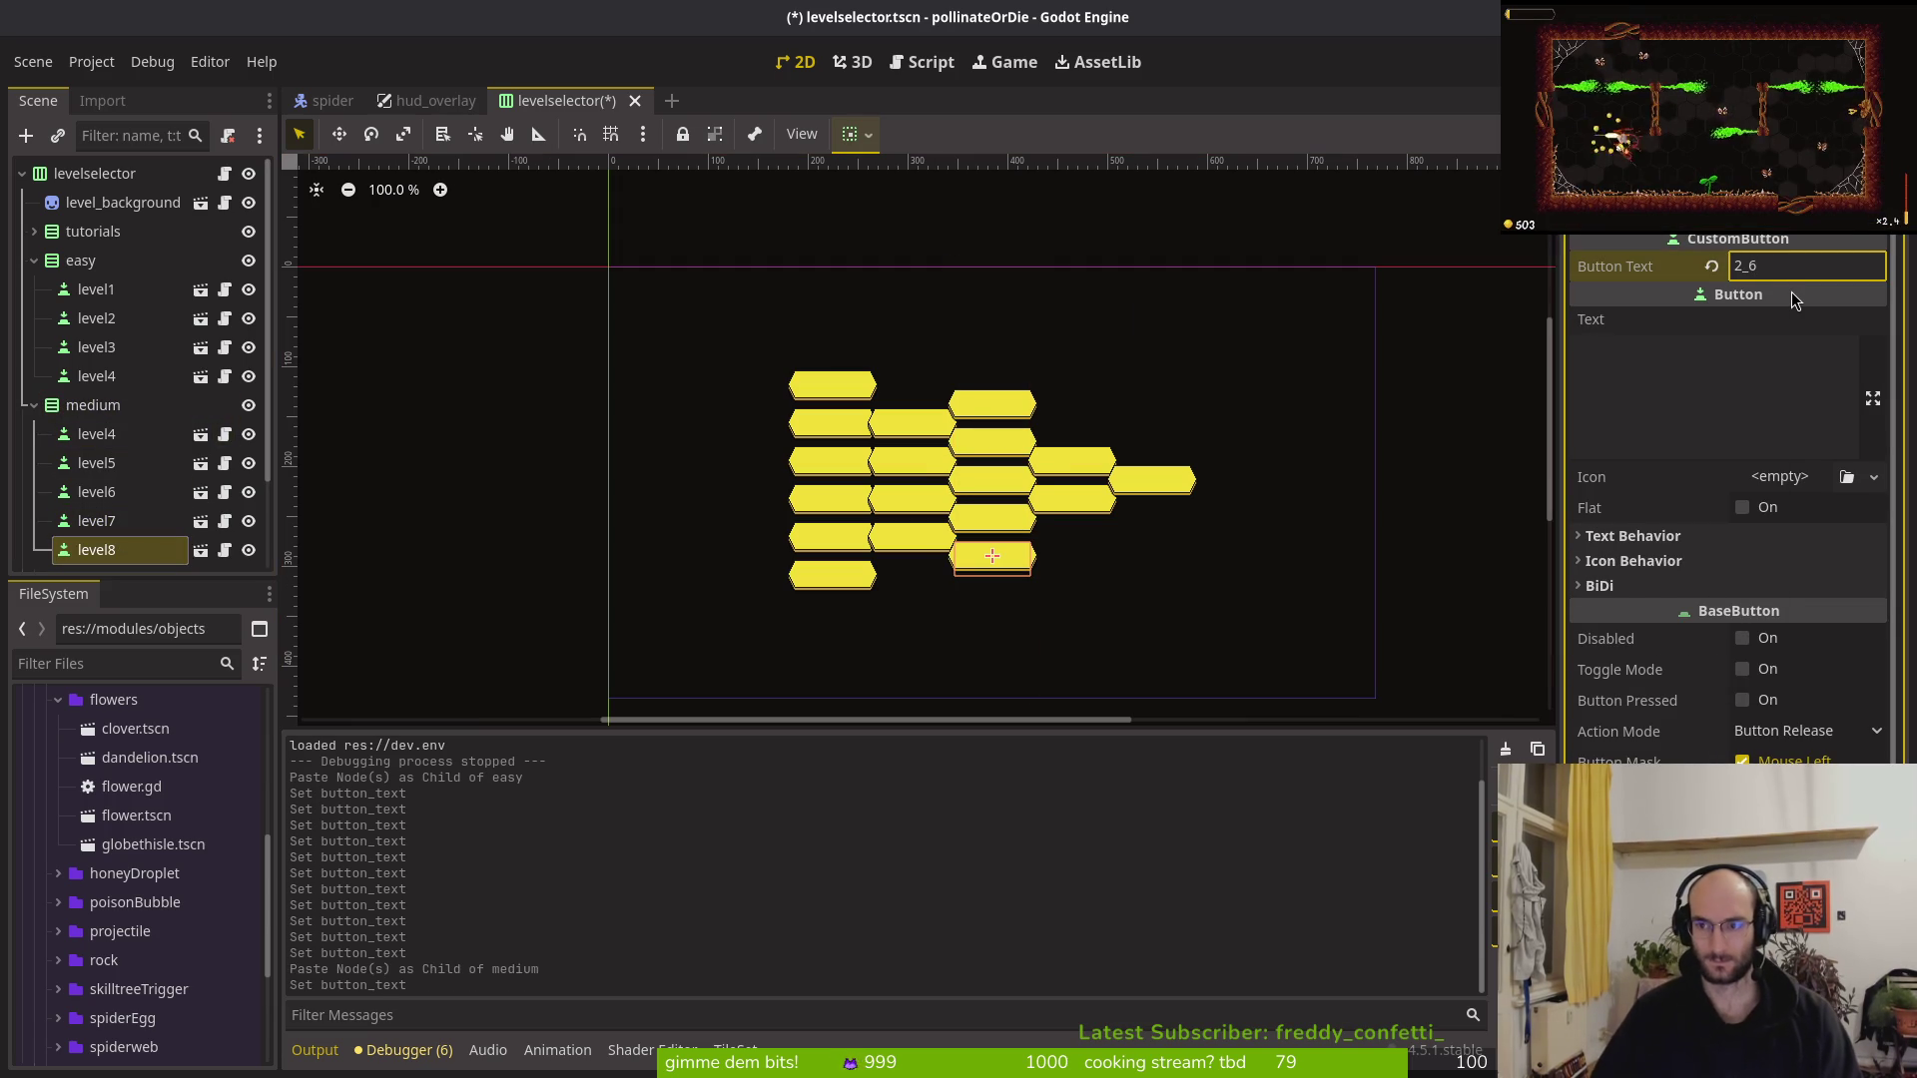
pyautogui.press('BackSpace')
pyautogui.write('5')
pyautogui.hotkey('ctrl', 's')
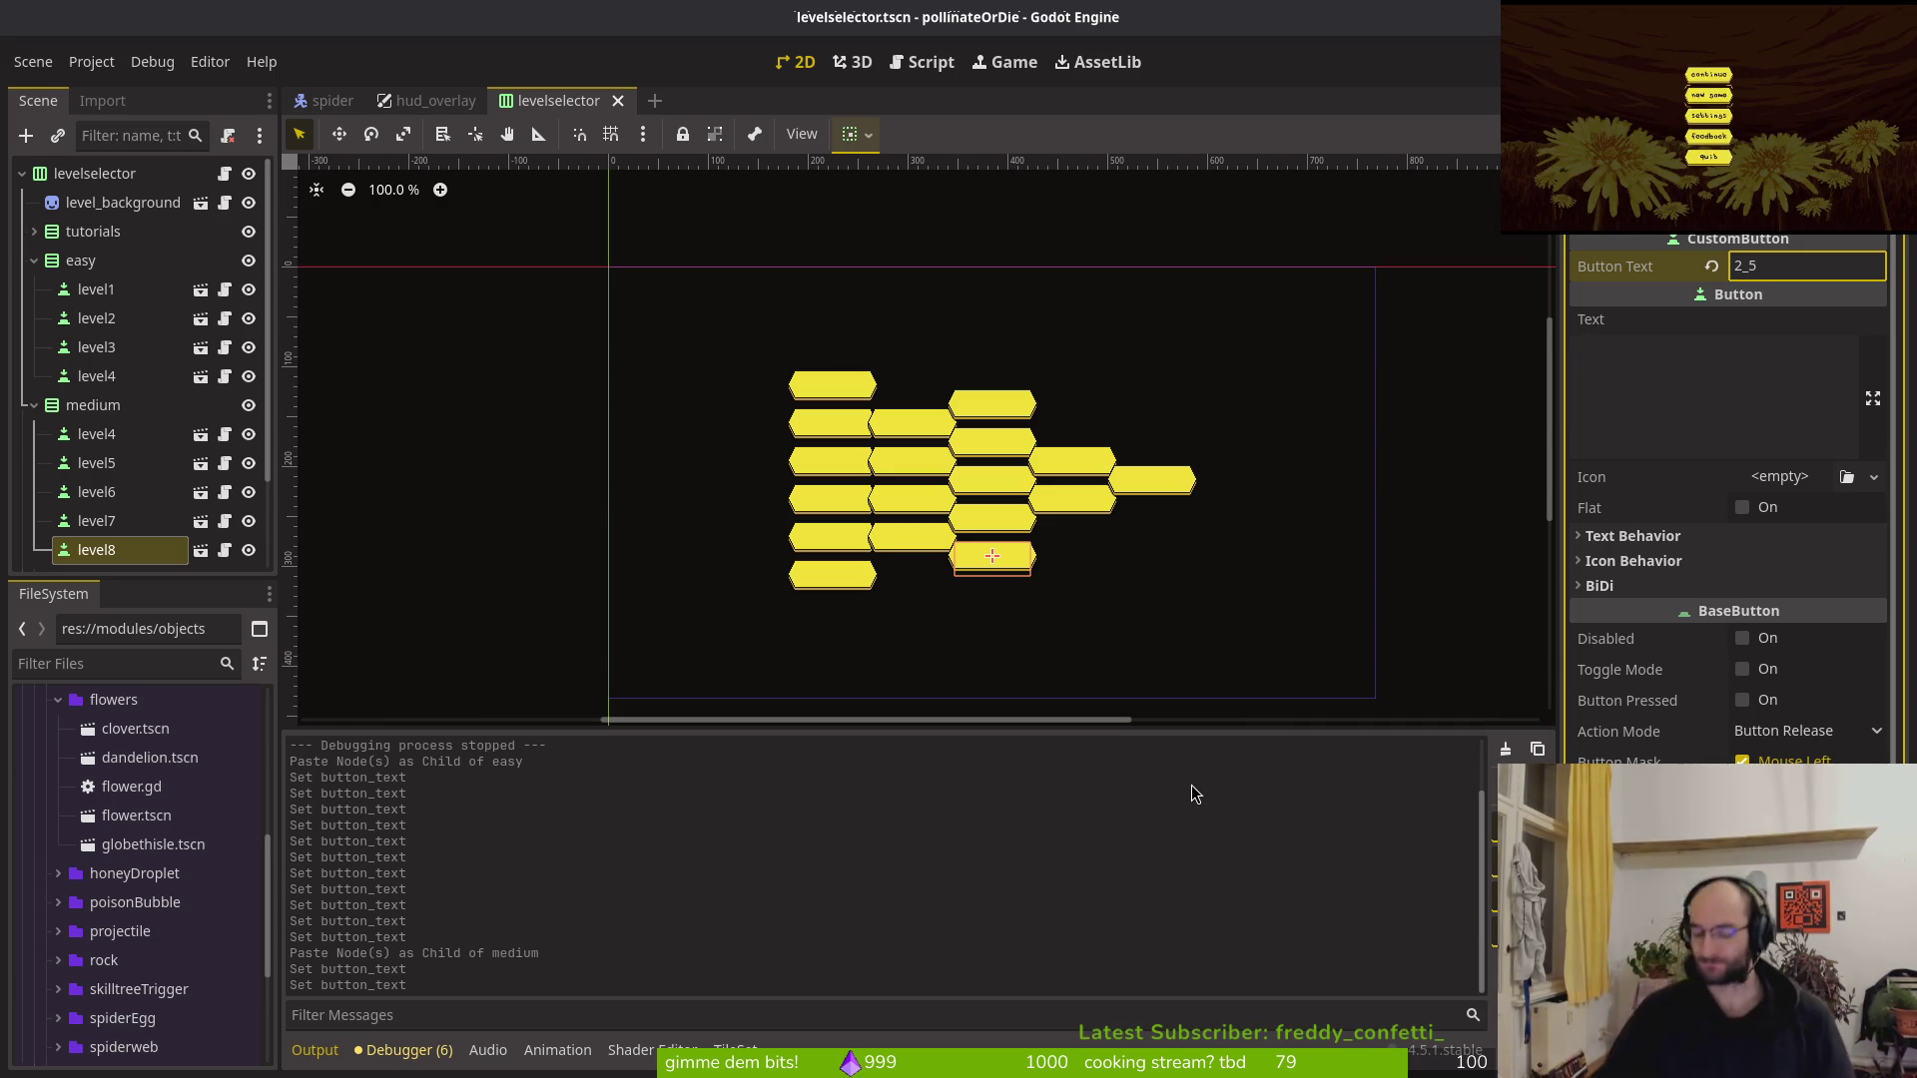
# Collapse the easy, medium and difficult groups and save the level selector scene
pyautogui.click(34, 404)
pyautogui.click(34, 259)
pyautogui.click(34, 317)
pyautogui.hotkey('ctrl', 's')
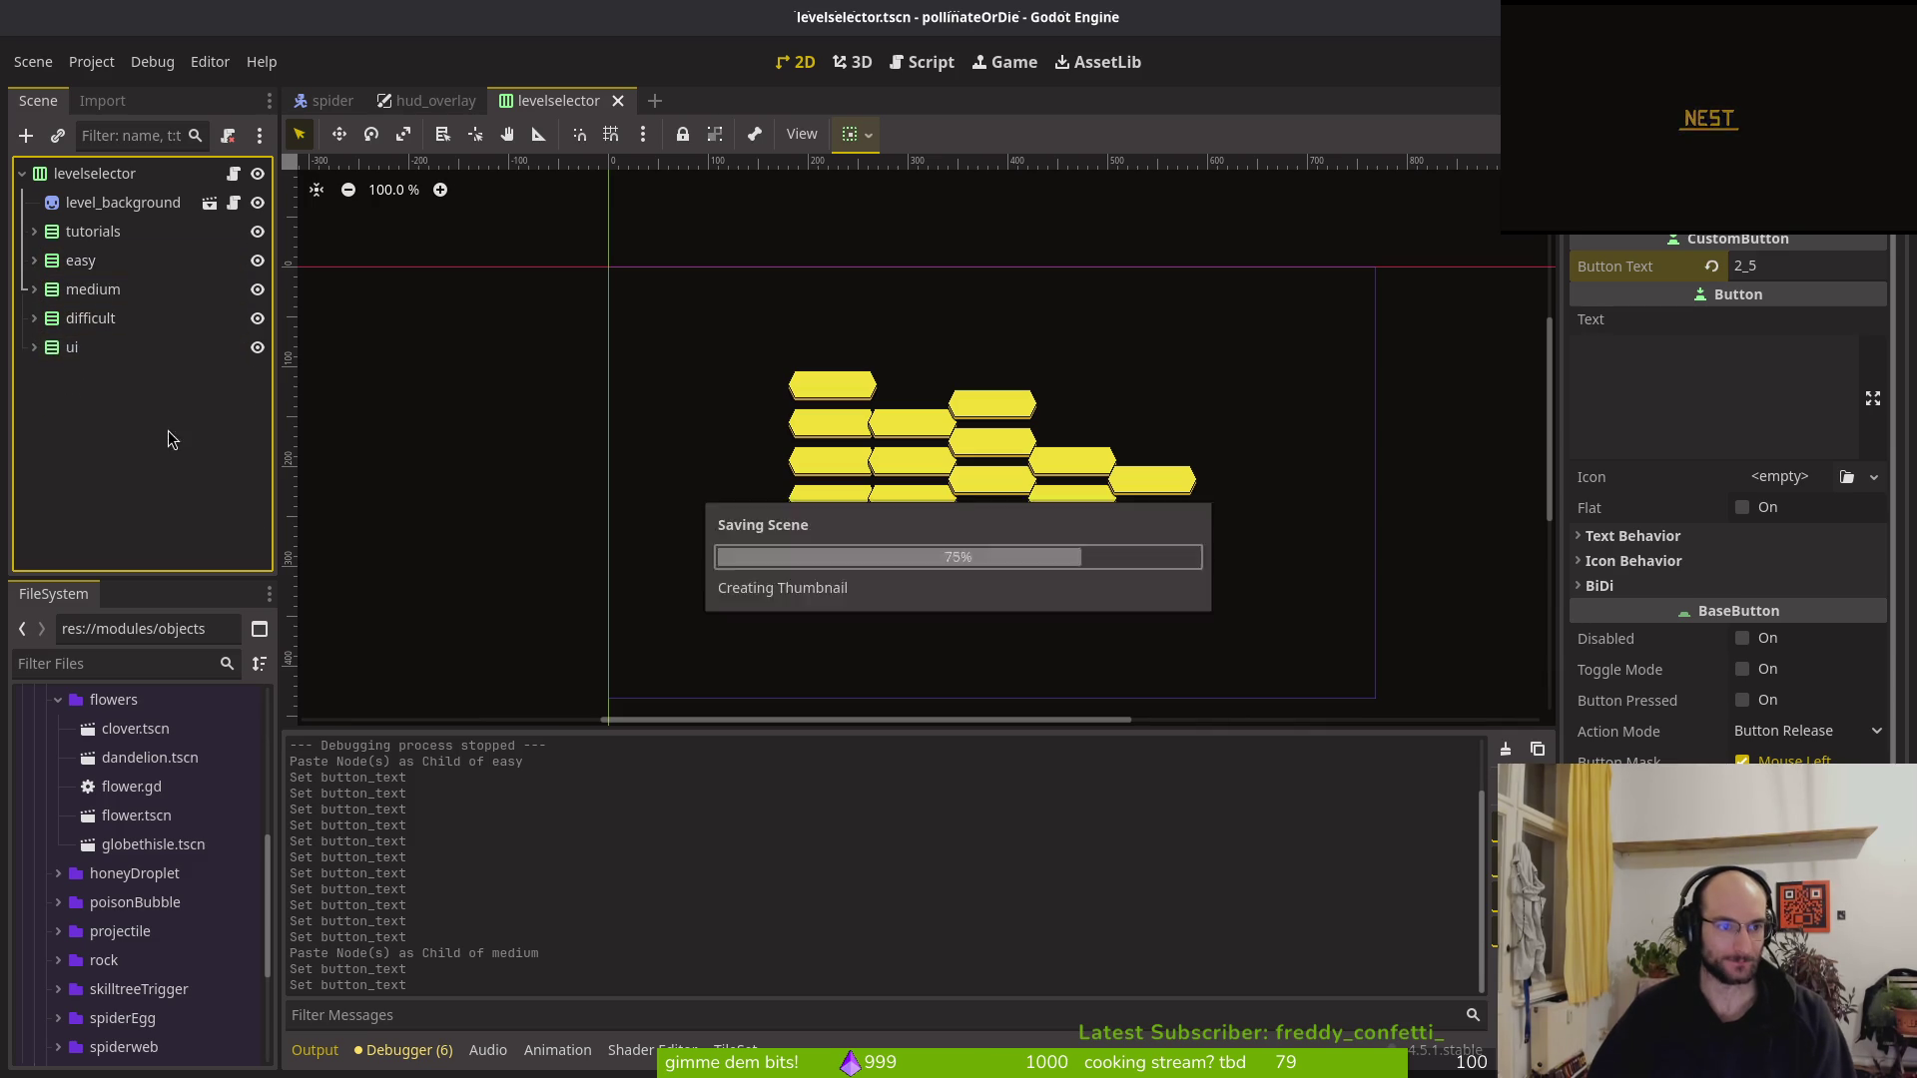
pyautogui.hotkey('ctrl', 's')
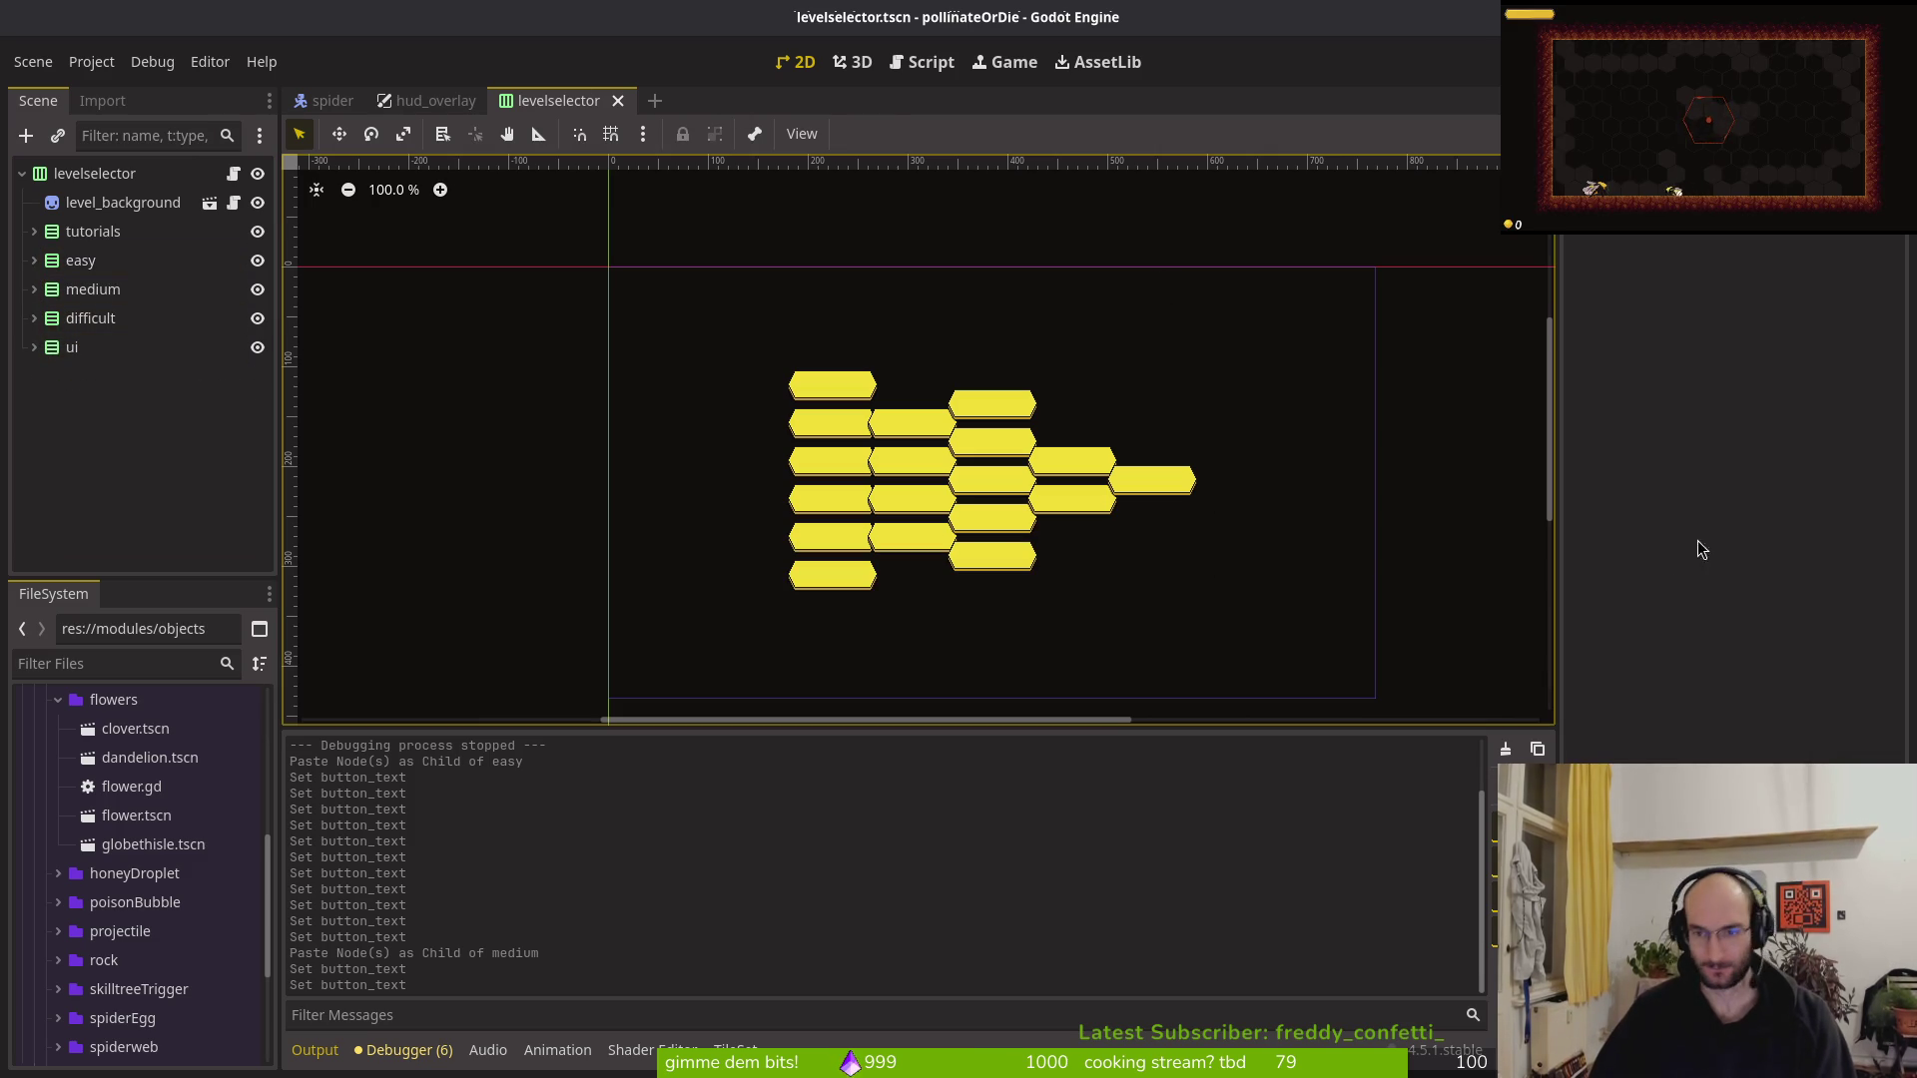
pyautogui.hotkey('alt', 'Tab')
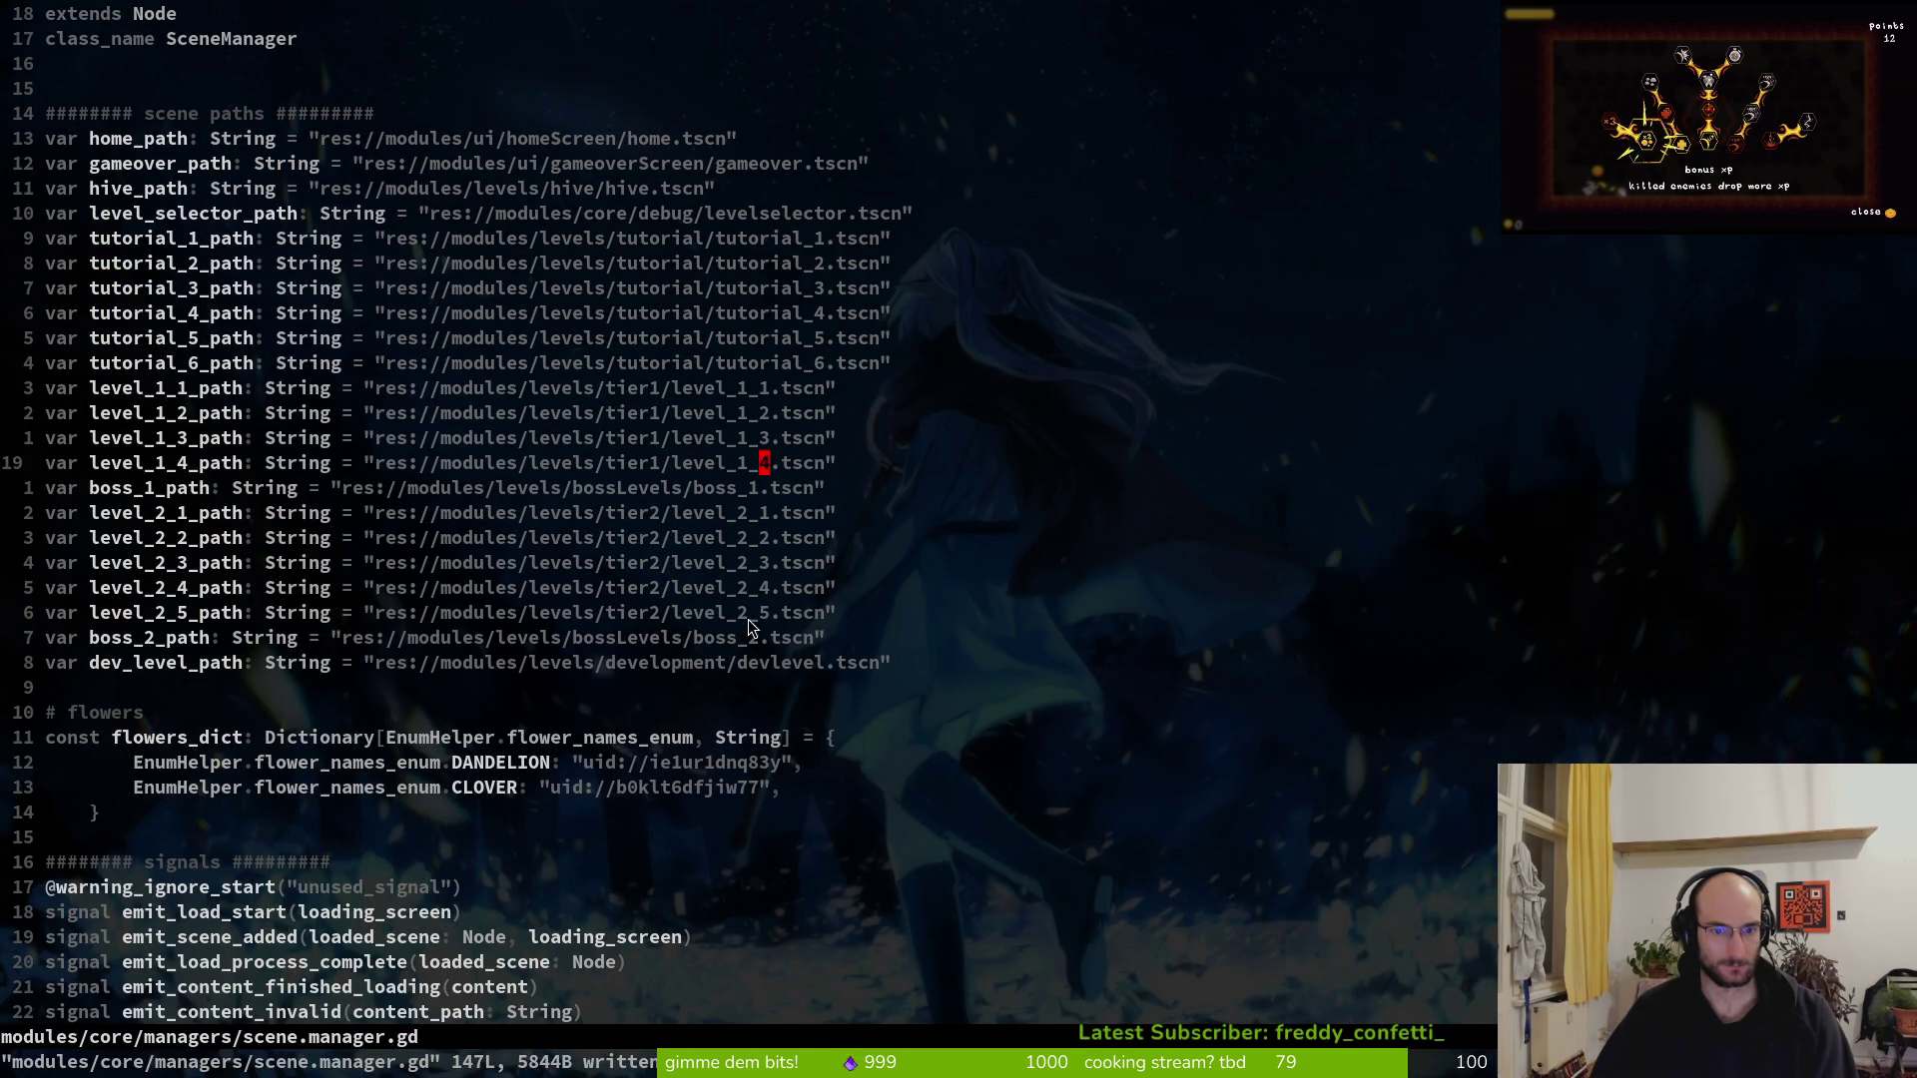
pyautogui.hotkey('alt', 'Tab')
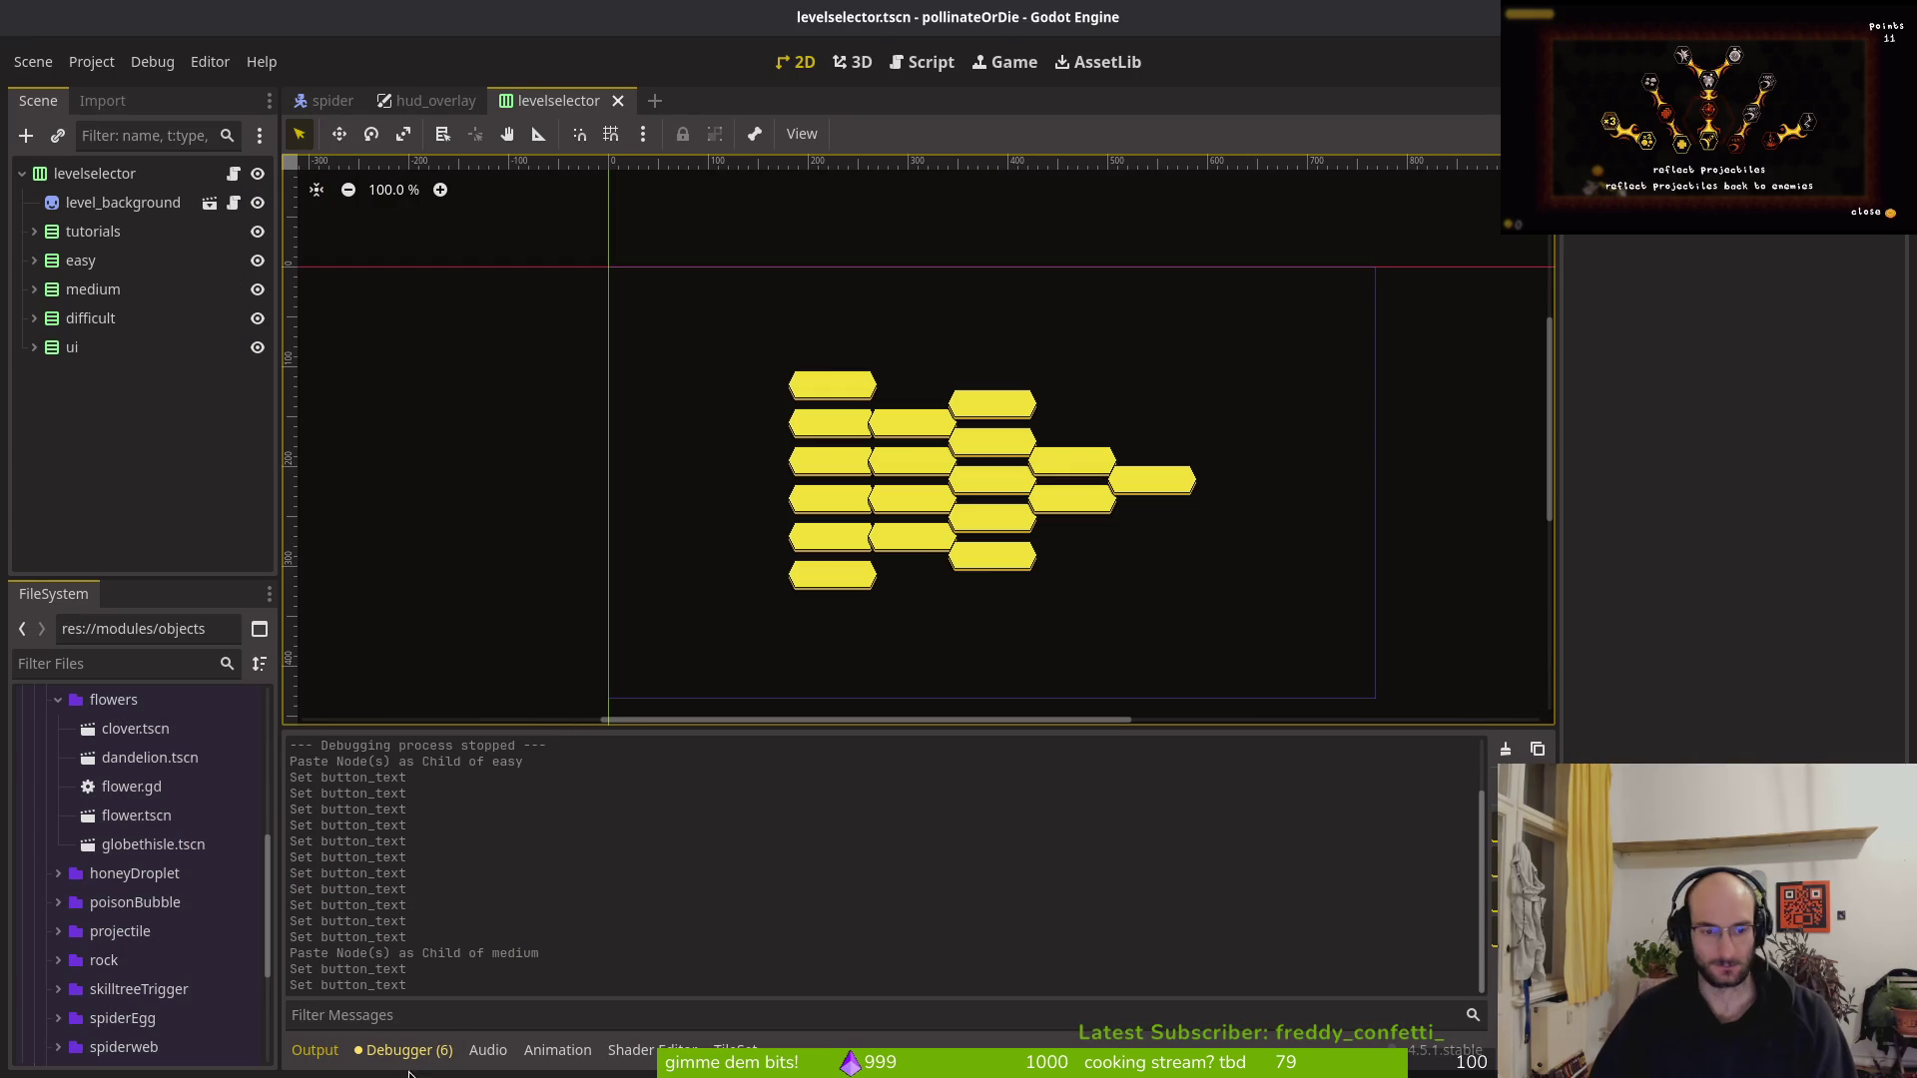
# Check the Debugger's error list, run and stop the game, then open Editor Settings
pyautogui.click(454, 1049)
pyautogui.click(458, 1049)
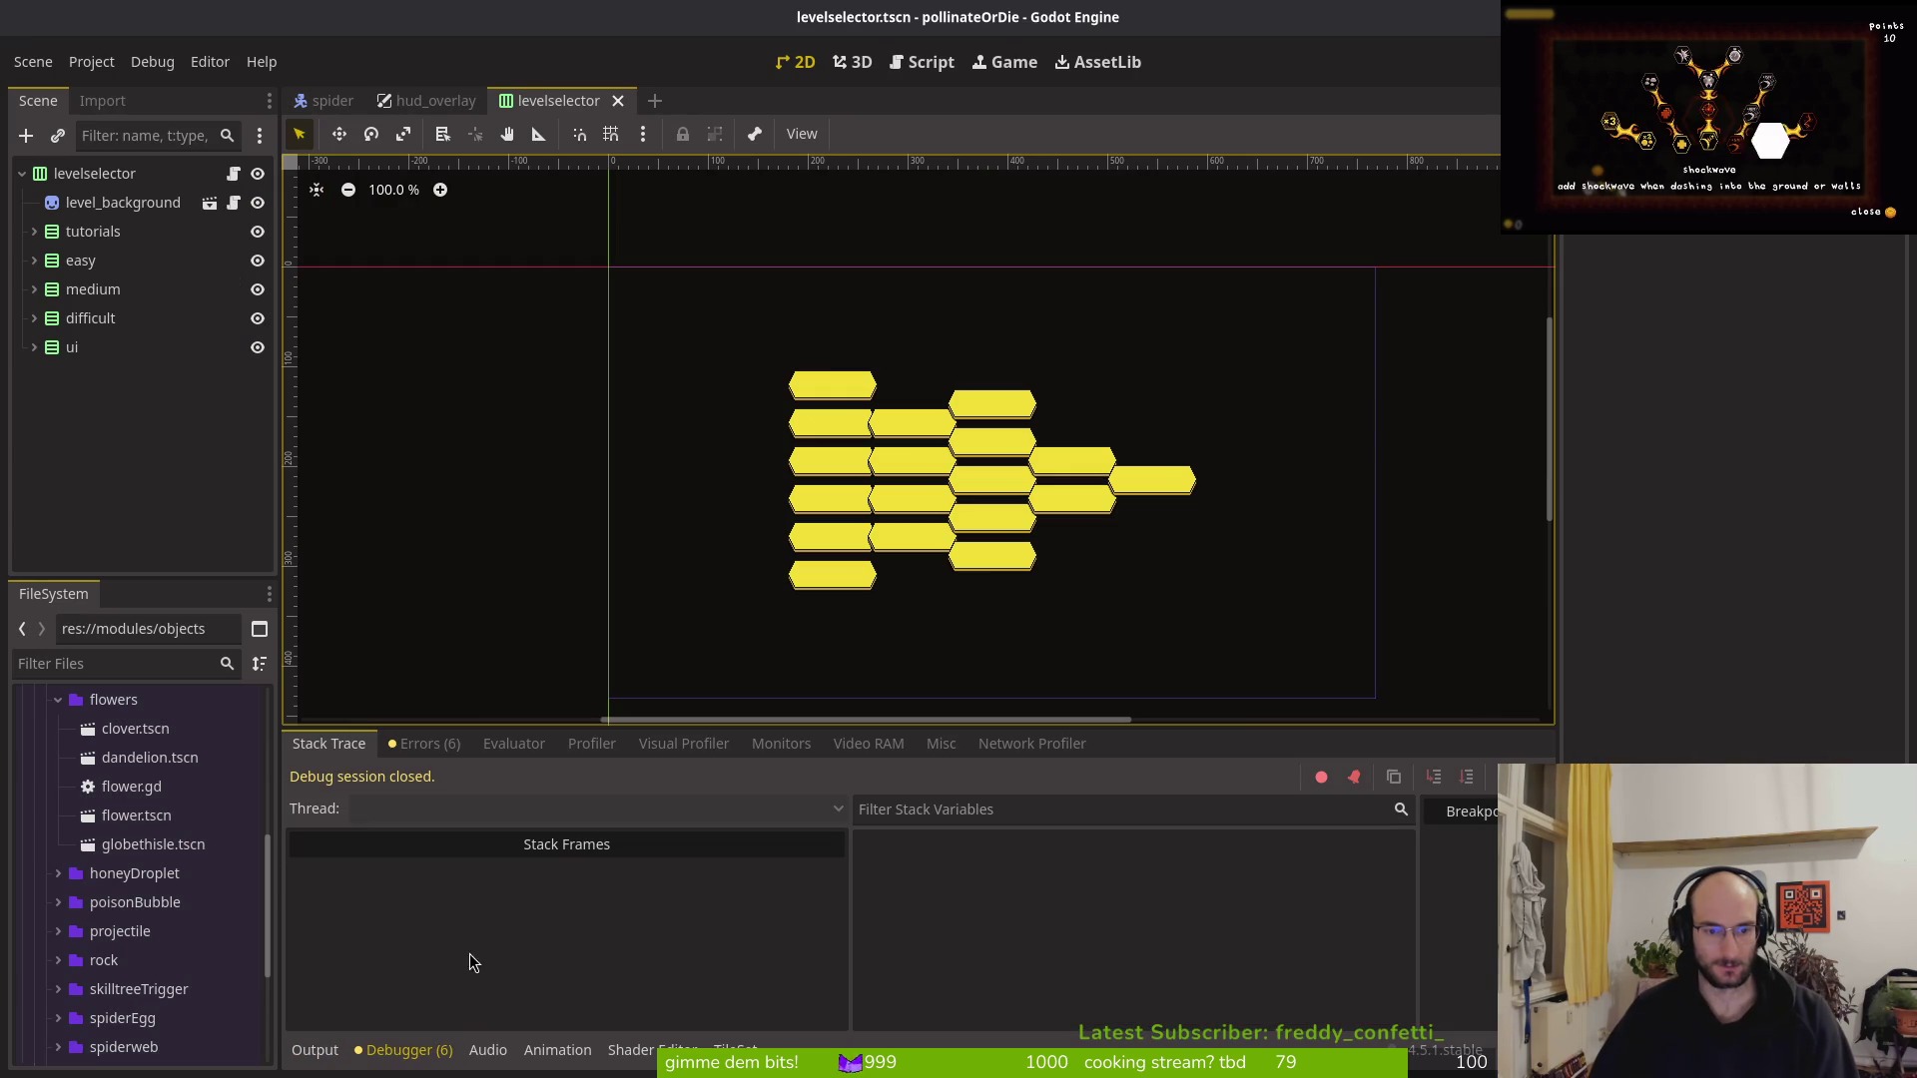
pyautogui.click(424, 743)
pyautogui.press('F5')
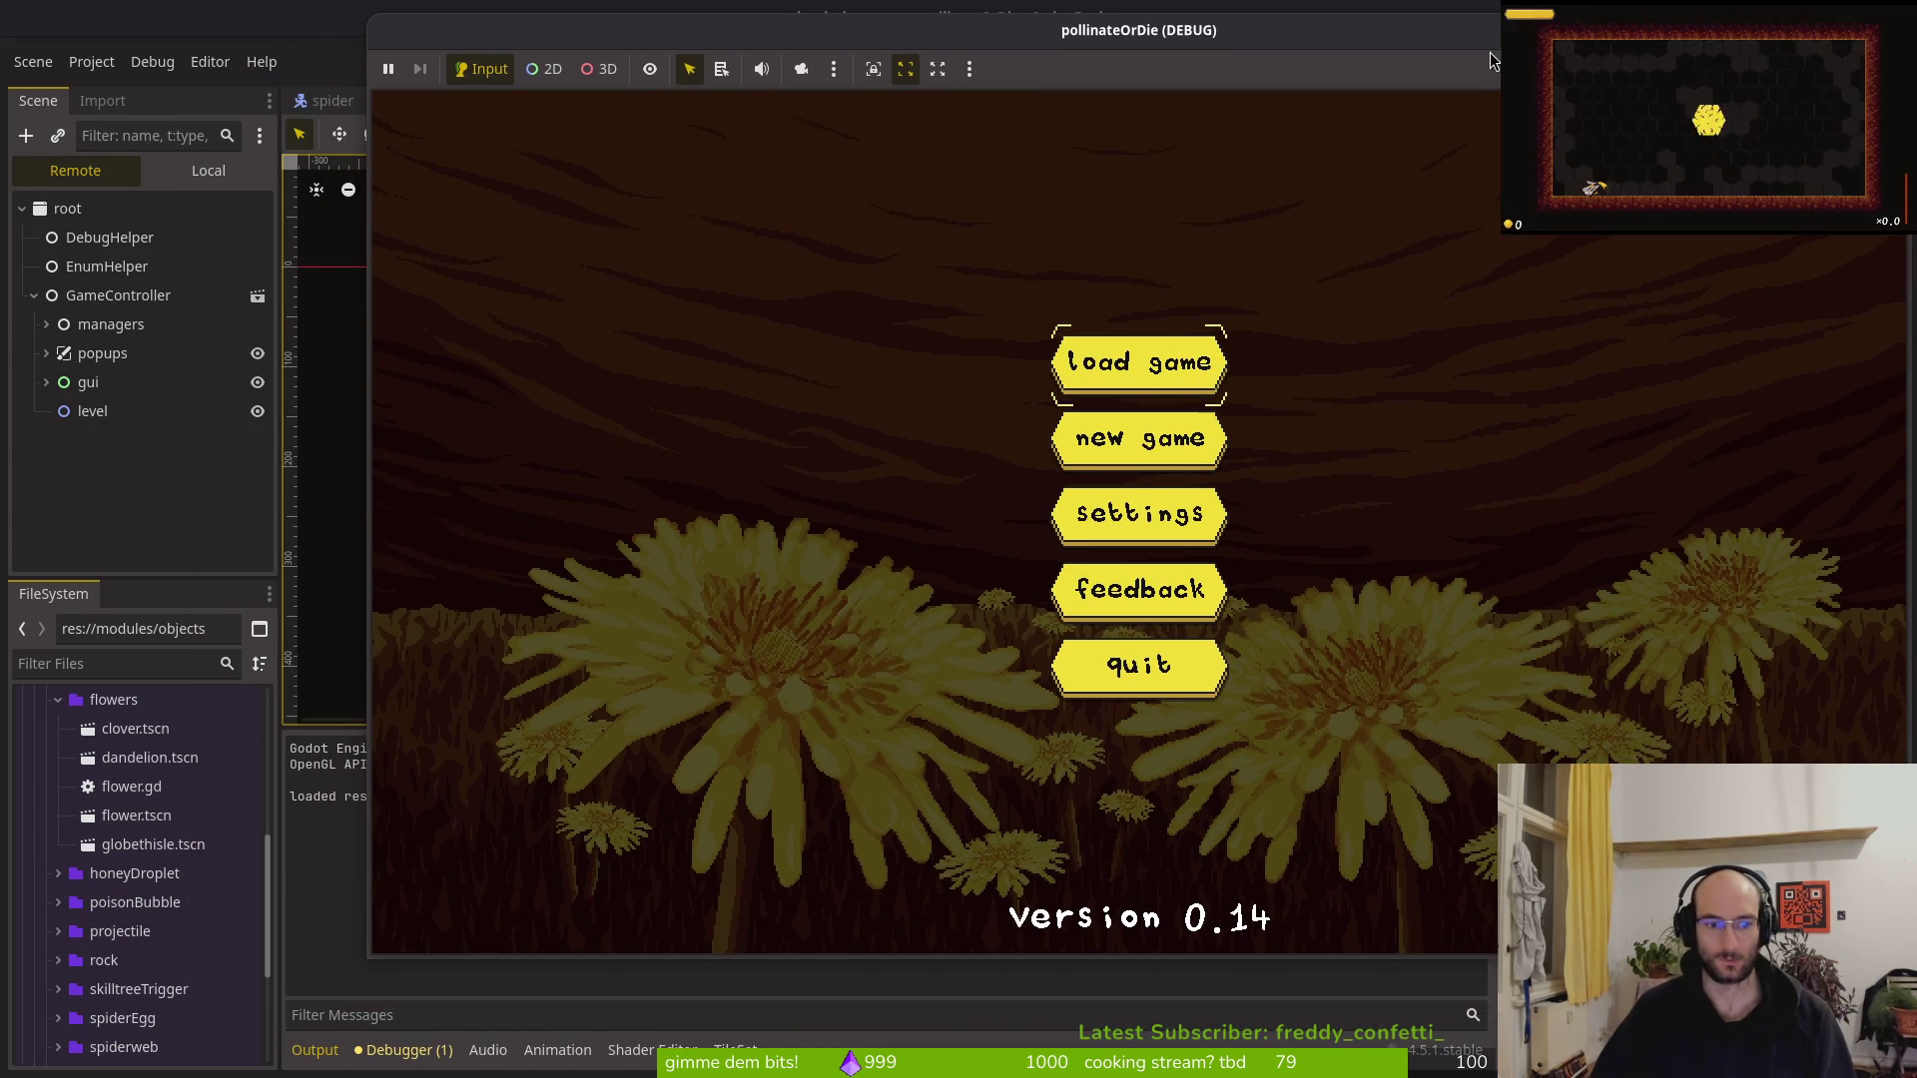
pyautogui.press('F8')
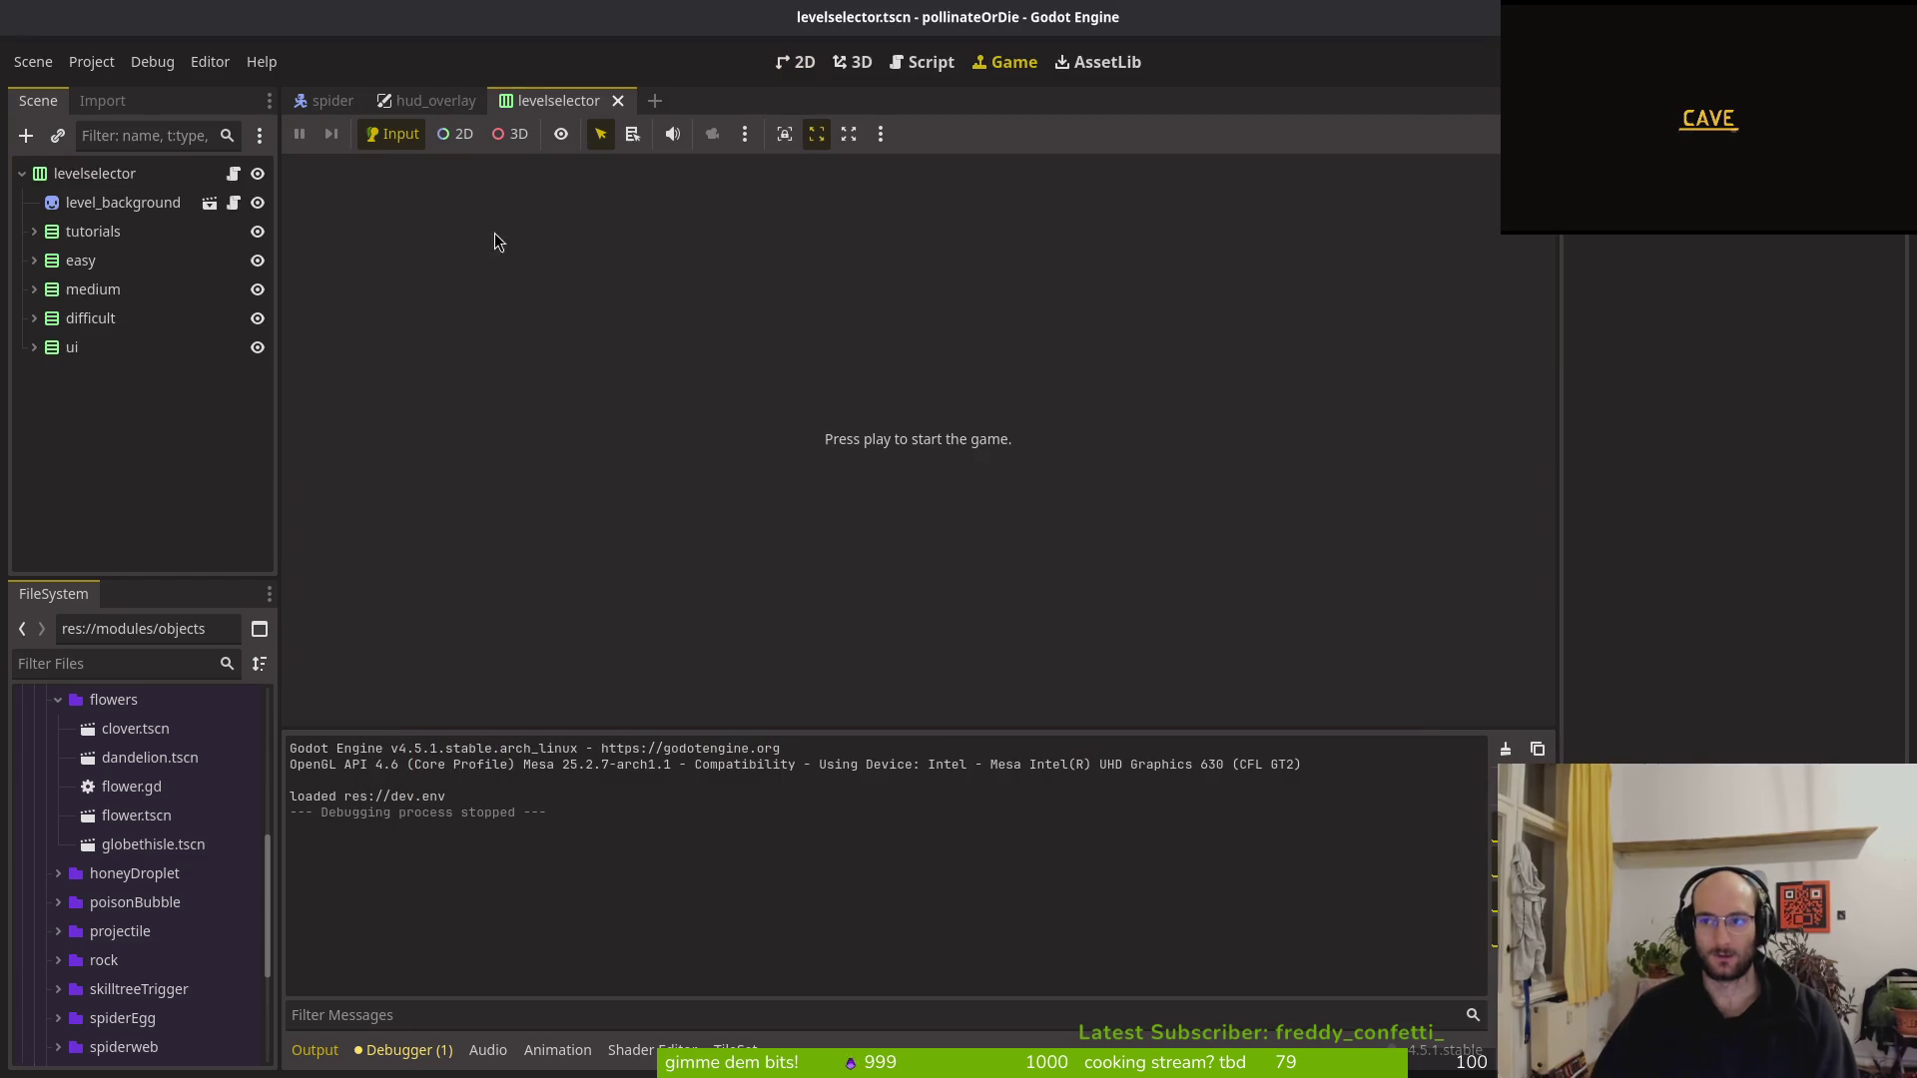
pyautogui.click(91, 62)
pyautogui.click(217, 91)
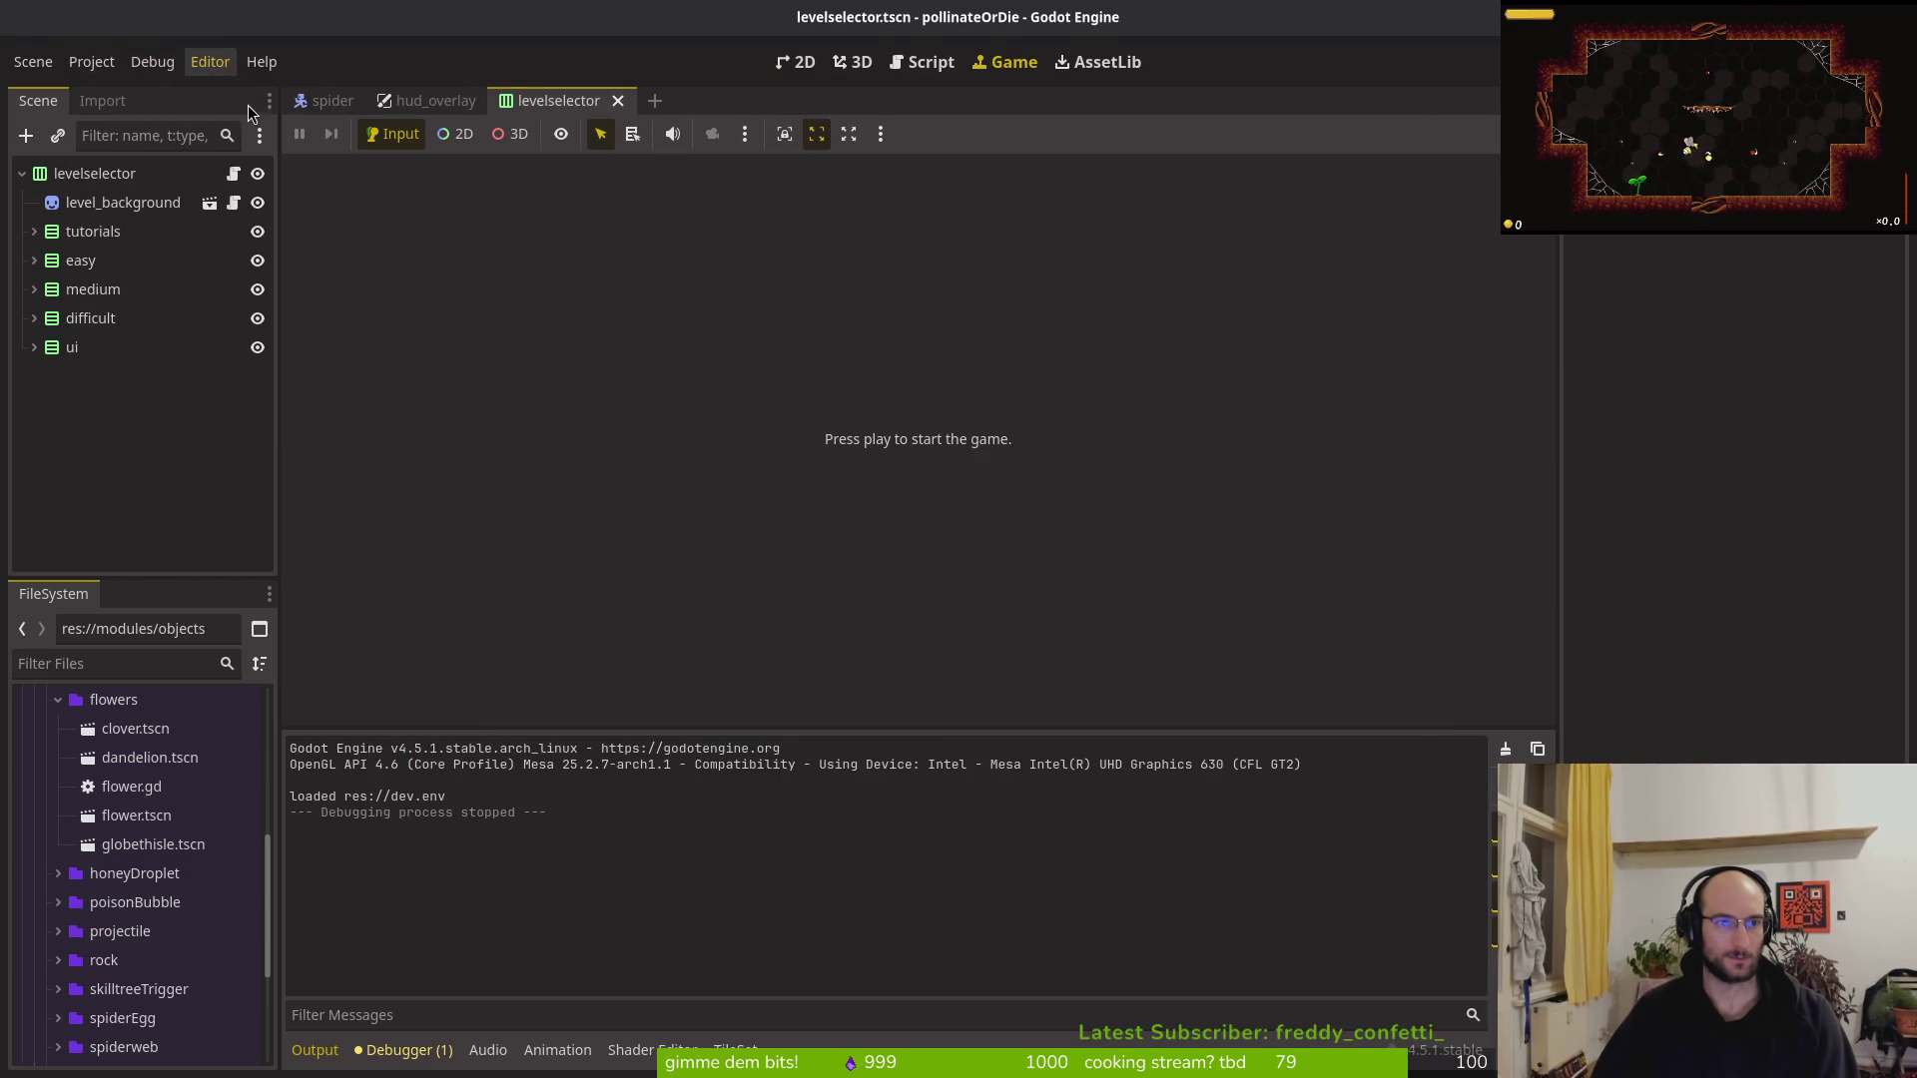
# Set the Window Placement custom position y to 0 in Editor Settings and rerun the game
pyautogui.click(622, 249)
pyautogui.write('place')
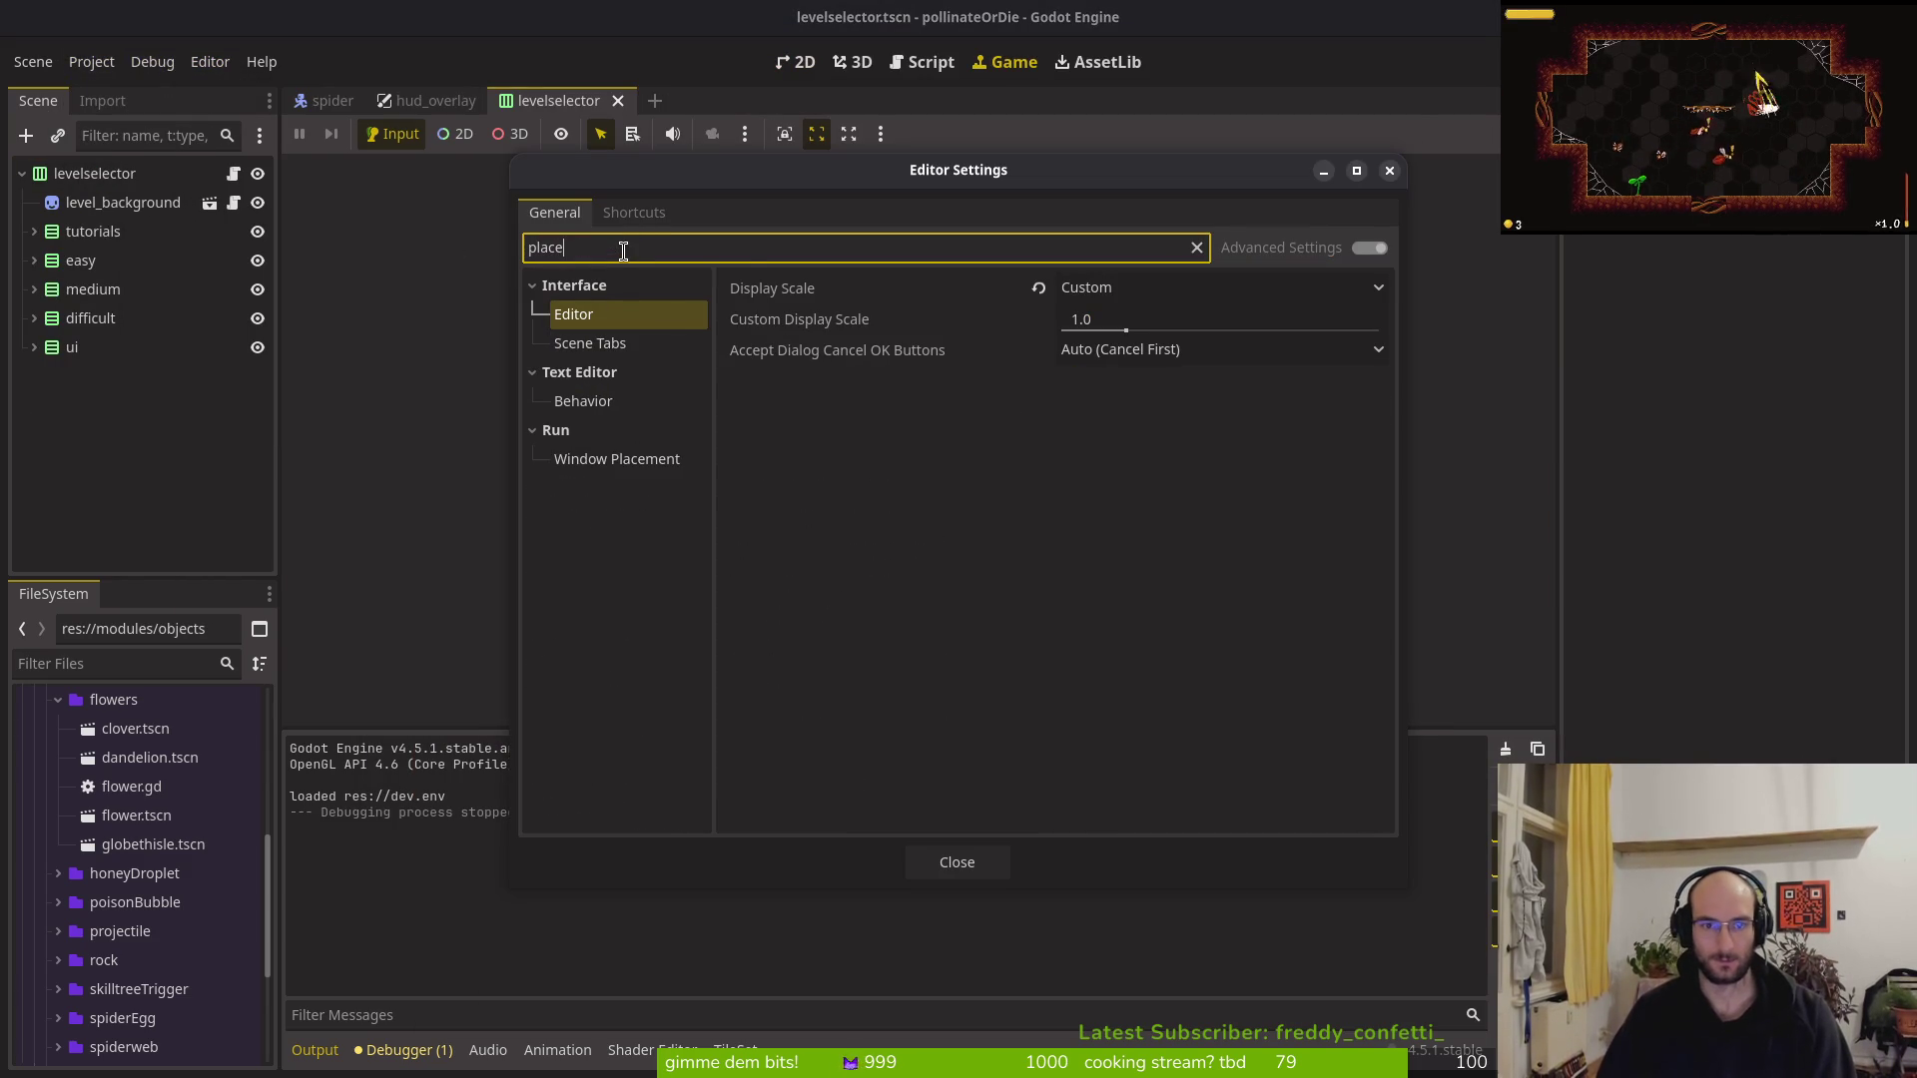
pyautogui.click(612, 467)
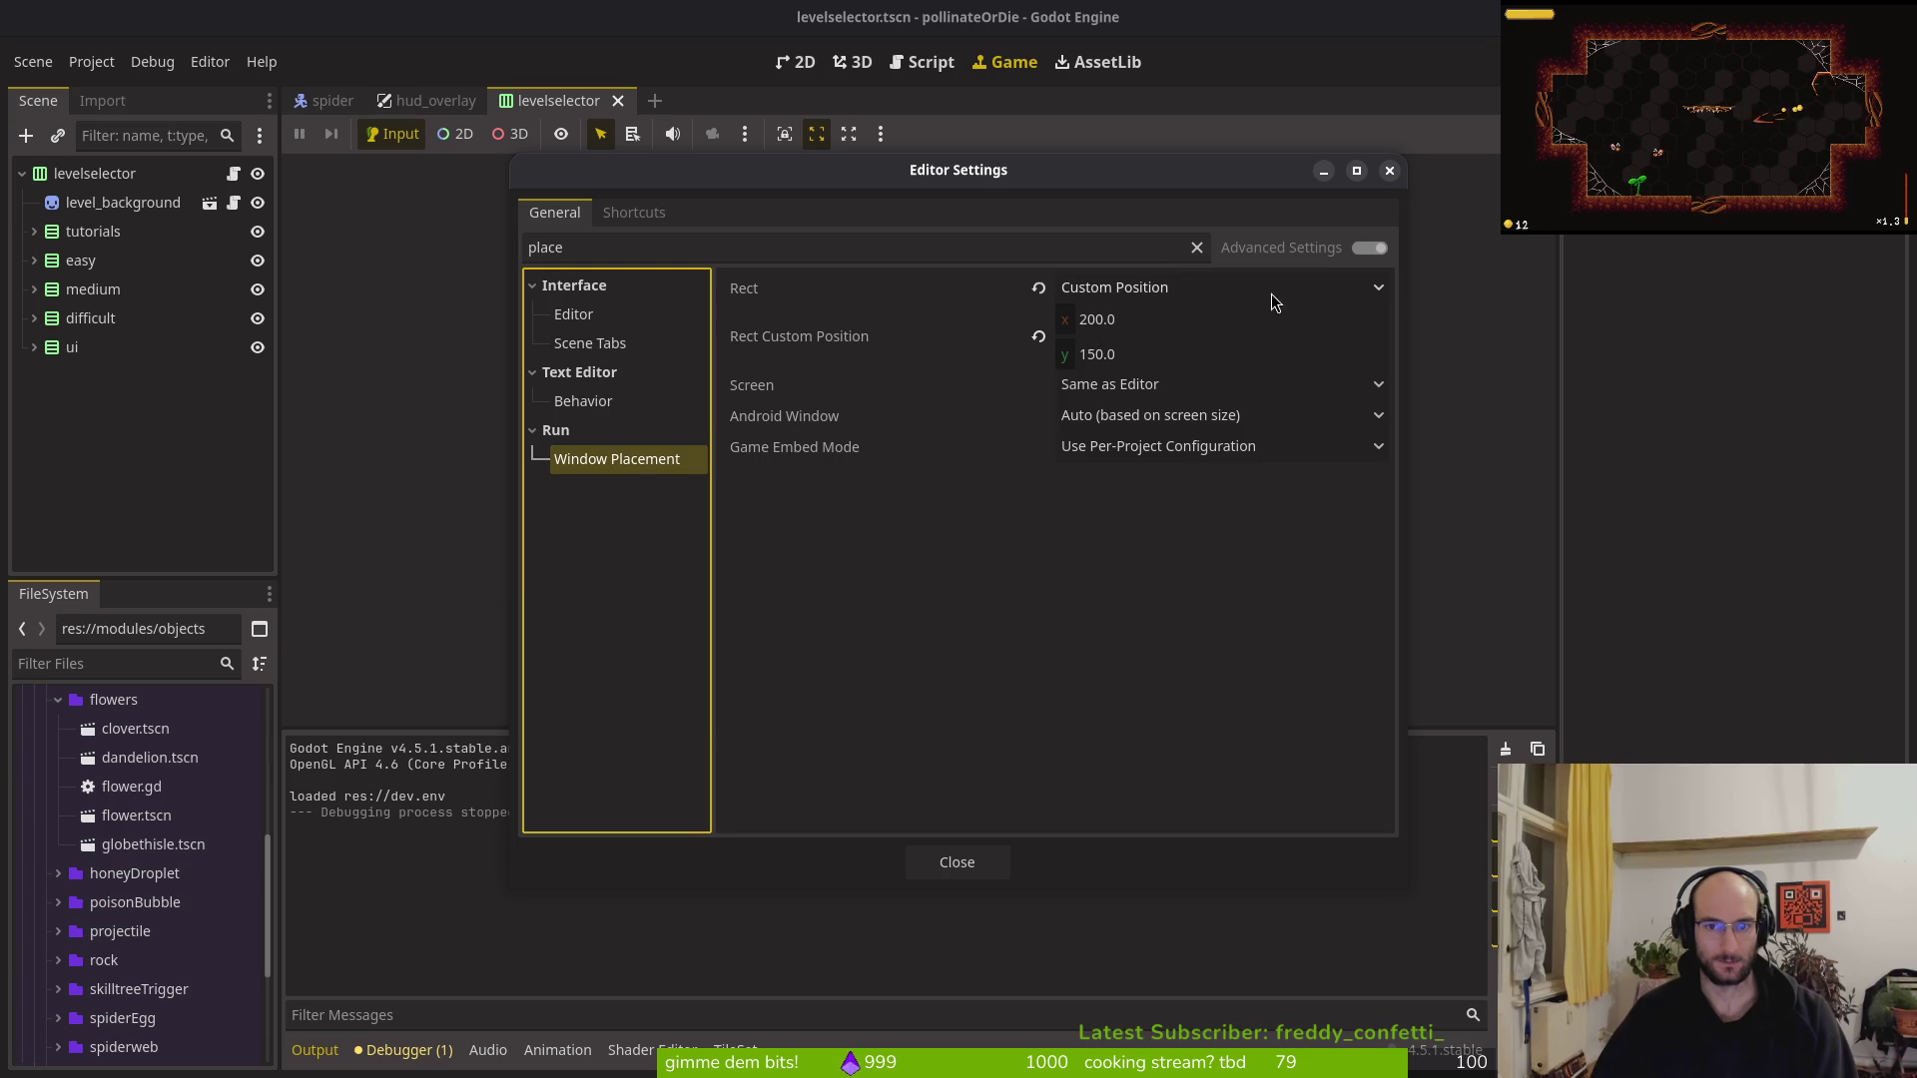
pyautogui.click(1143, 357)
pyautogui.write('0')
pyautogui.press('Return')
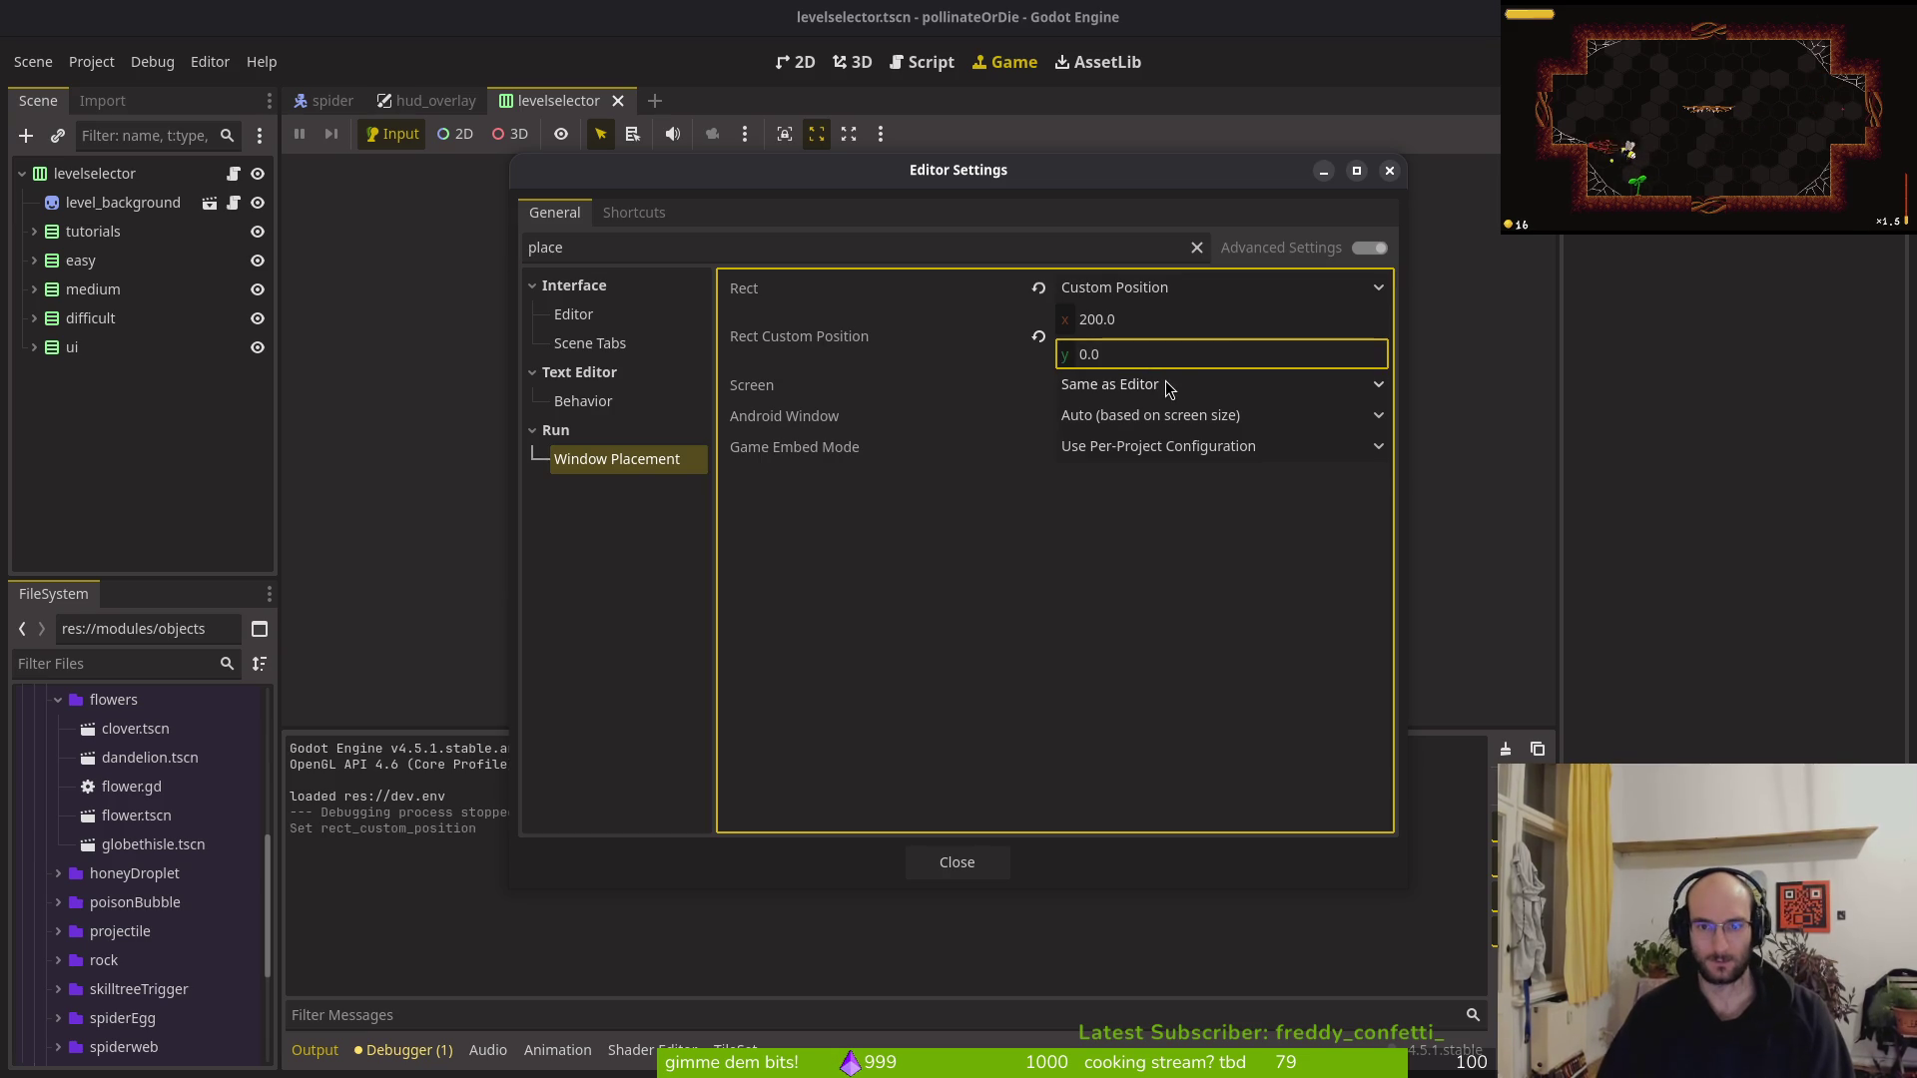
pyautogui.press('Escape')
pyautogui.press('F5')
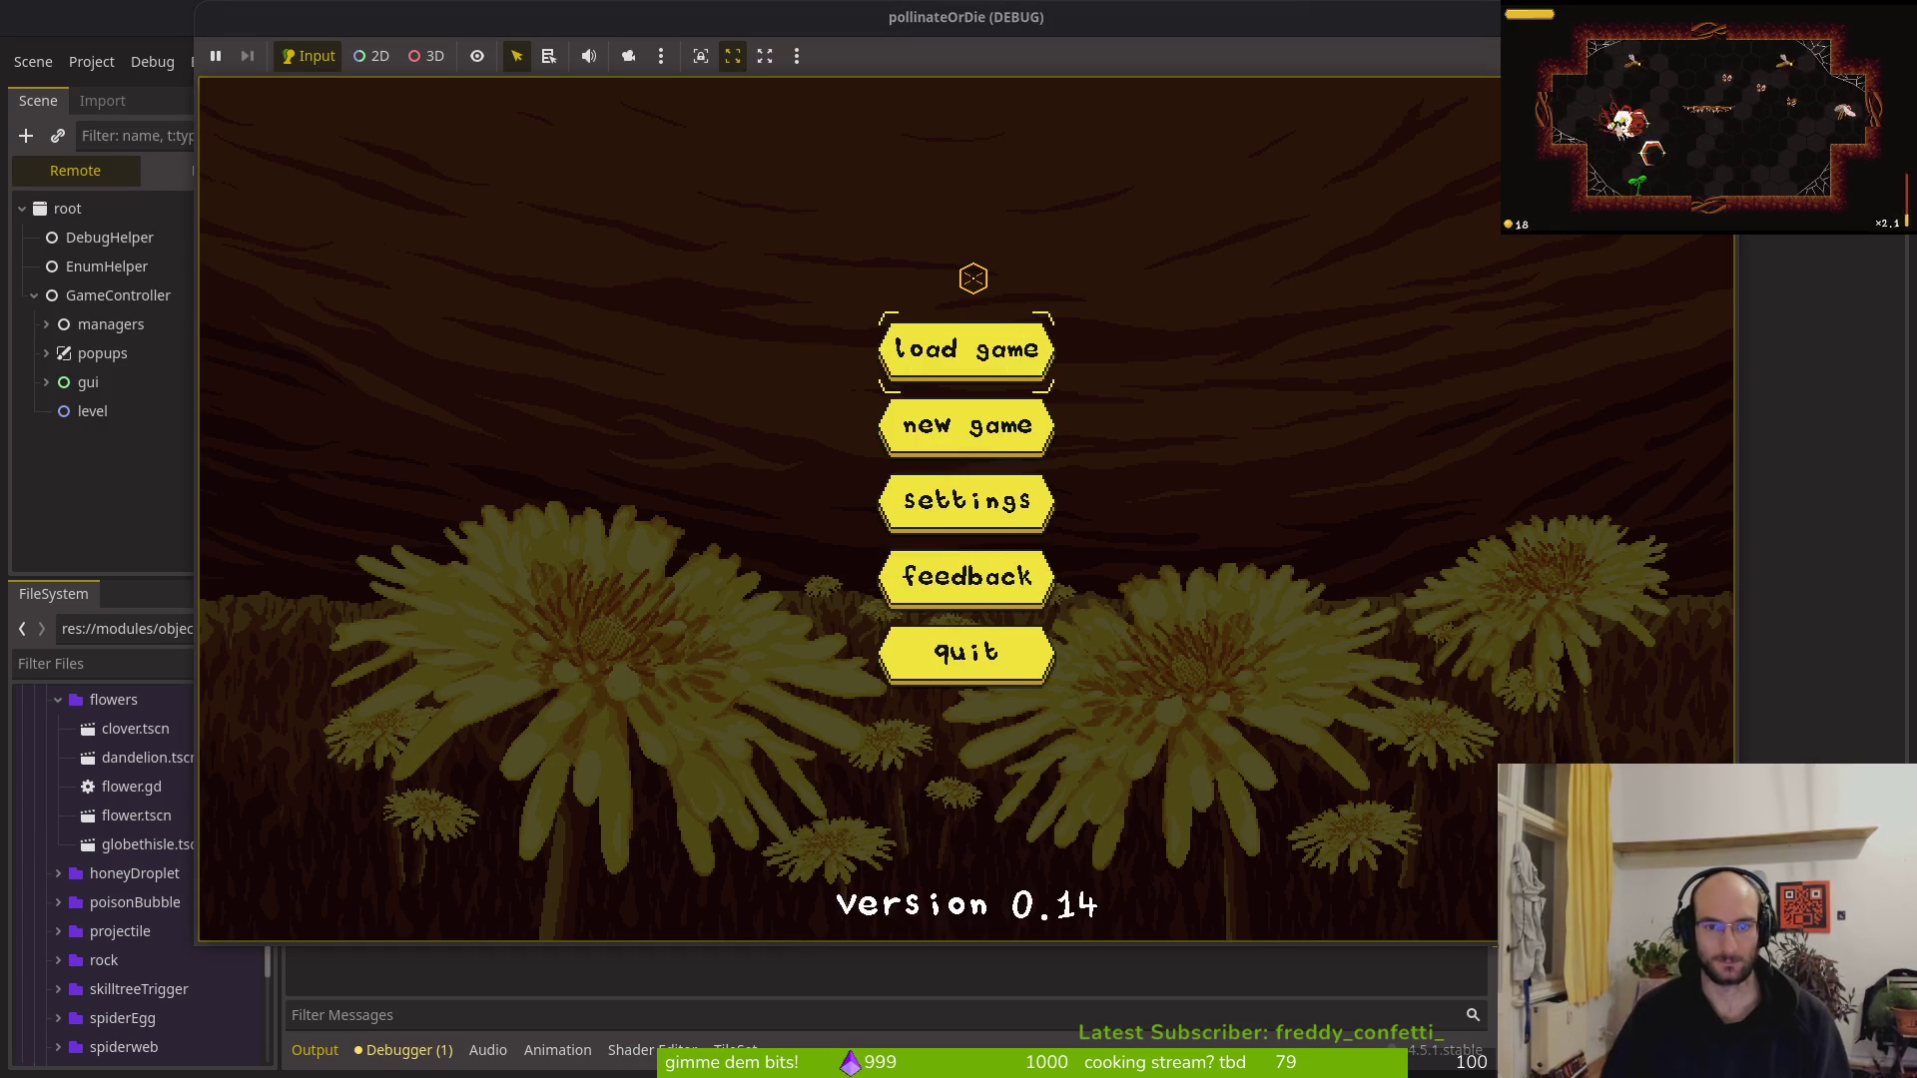
# In the running game, enter level select, browse the 1-1 to 2_5 buttons, then stop the game
pyautogui.press('Return')
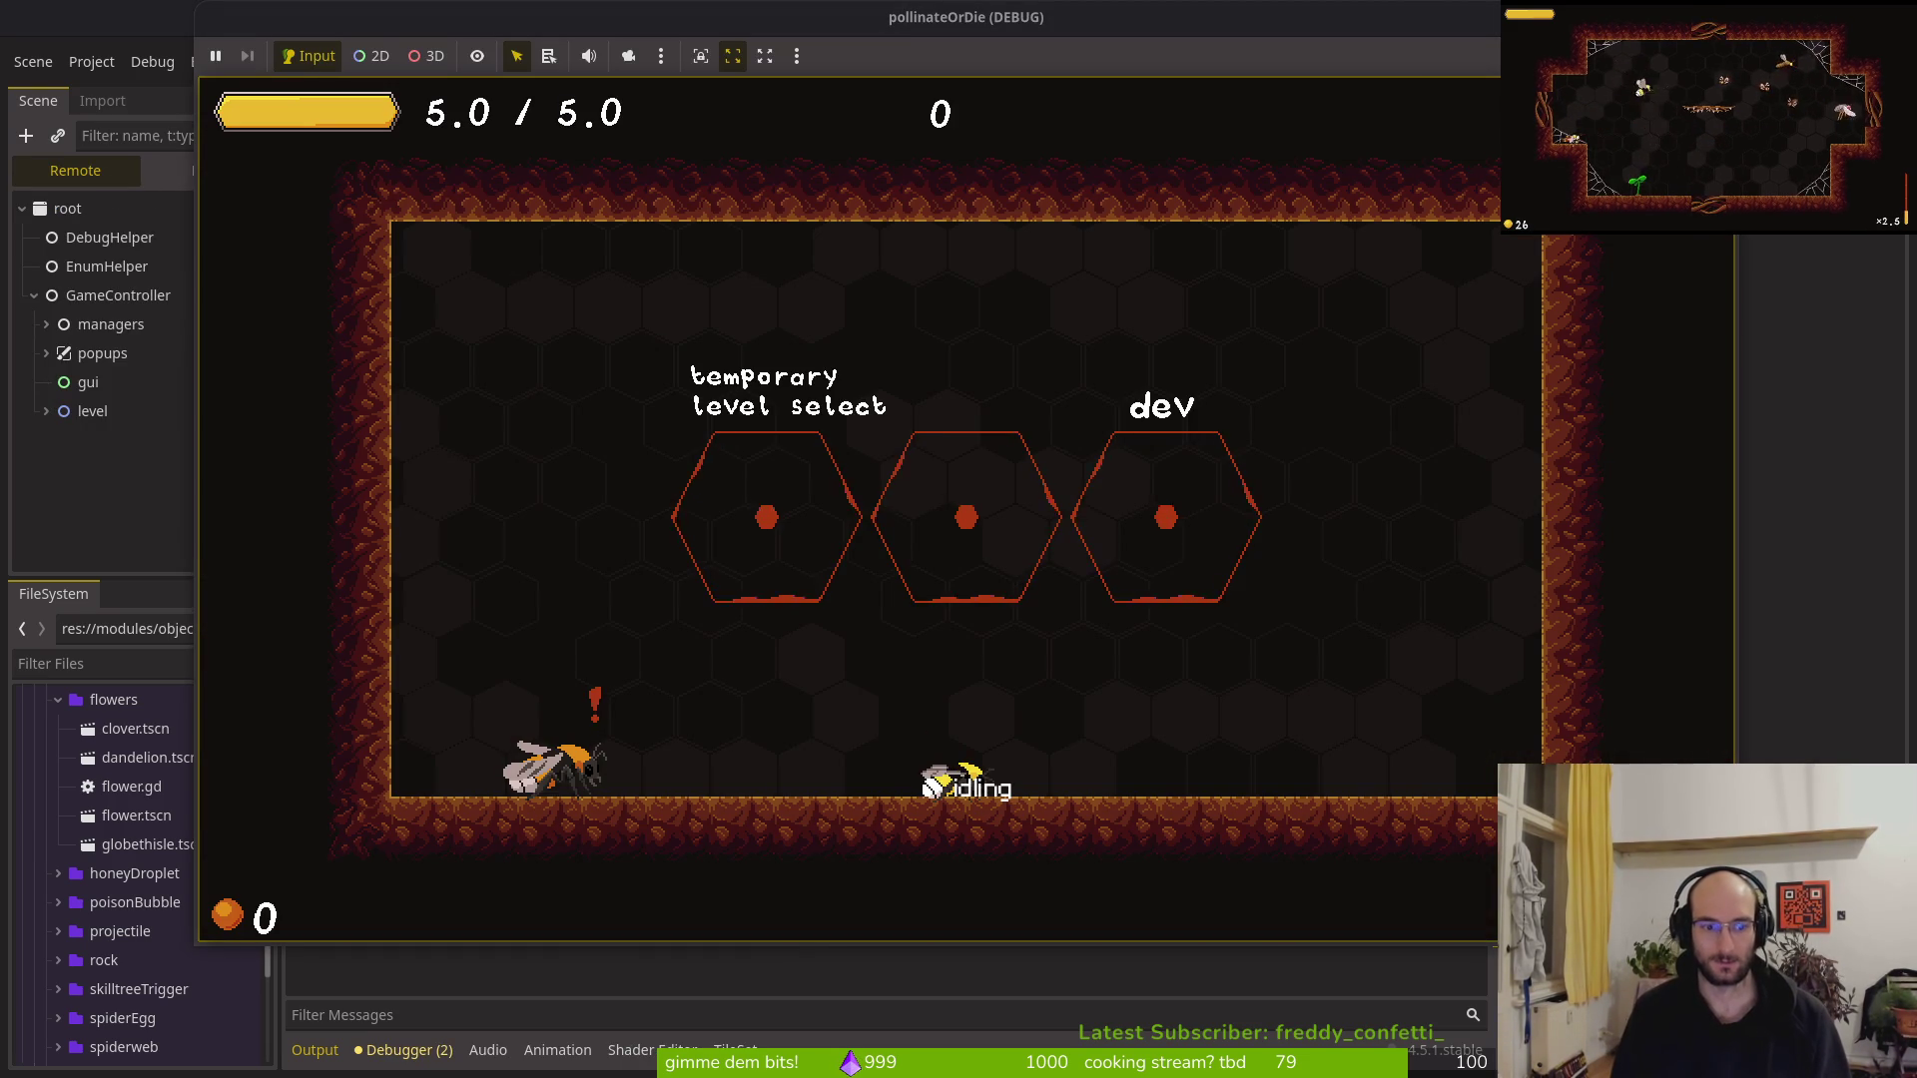
pyautogui.press('space')
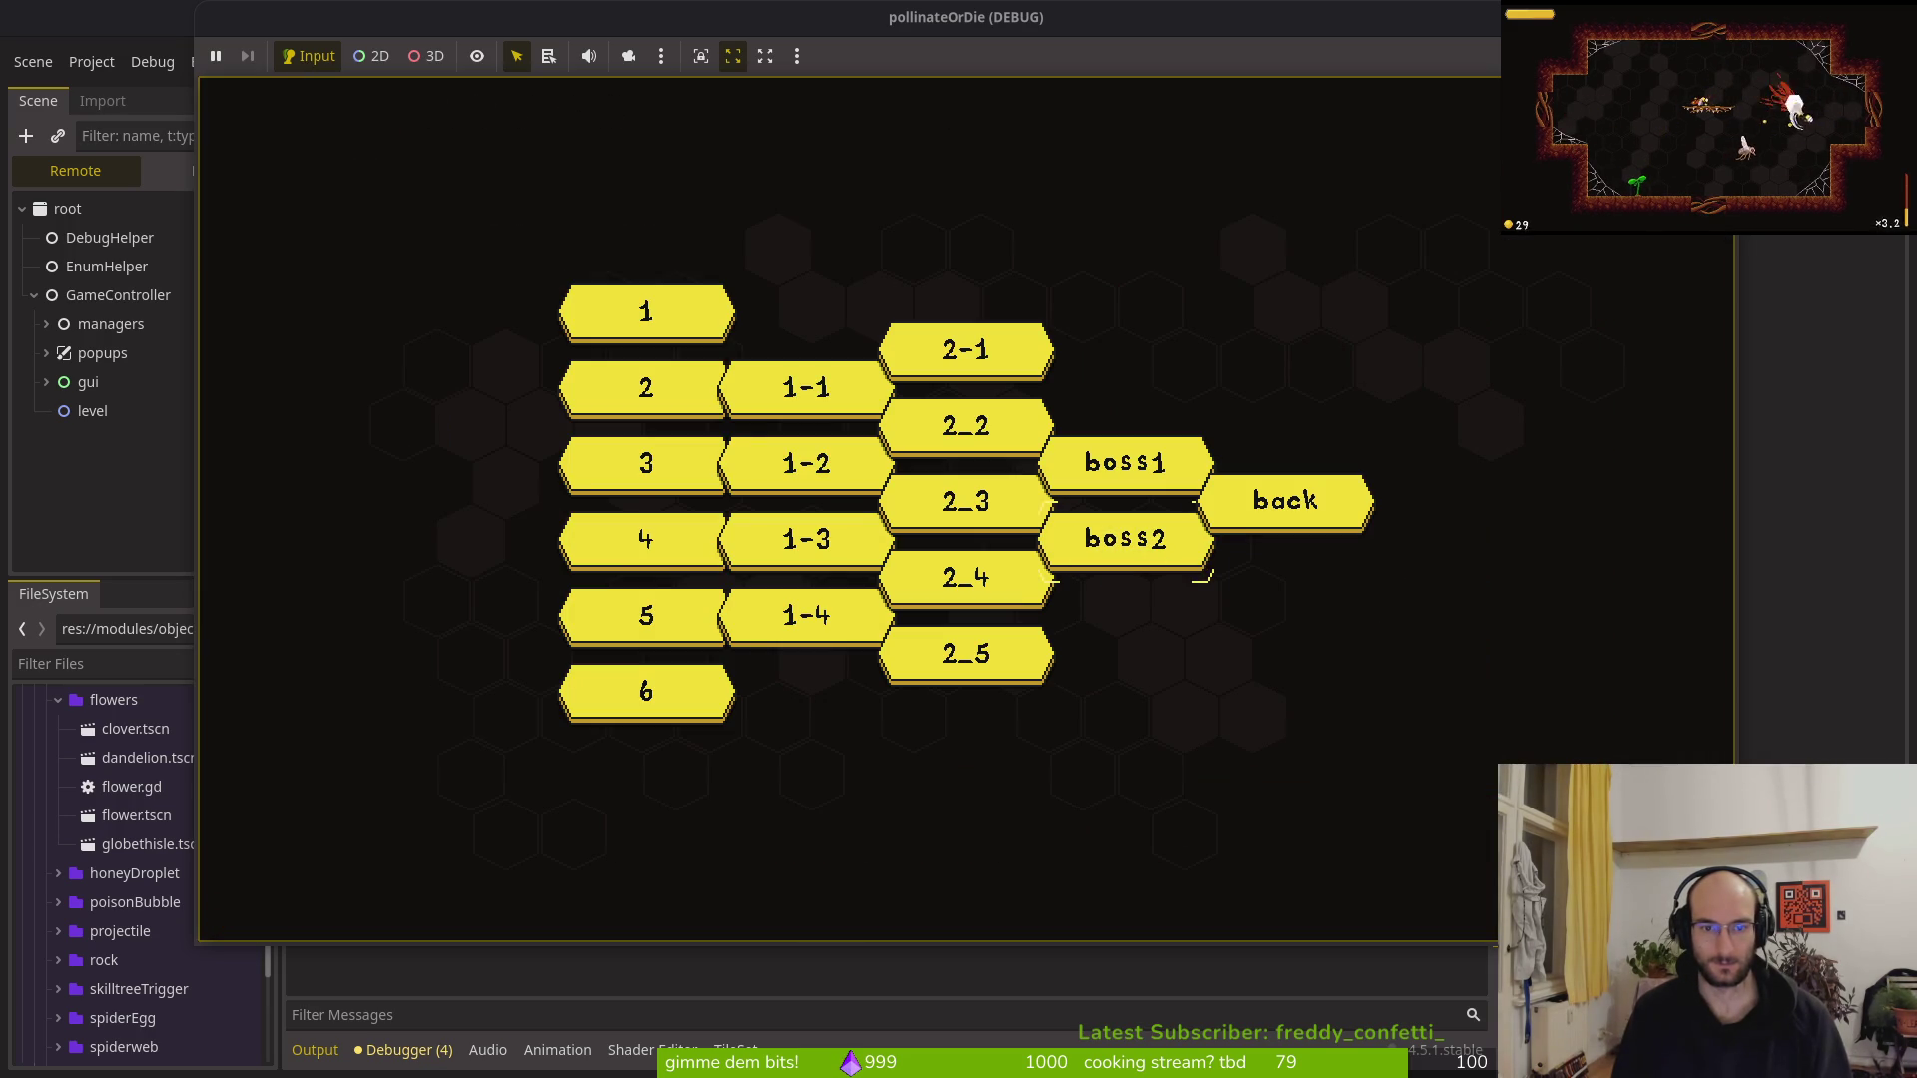
pyautogui.press('Left')
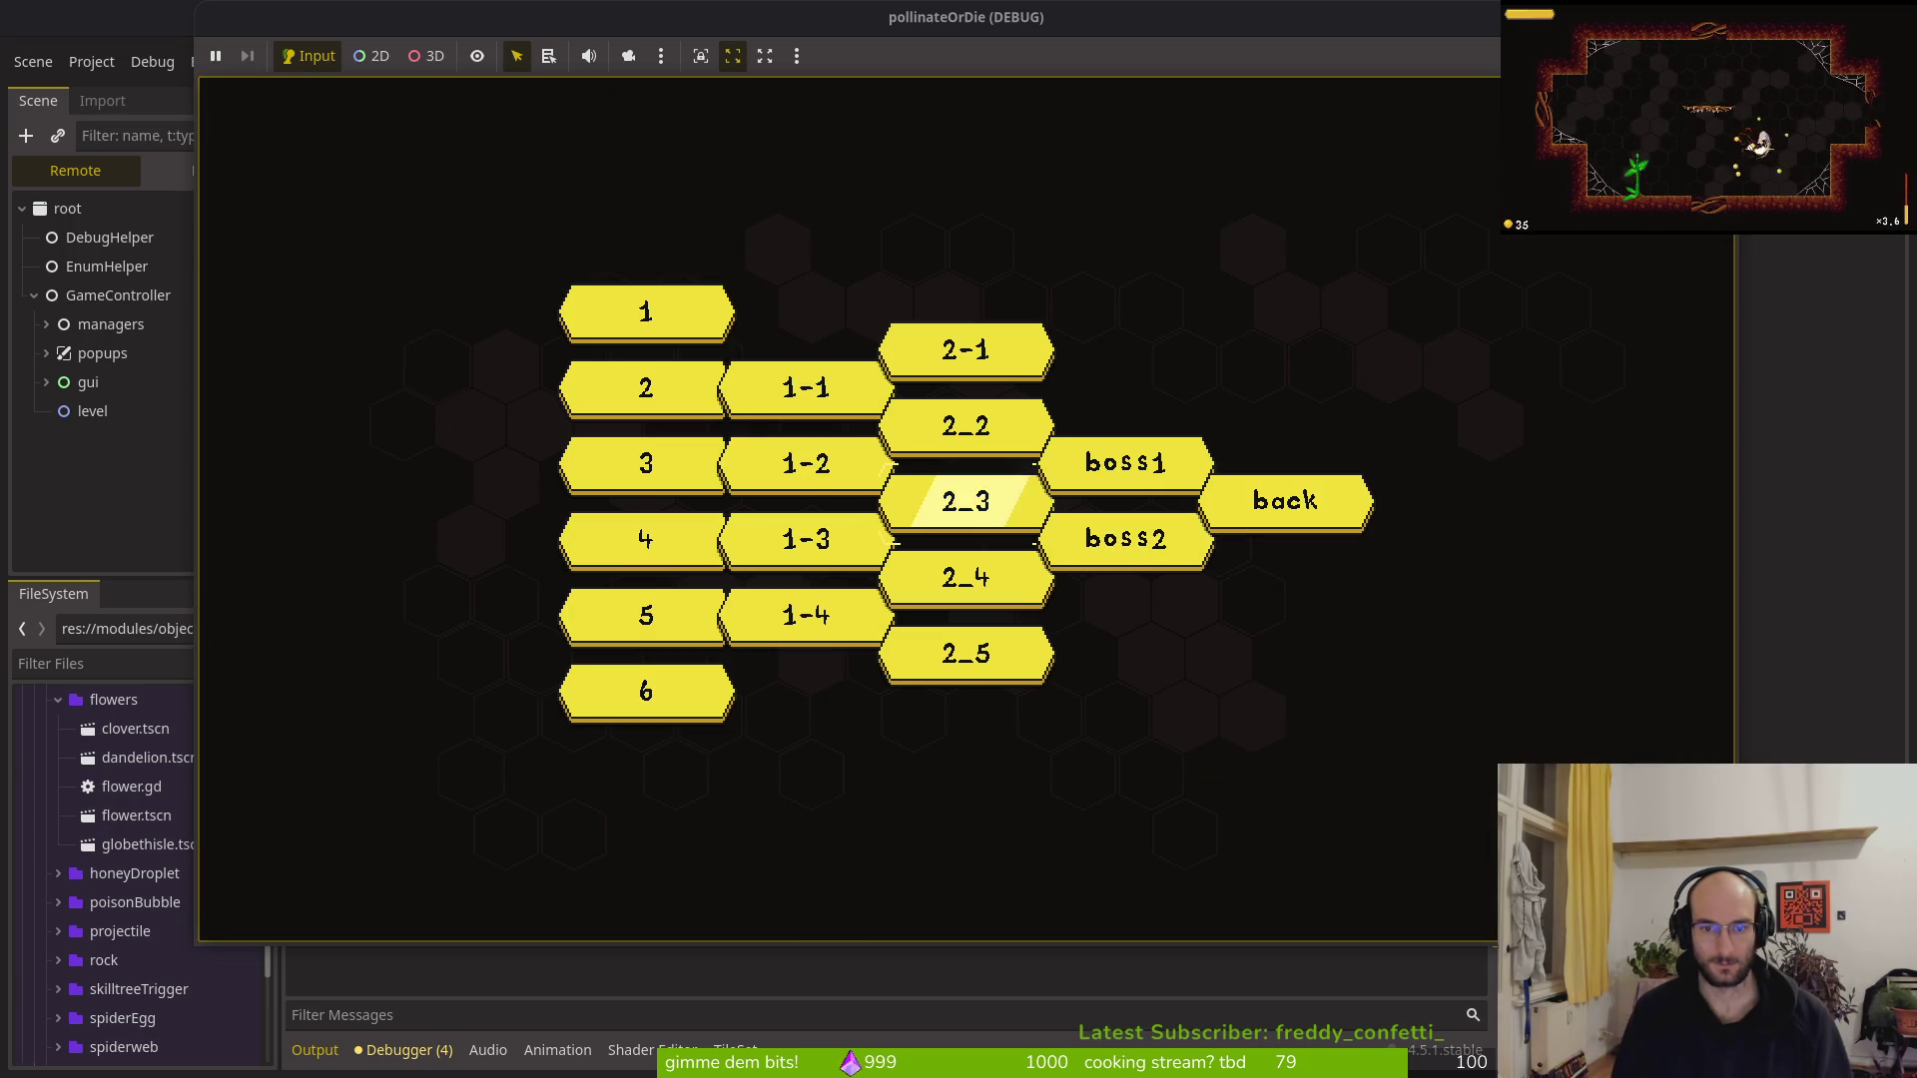
pyautogui.press('Left')
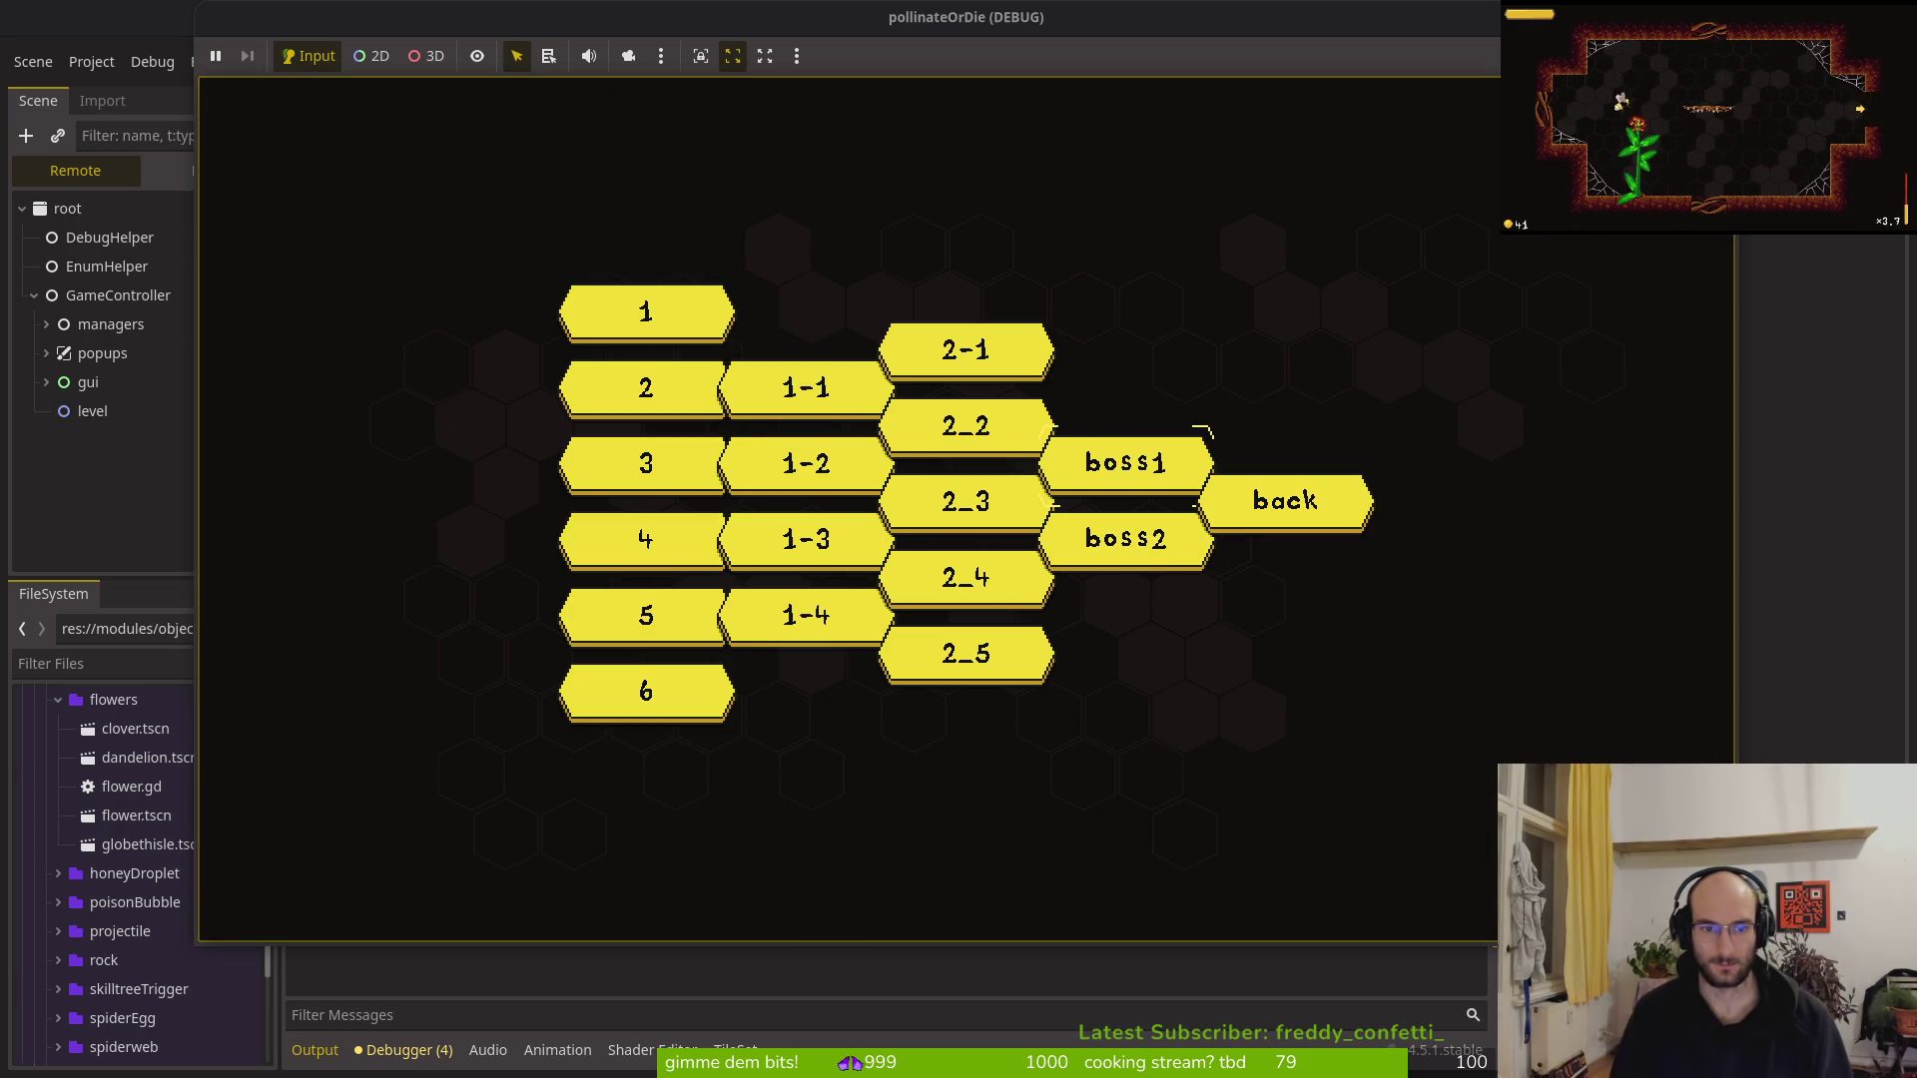
pyautogui.press('F8')
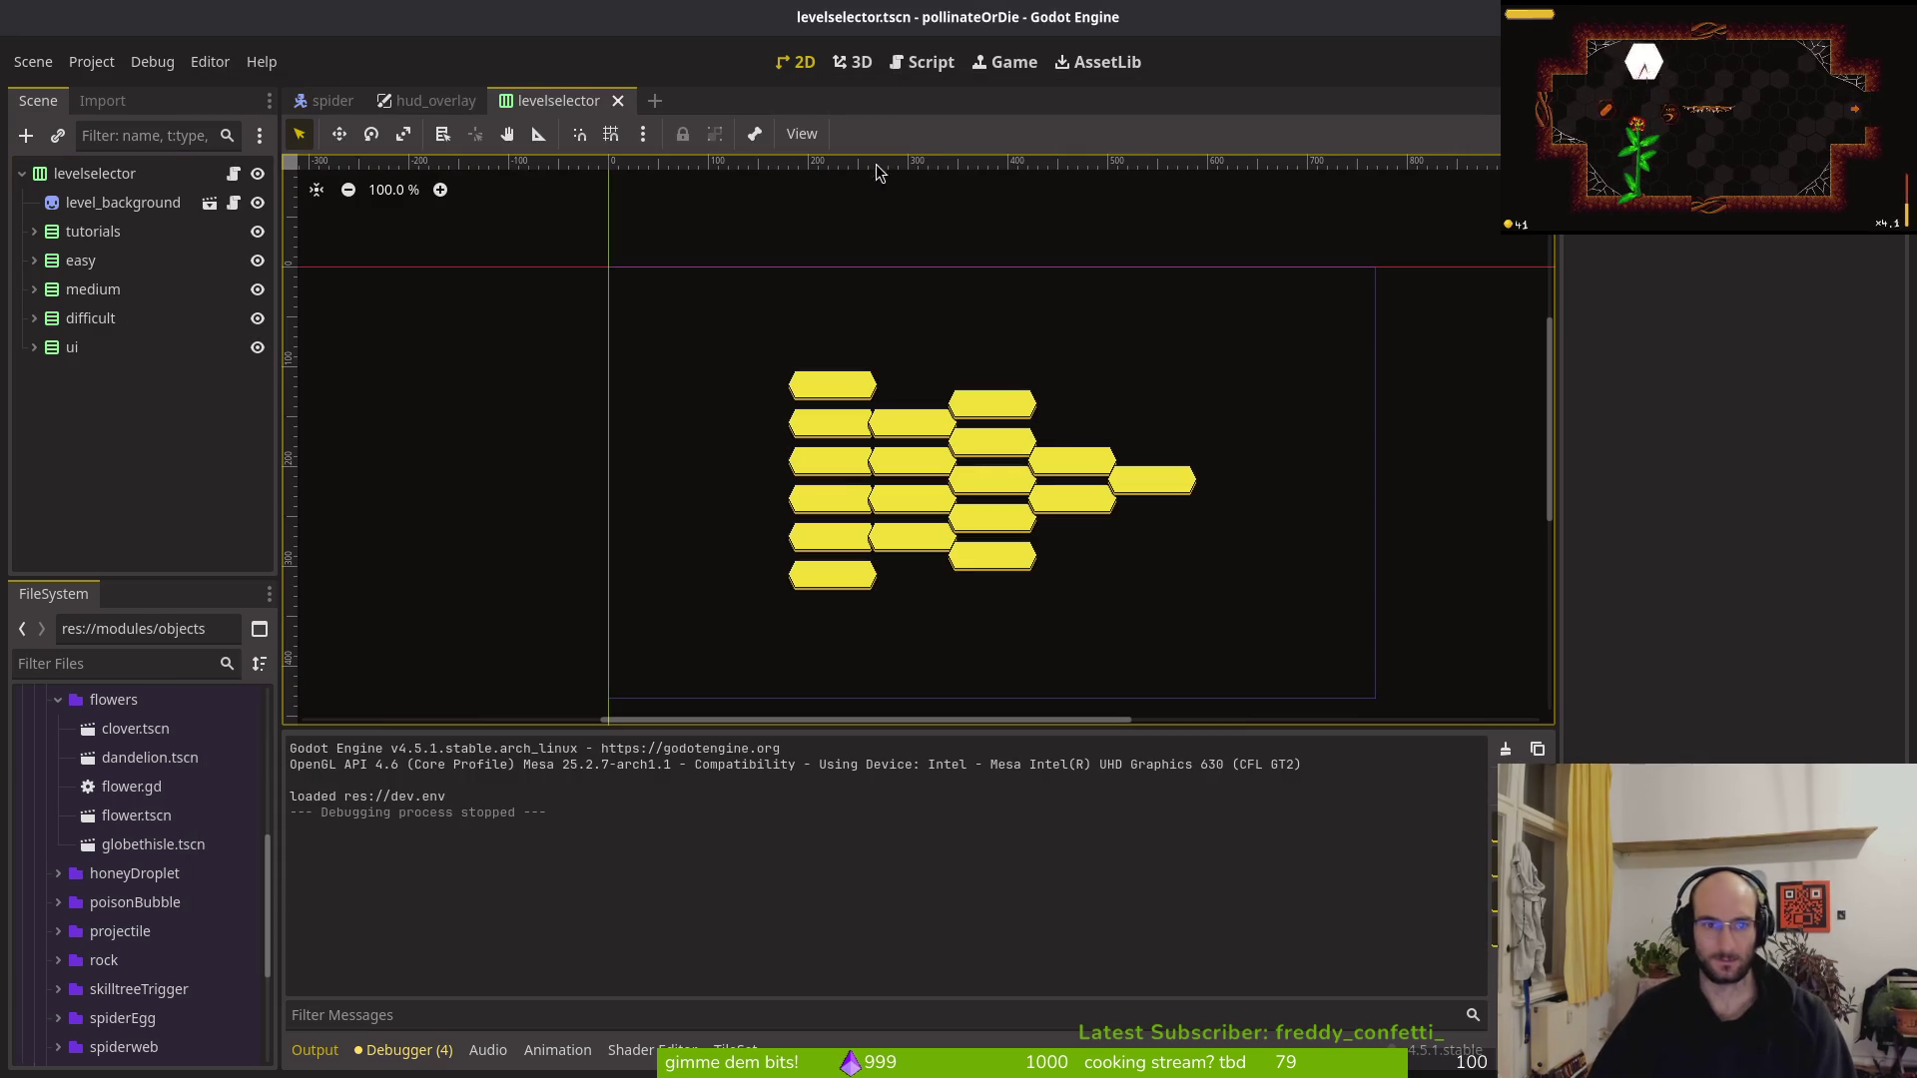
# Expand the level groups and check the labels on boss1, easy level1 and the medium buttons
pyautogui.click(34, 317)
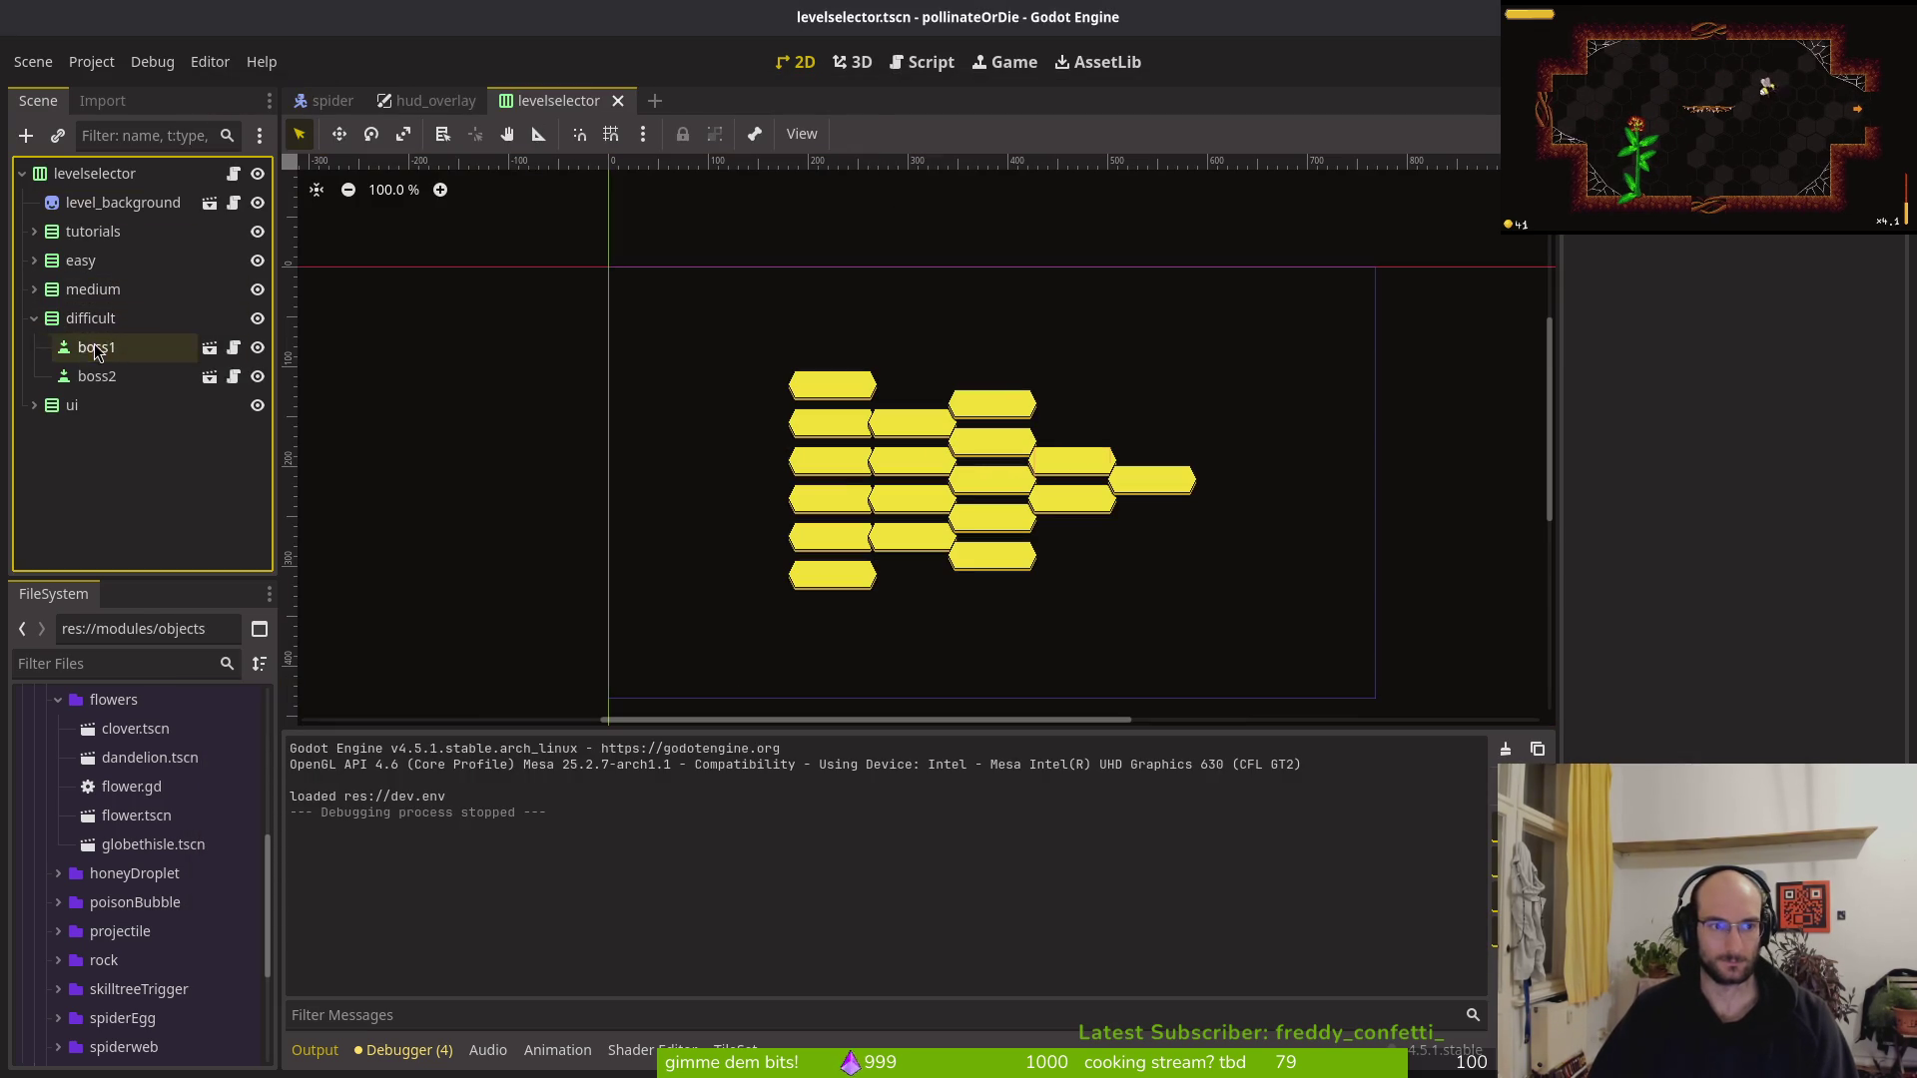
pyautogui.click(97, 352)
pyautogui.click(33, 318)
pyautogui.click(34, 289)
pyautogui.click(97, 317)
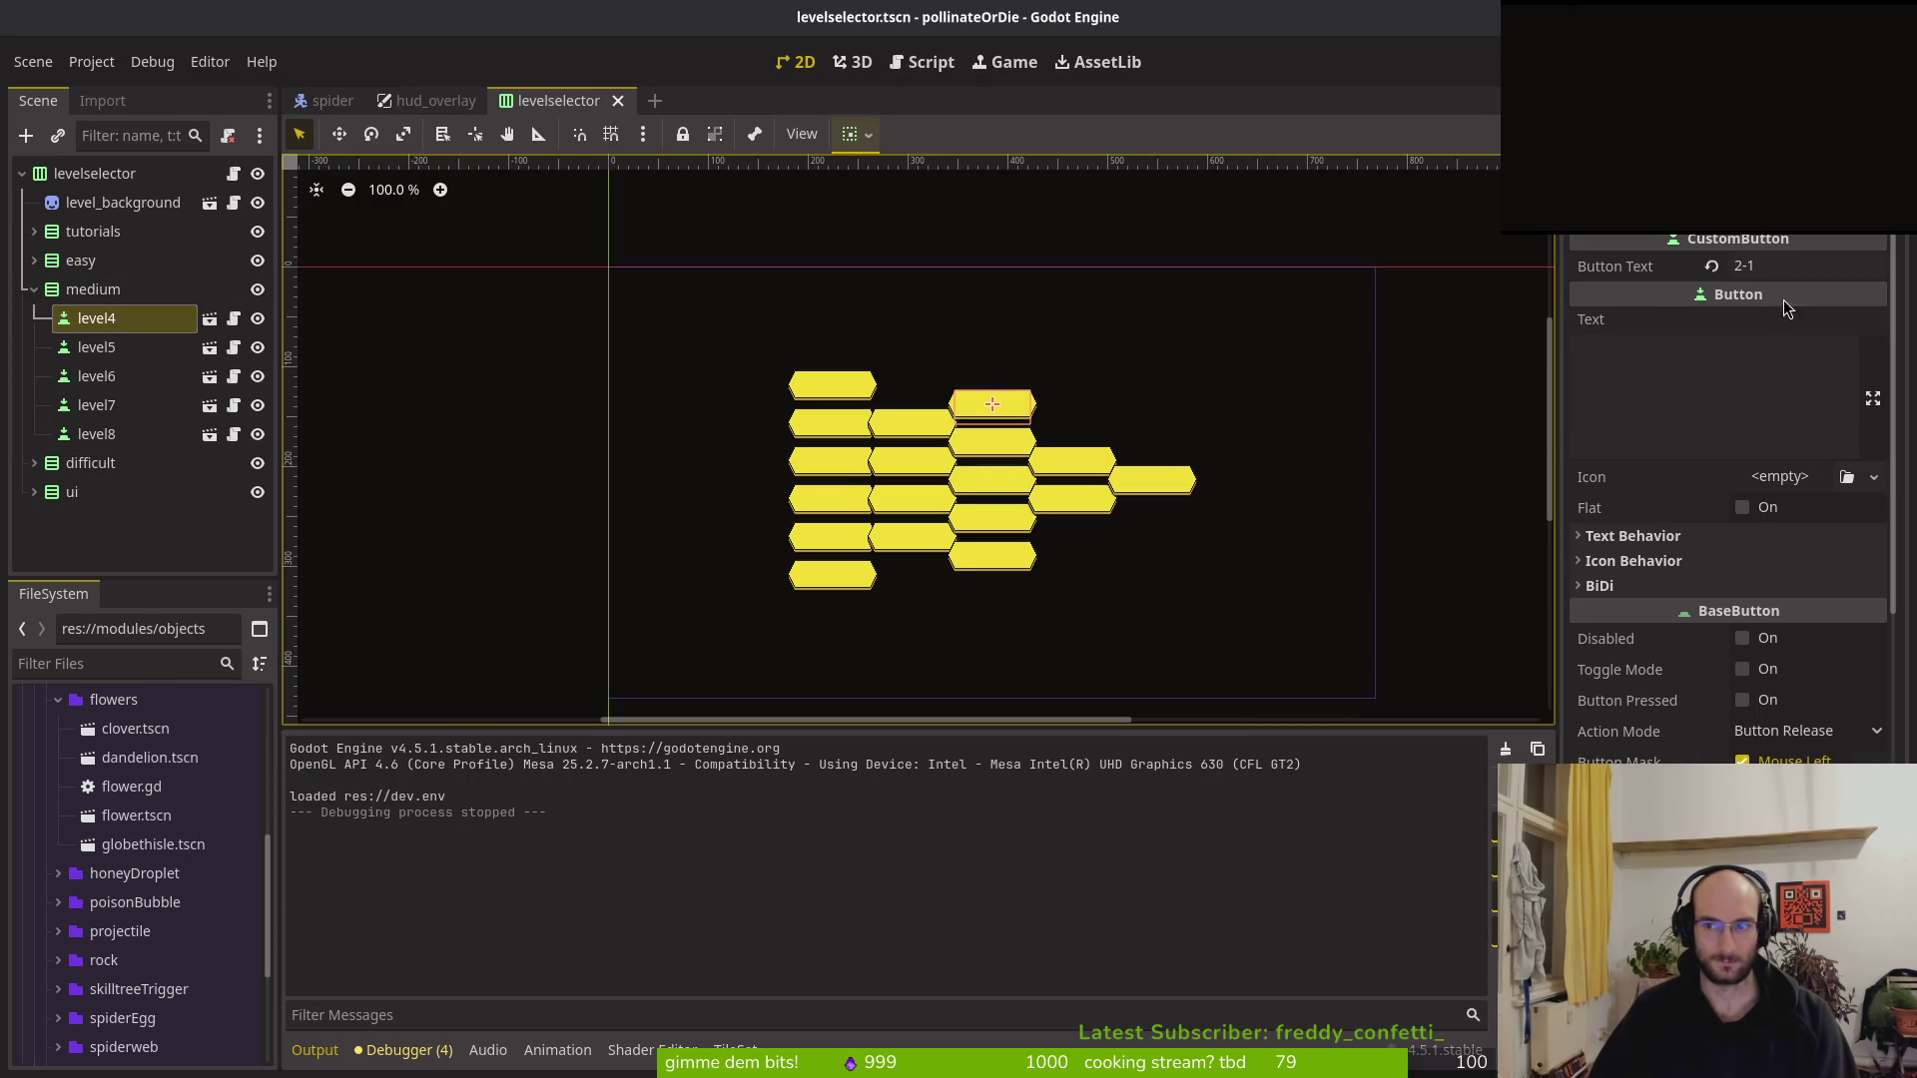
pyautogui.click(33, 260)
pyautogui.click(97, 291)
pyautogui.click(98, 437)
pyautogui.click(95, 465)
pyautogui.click(91, 493)
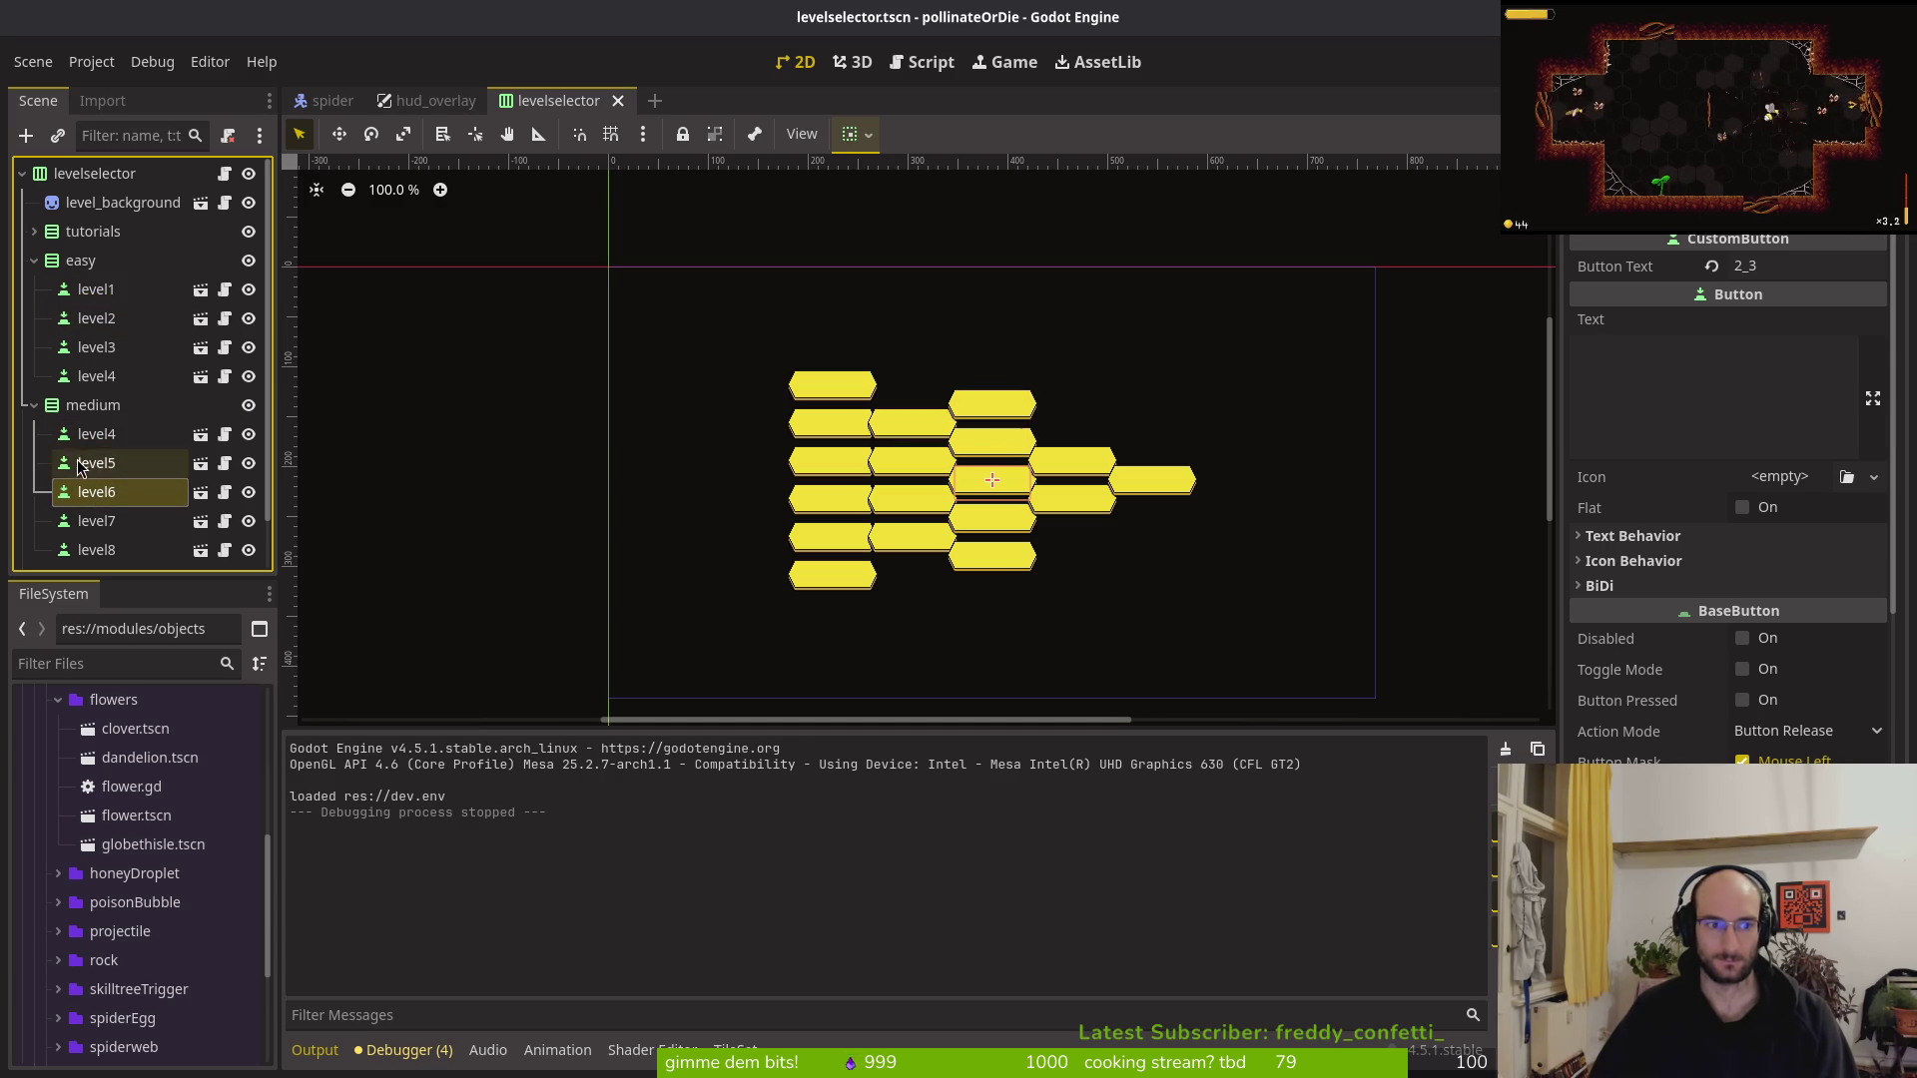
pyautogui.click(96, 464)
# Change the medium level5 and level6 labels from 2_2 and 2_3 to 2-2 and 2-3
pyautogui.click(1749, 266)
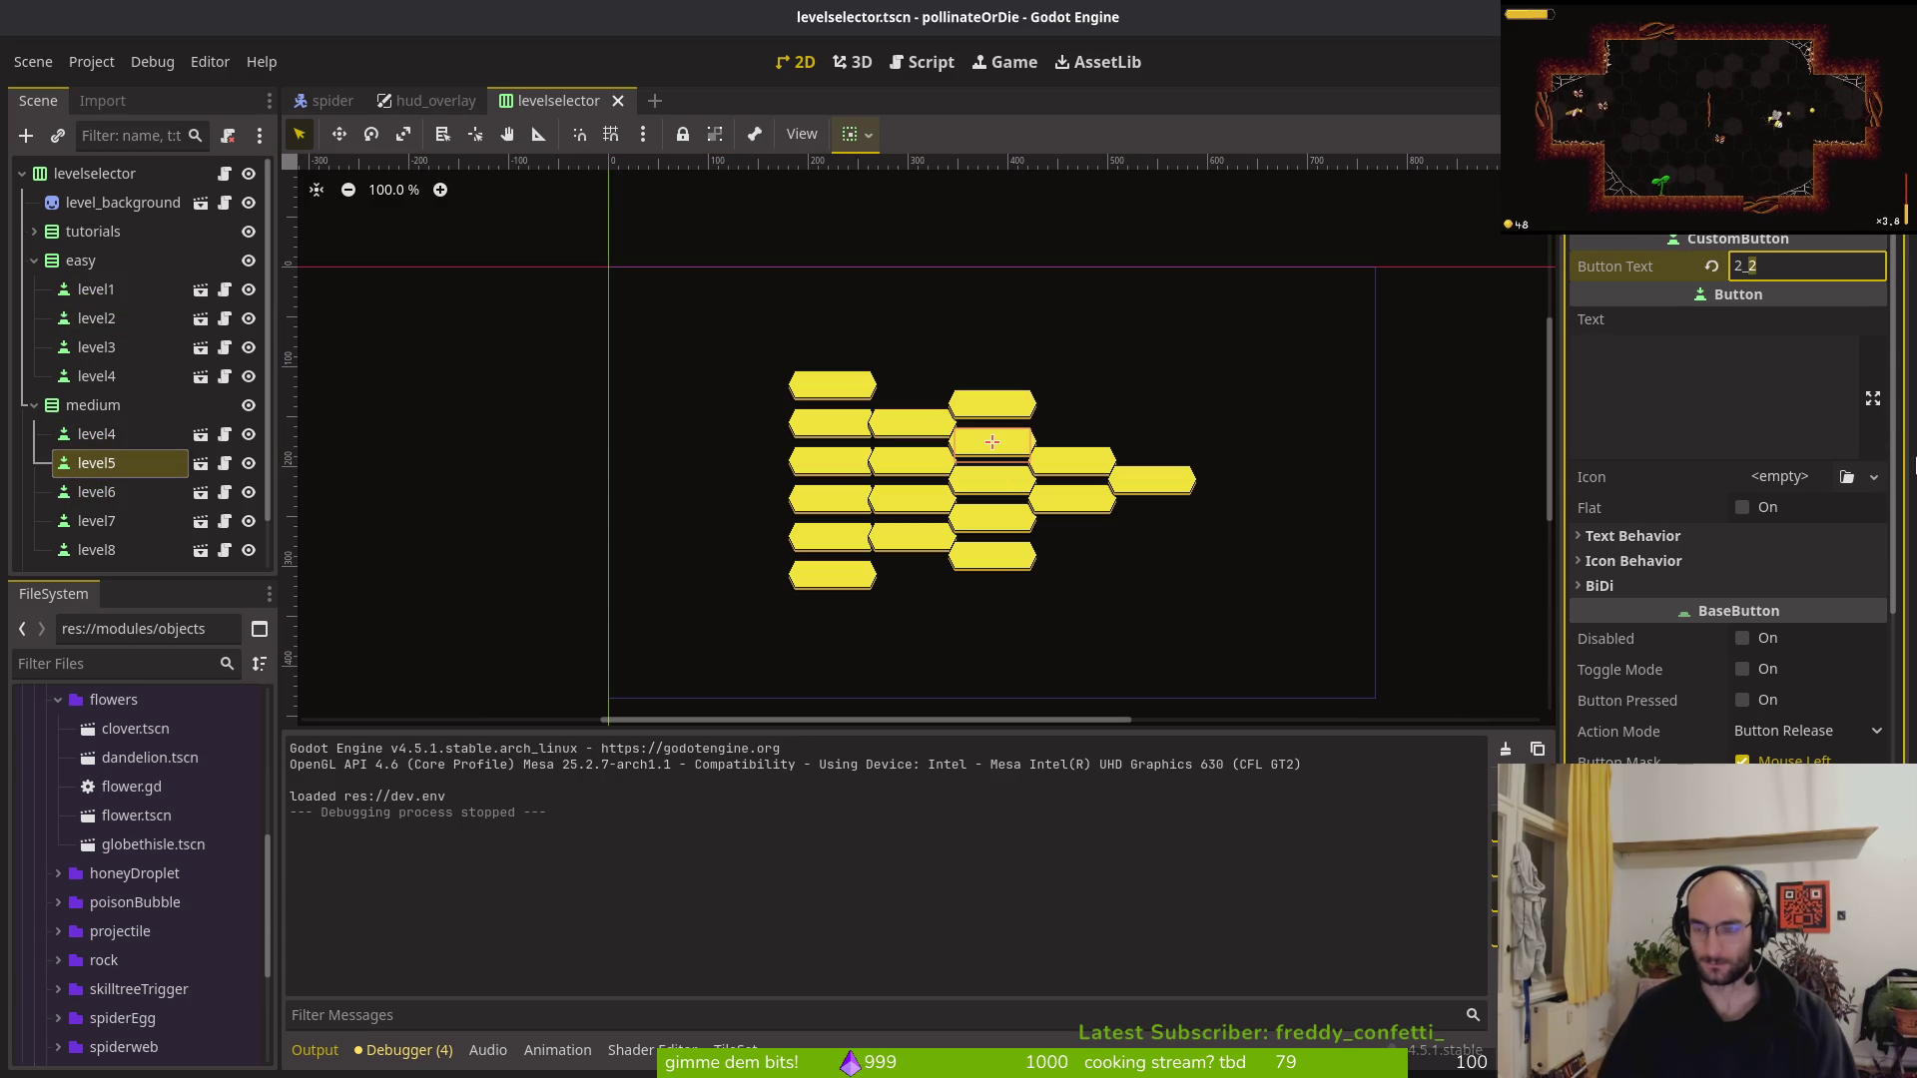
pyautogui.press('BackSpace')
pyautogui.write('-')
pyautogui.press('Return')
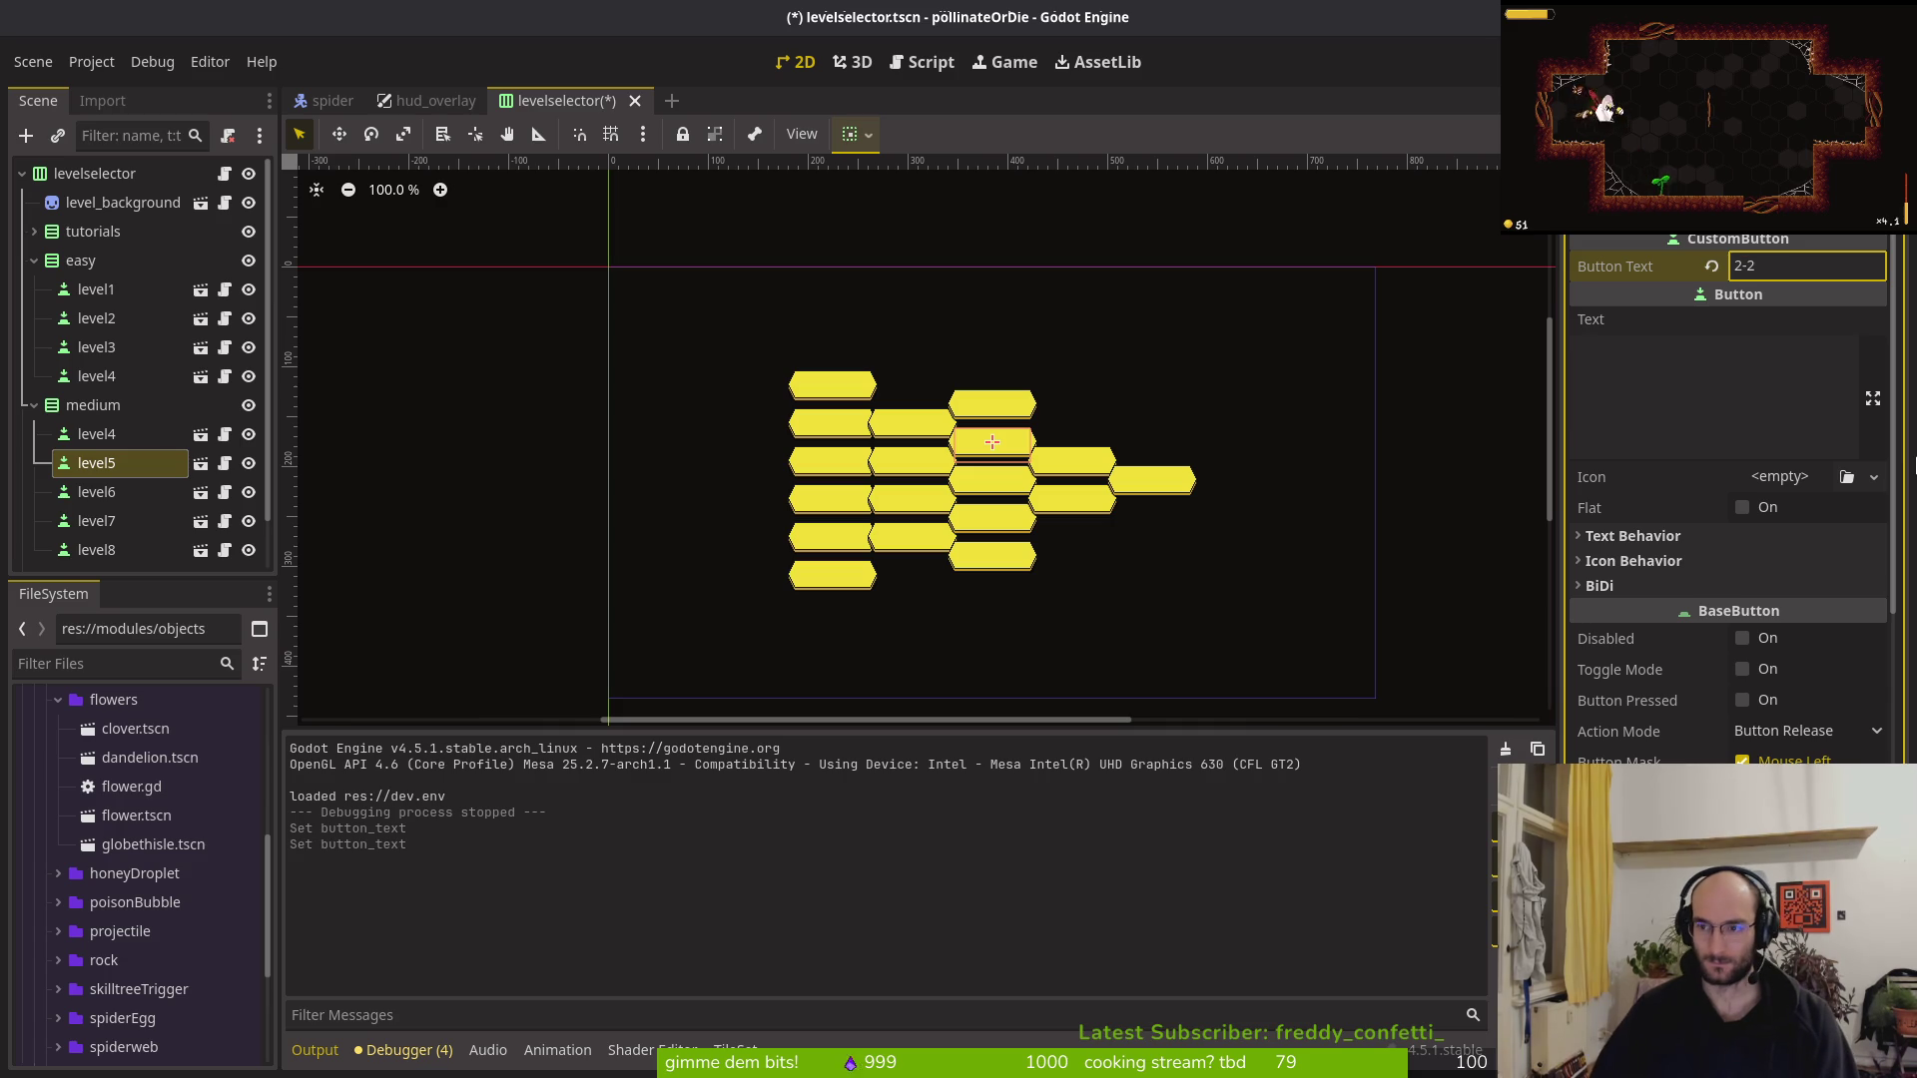
pyautogui.click(96, 491)
pyautogui.click(1747, 266)
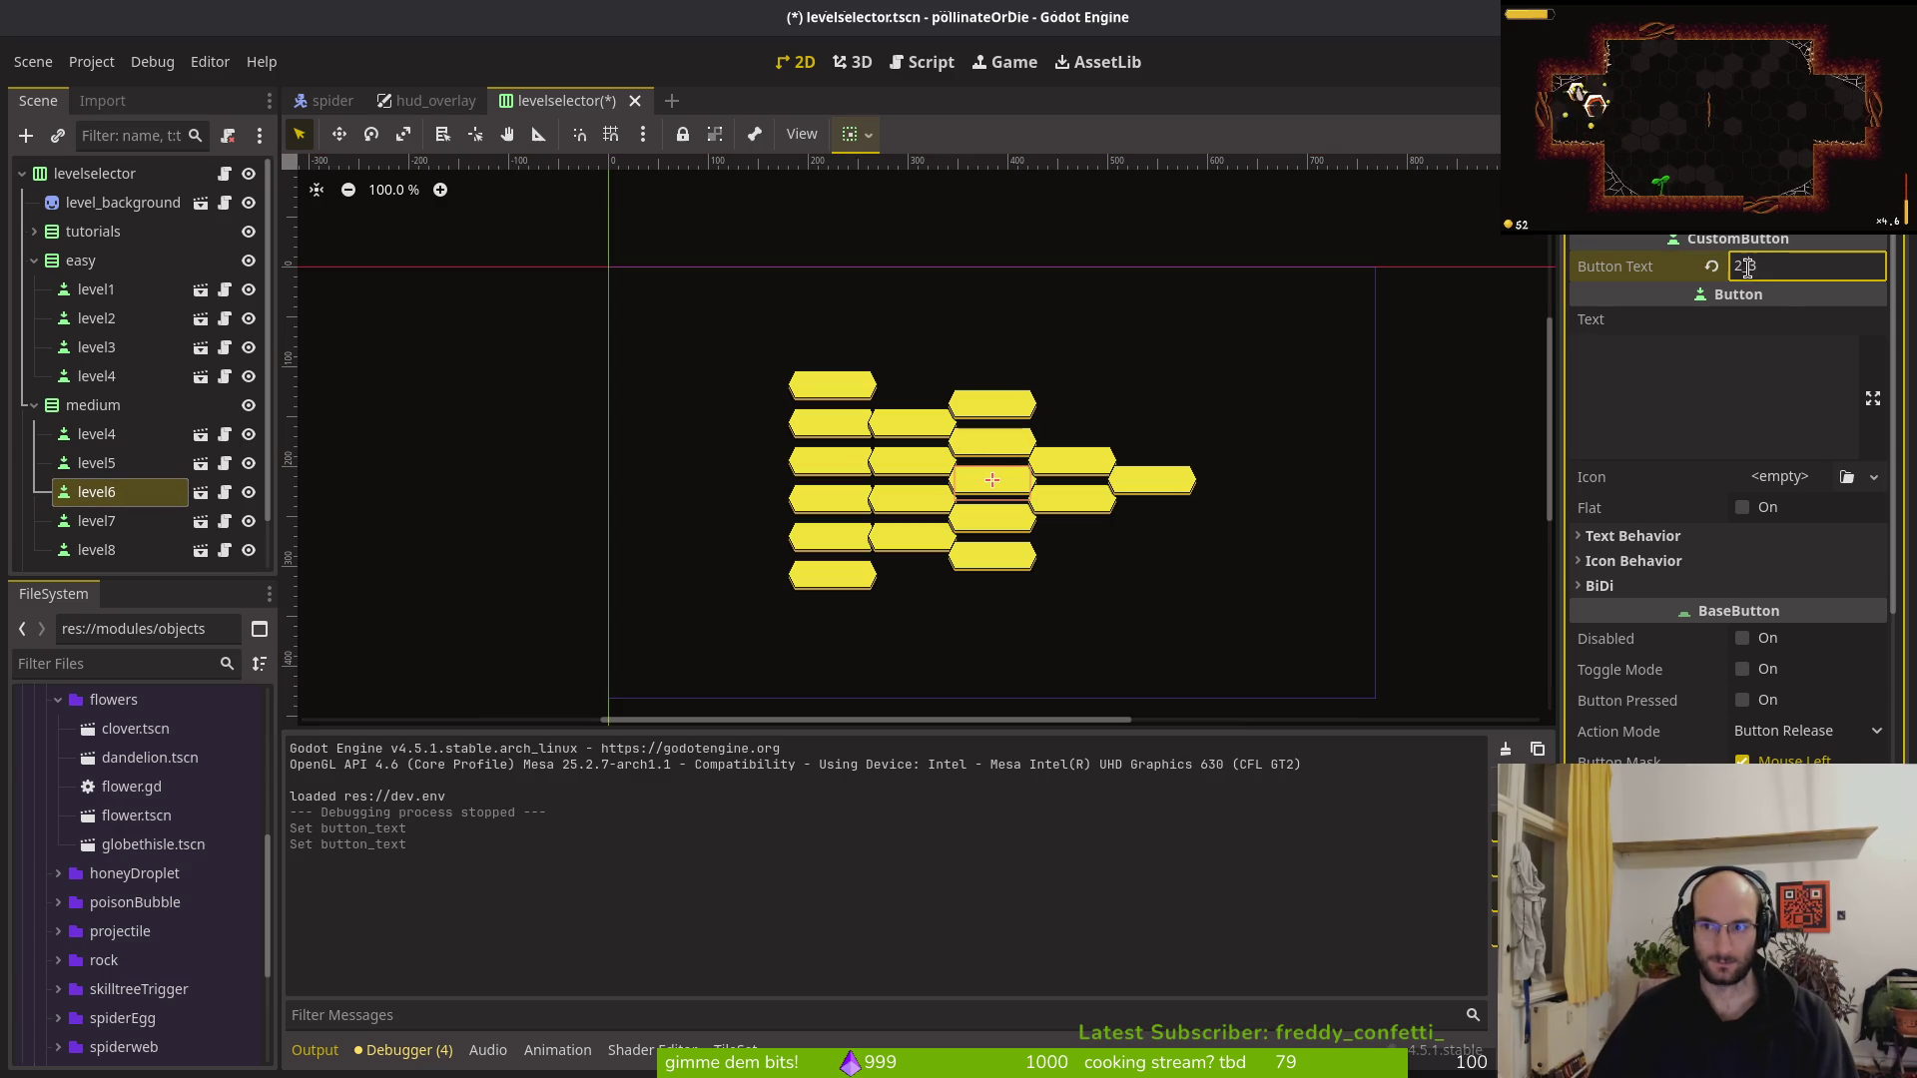
pyautogui.press('BackSpace')
pyautogui.write('-4')
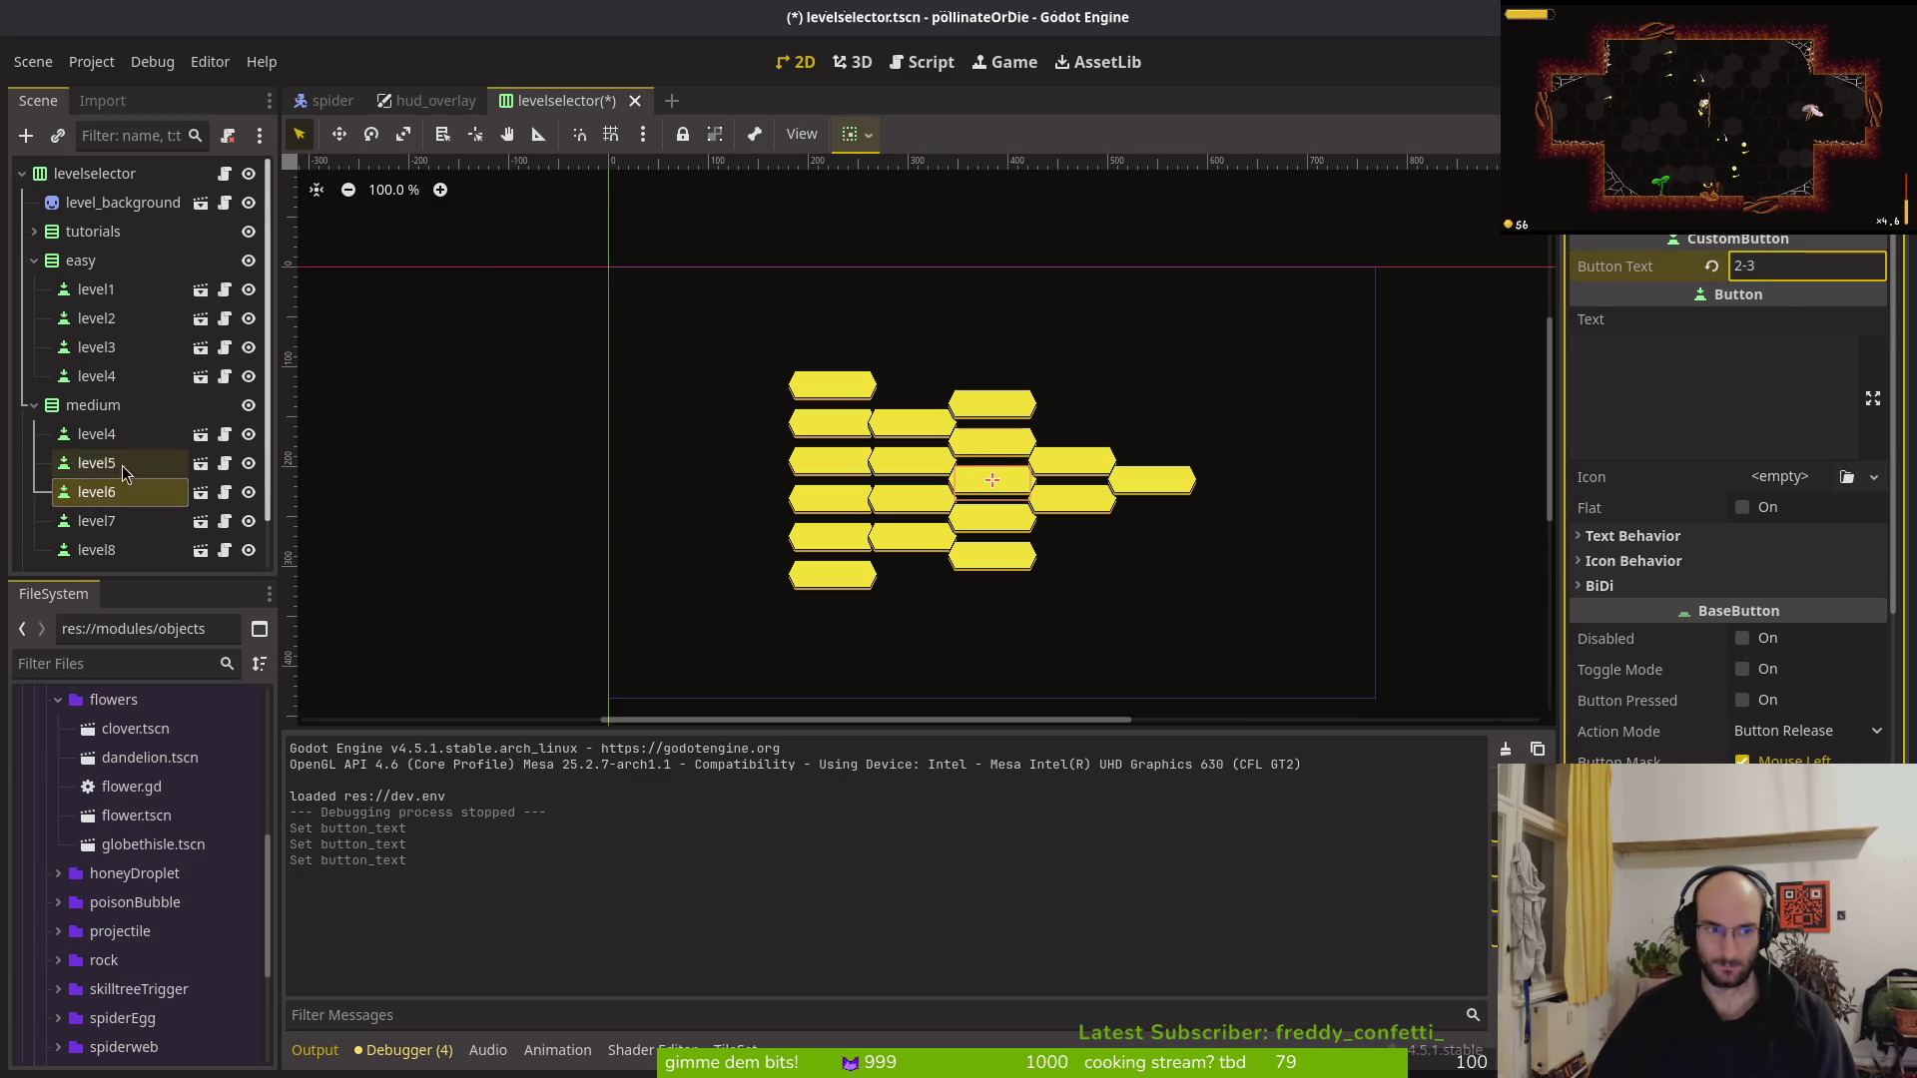
# Relabel medium level7 and level8 as 2-4 and 2-5, and save the scene
pyautogui.click(96, 521)
pyautogui.click(1746, 266)
pyautogui.write('24')
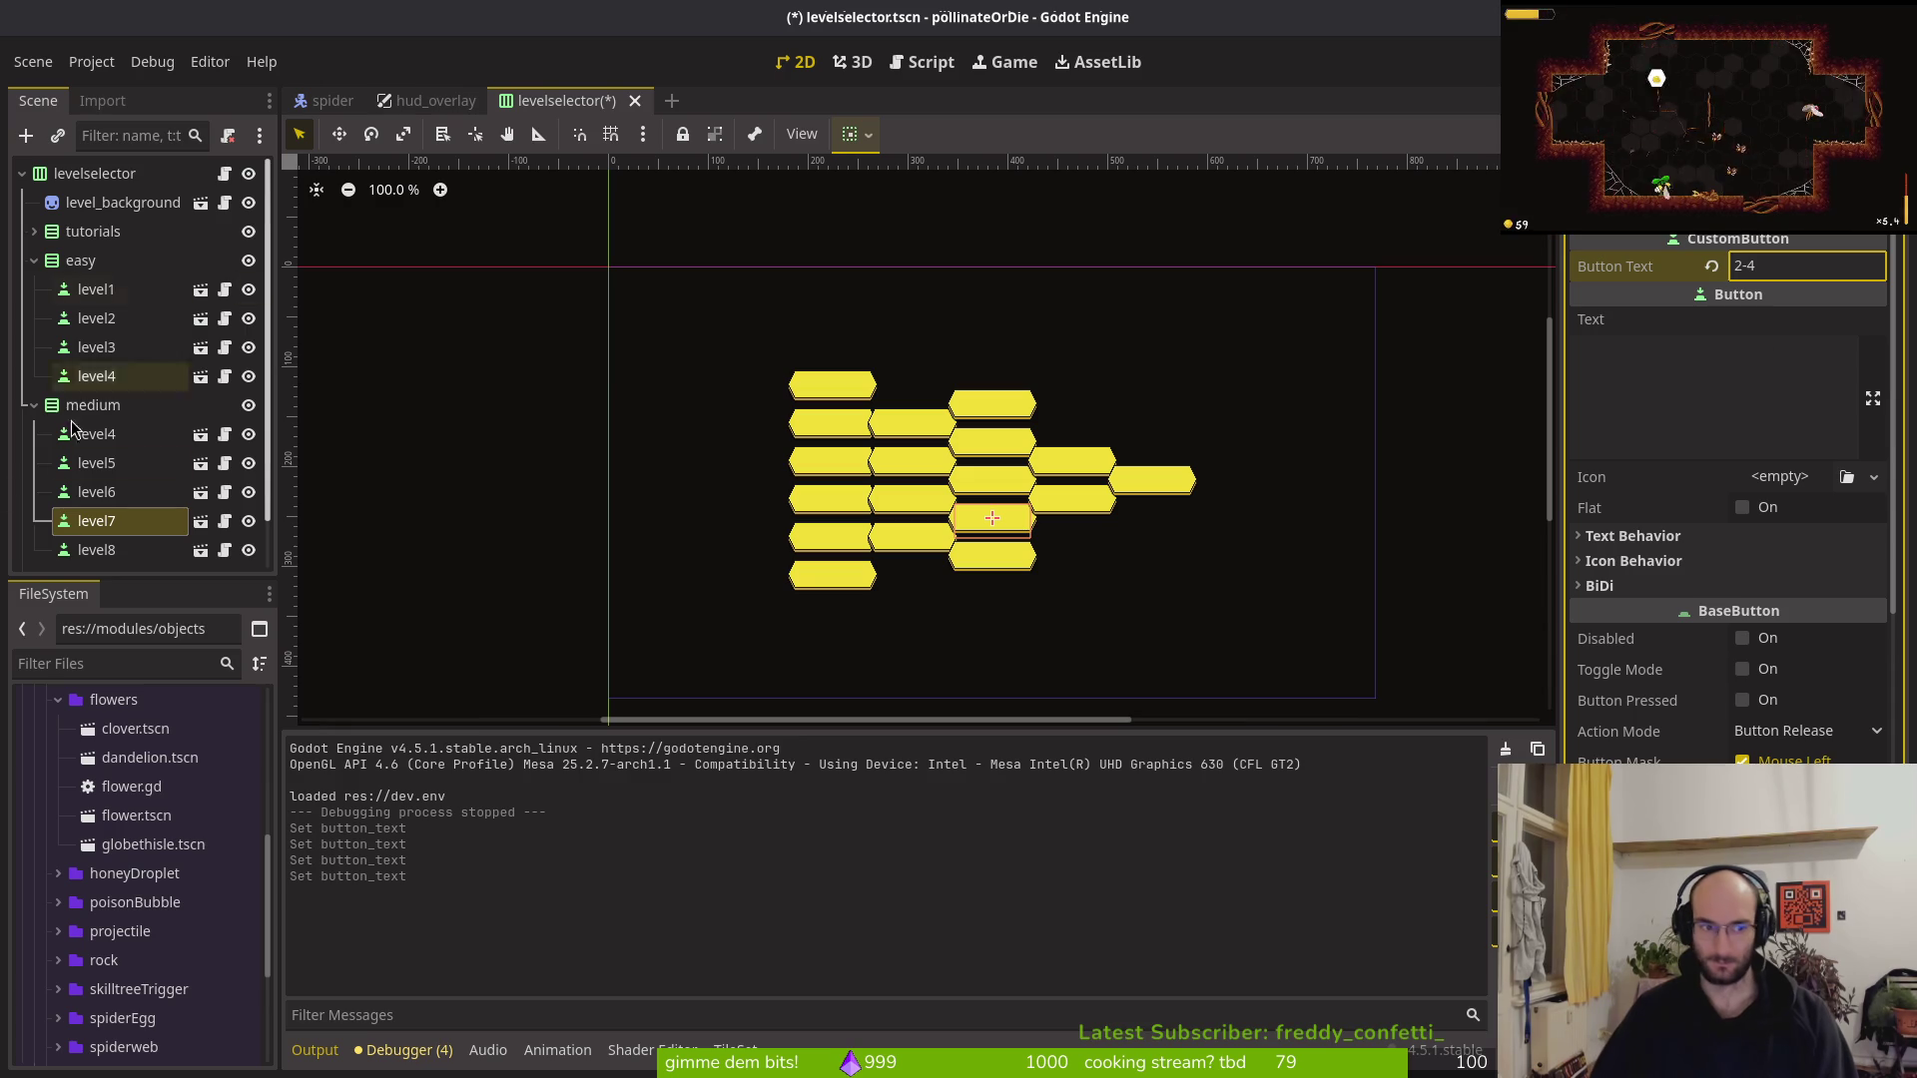
pyautogui.click(95, 549)
pyautogui.click(1752, 266)
pyautogui.write('2')
pyautogui.press('BackSpace')
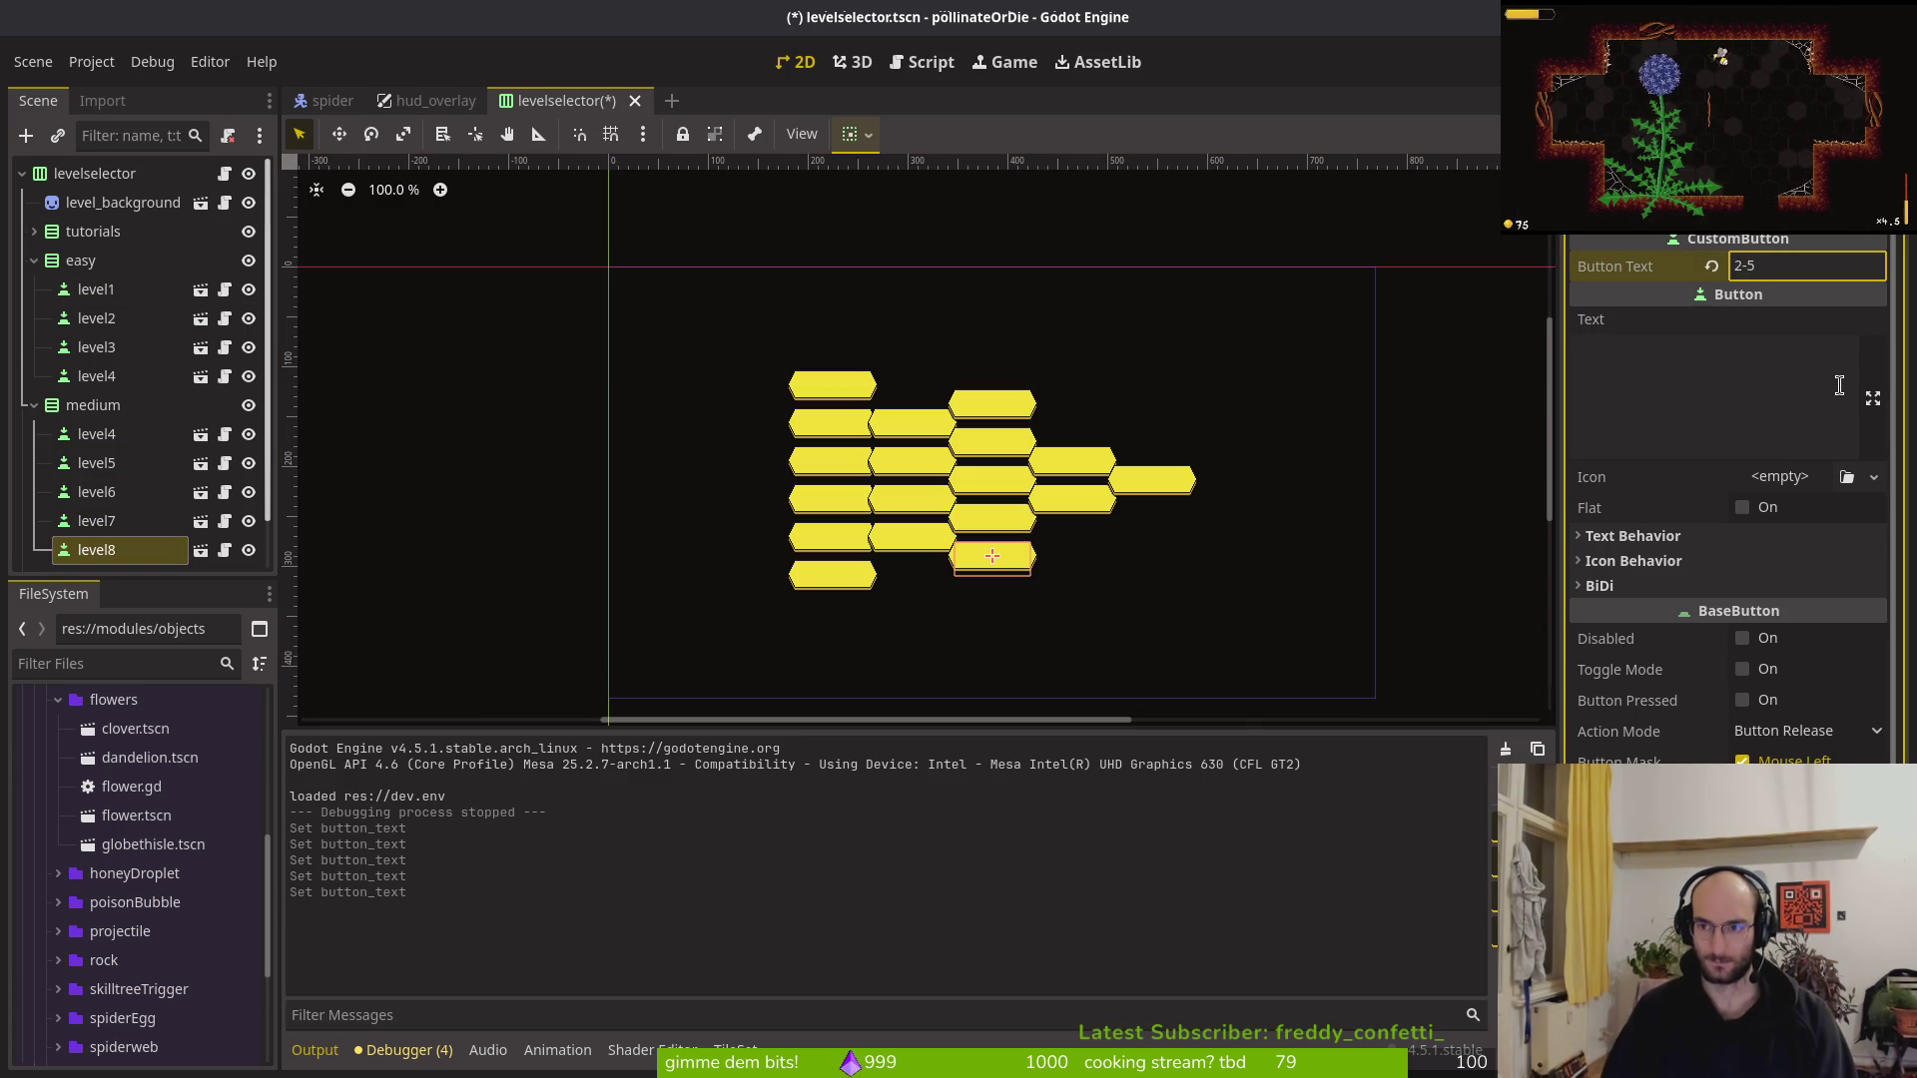
pyautogui.hotkey('ctrl', 's')
pyautogui.hotkey('alt', 'Tab')
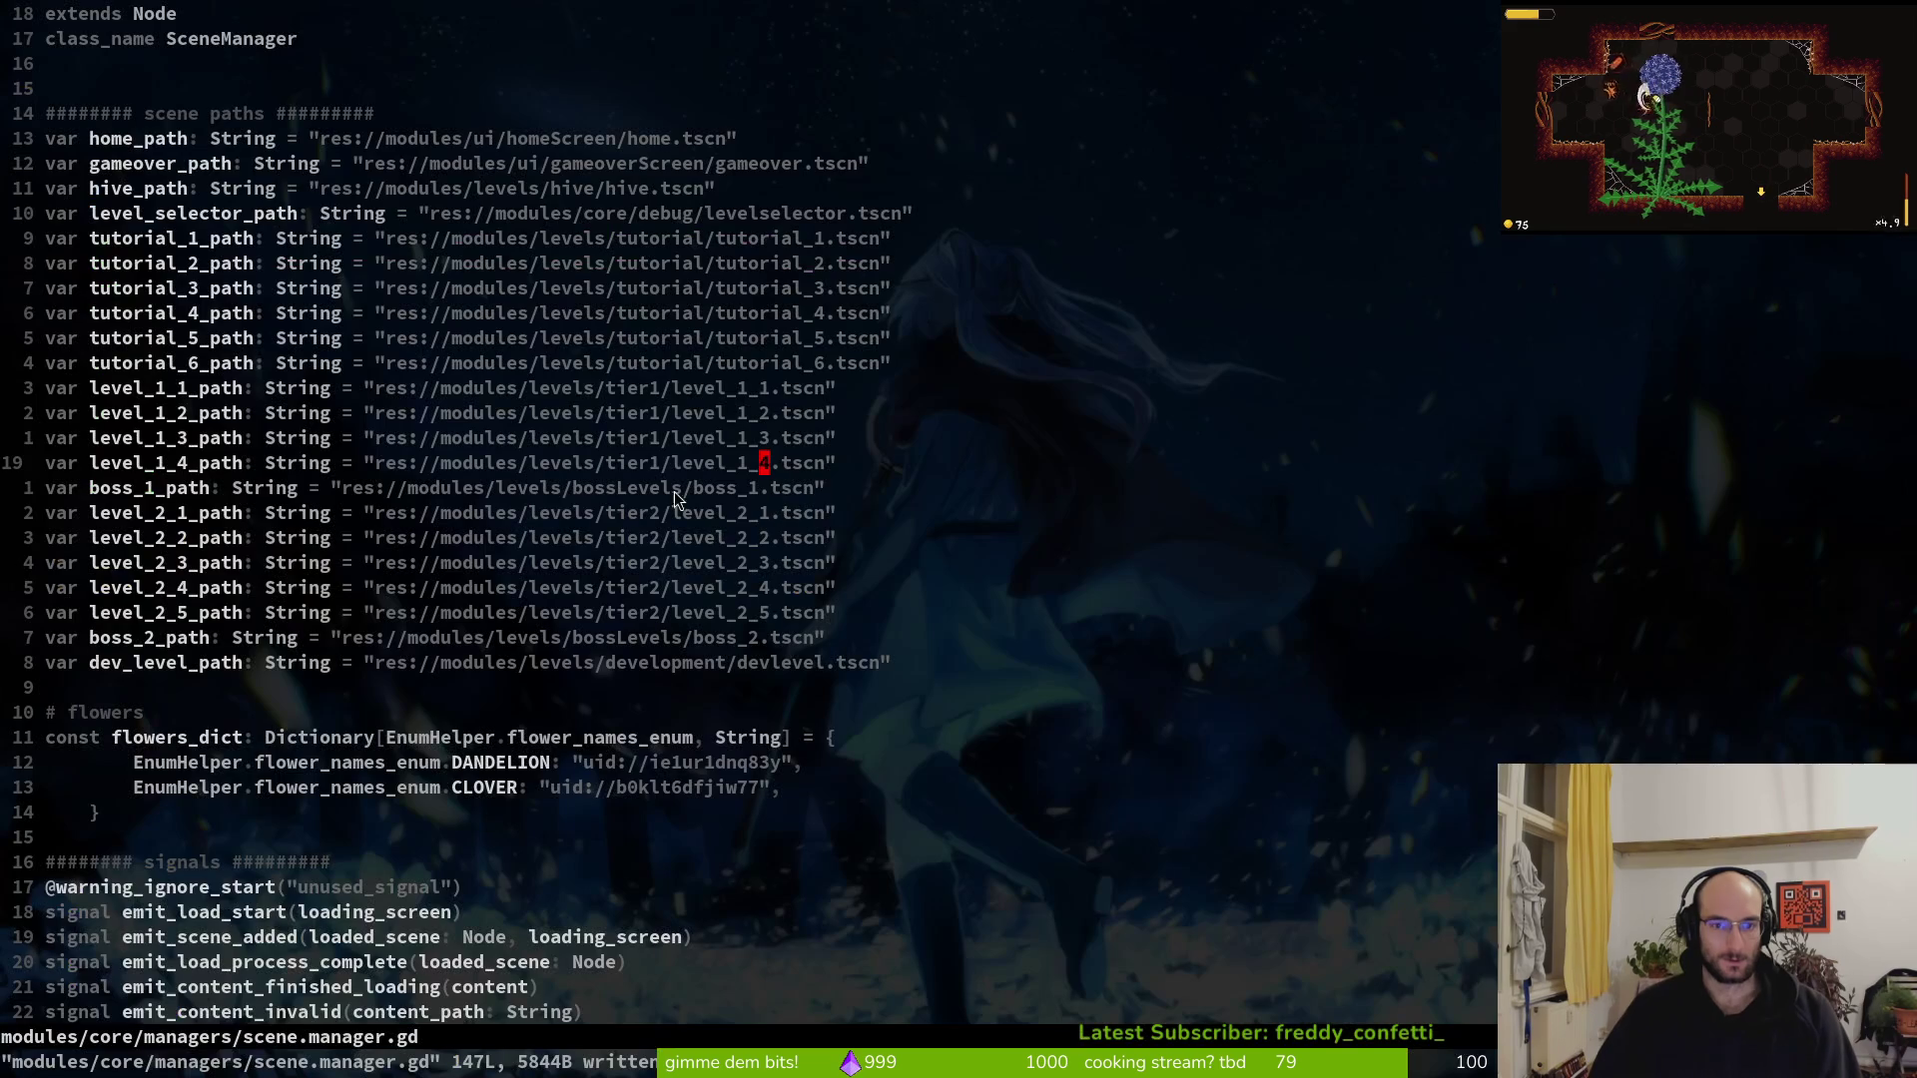
# Open levelselector.gd in Neovim through the fuzzy file finder
pyautogui.click(447, 613)
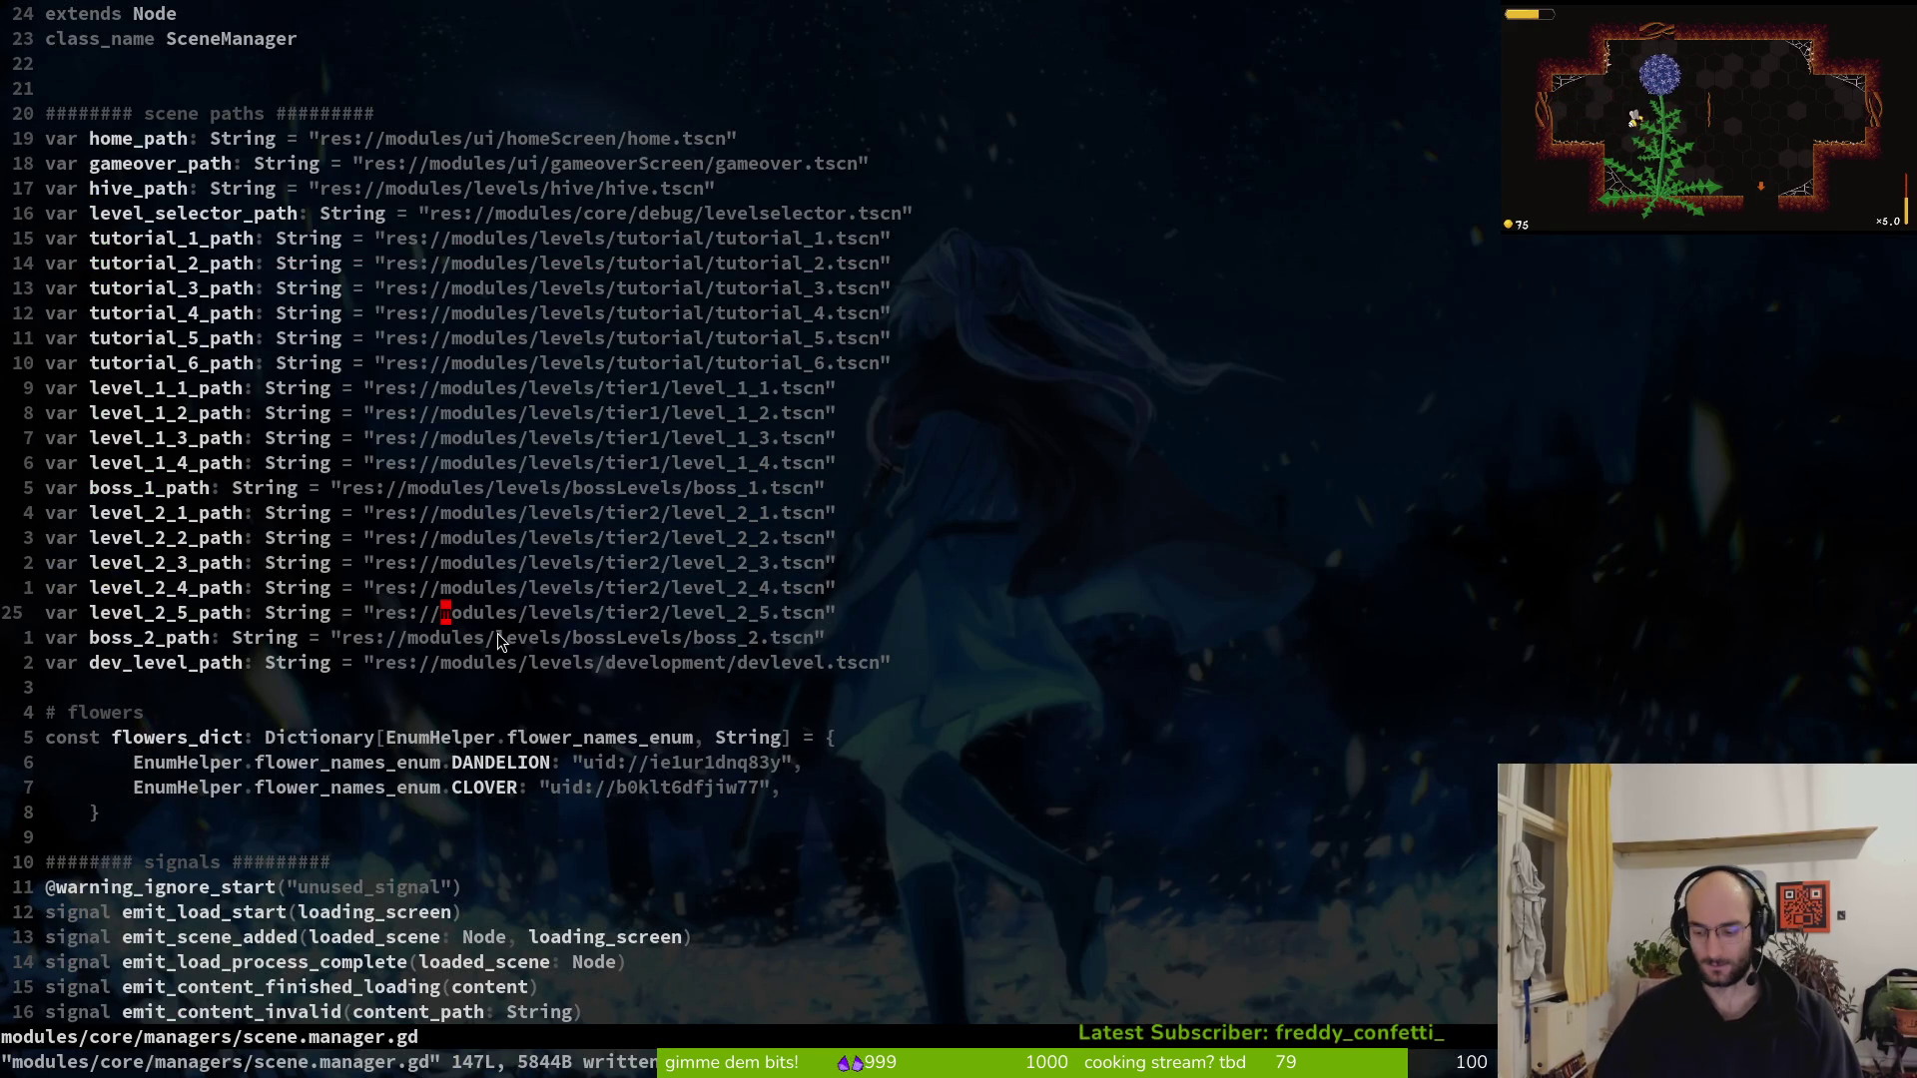
pyautogui.press('space')
pyautogui.press('f')
pyautogui.press('f')
pyautogui.write('levesle')
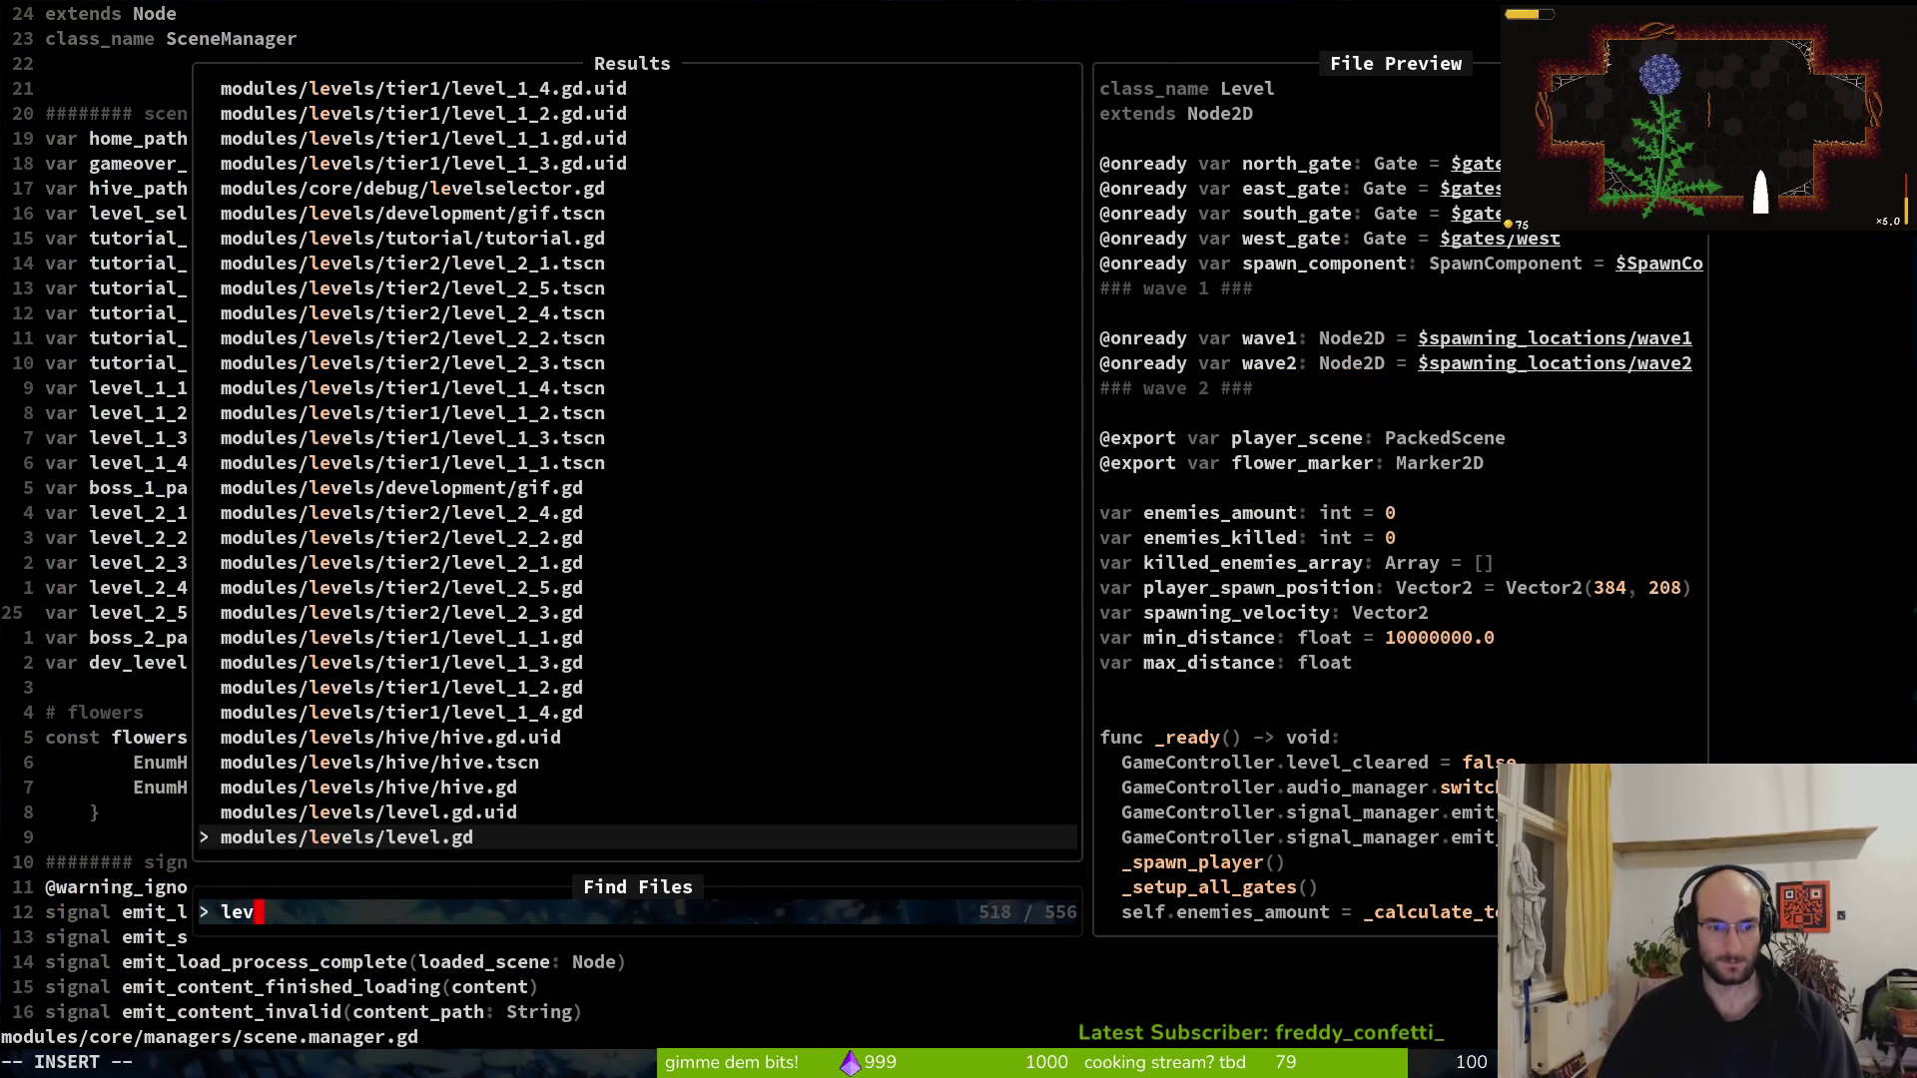
pyautogui.press('BackSpace')
pyautogui.press('BackSpace')
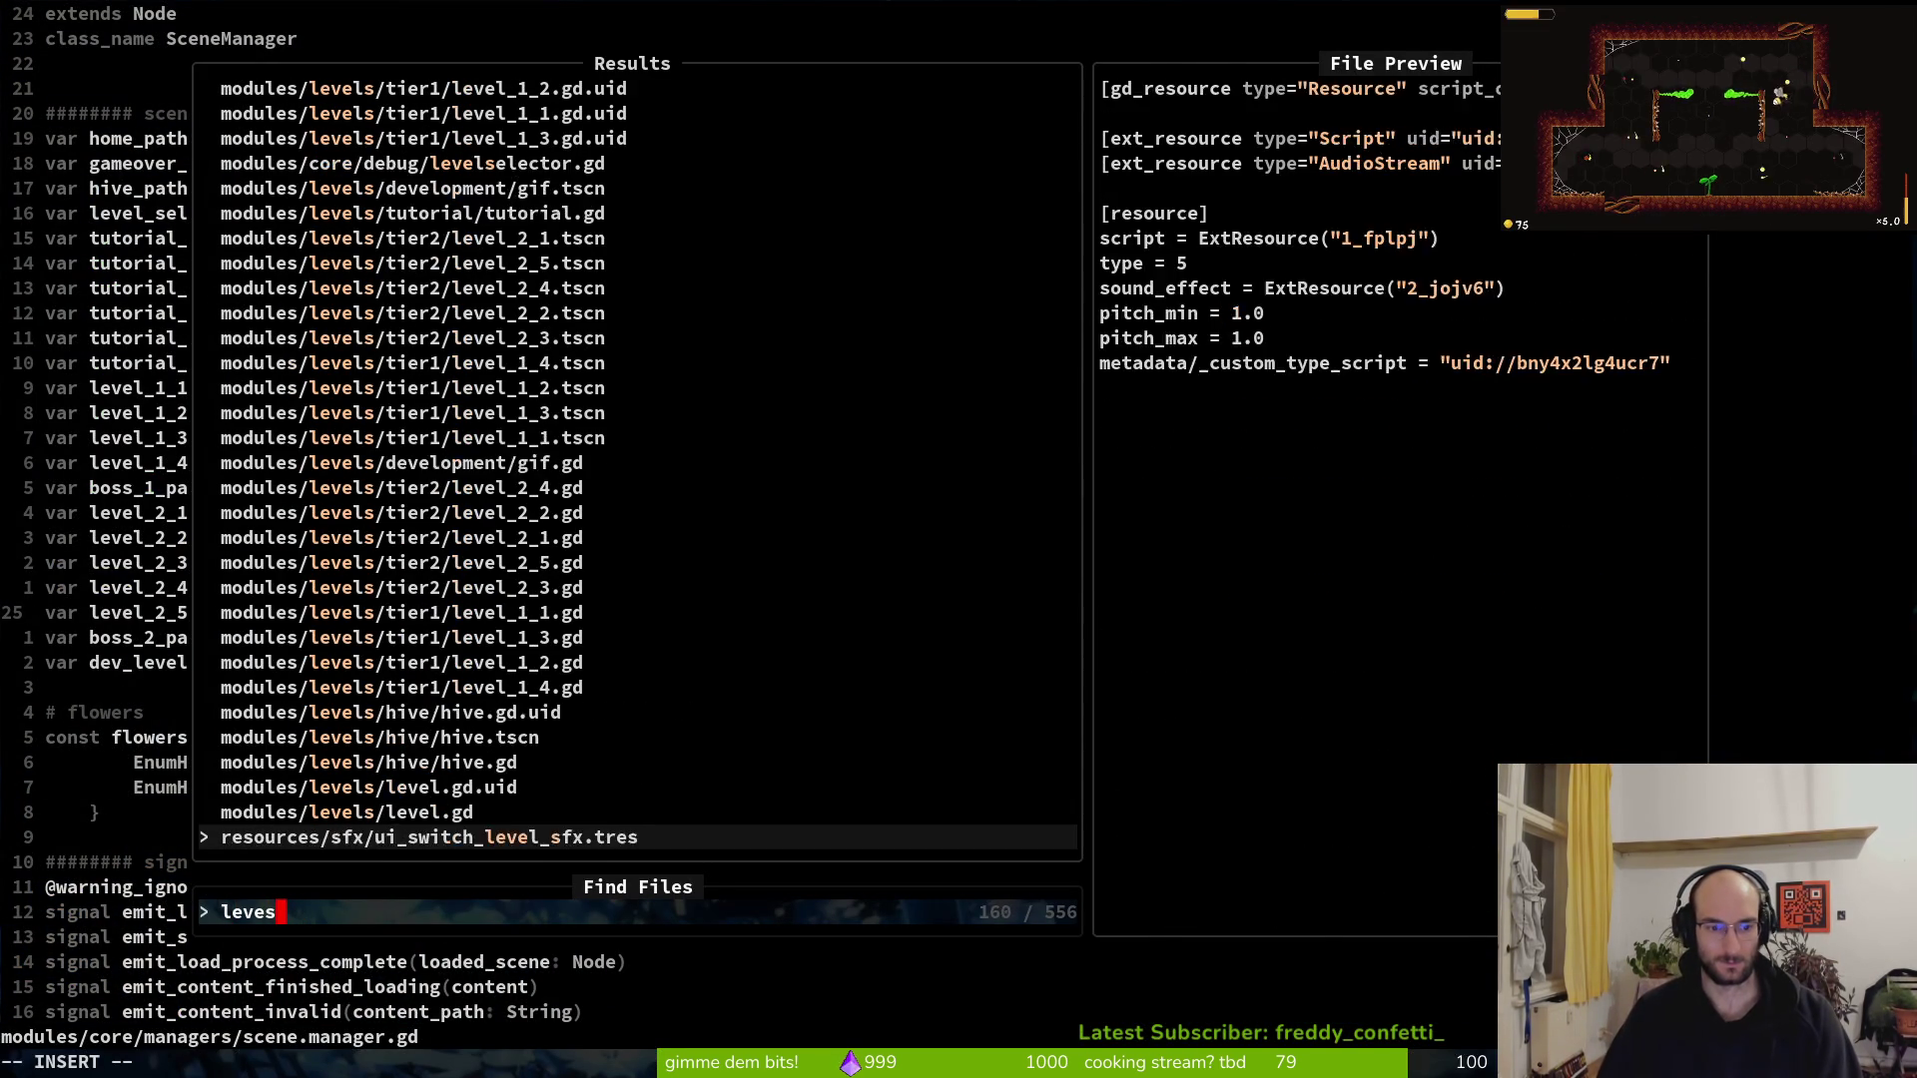
pyautogui.write('ele')
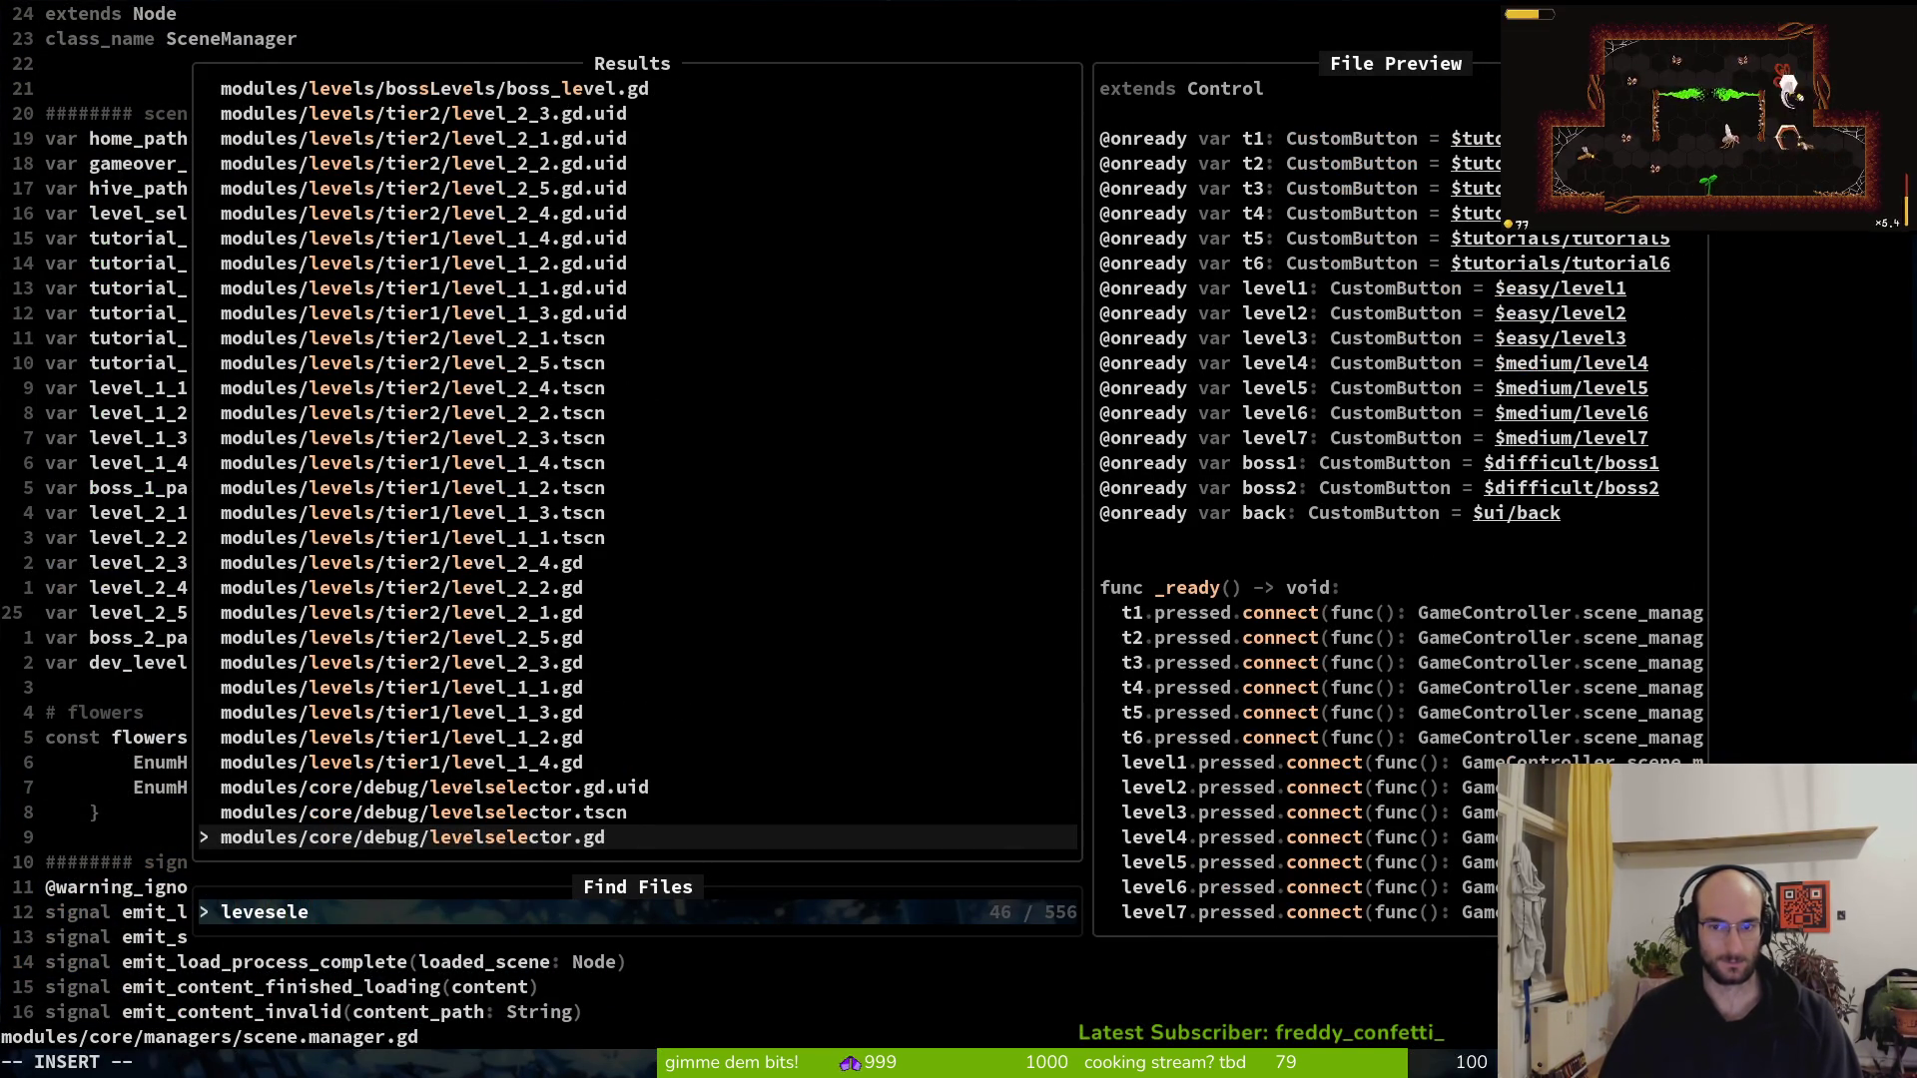
pyautogui.press('Return')
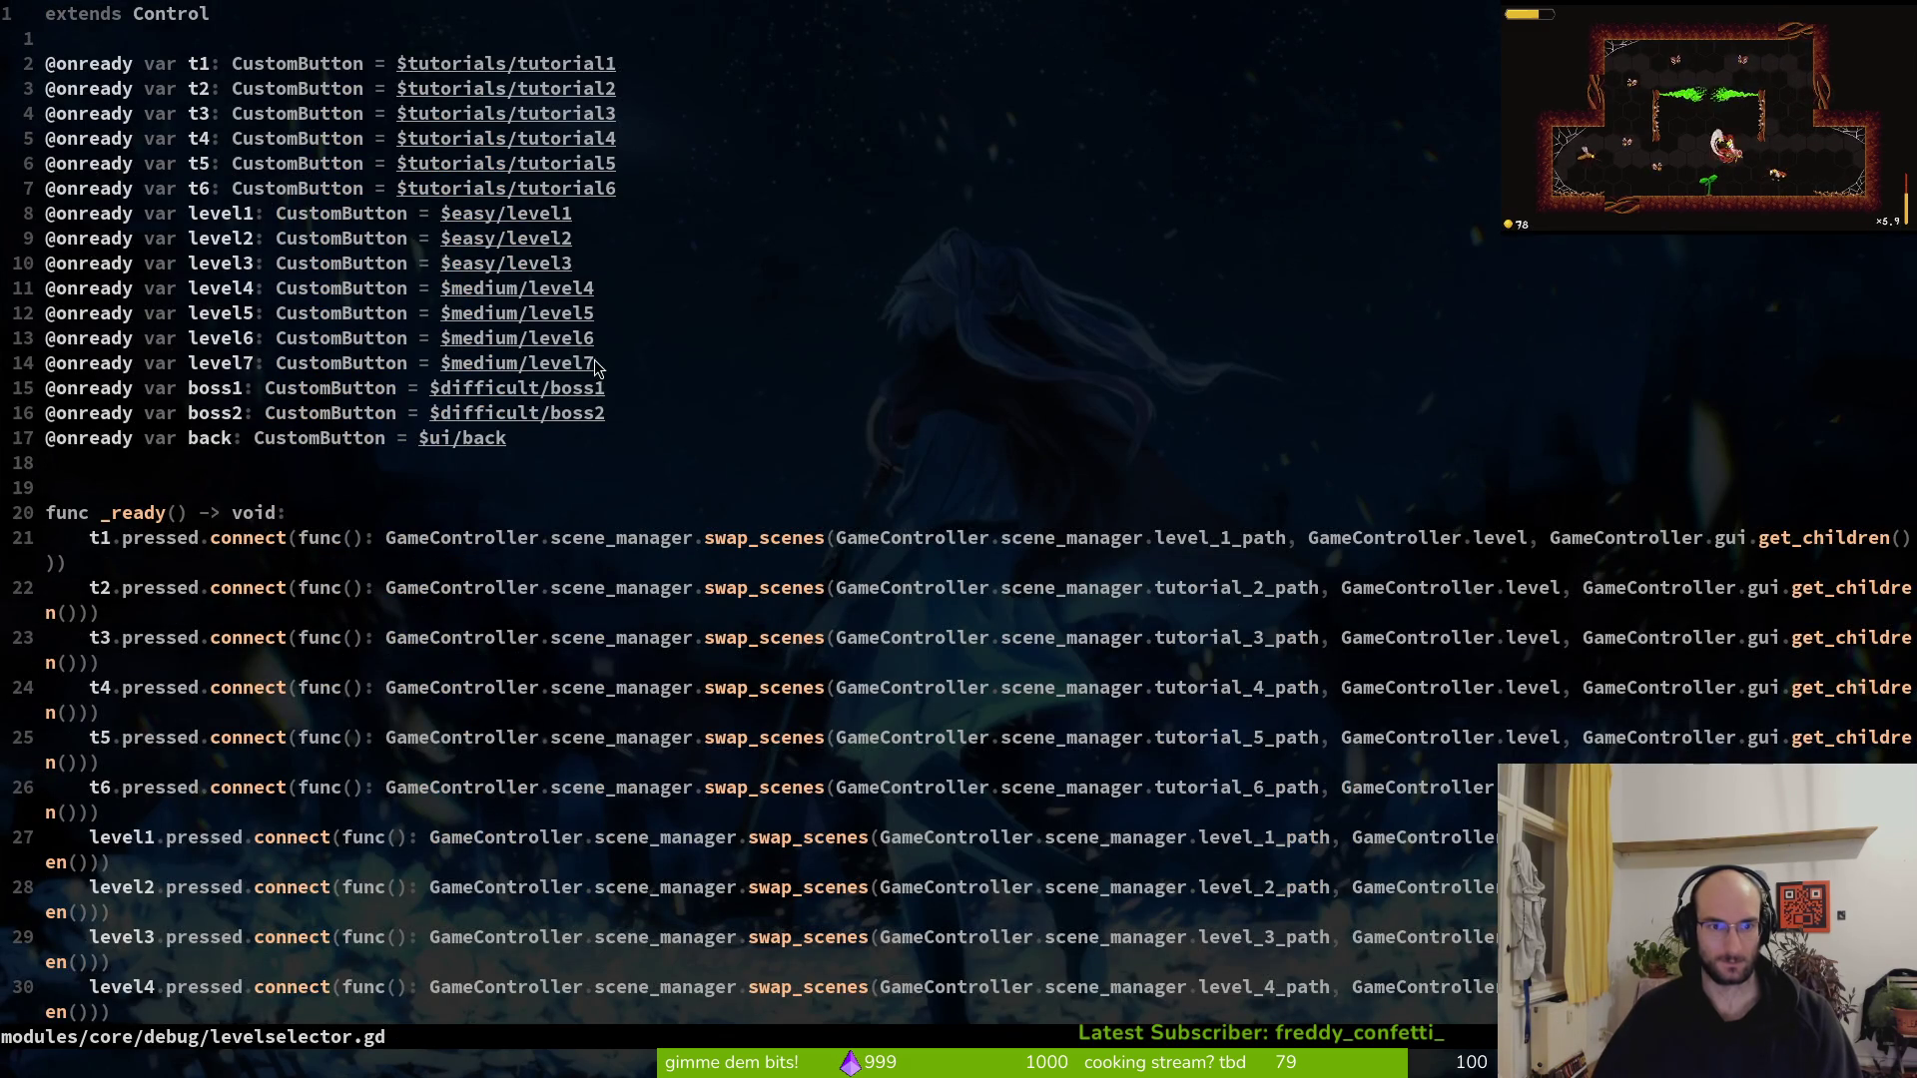
# Duplicate the level3 onready declaration line, then return to Godot
pyautogui.click(519, 263)
pyautogui.press('V')
pyautogui.press('y')
pyautogui.press('p')
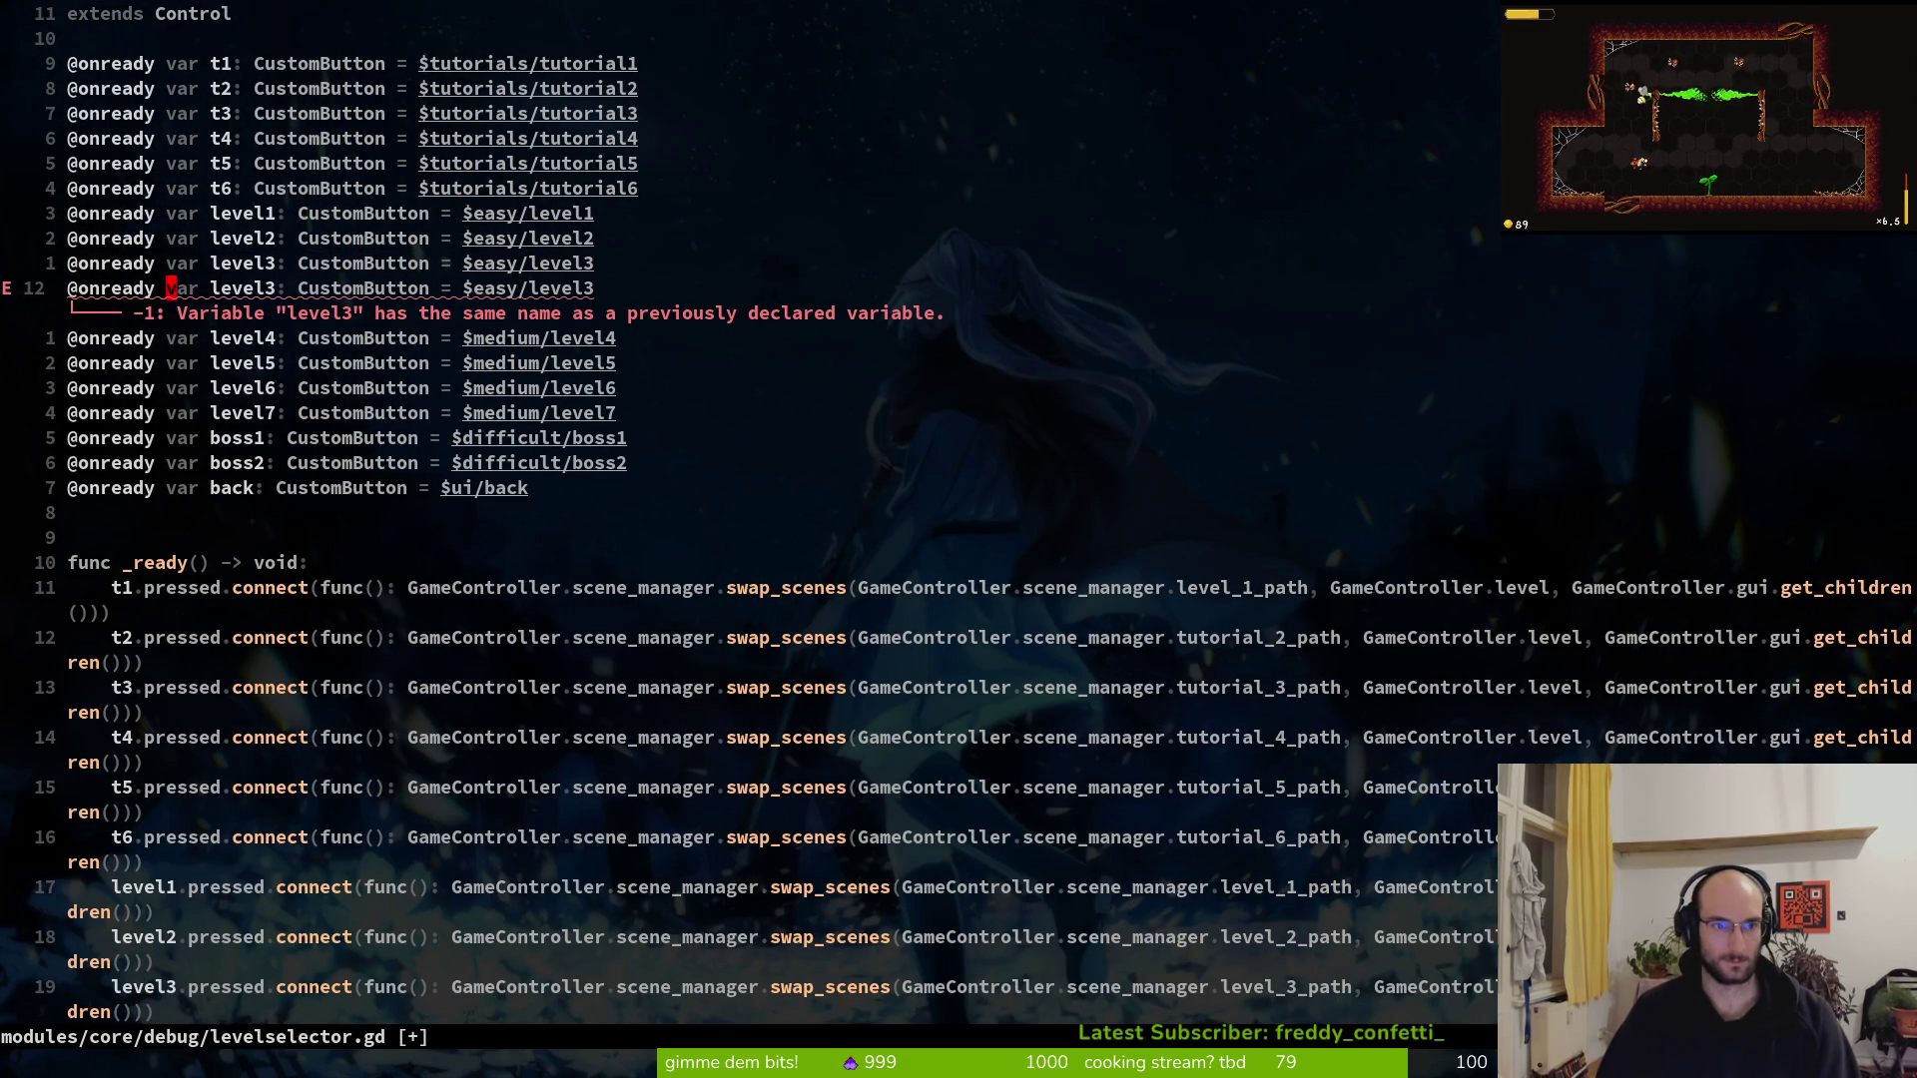
pyautogui.hotkey('alt', 'Tab')
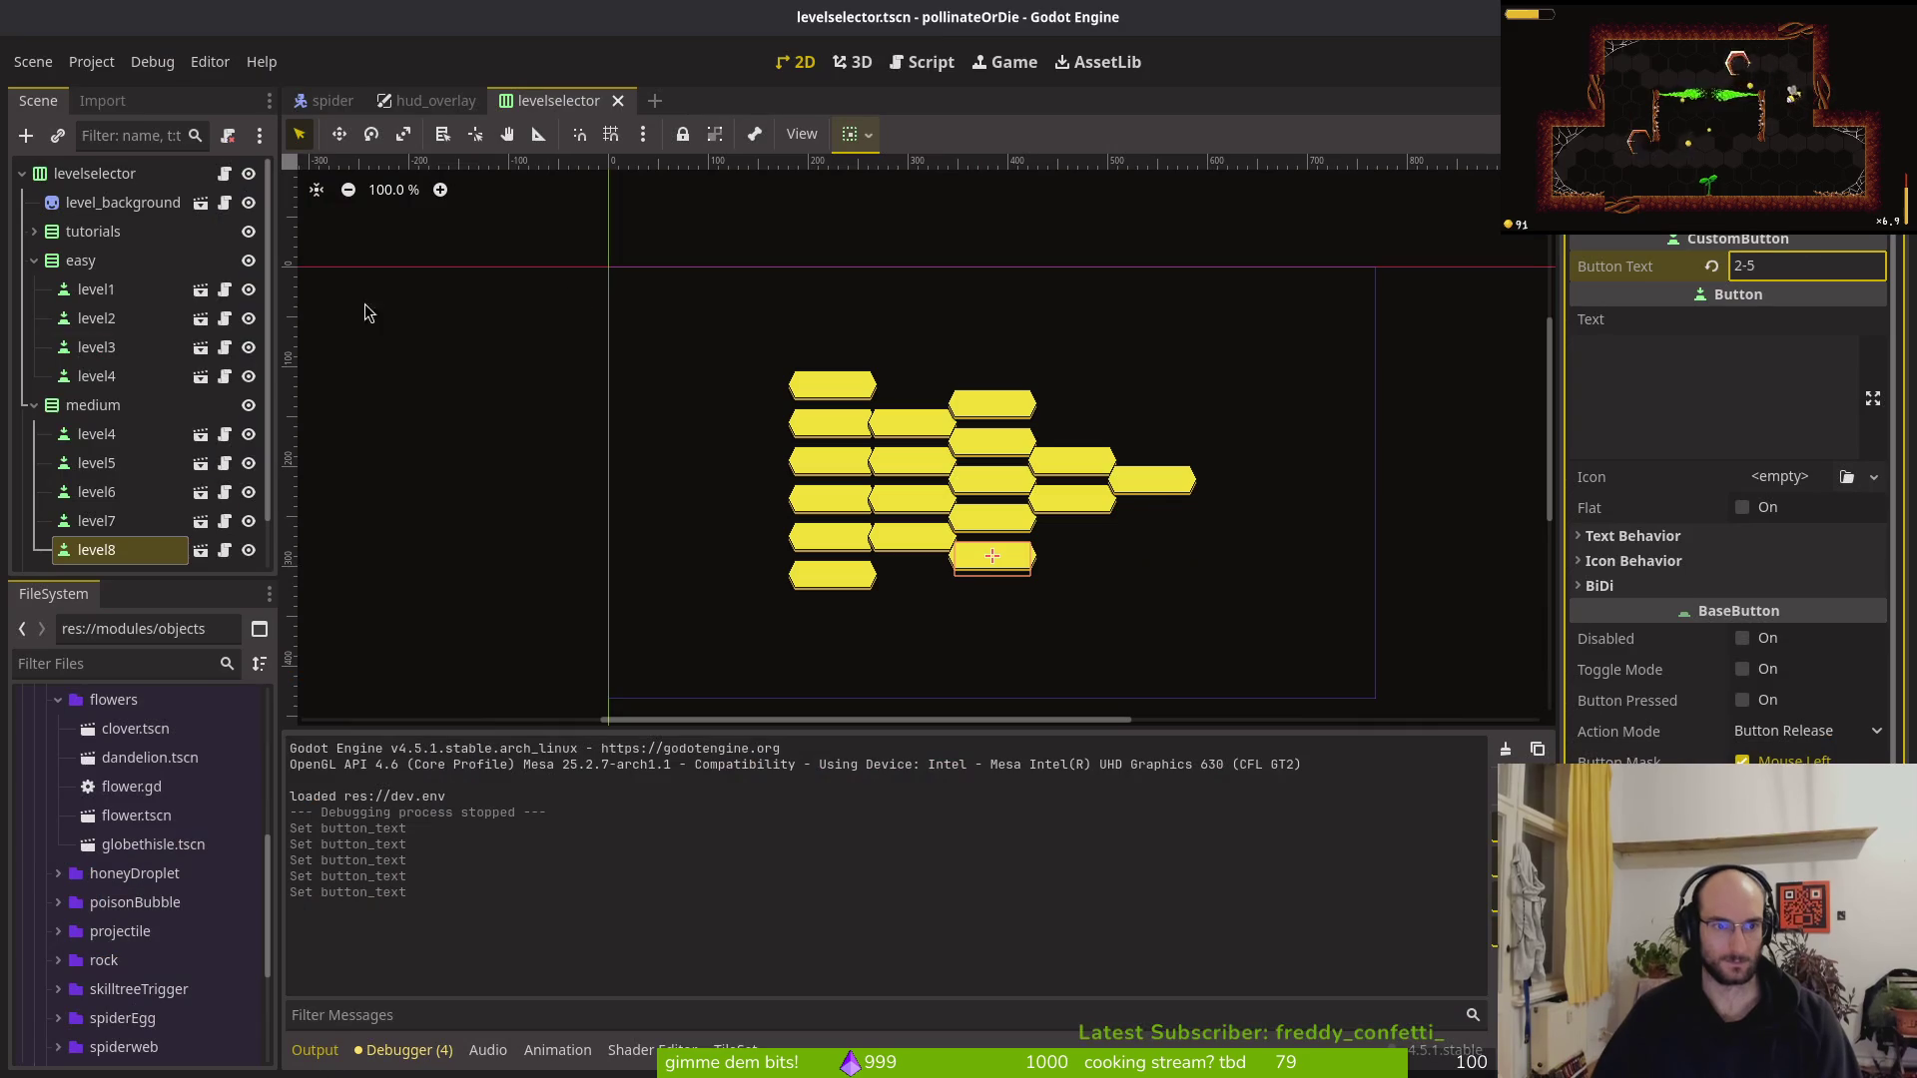
# Rename the four easy level buttons to 1-1, 1-2, 1-3 and 1-4
pyautogui.click(97, 289)
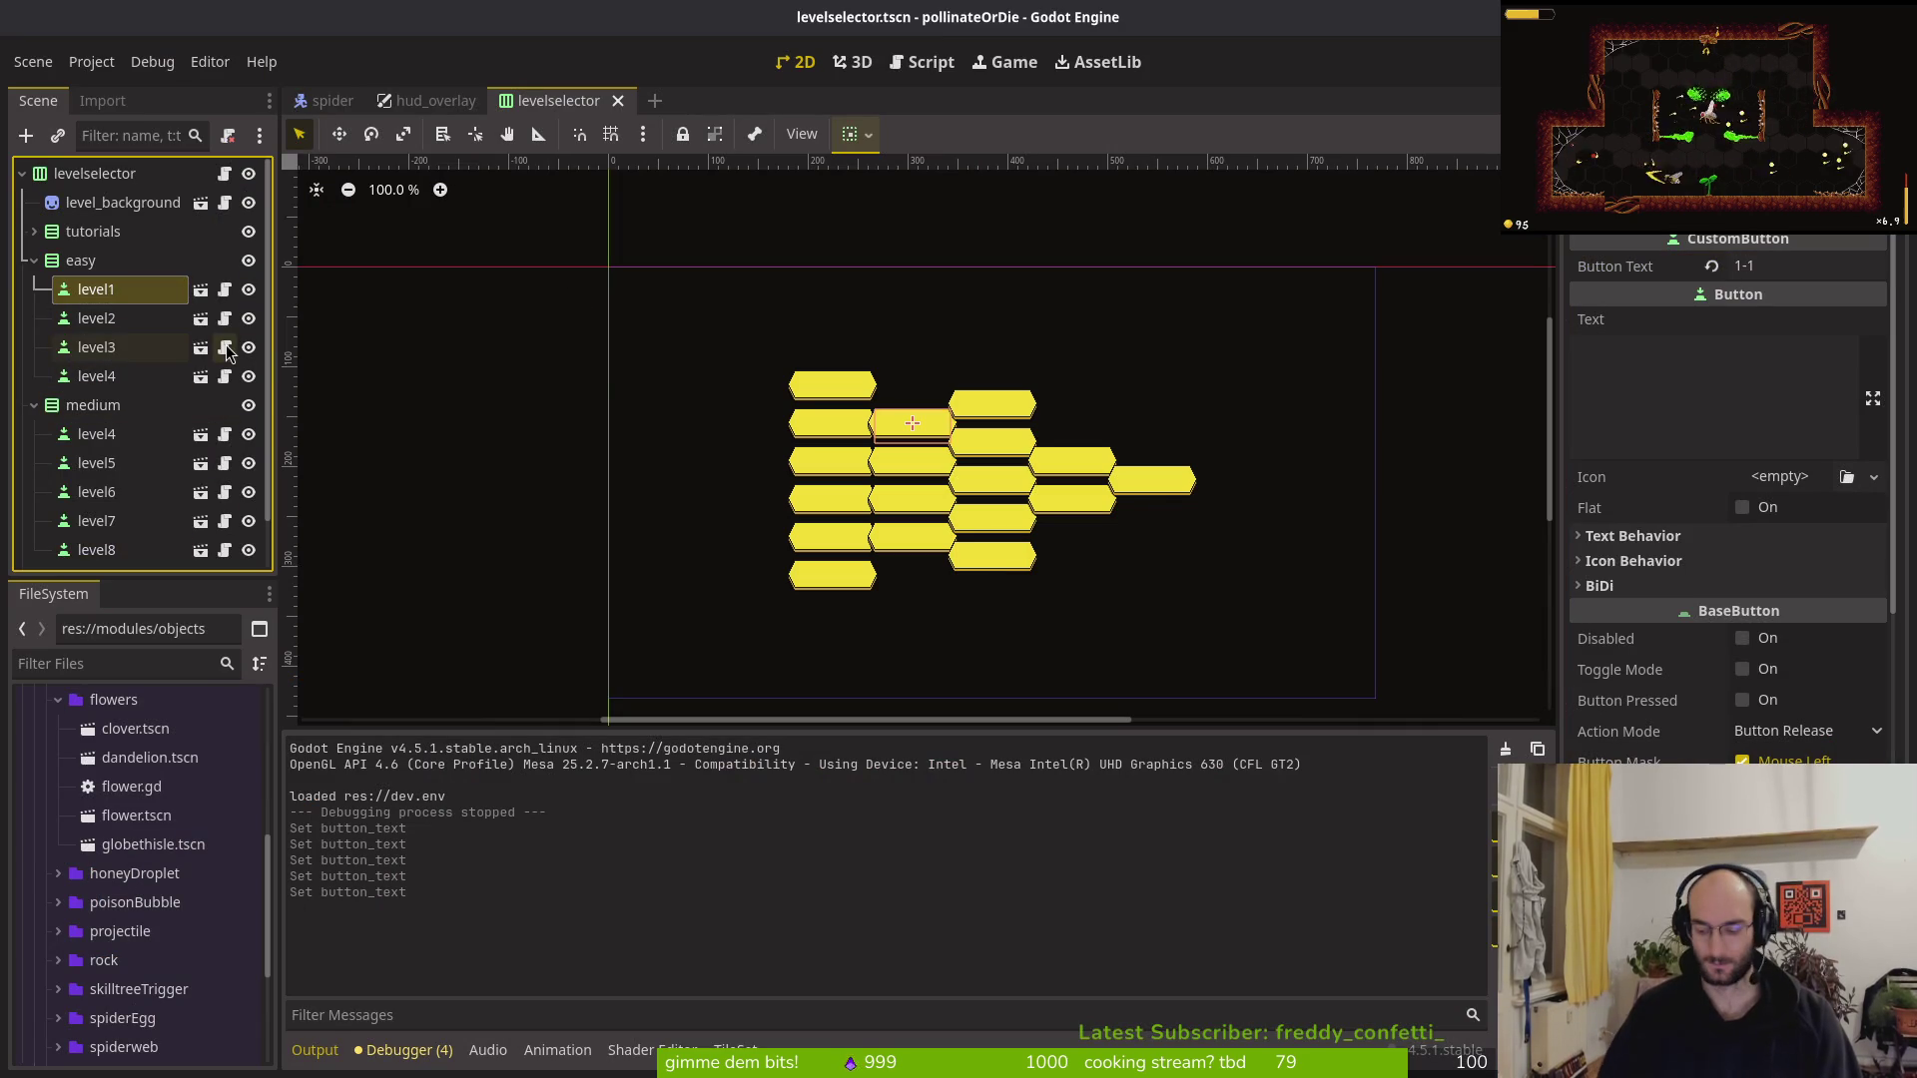
pyautogui.press('F2')
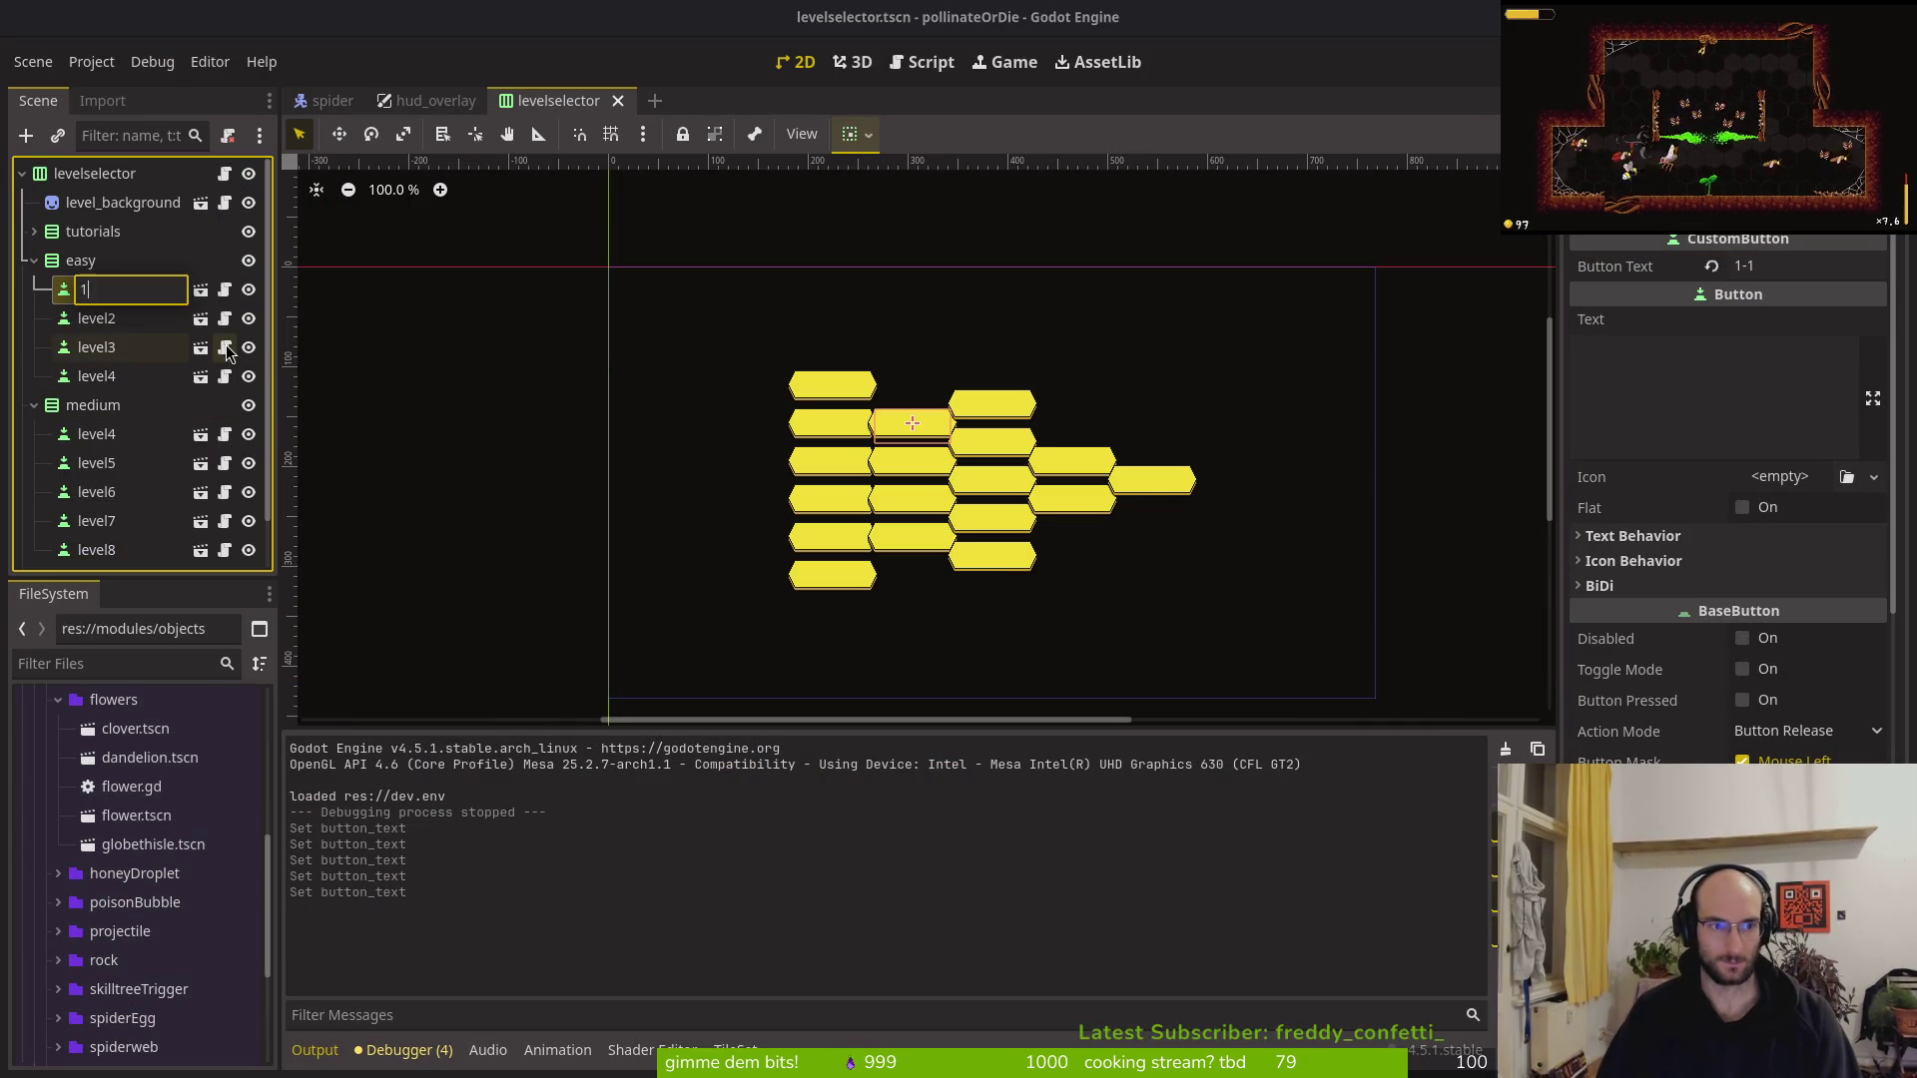
pyautogui.write('-1')
pyautogui.press('Return')
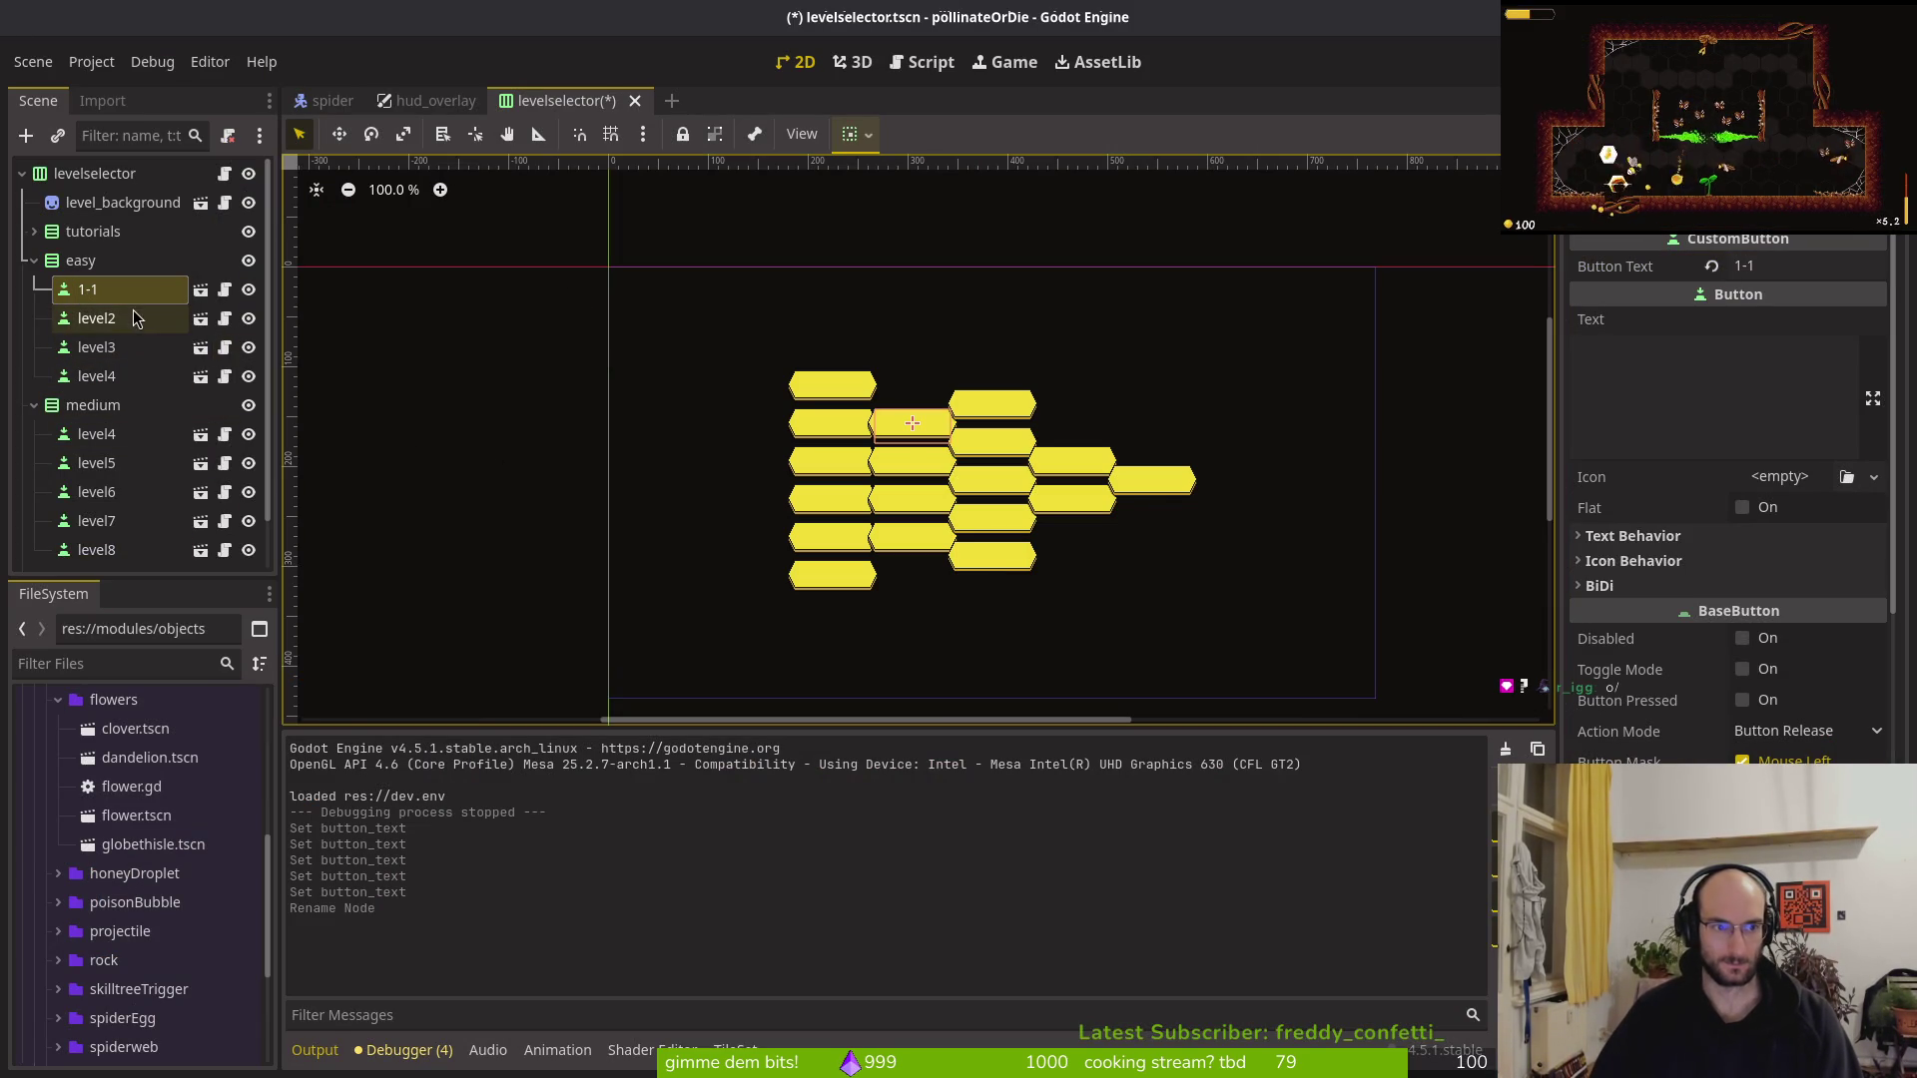
pyautogui.click(134, 318)
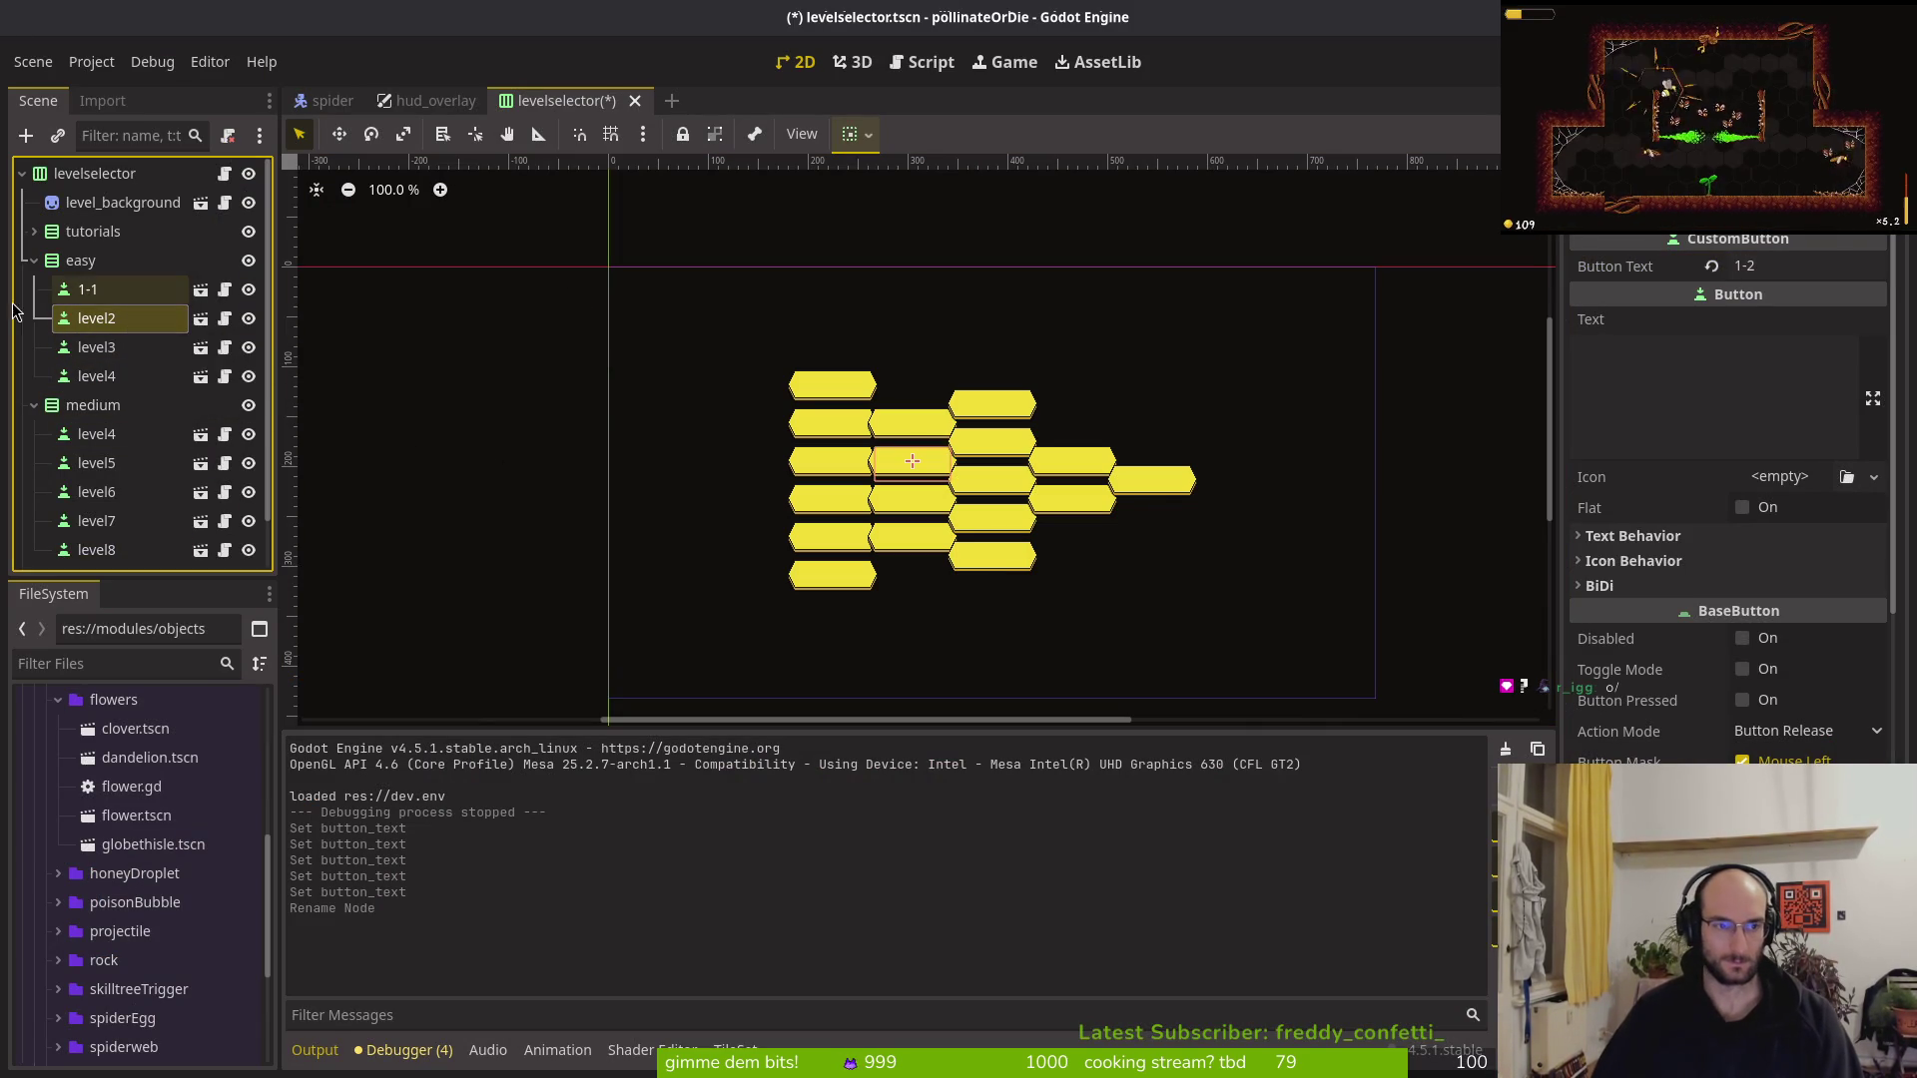
pyautogui.click(183, 328)
pyautogui.write('1-2')
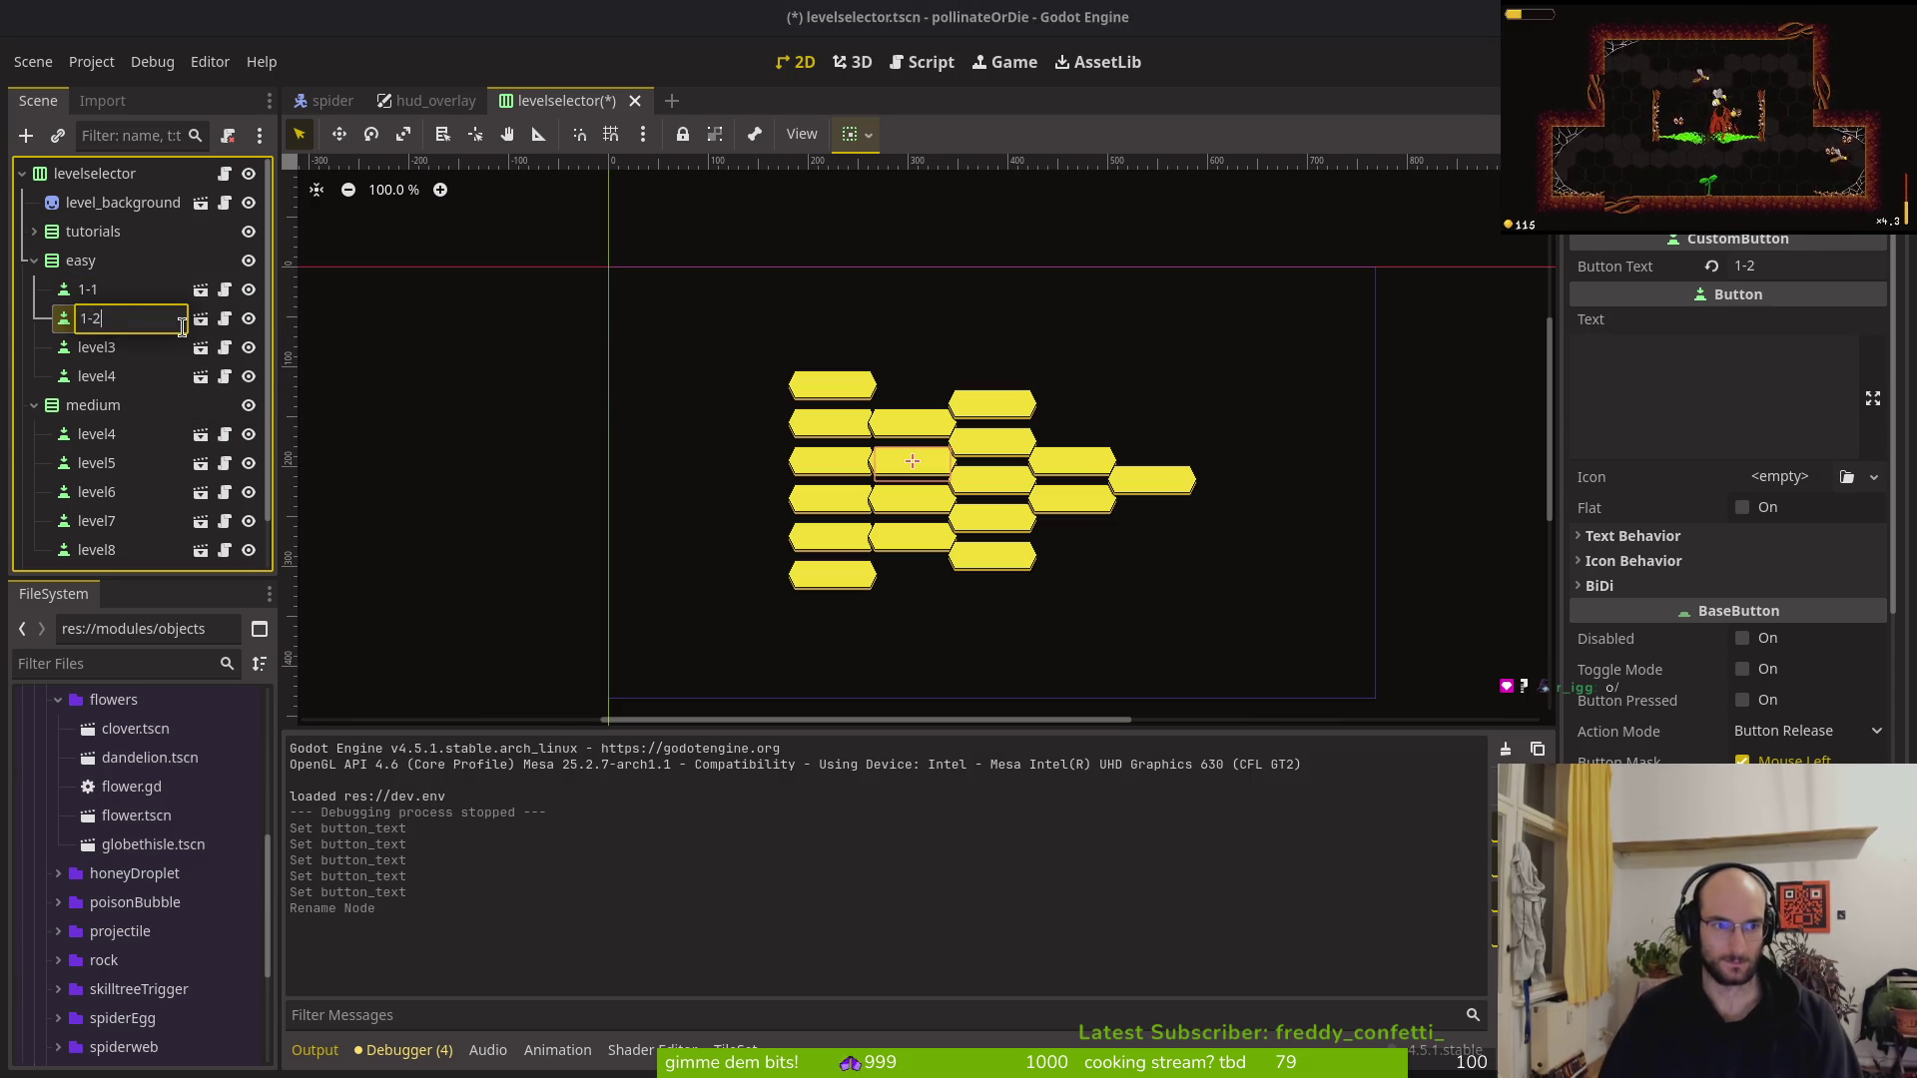
pyautogui.press('Return')
pyautogui.press('Down')
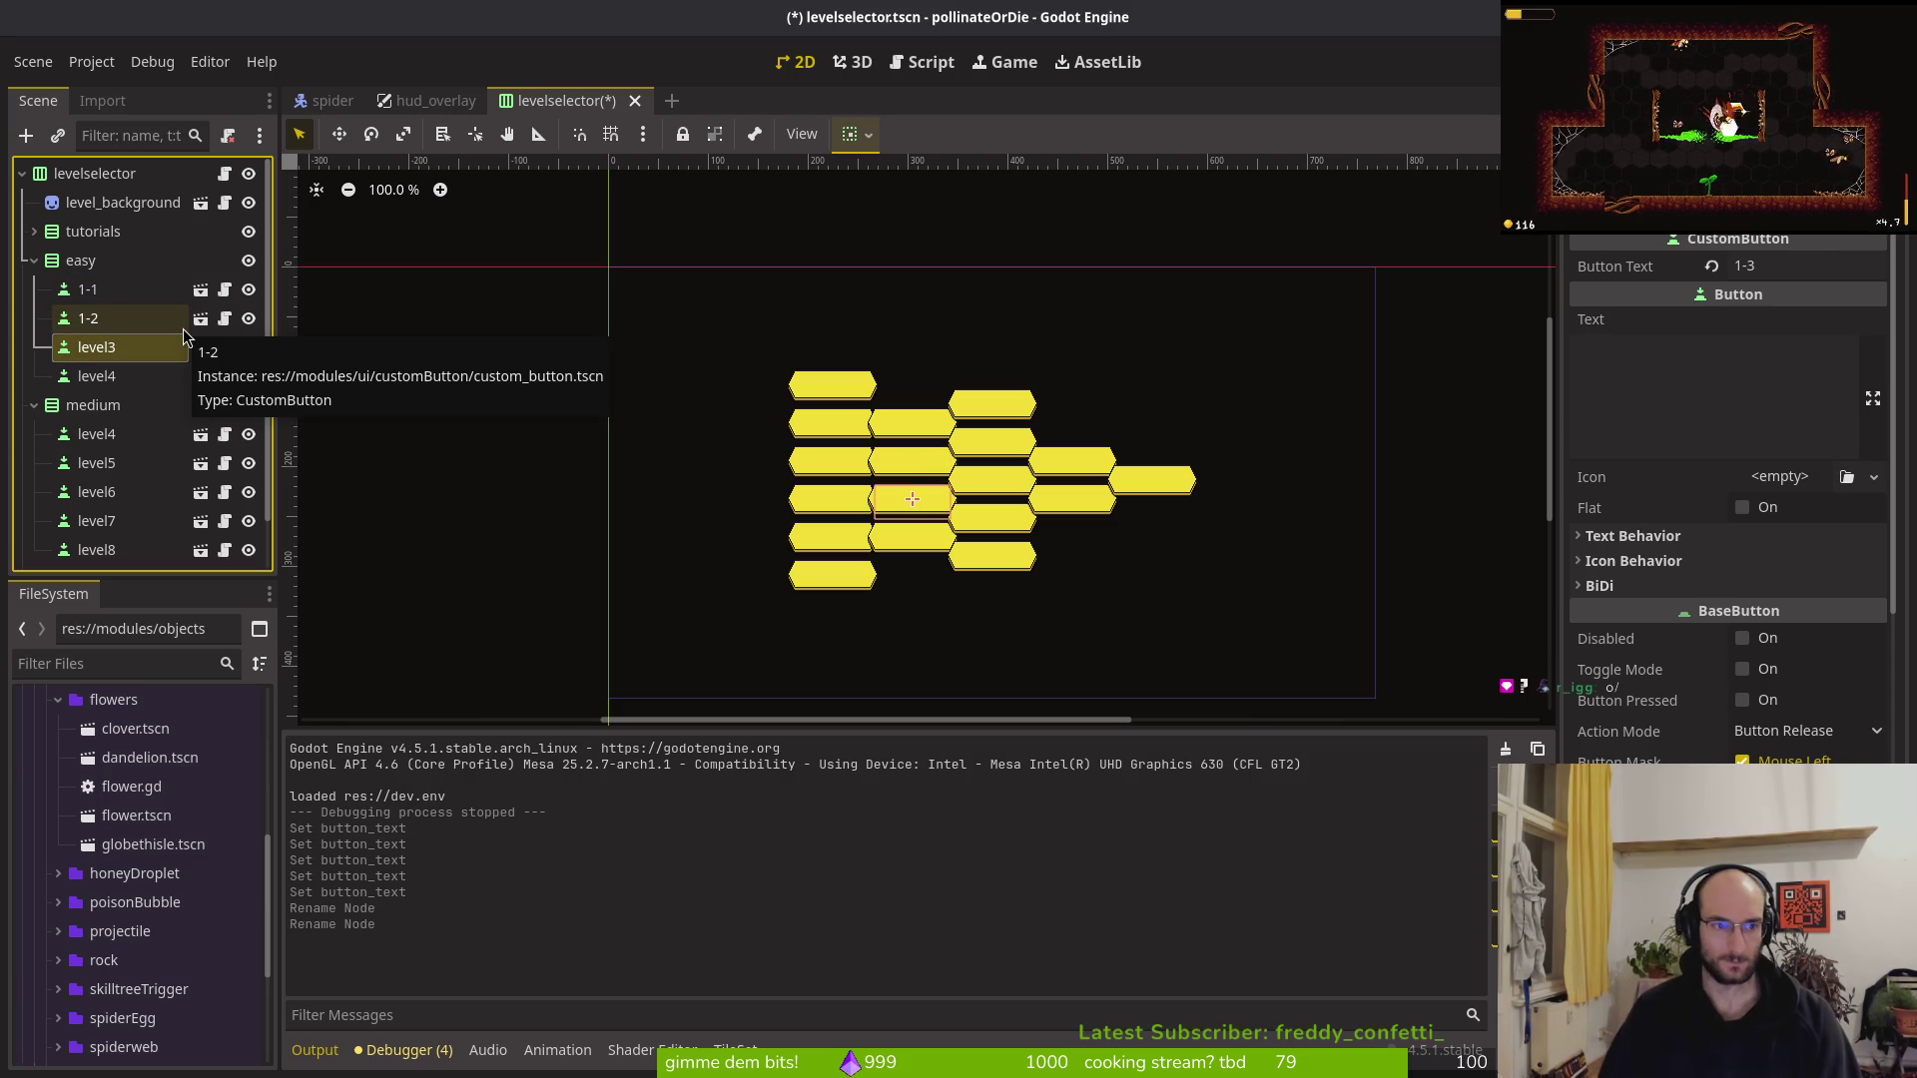
pyautogui.press('F2')
pyautogui.write('1-2')
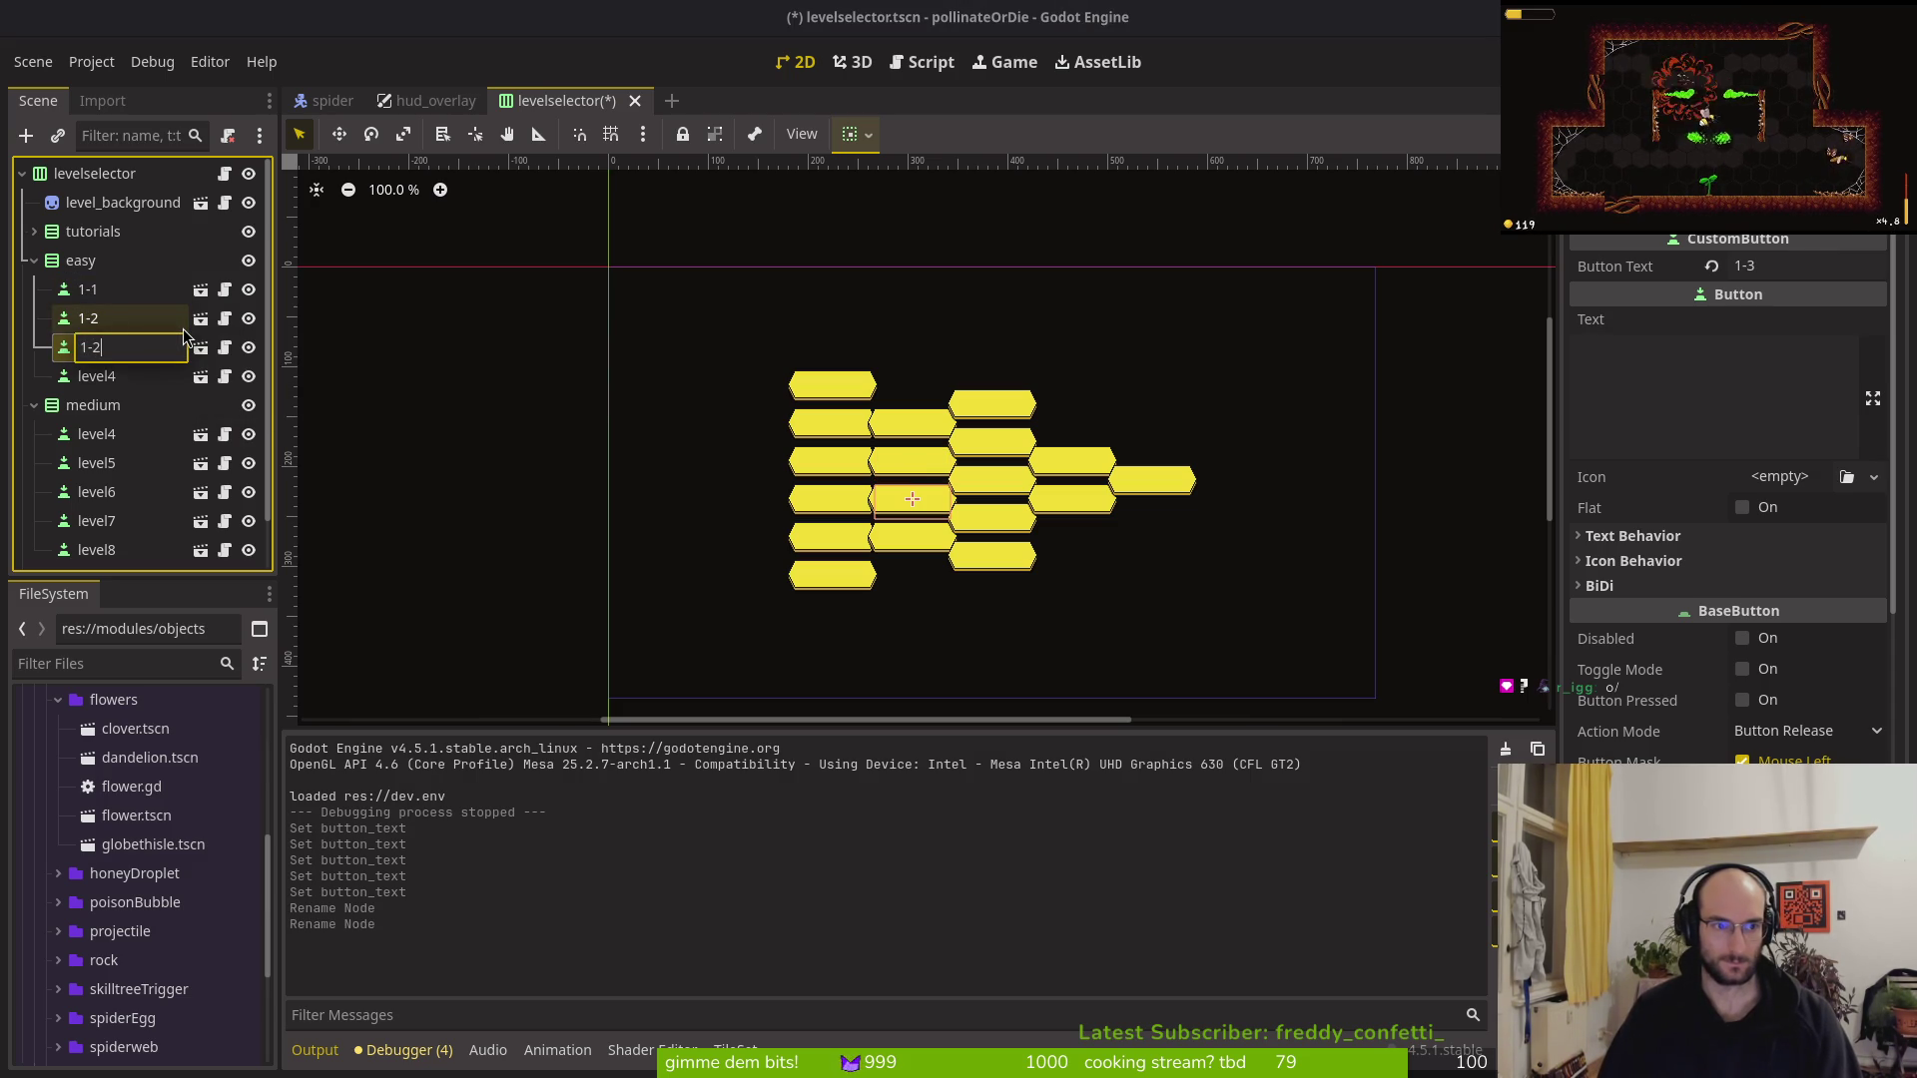
pyautogui.press('BackSpace')
pyautogui.write('3')
pyautogui.press('Return')
pyautogui.press('Down')
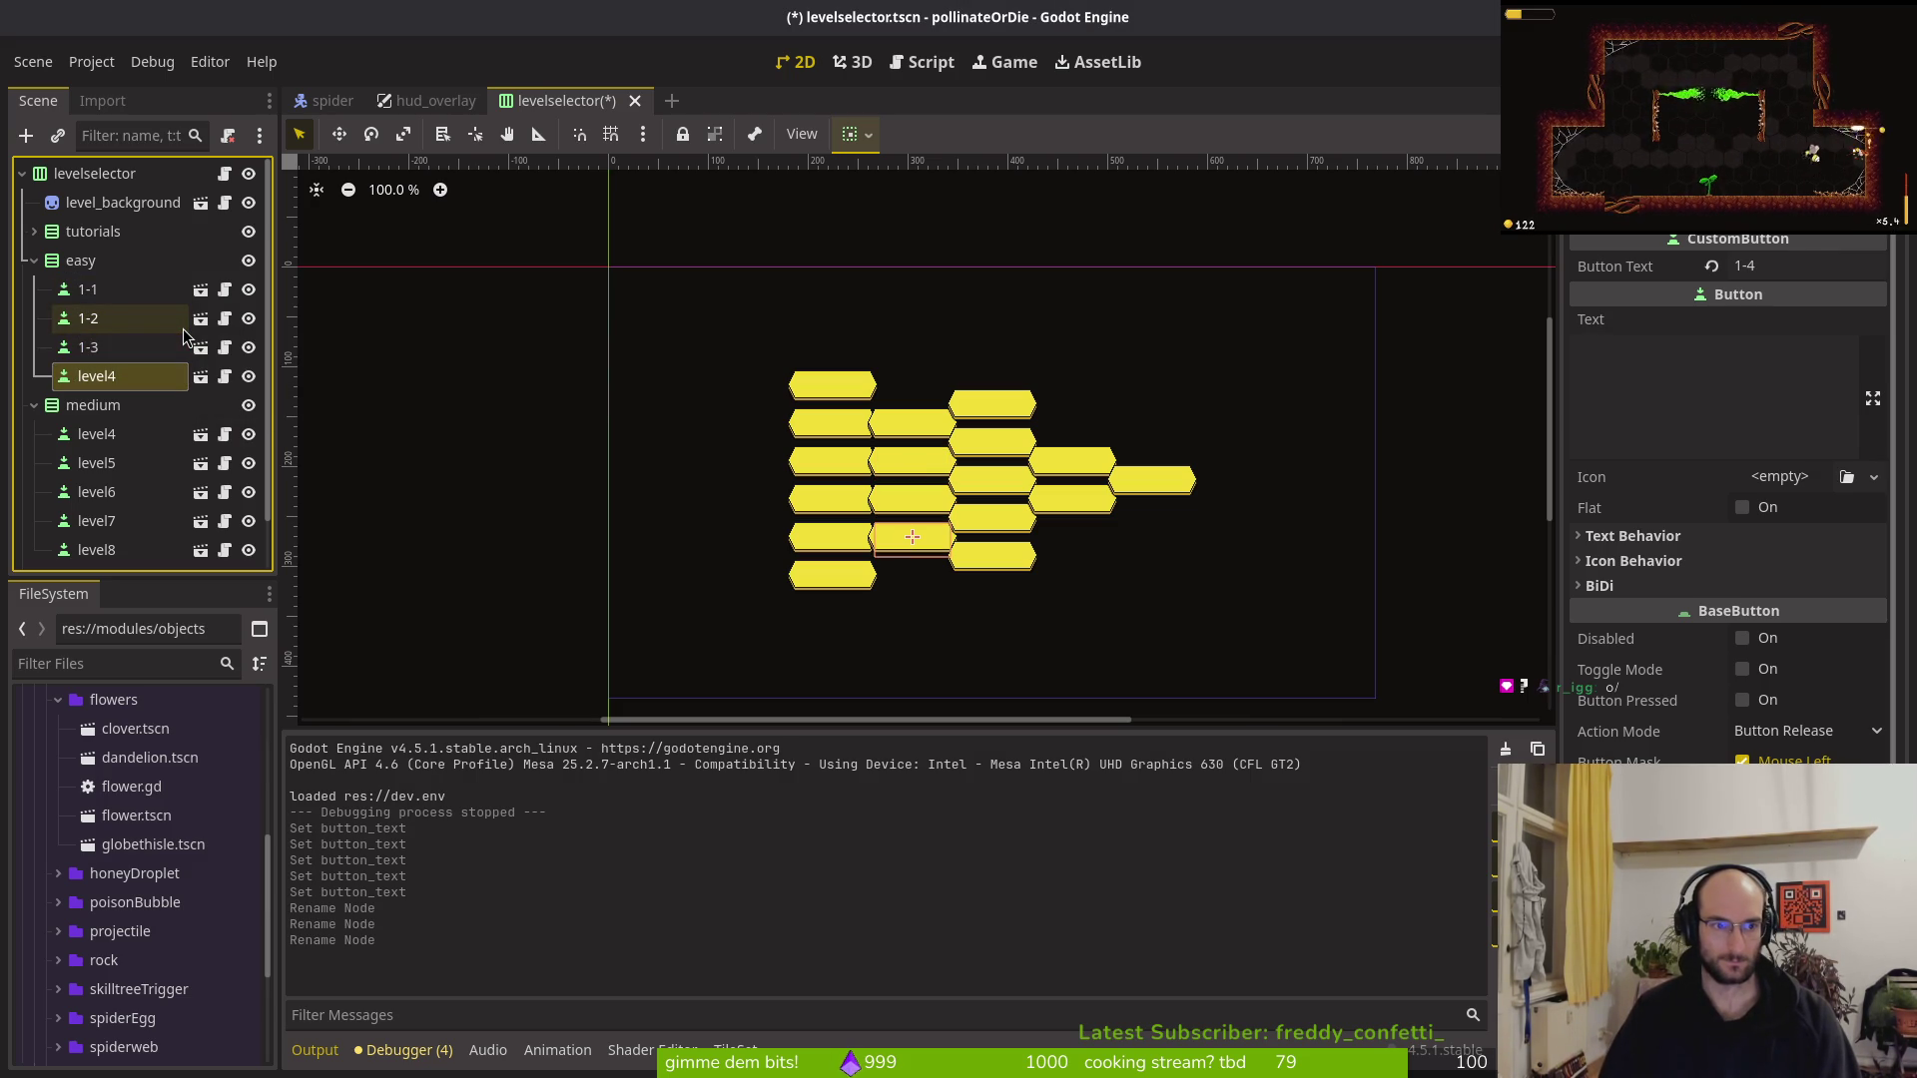
pyautogui.press('F2')
pyautogui.write('1-3')
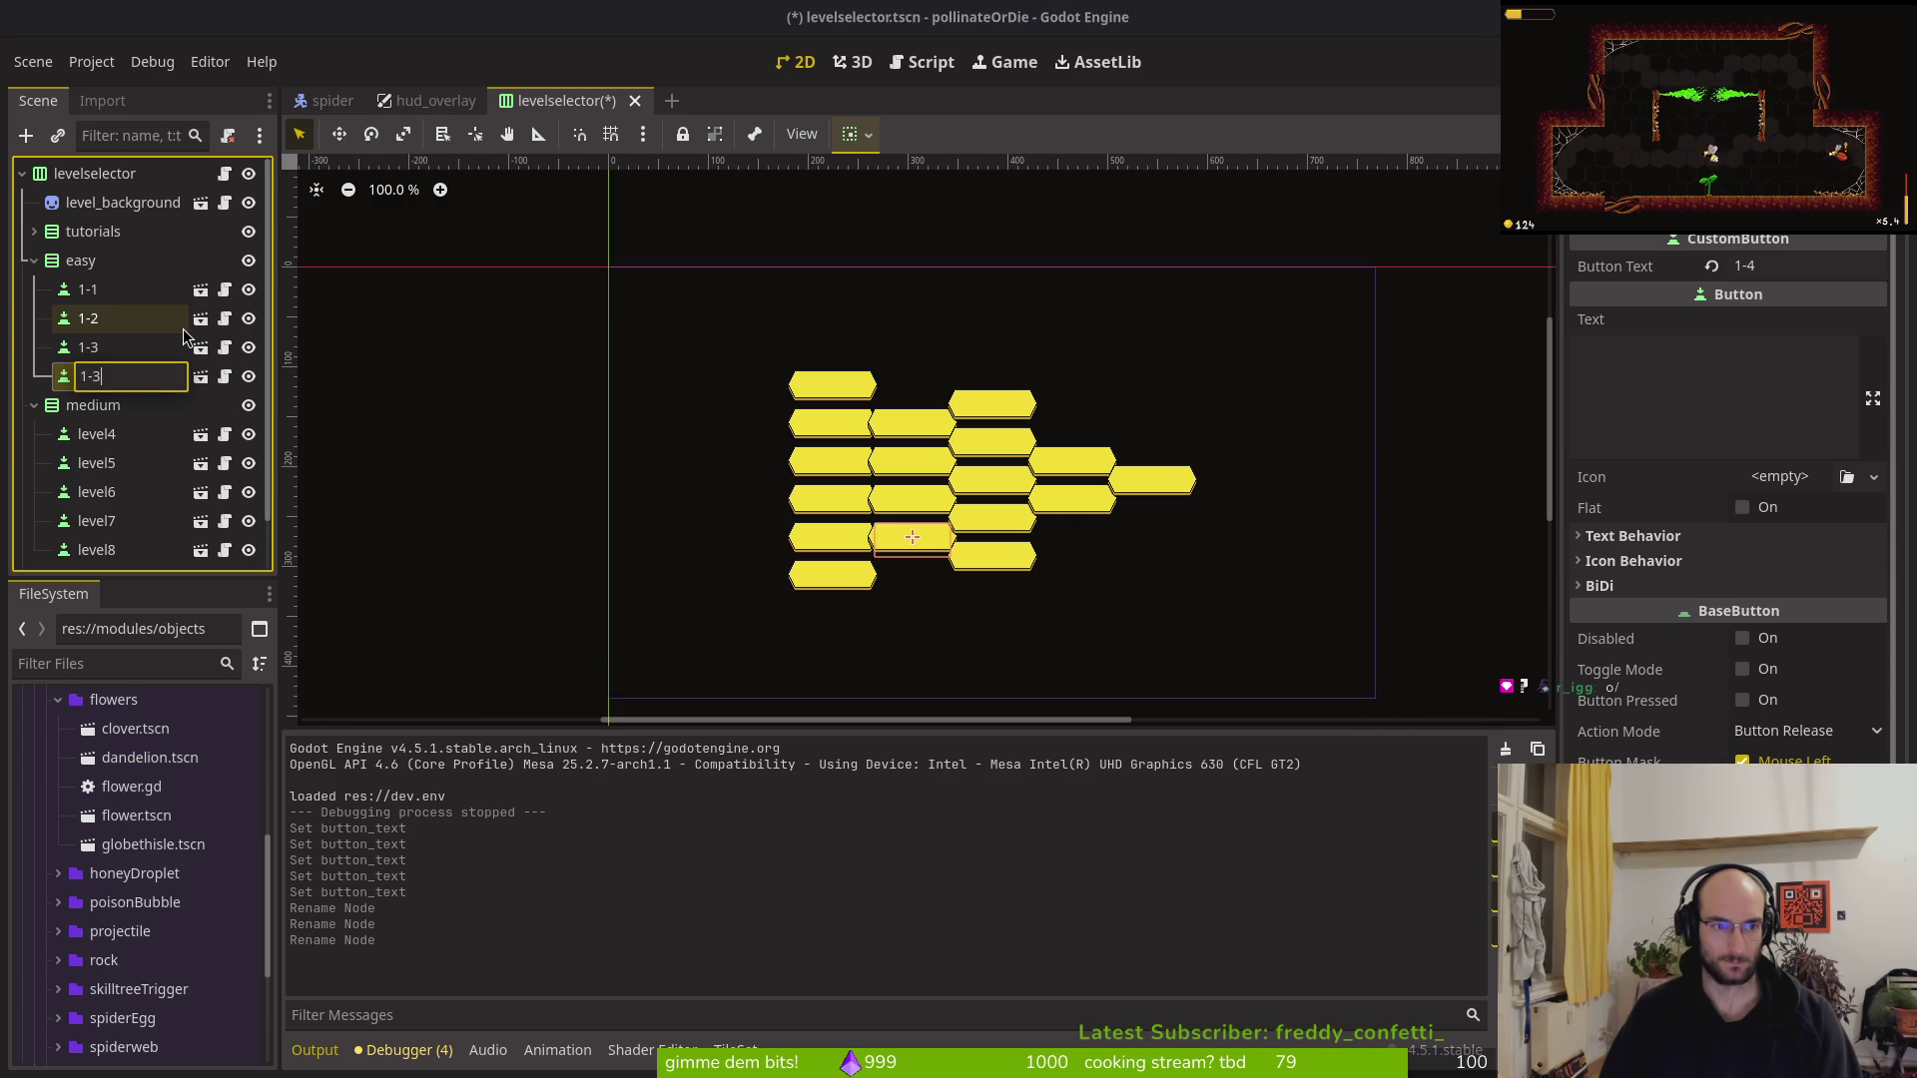
pyautogui.write('4')
pyautogui.press('Return')
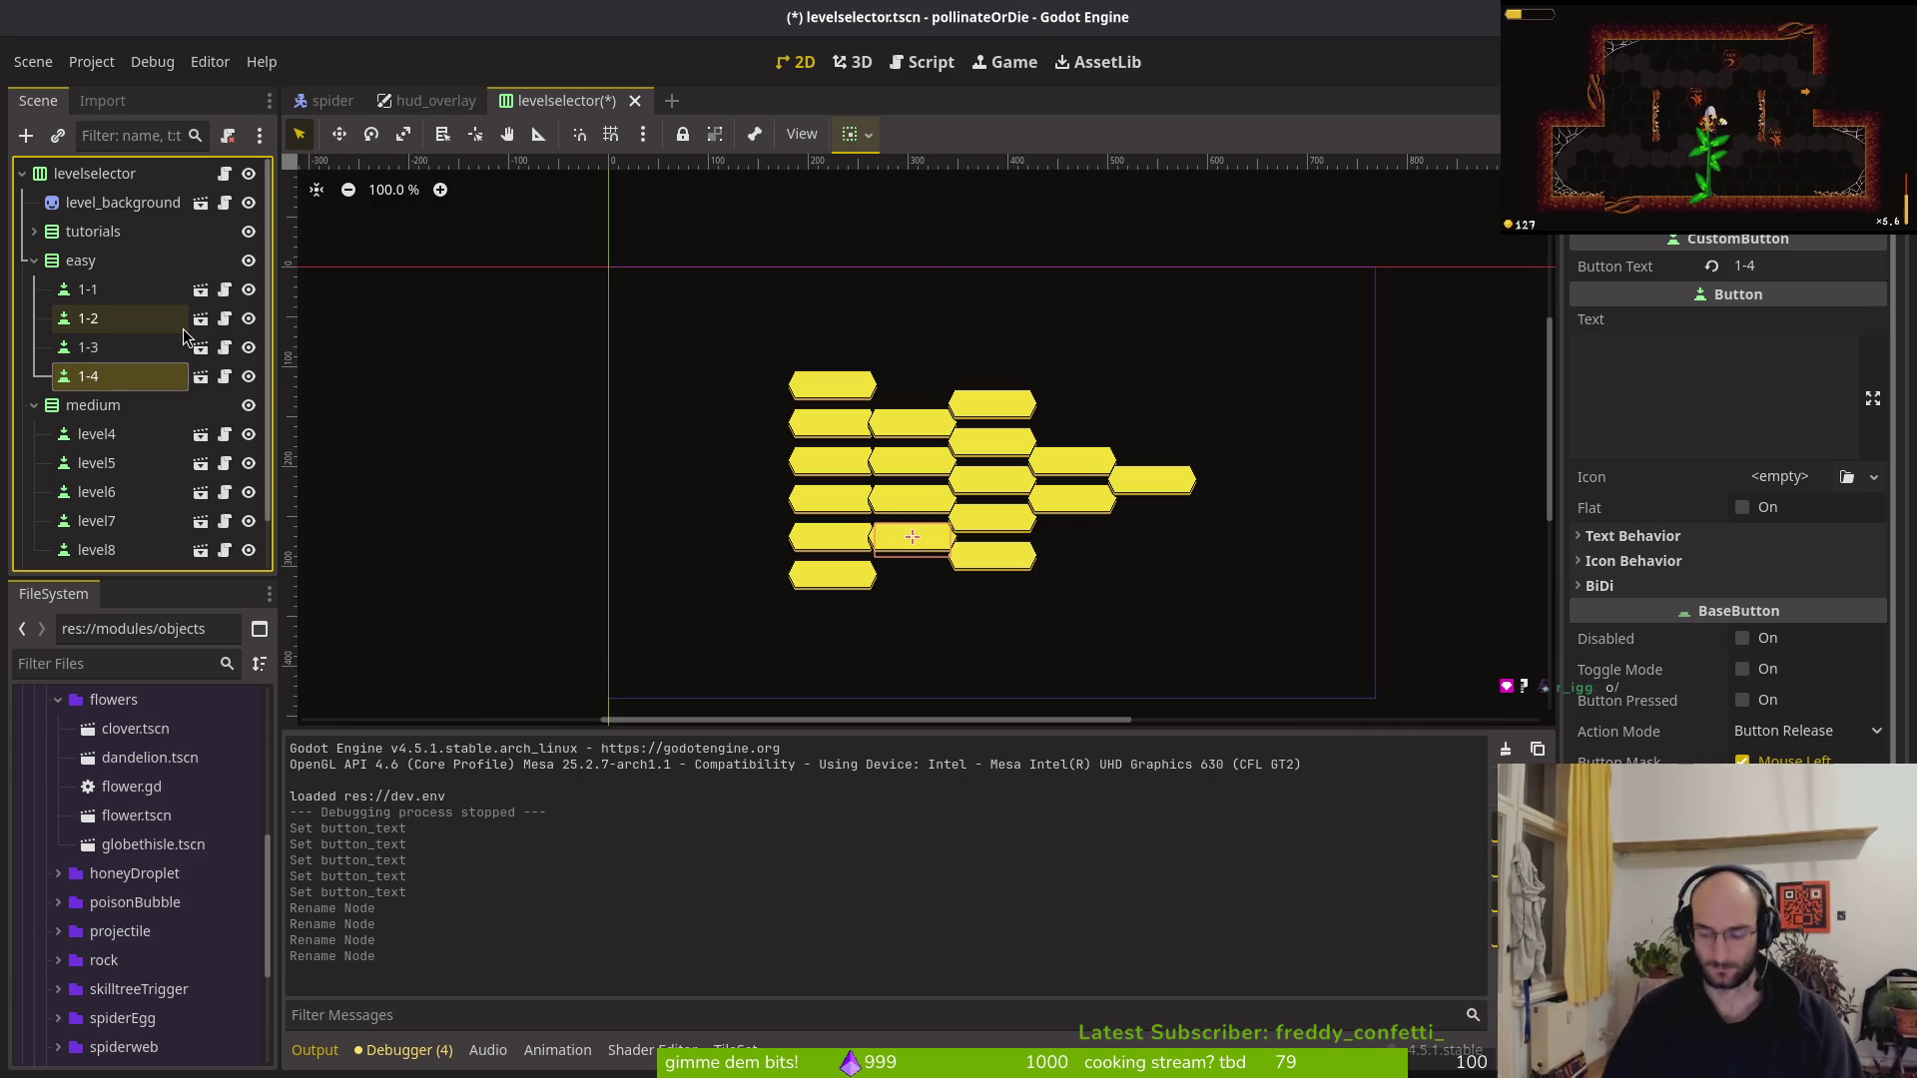
# Rename the five medium level buttons to 2-1, 2-2, 2-3, 2-4 and 2-5
pyautogui.press('Down')
pyautogui.press('F2')
pyautogui.write('2-1')
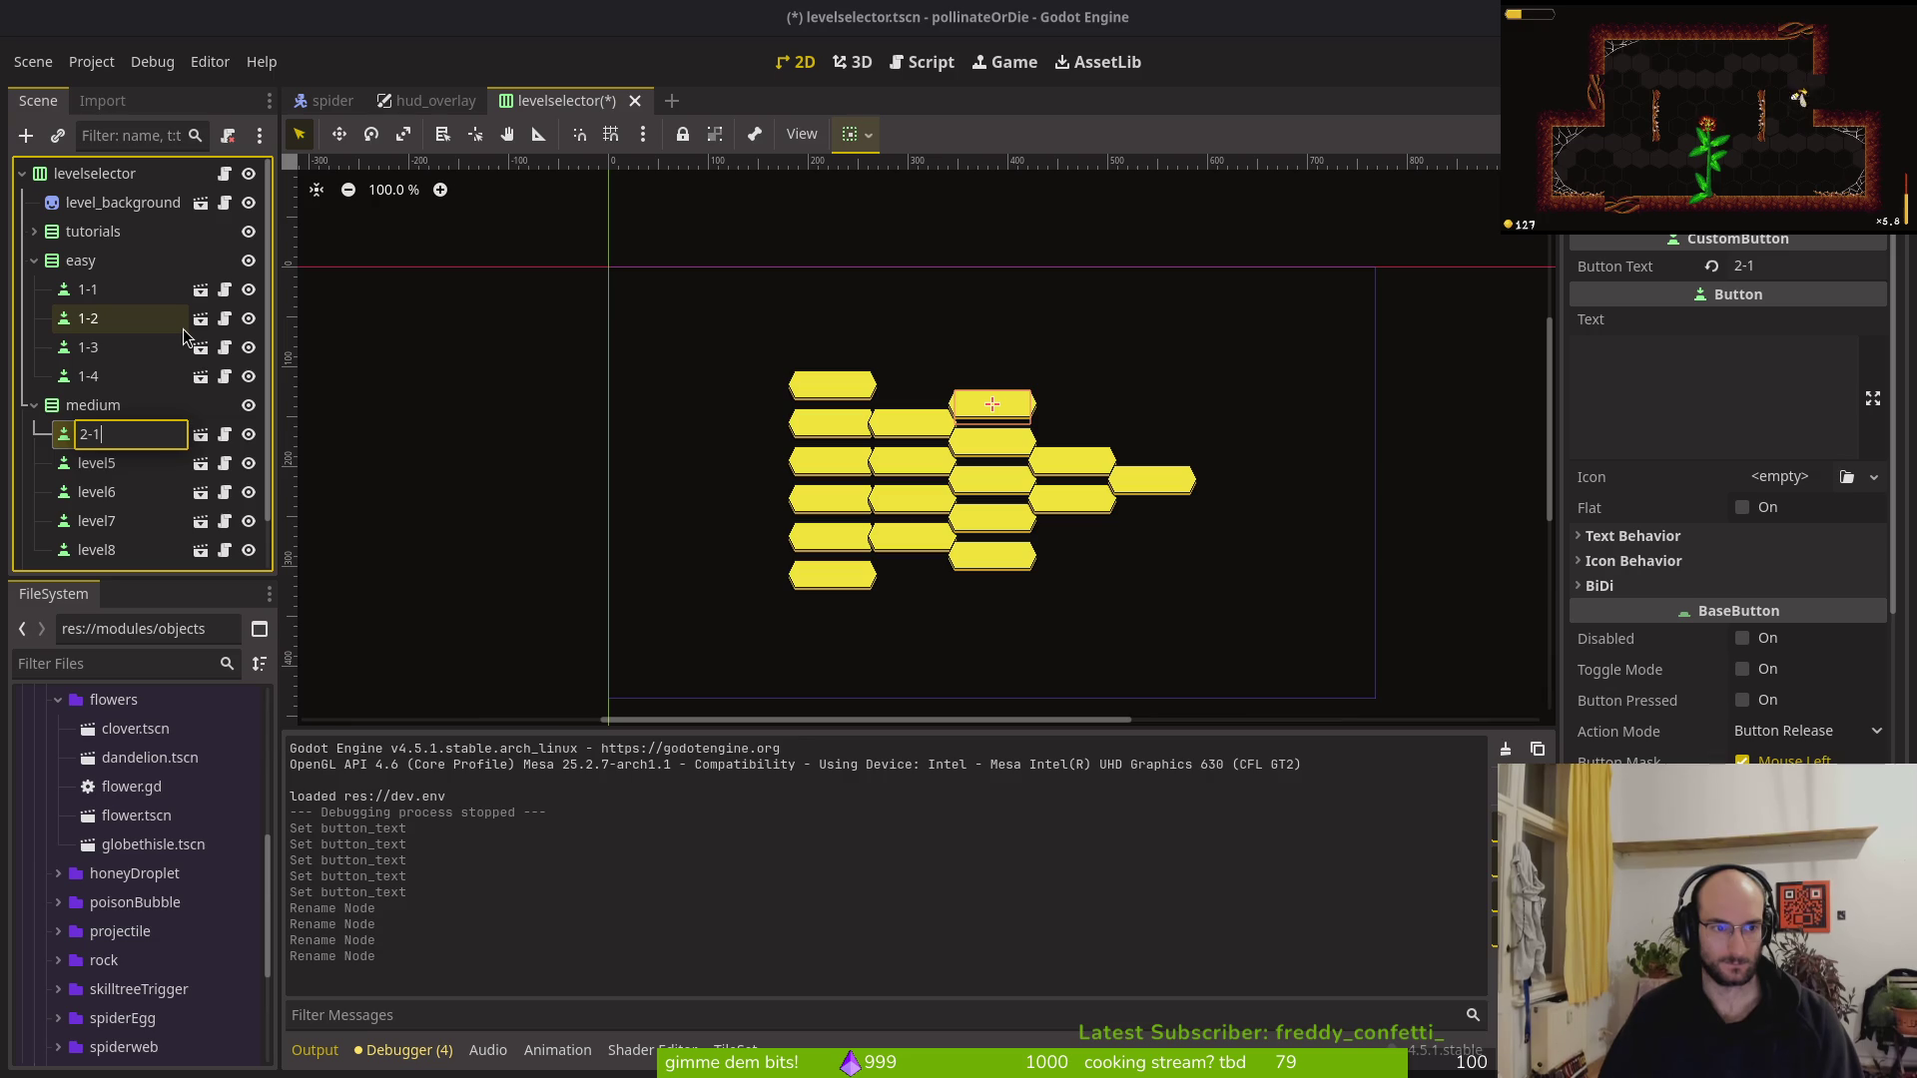
pyautogui.press('Return')
pyautogui.press('Down')
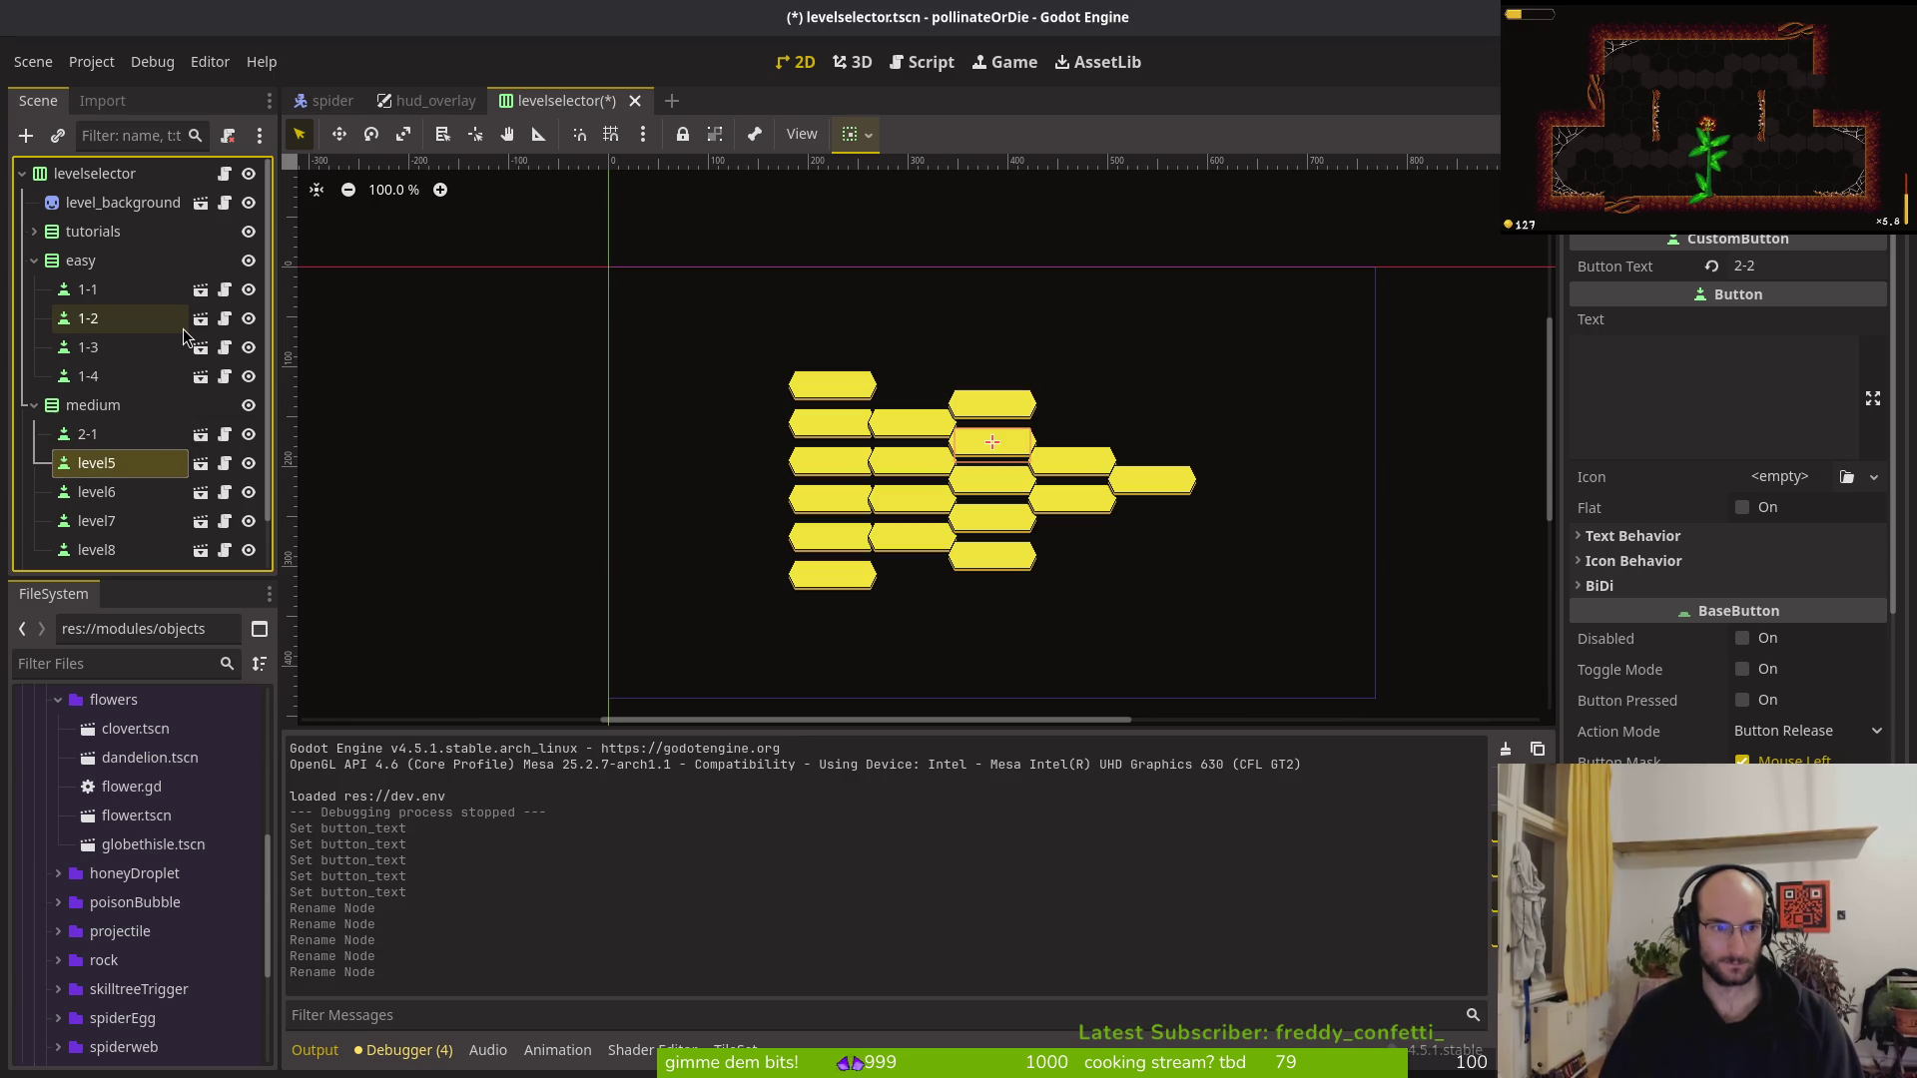
pyautogui.press('F2')
pyautogui.write('2-0')
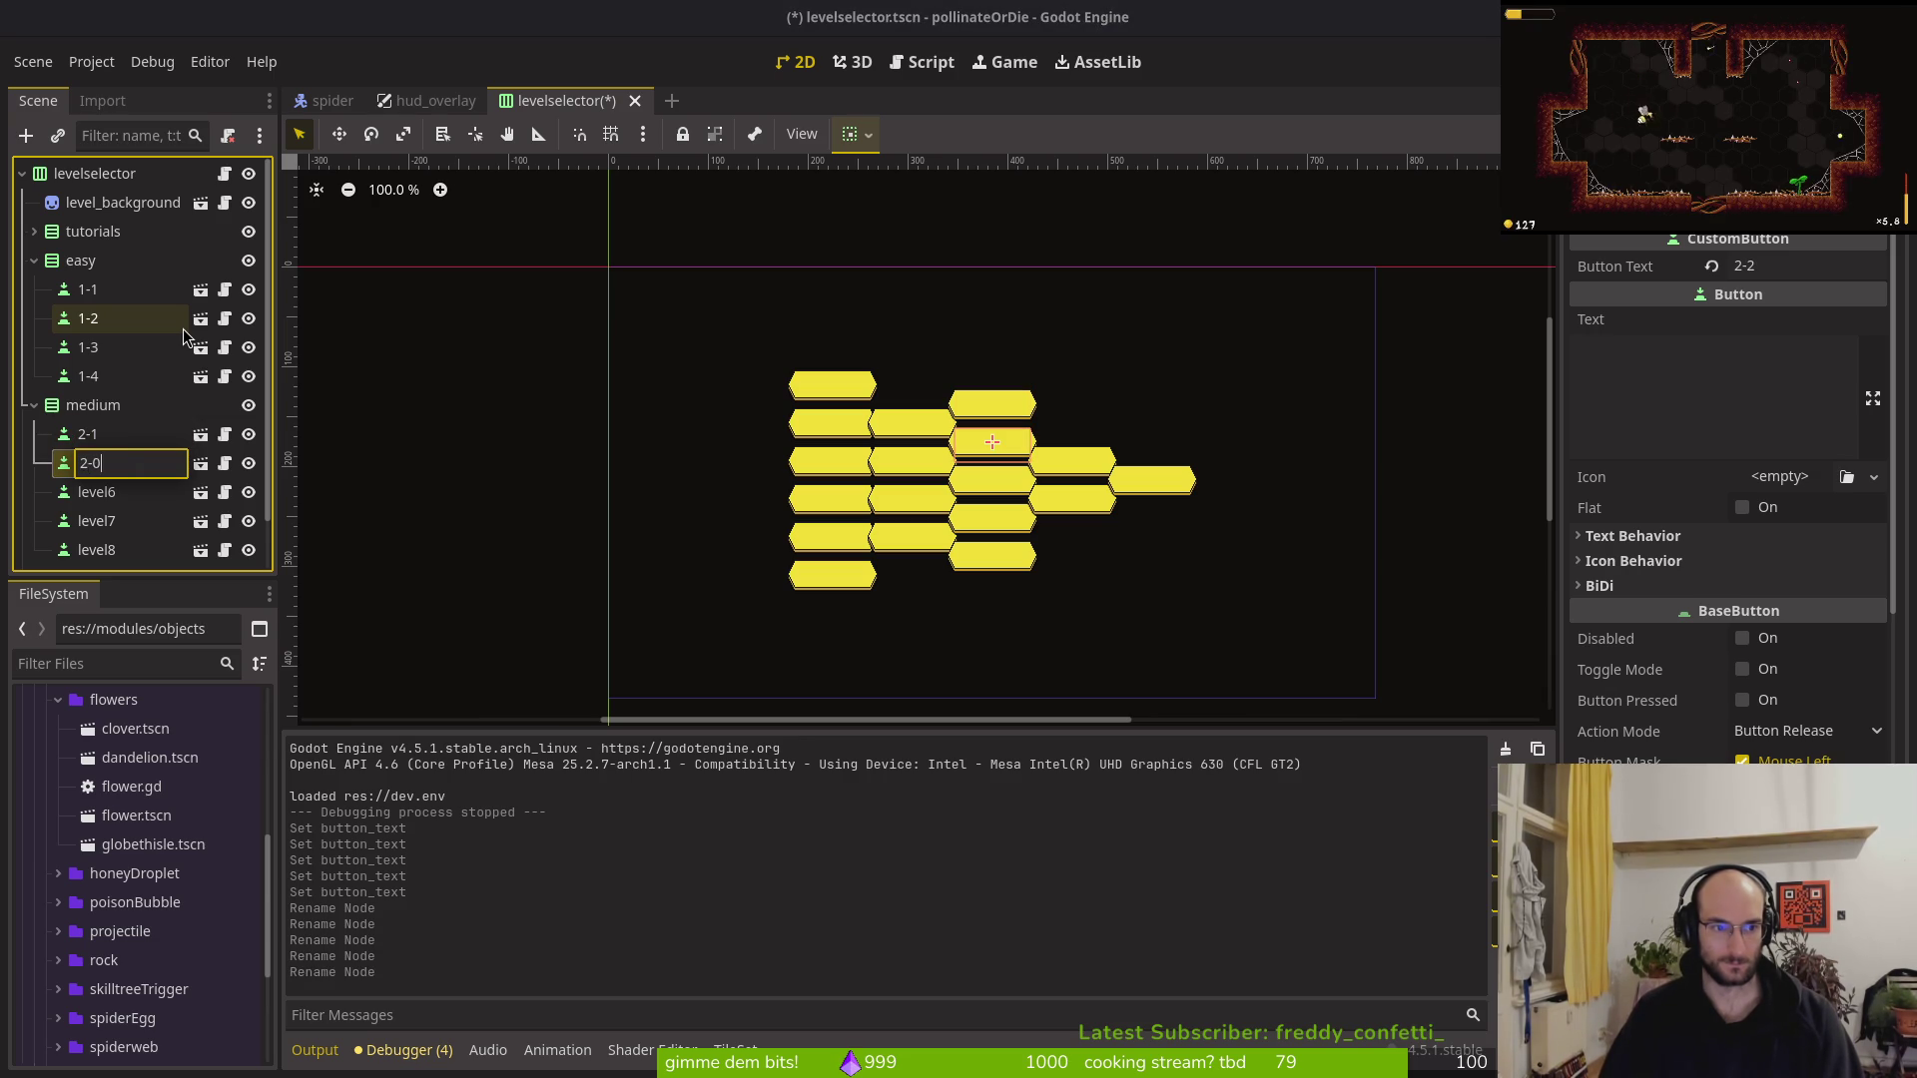
pyautogui.write('1')
pyautogui.press('BackSpace')
pyautogui.write('2')
pyautogui.press('Return')
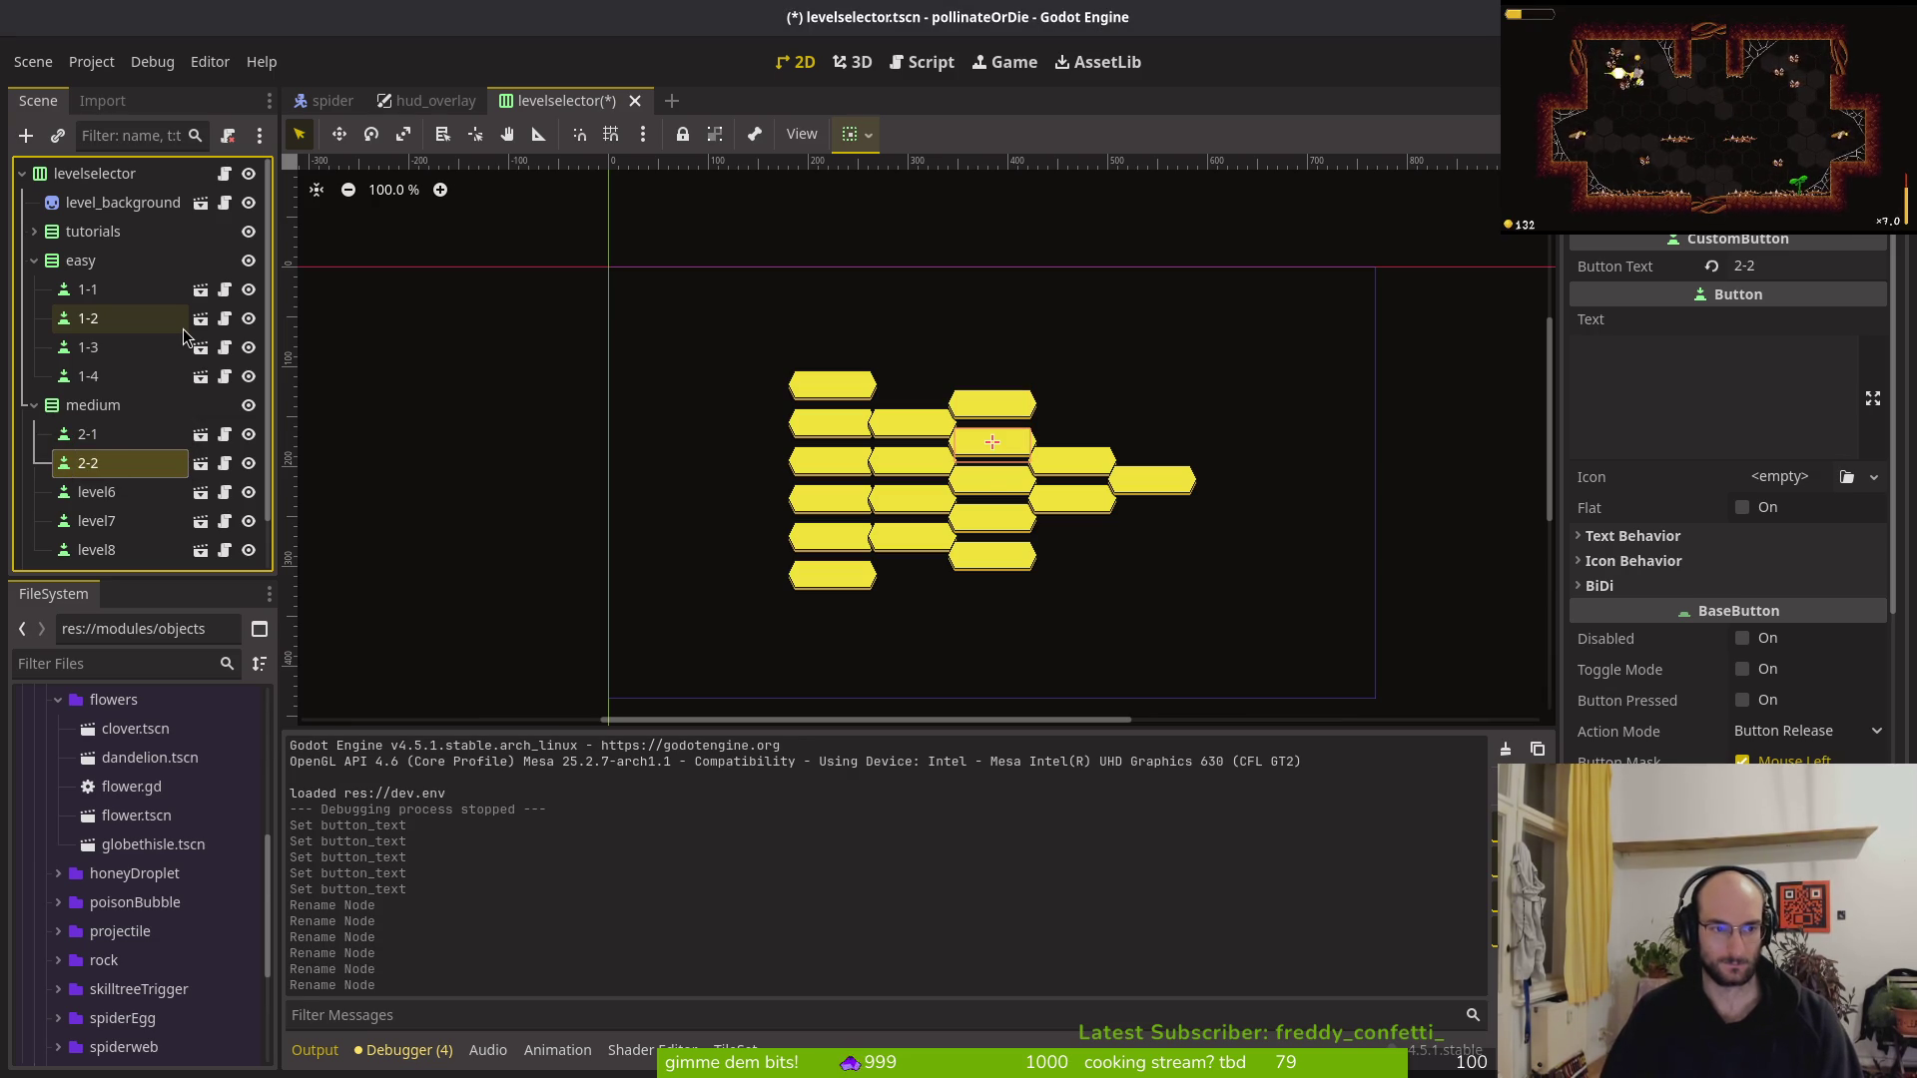
pyautogui.press('Down')
pyautogui.press('F2')
pyautogui.write('2-3')
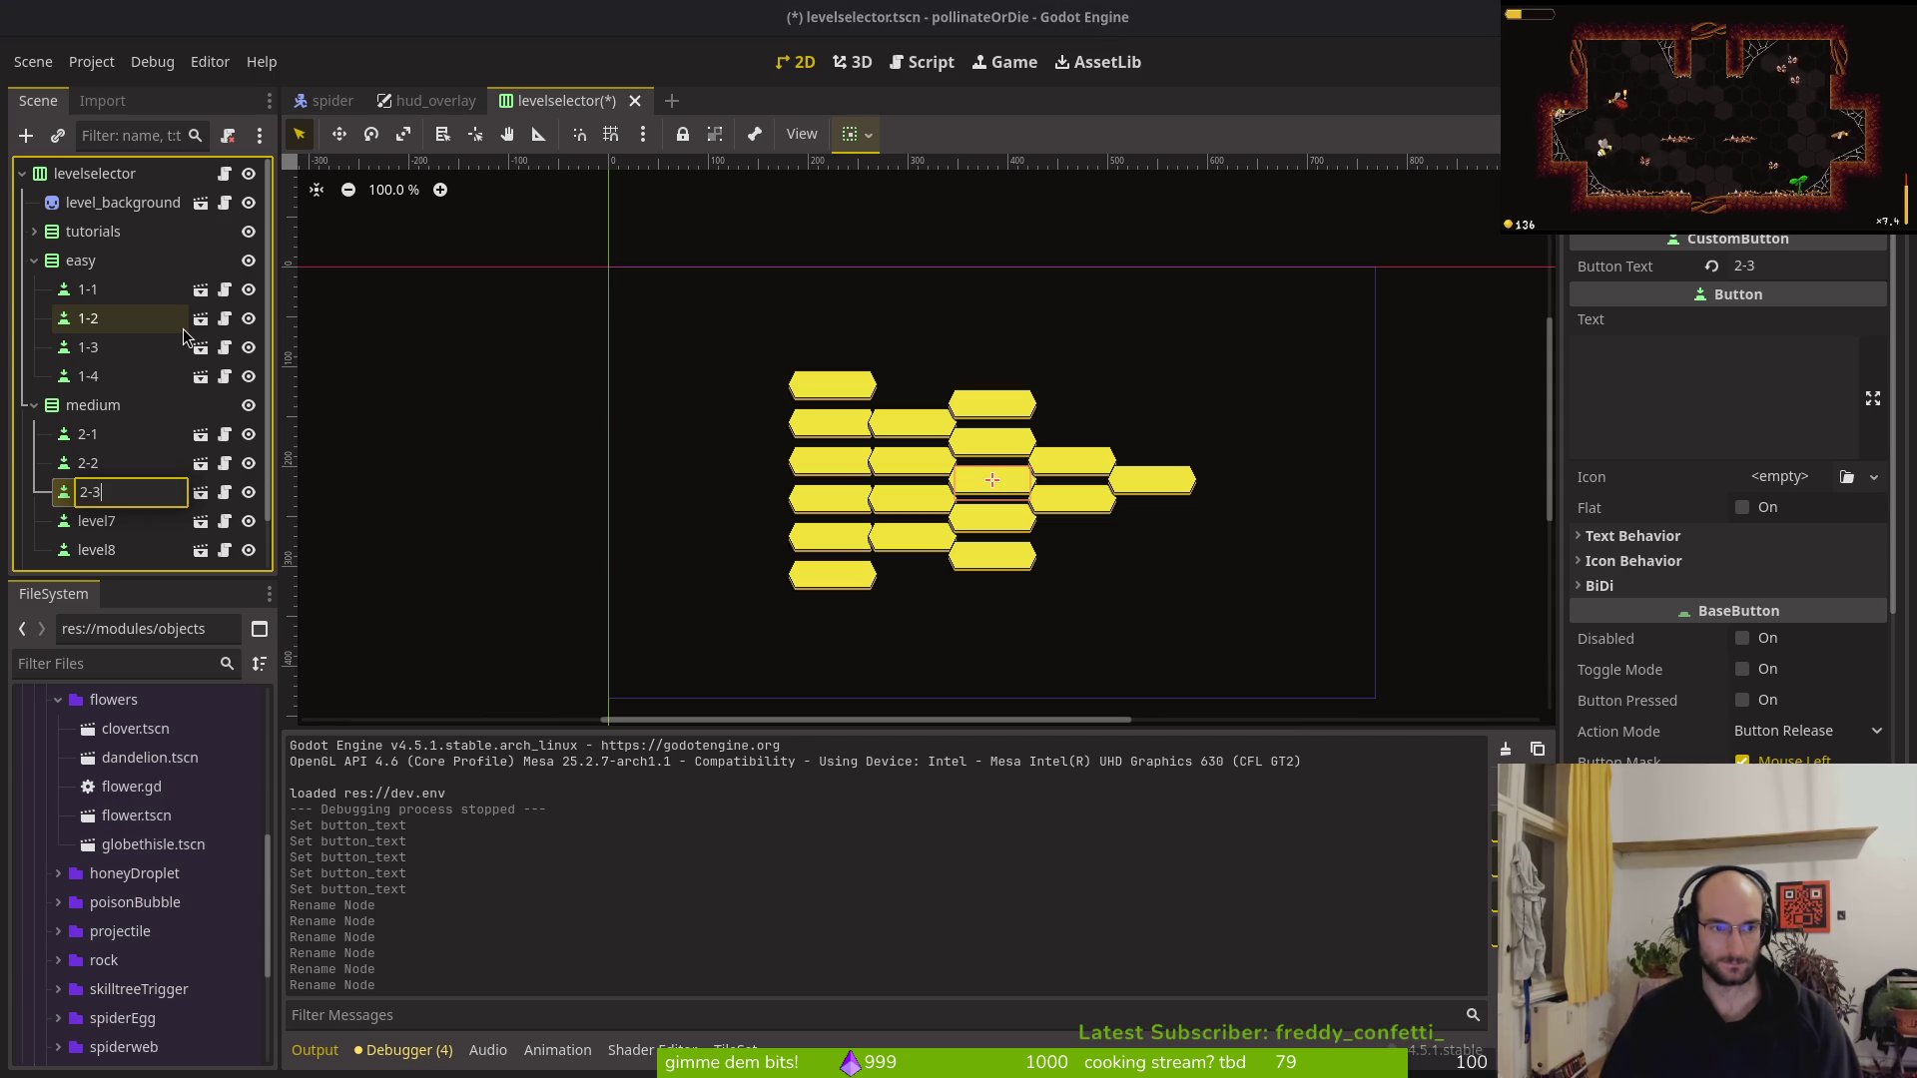
pyautogui.press('Return')
pyautogui.press('Down')
pyautogui.press('F2')
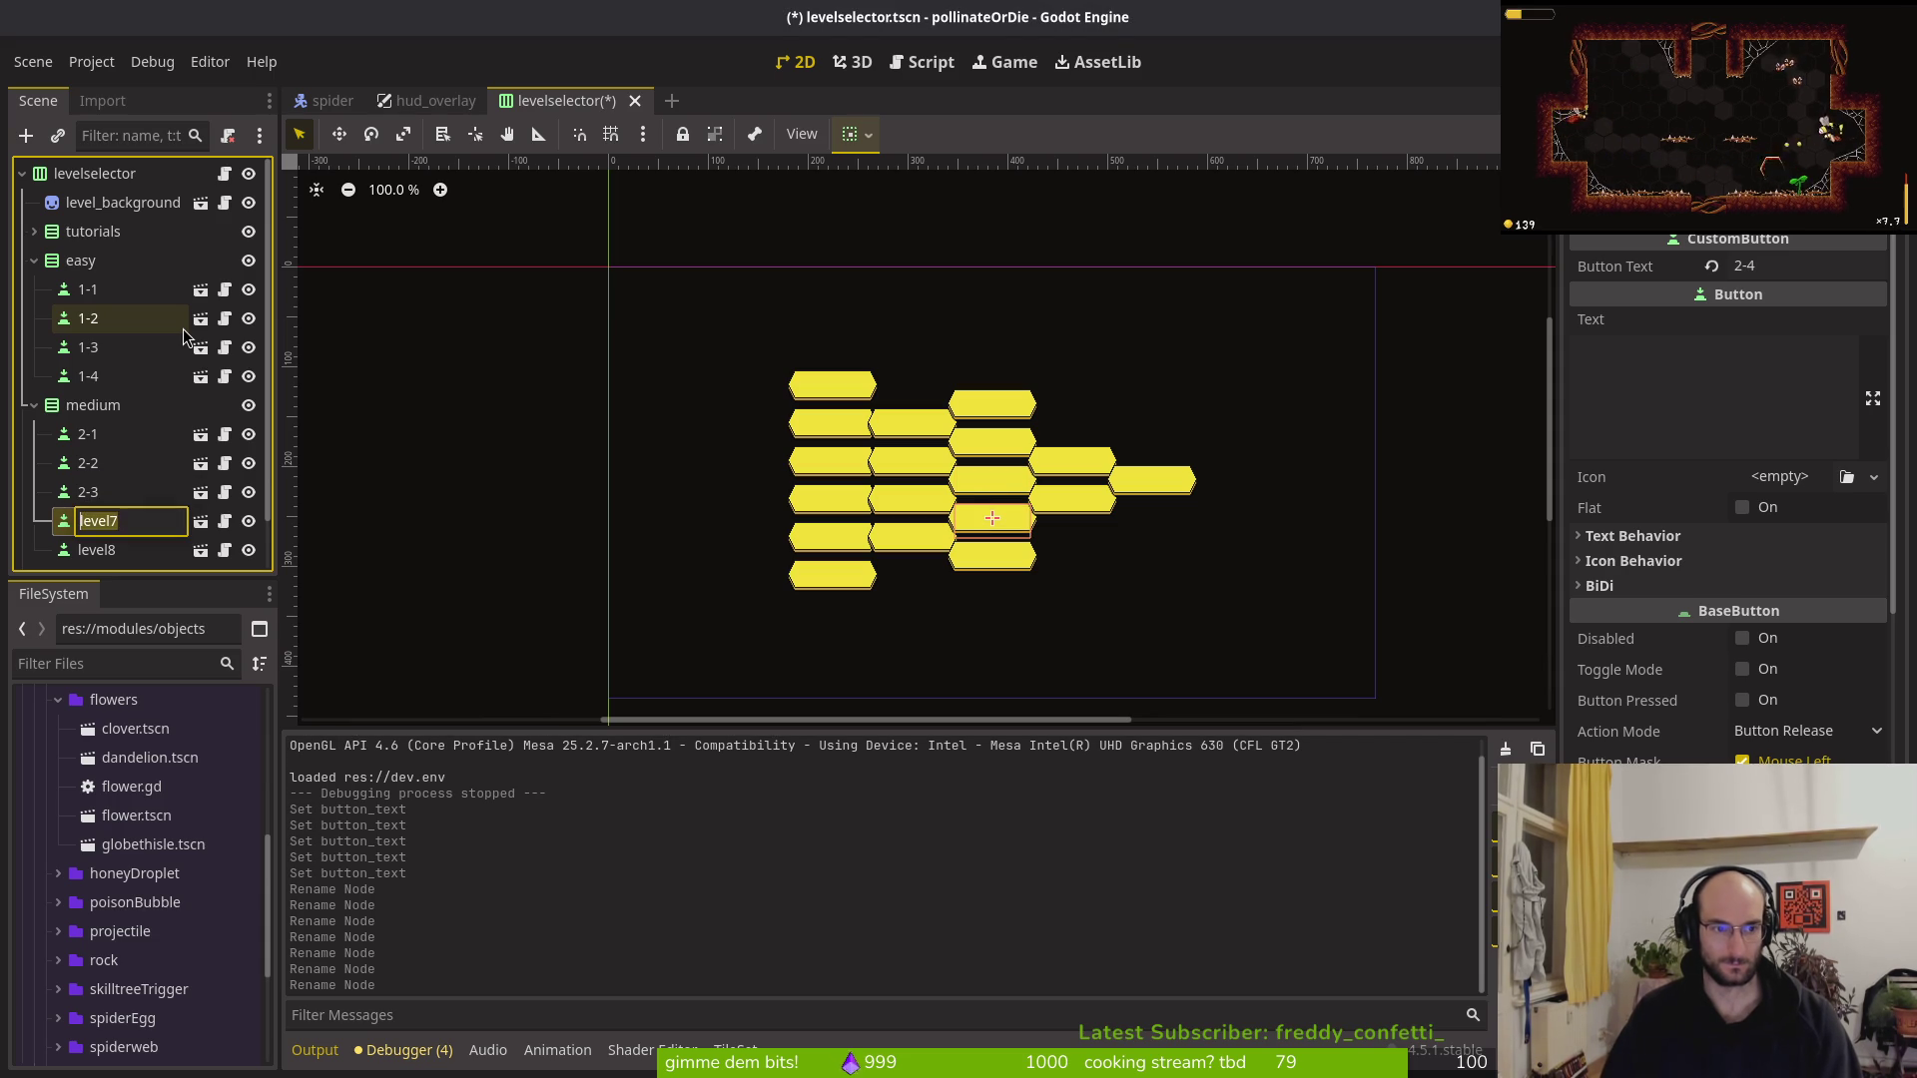
pyautogui.write('2-4')
pyautogui.press('Return')
pyautogui.press('Down')
pyautogui.press('F2')
pyautogui.write('2-5')
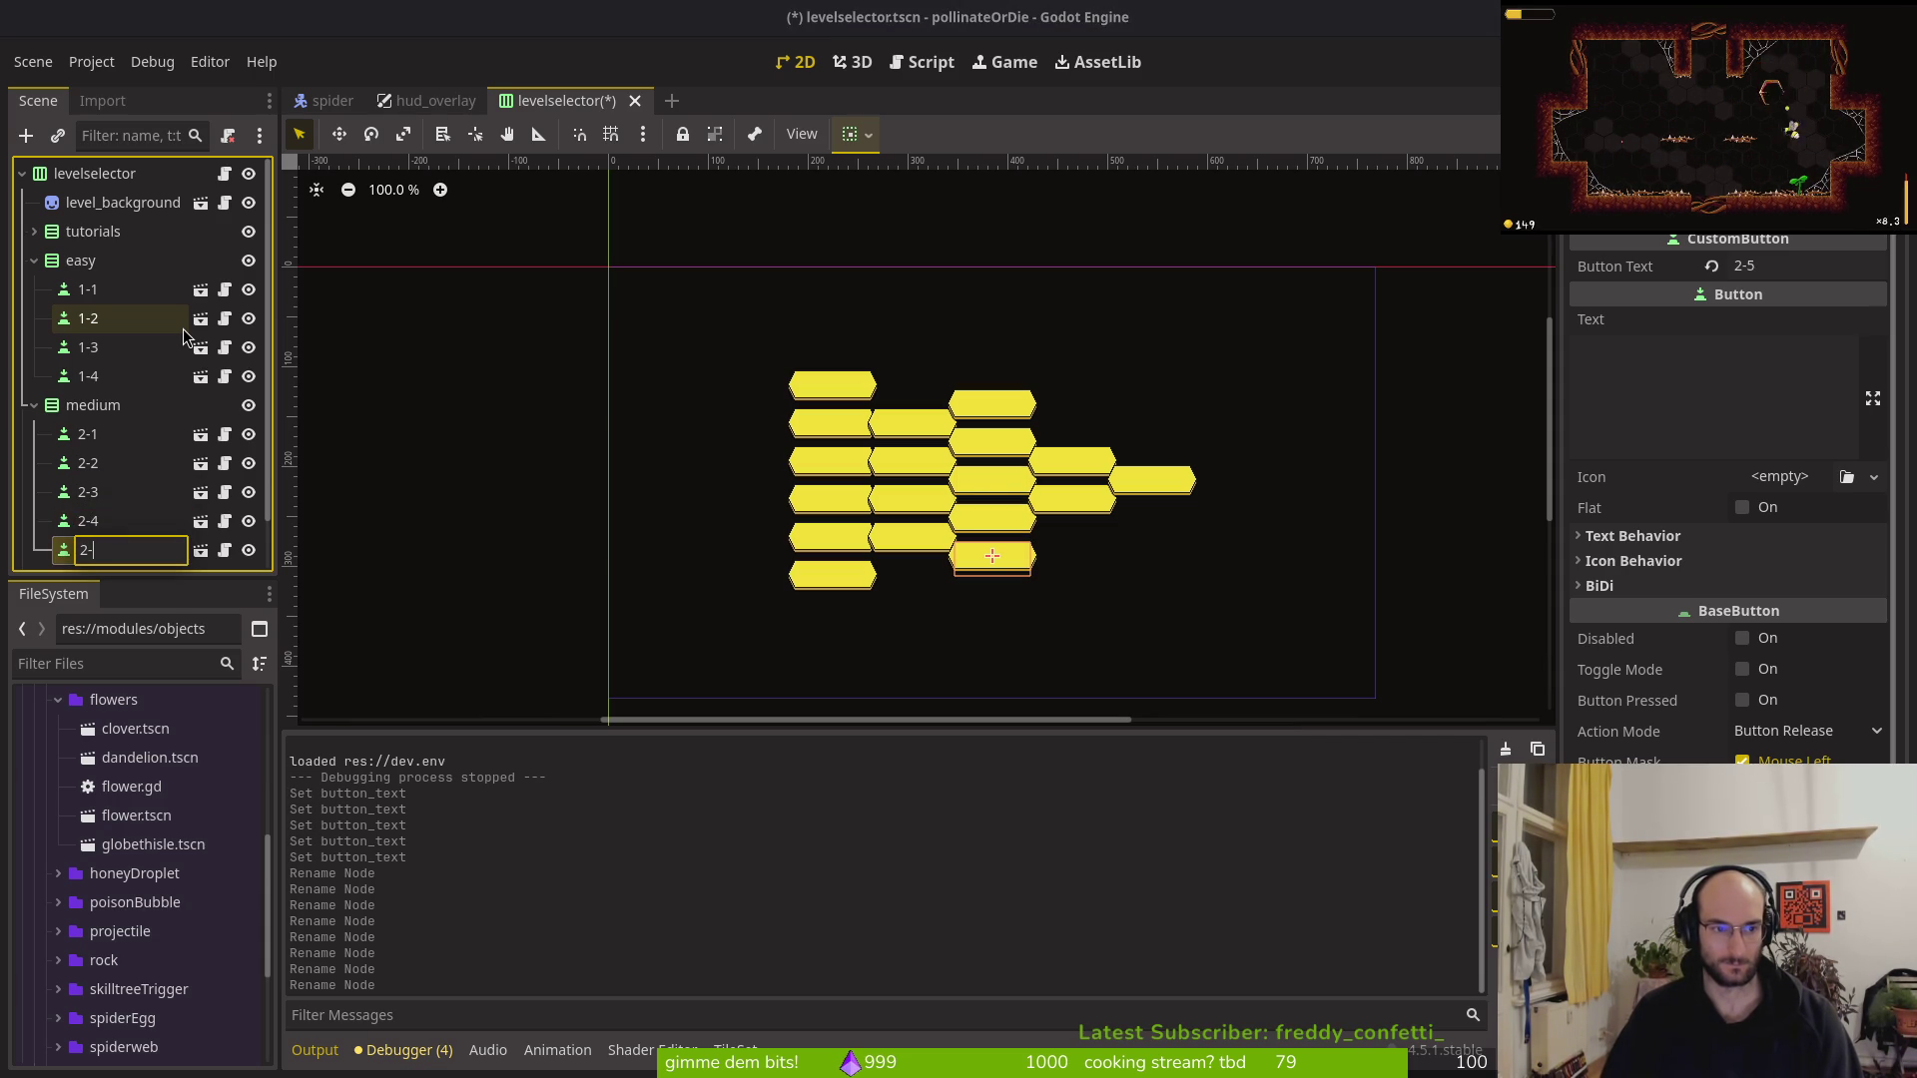
pyautogui.press('Return')
# Save the levelselector scene and go to the level1 declaration on line 9 of levelselector.gd
pyautogui.hotkey('ctrl', 's')
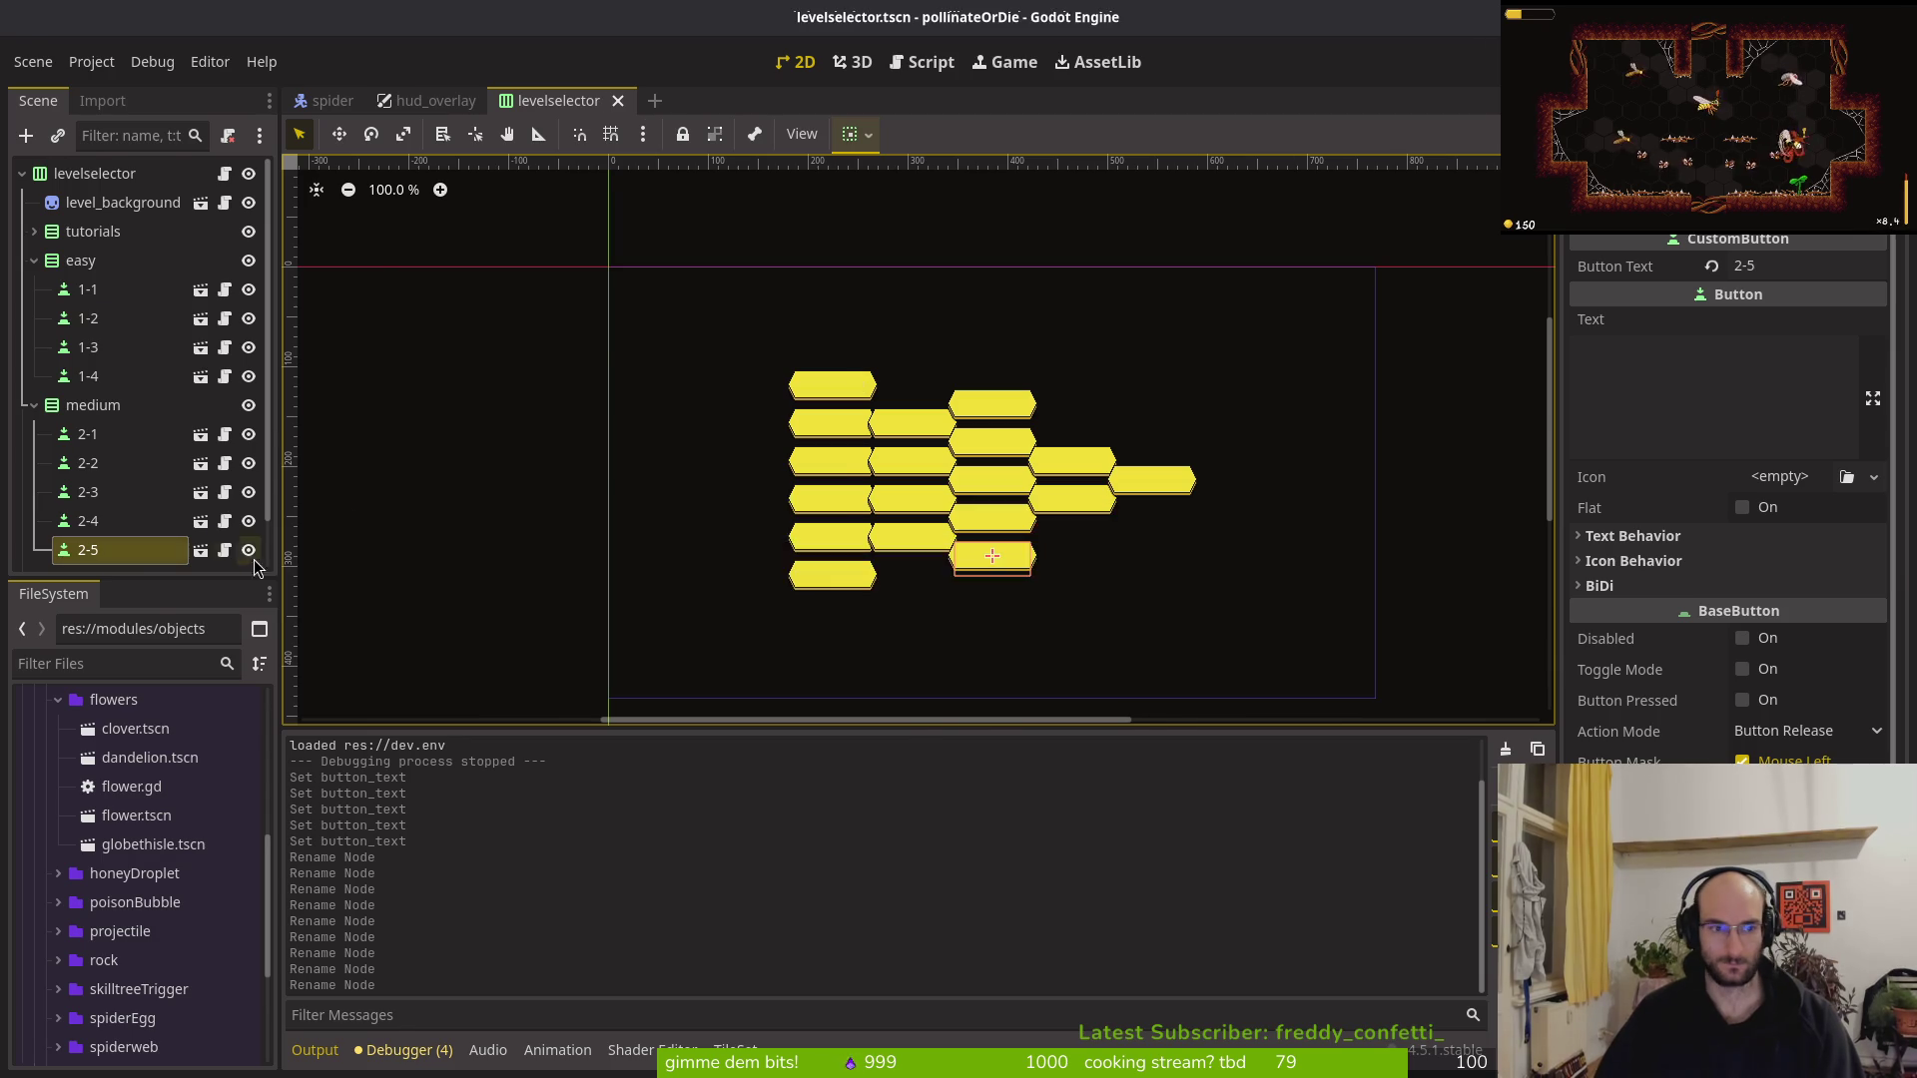
pyautogui.hotkey('alt', 'Tab')
pyautogui.click(570, 222)
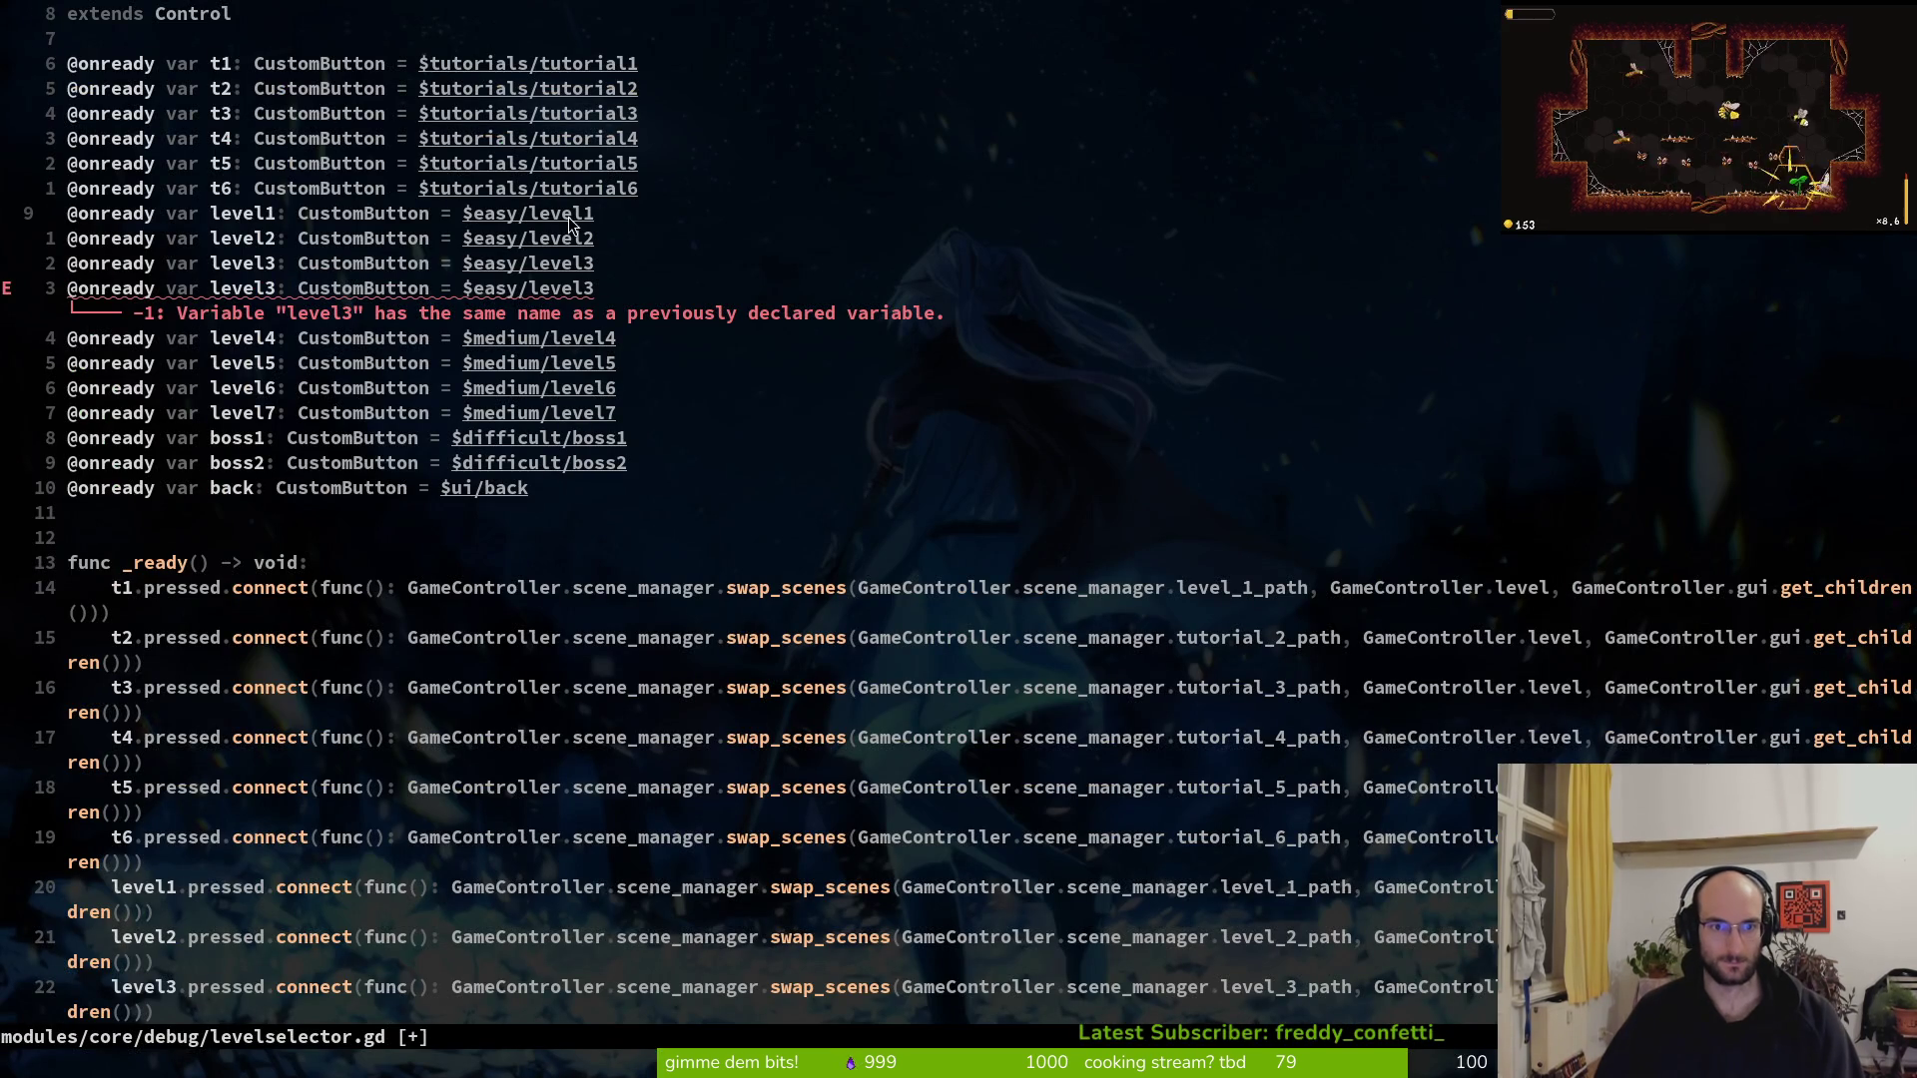
# Replace level1 on line 9 with the 2-1 path, stripping the medium/ prefix and quotes
pyautogui.write('ciw2')
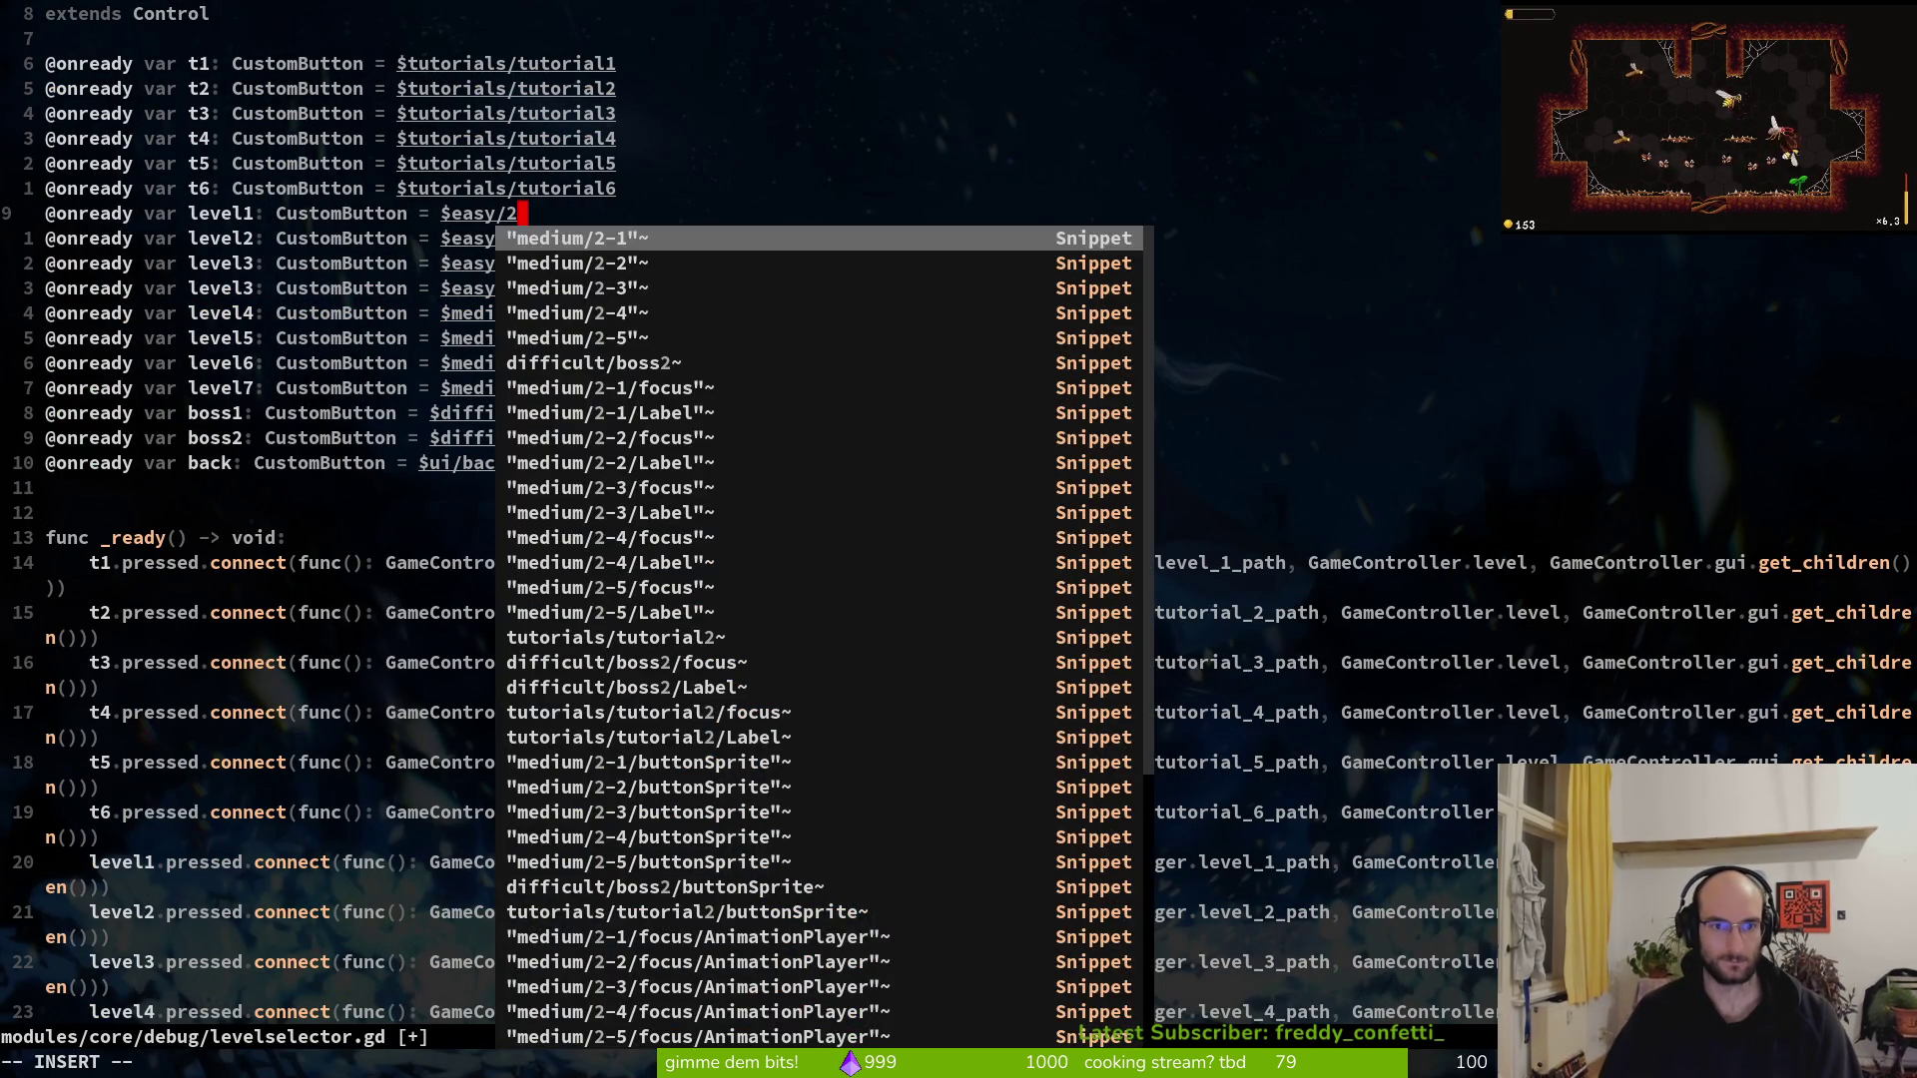
pyautogui.press('Tab')
pyautogui.press('Escape')
pyautogui.press('h')
pyautogui.press('c')
pyautogui.press('T')
pyautogui.press('"')
pyautogui.write('m2-1"')
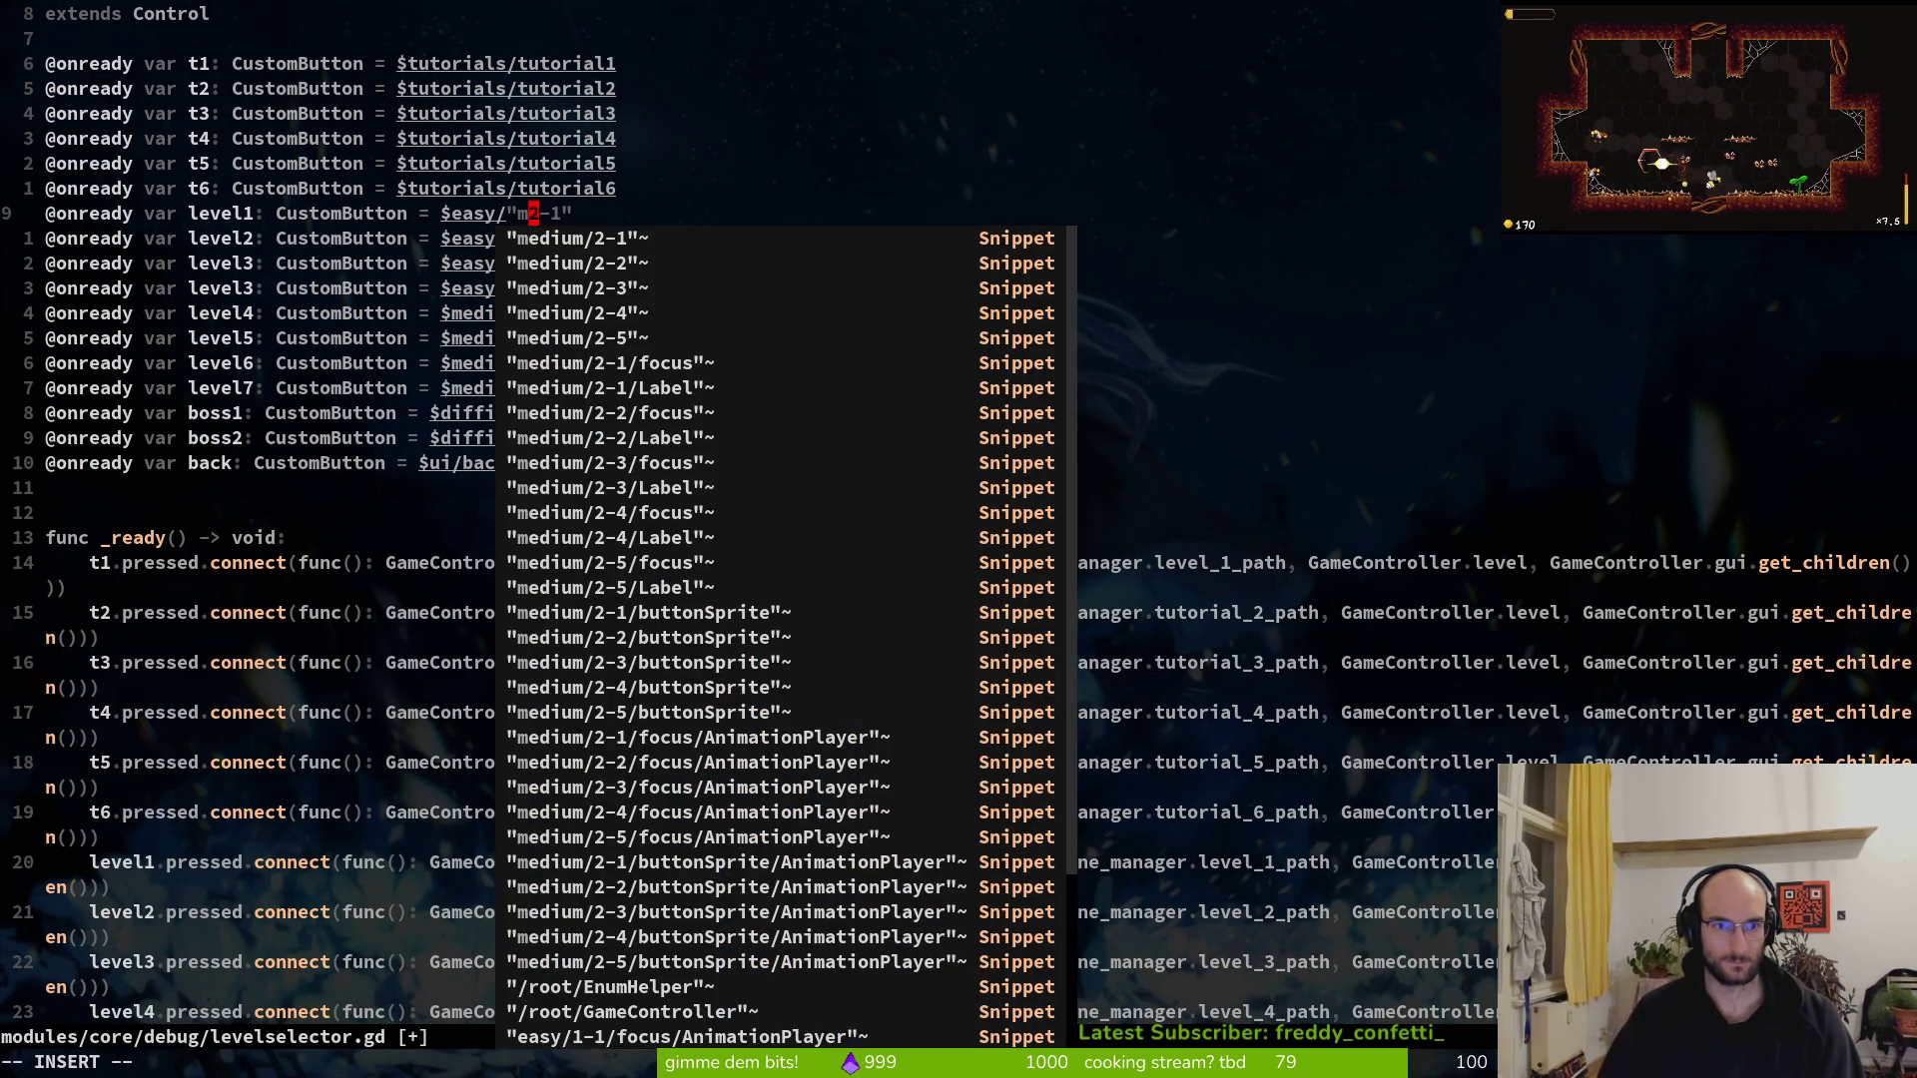
pyautogui.press('BackSpace')
pyautogui.press('Escape')
pyautogui.press('d')
pyautogui.press('s')
pyautogui.press('"')
# Save levelselector.gd and select the 1-1 button node back in Godot
pyautogui.write(':w')
pyautogui.press('Return')
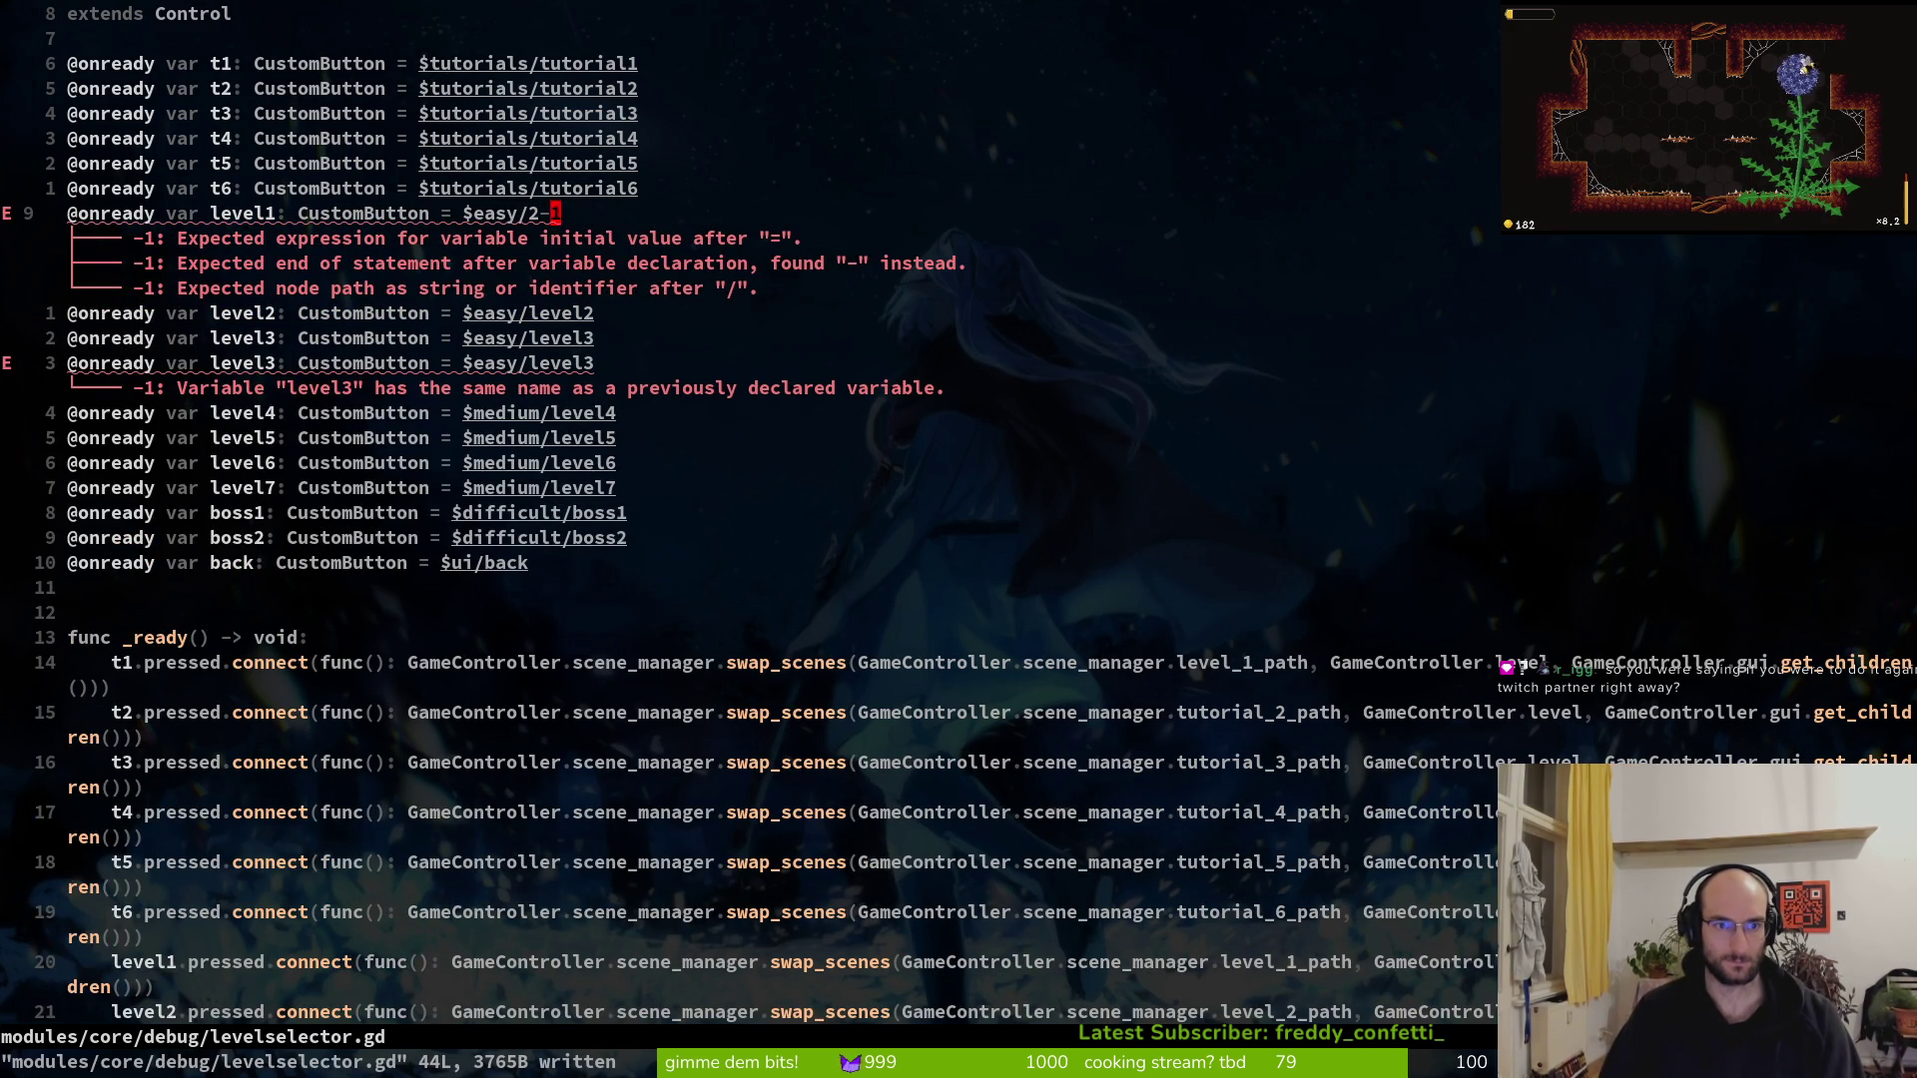
pyautogui.hotkey('alt', 'Tab')
pyautogui.click(112, 296)
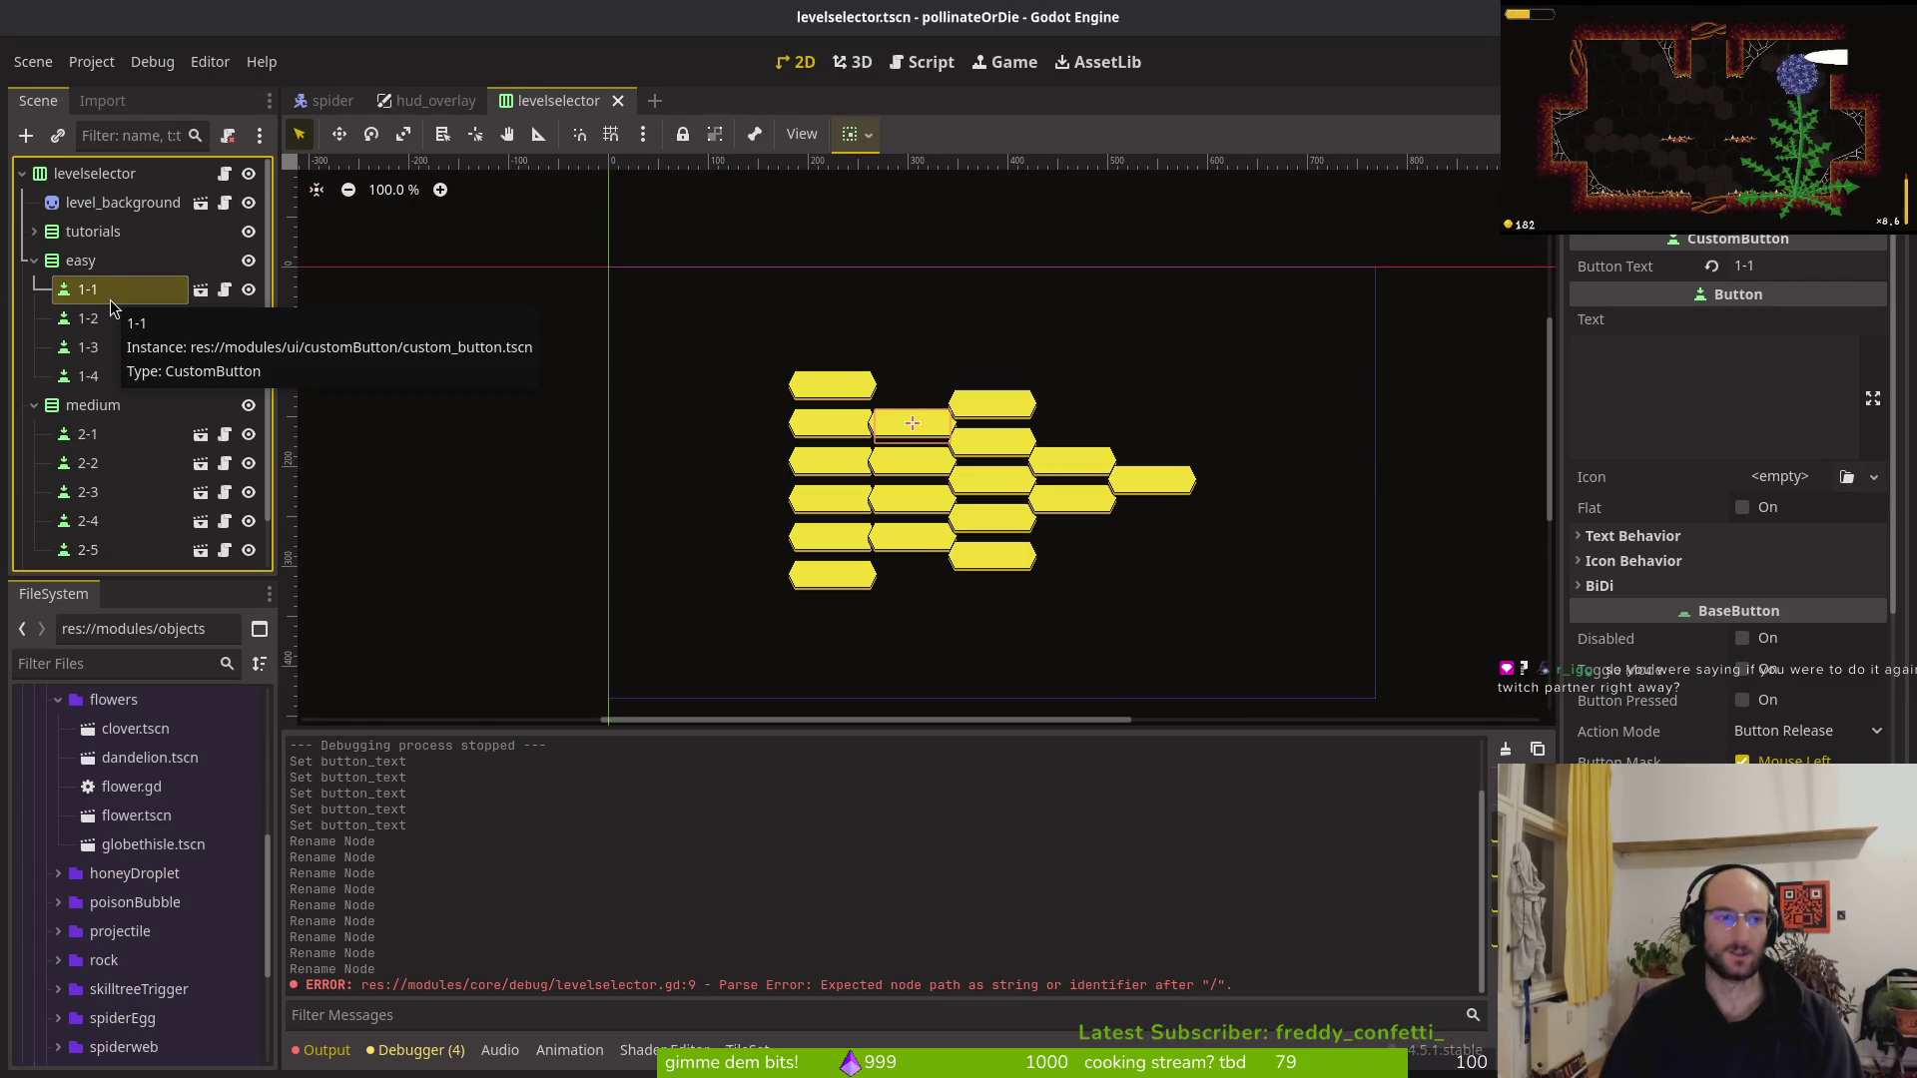
# Rename the 1-1 button node in the Scene dock to 1_1
pyautogui.doubleClick(110, 300)
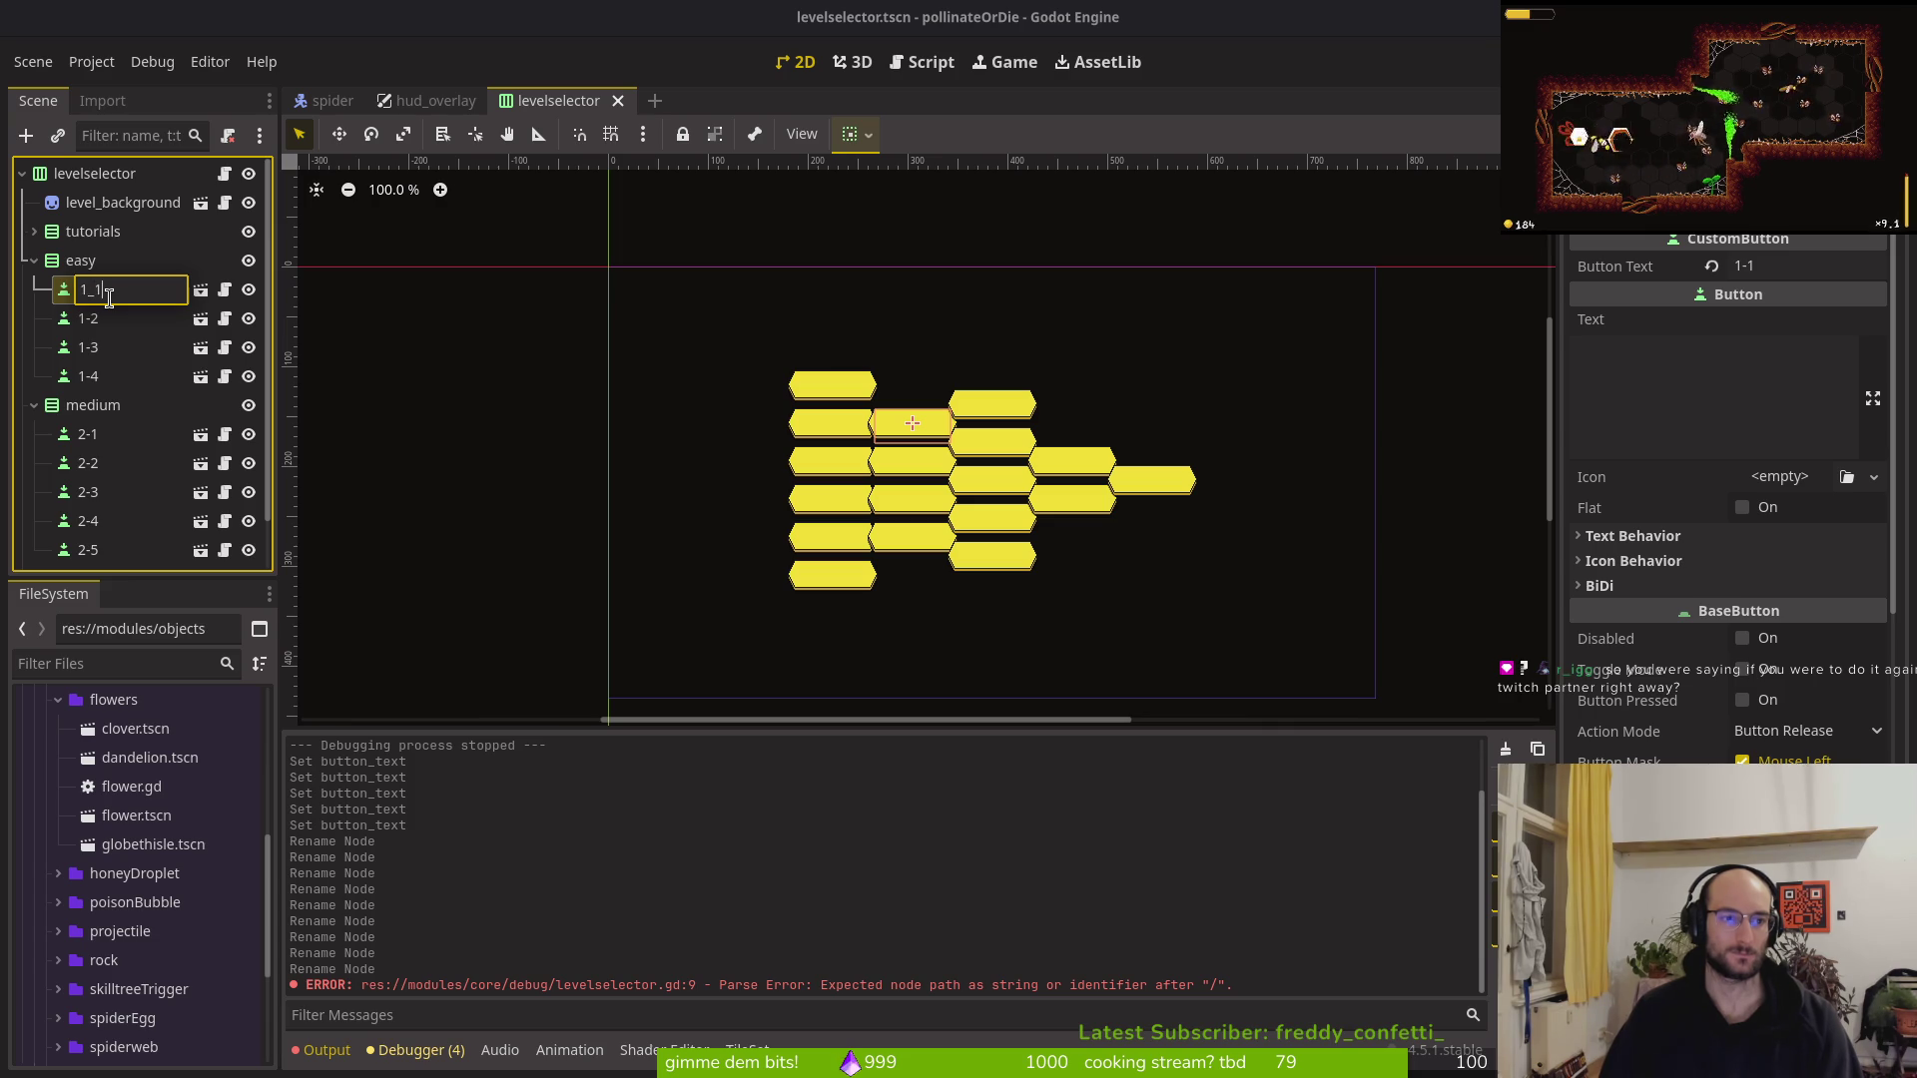
pyautogui.press('Return')
pyautogui.hotkey('alt', 'Tab')
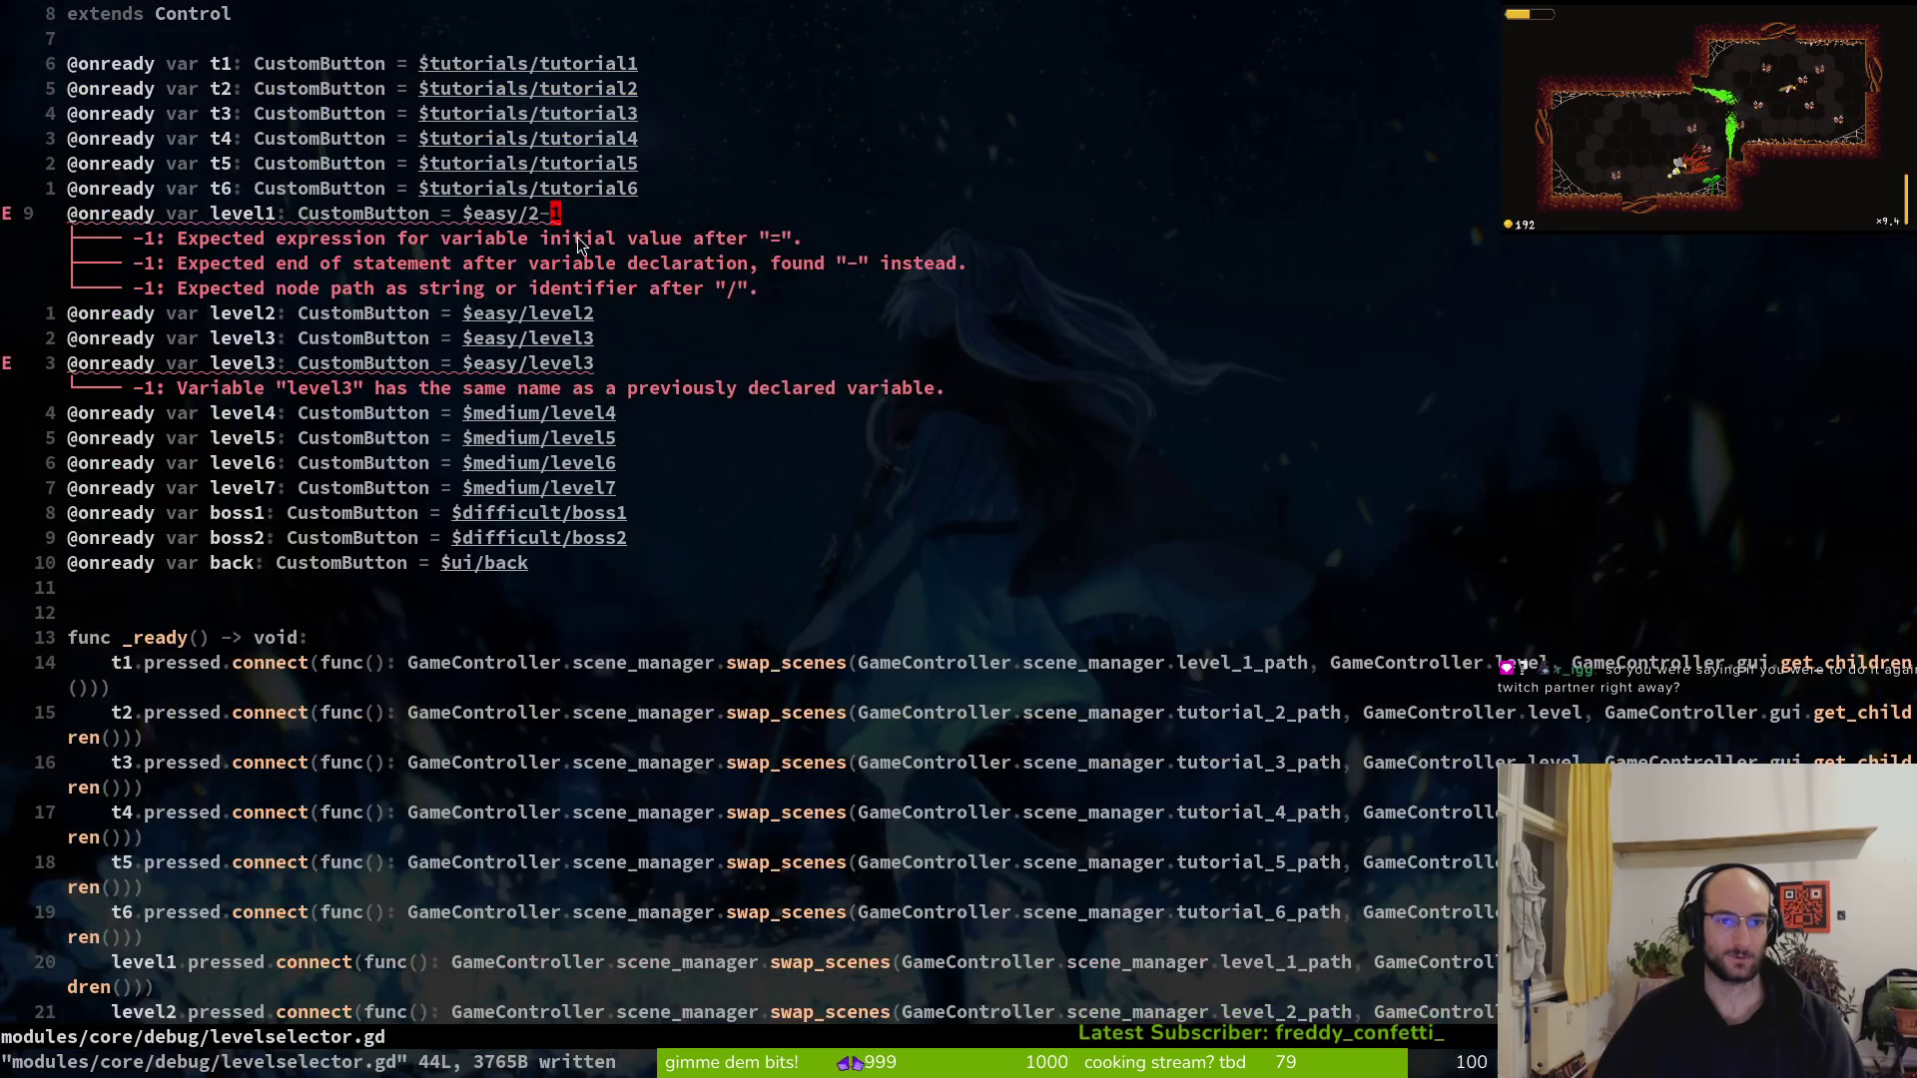
# Undo the line 9 edits back to $easy/level1, drop the duplicate level3 line, and save
pyautogui.press('s')
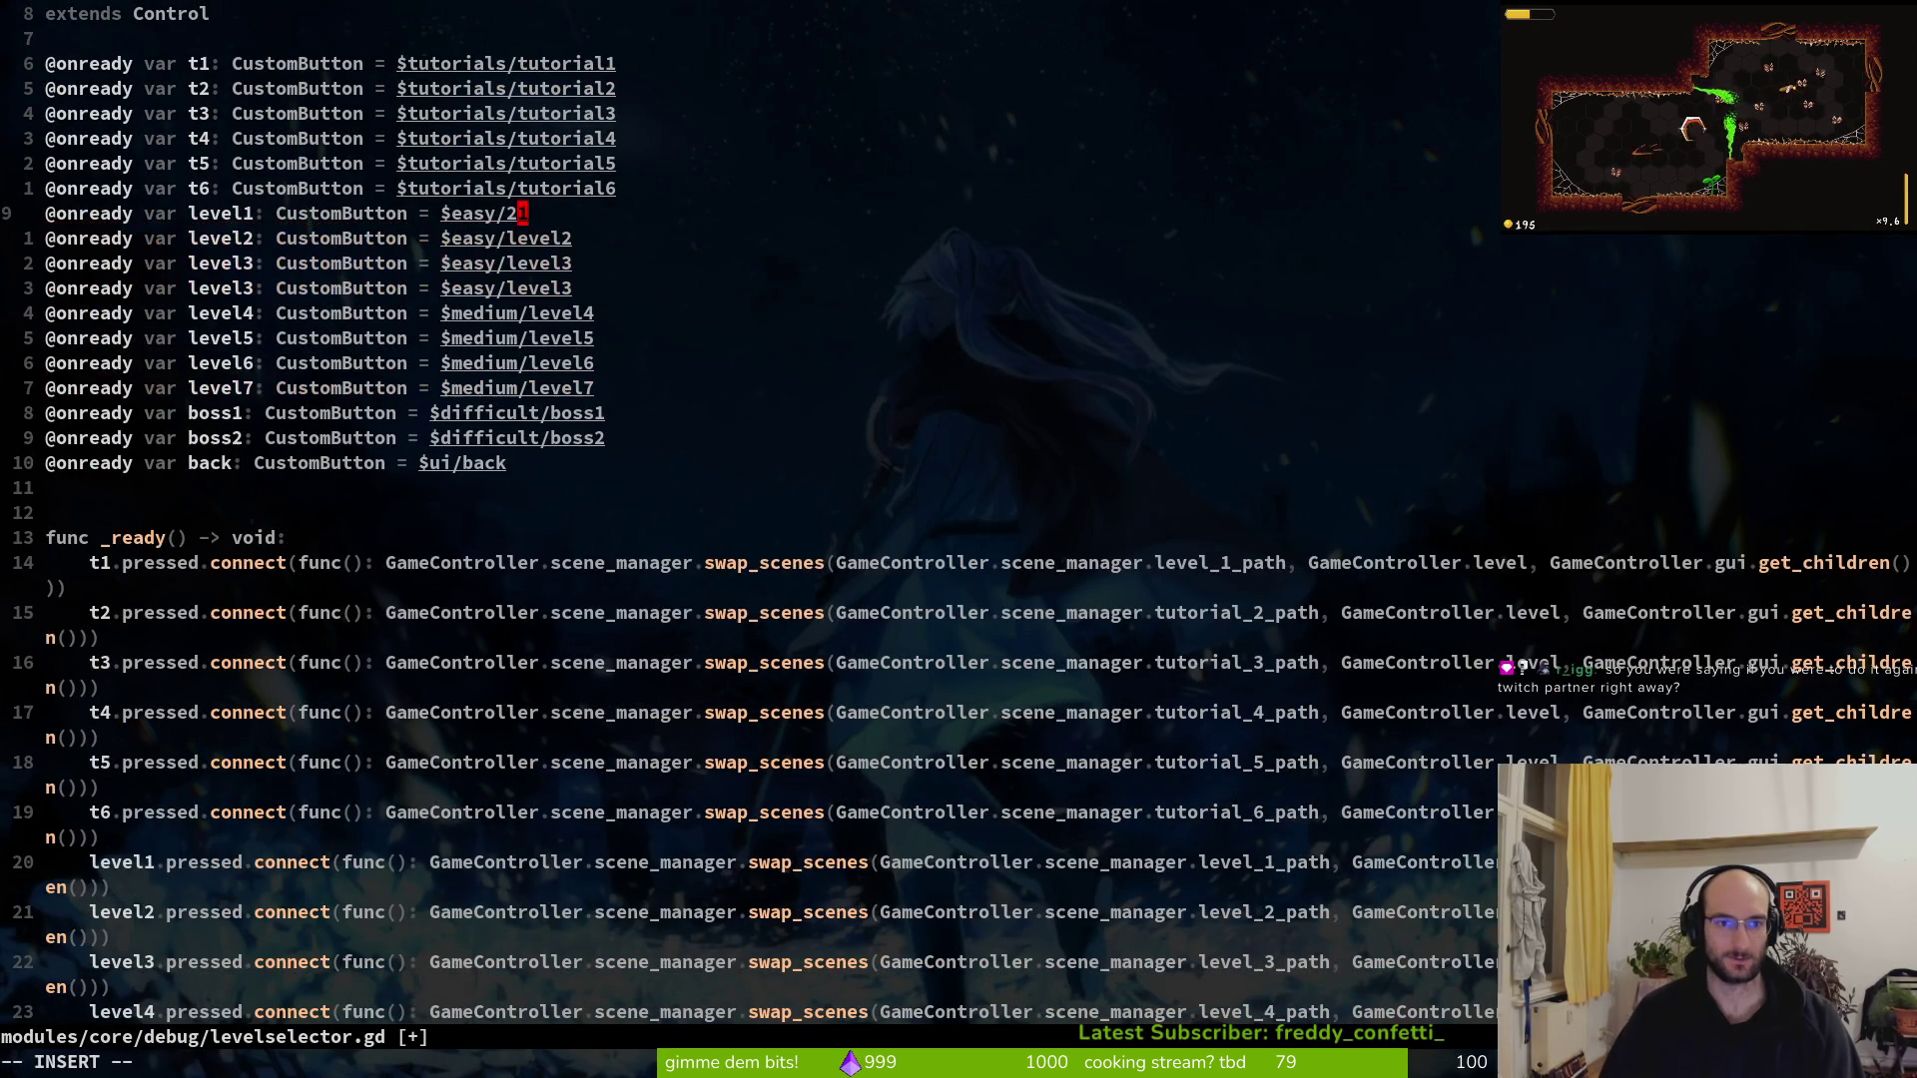
pyautogui.press('Escape')
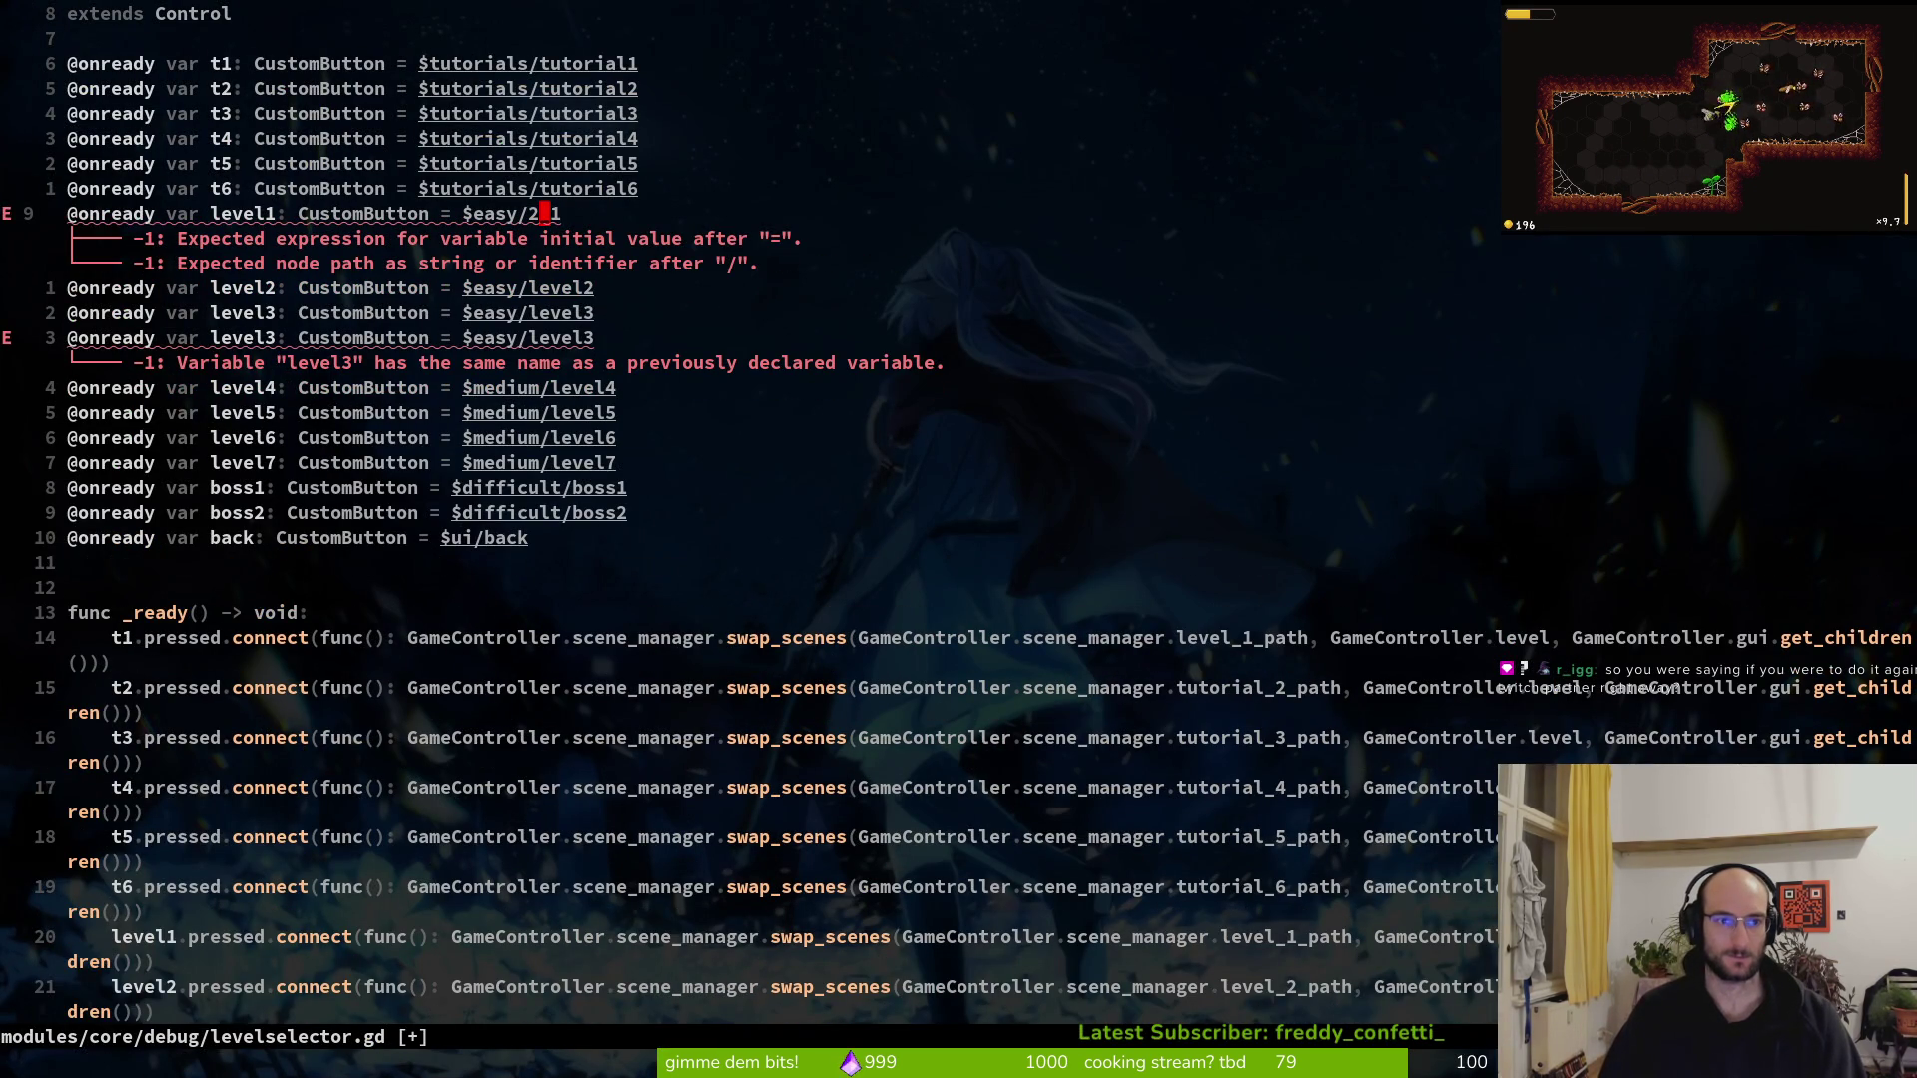
pyautogui.press('j')
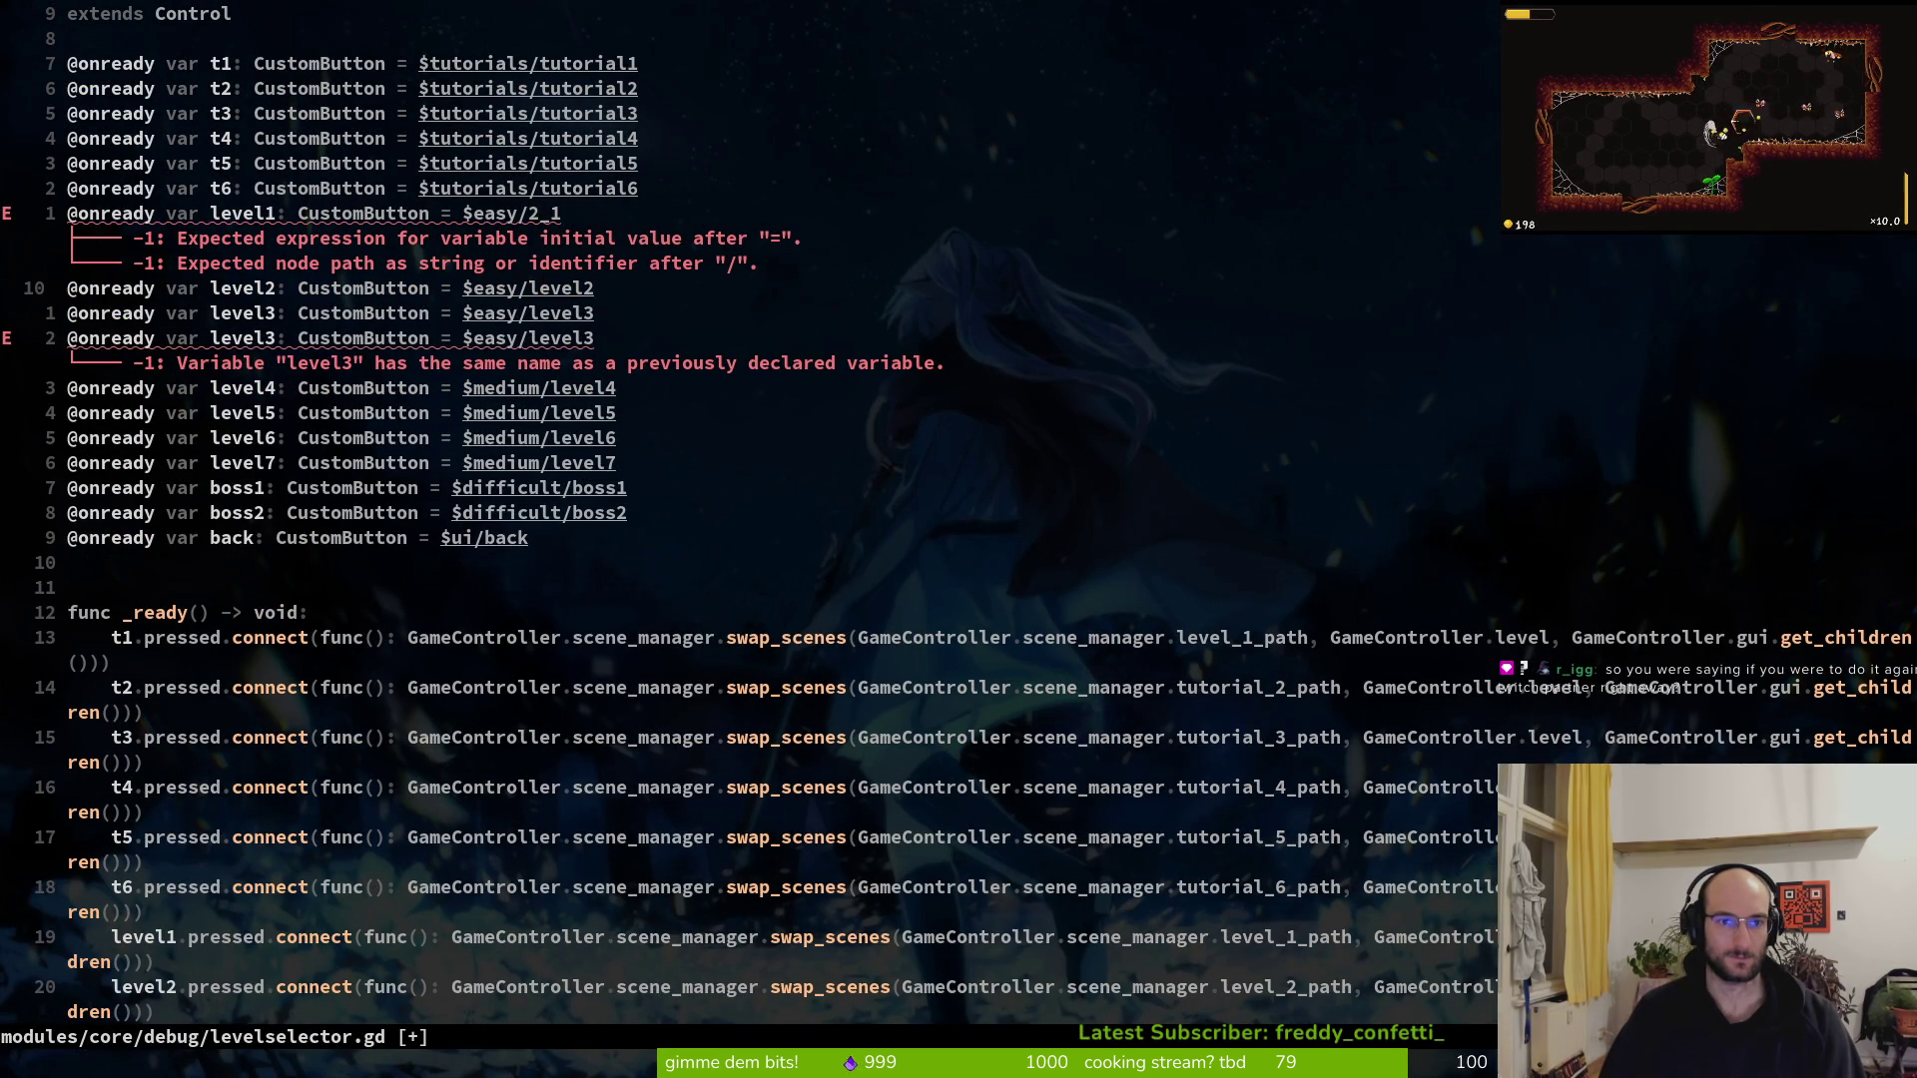
pyautogui.press('k')
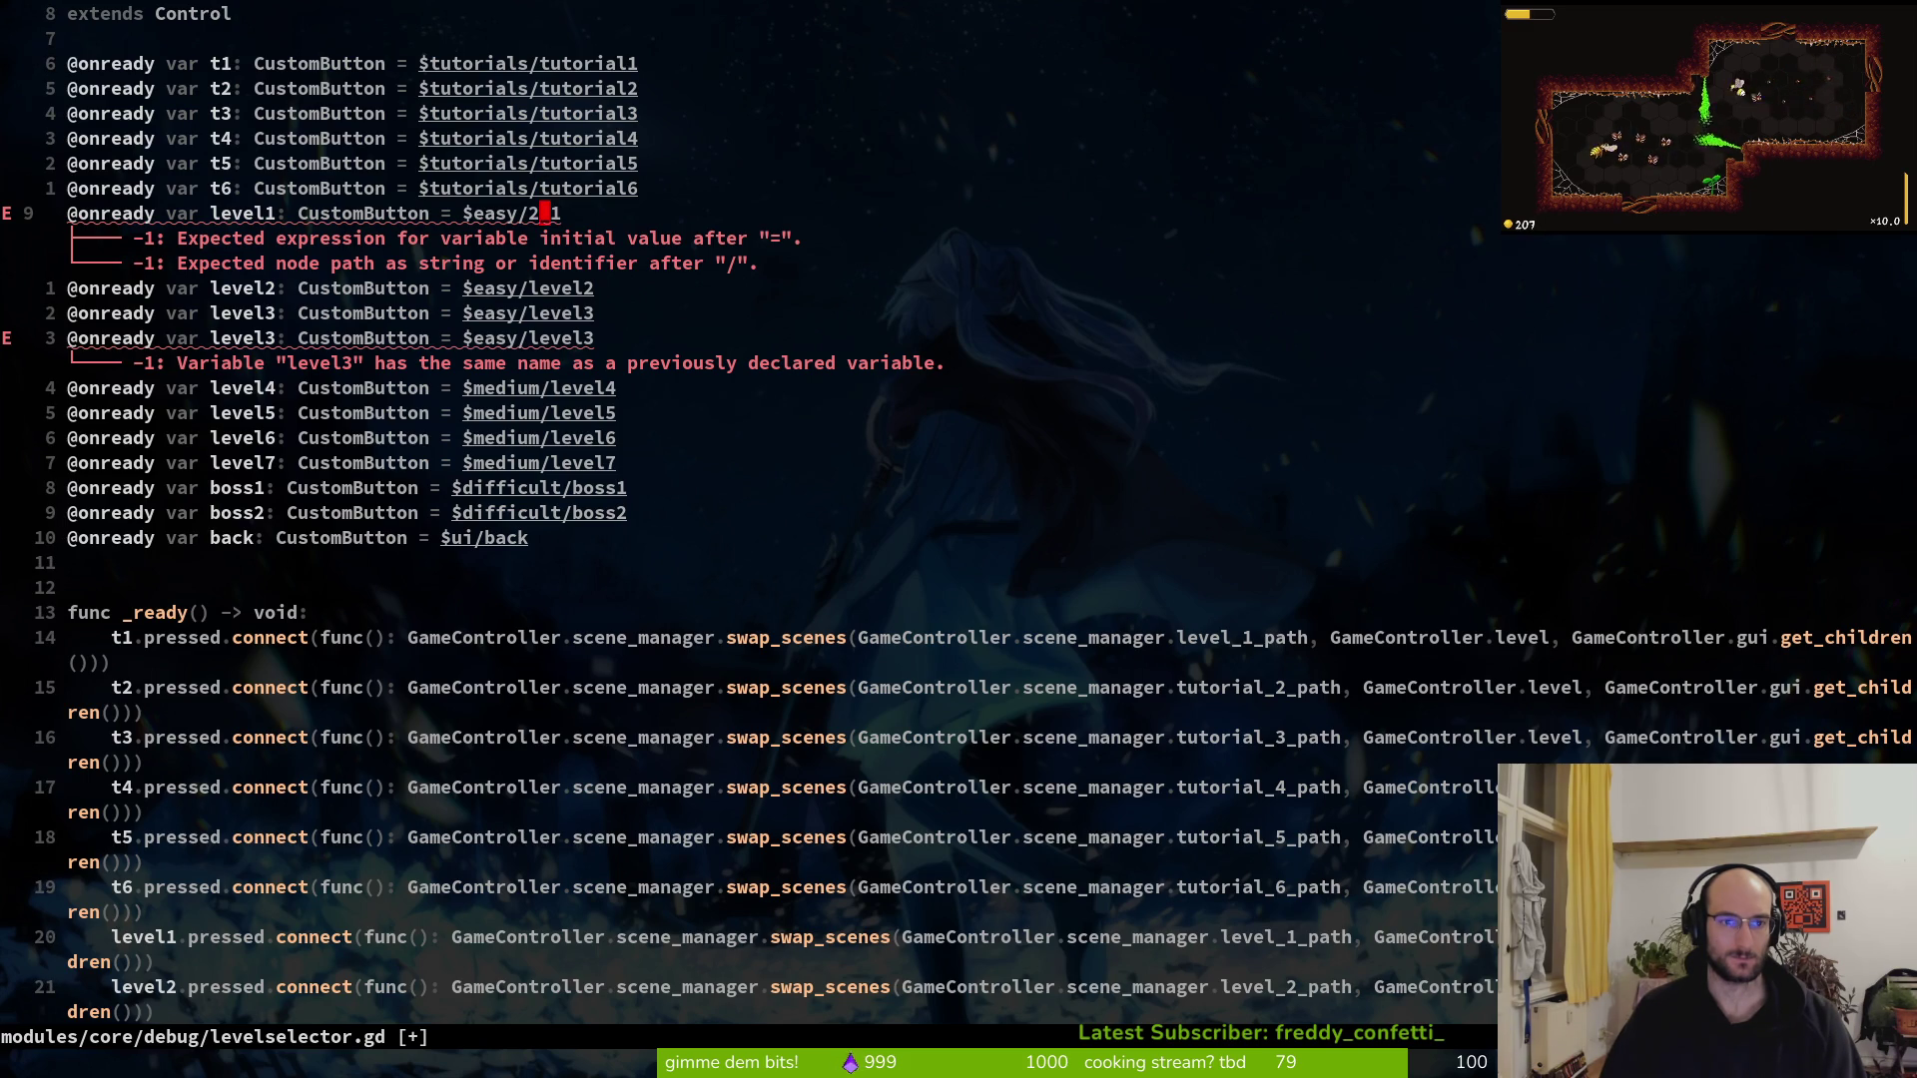
pyautogui.write(':w')
pyautogui.press('Return')
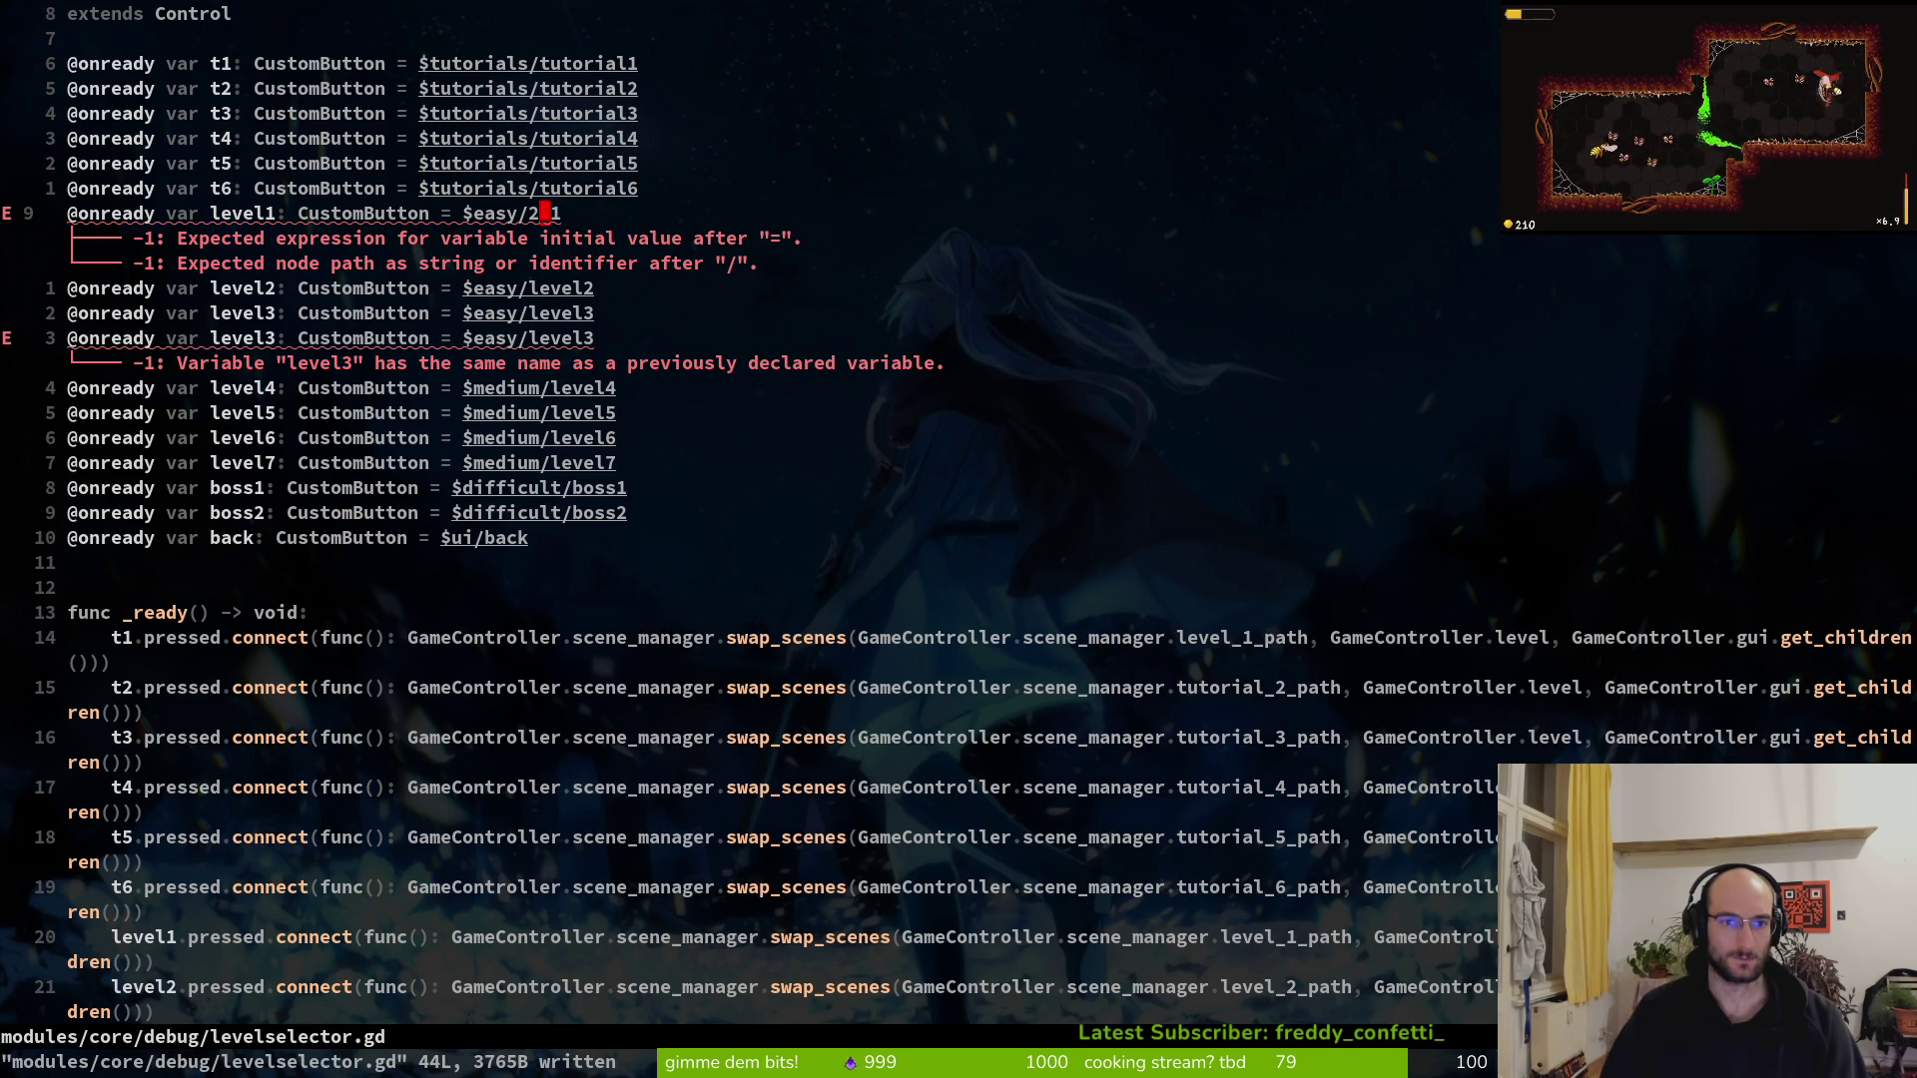
pyautogui.press('X')
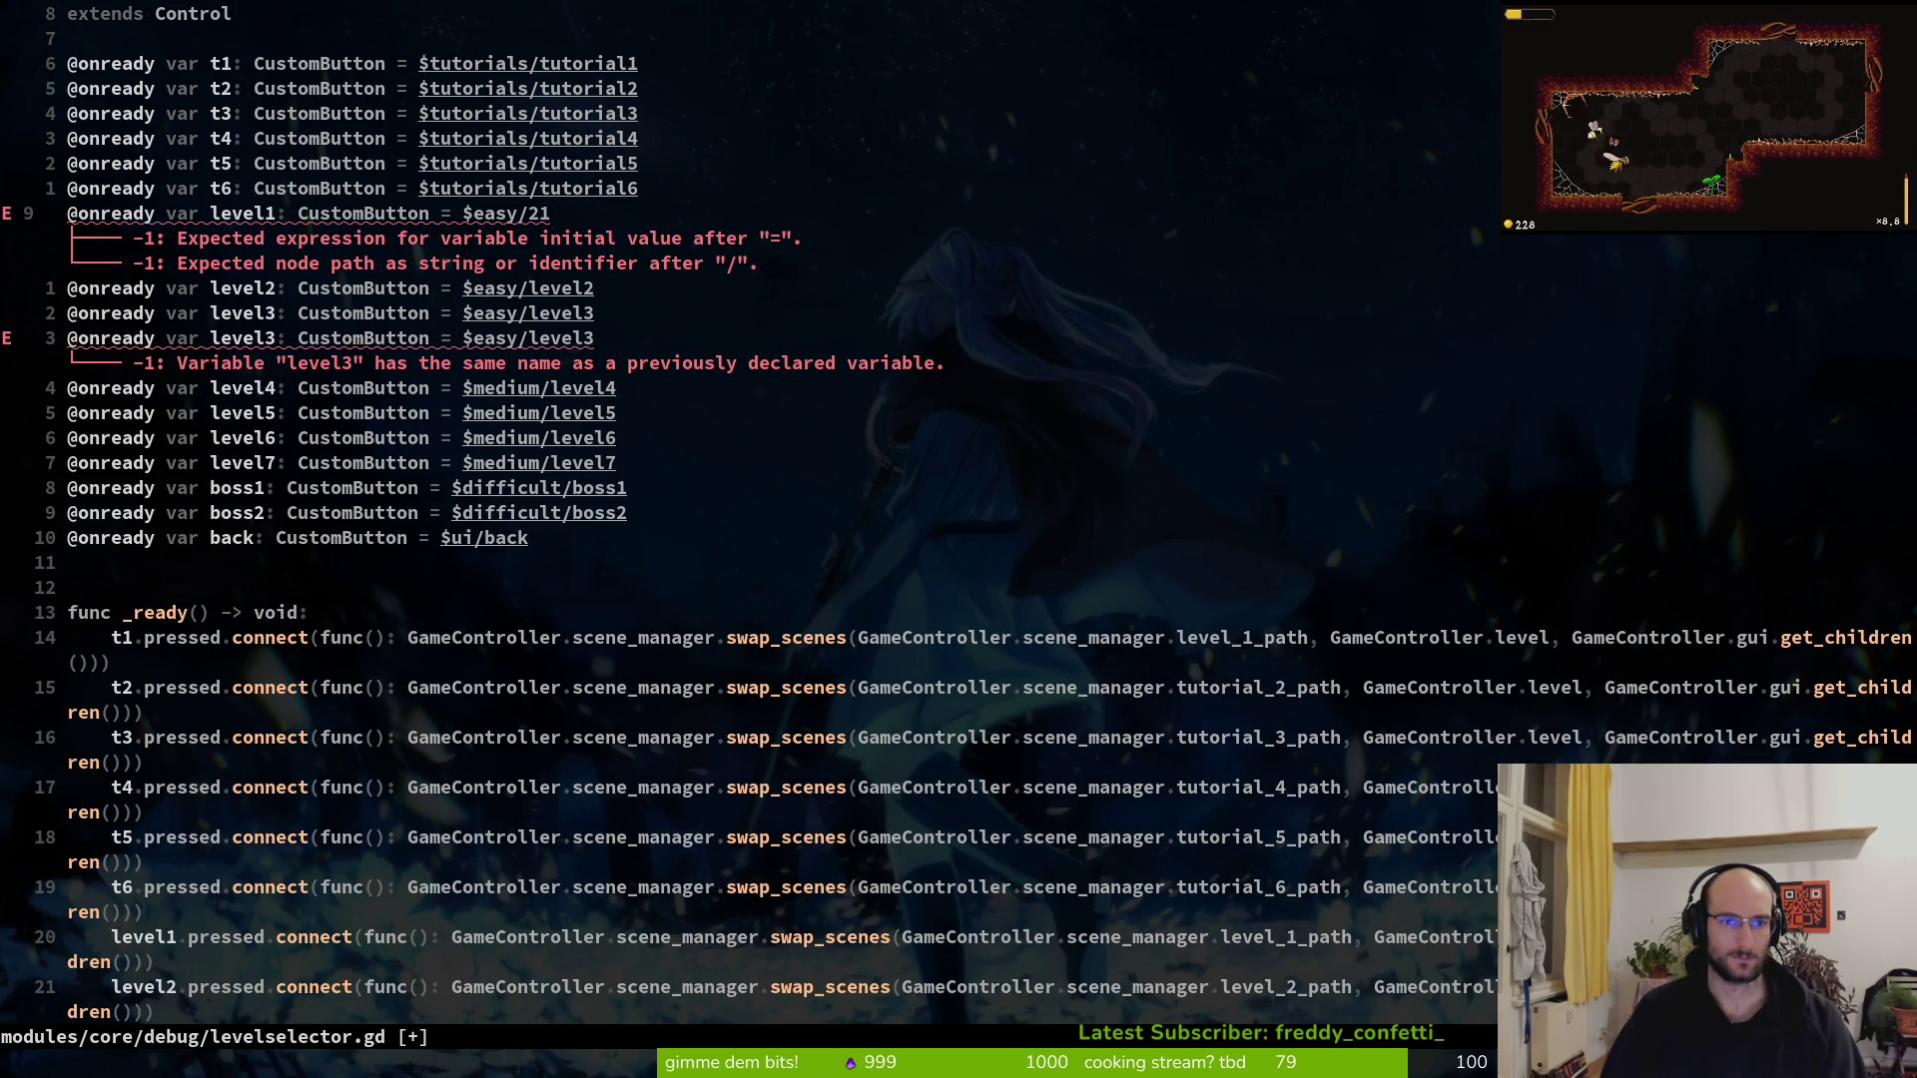
pyautogui.press('u')
pyautogui.press('u')
pyautogui.press('u')
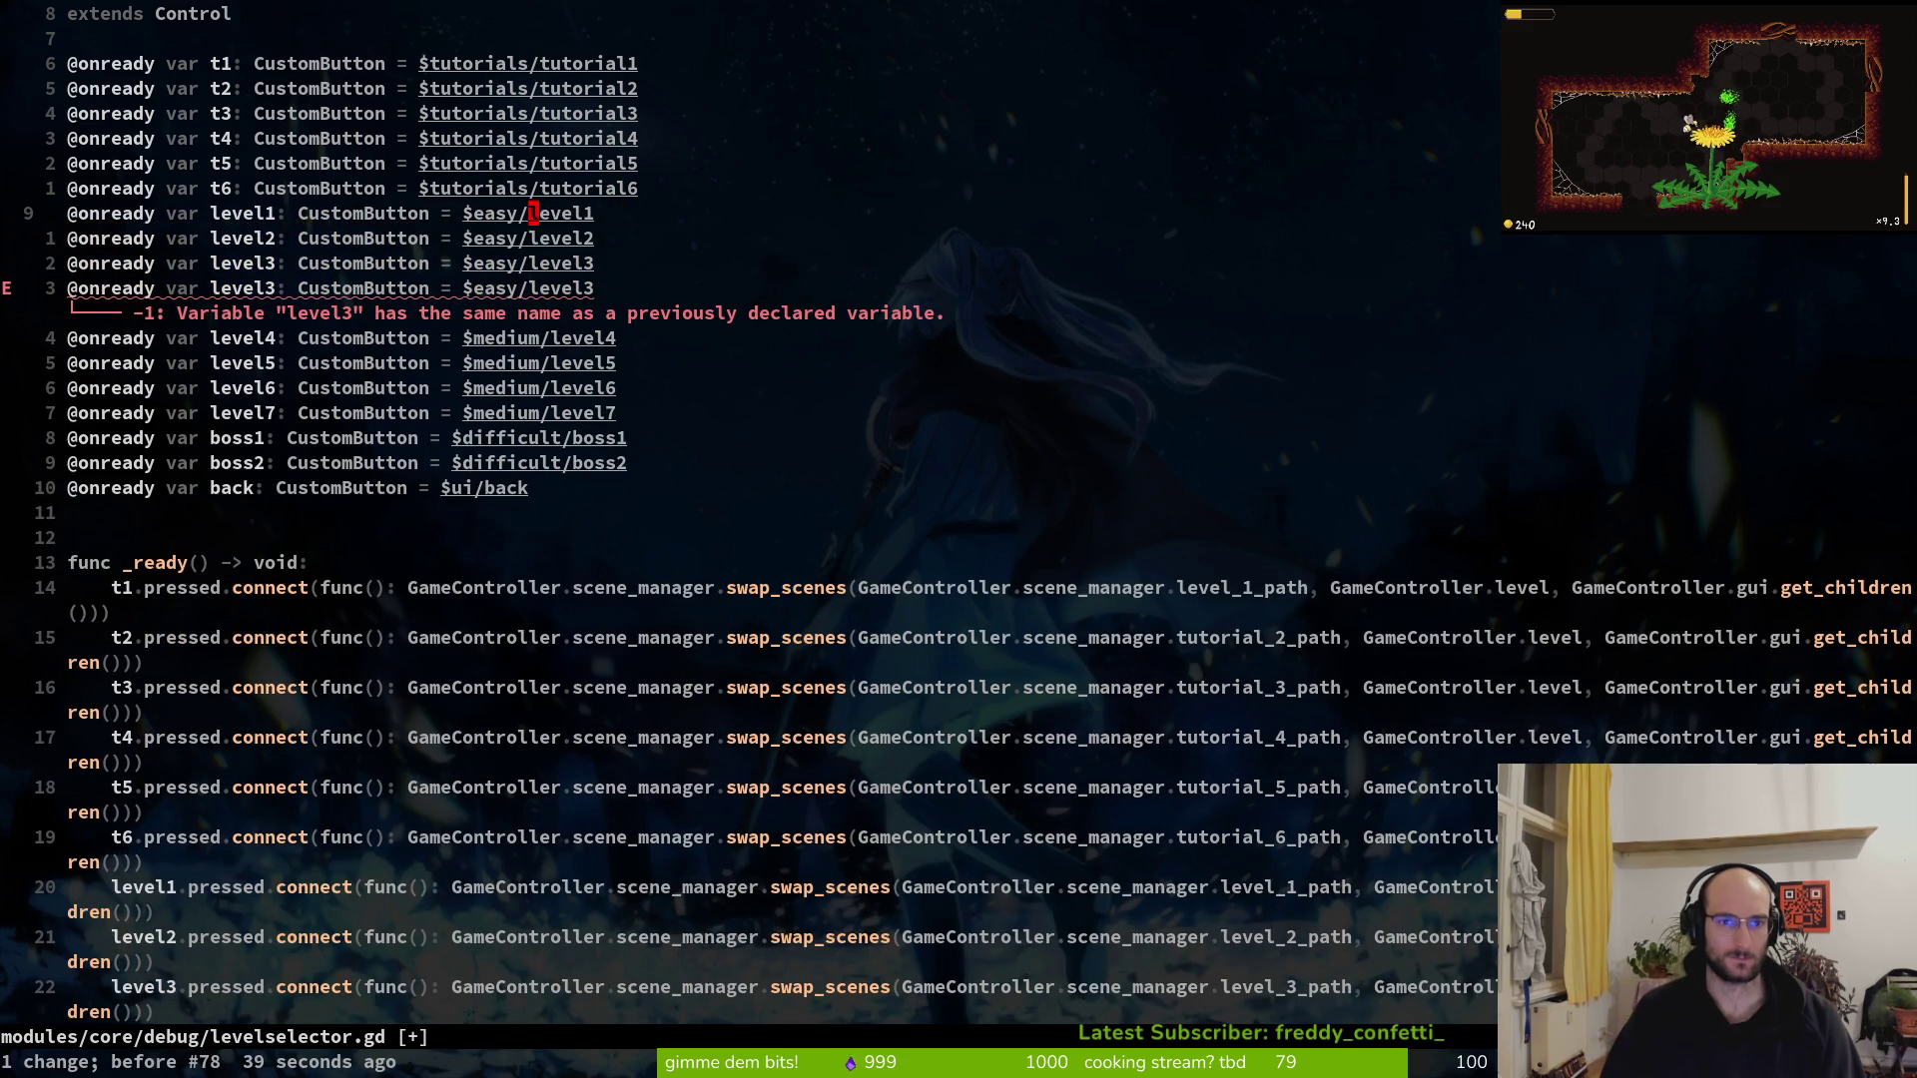
pyautogui.press('j')
pyautogui.press('j')
pyautogui.press('j')
pyautogui.press('j')
pyautogui.write('ku:w')
pyautogui.press('Return')
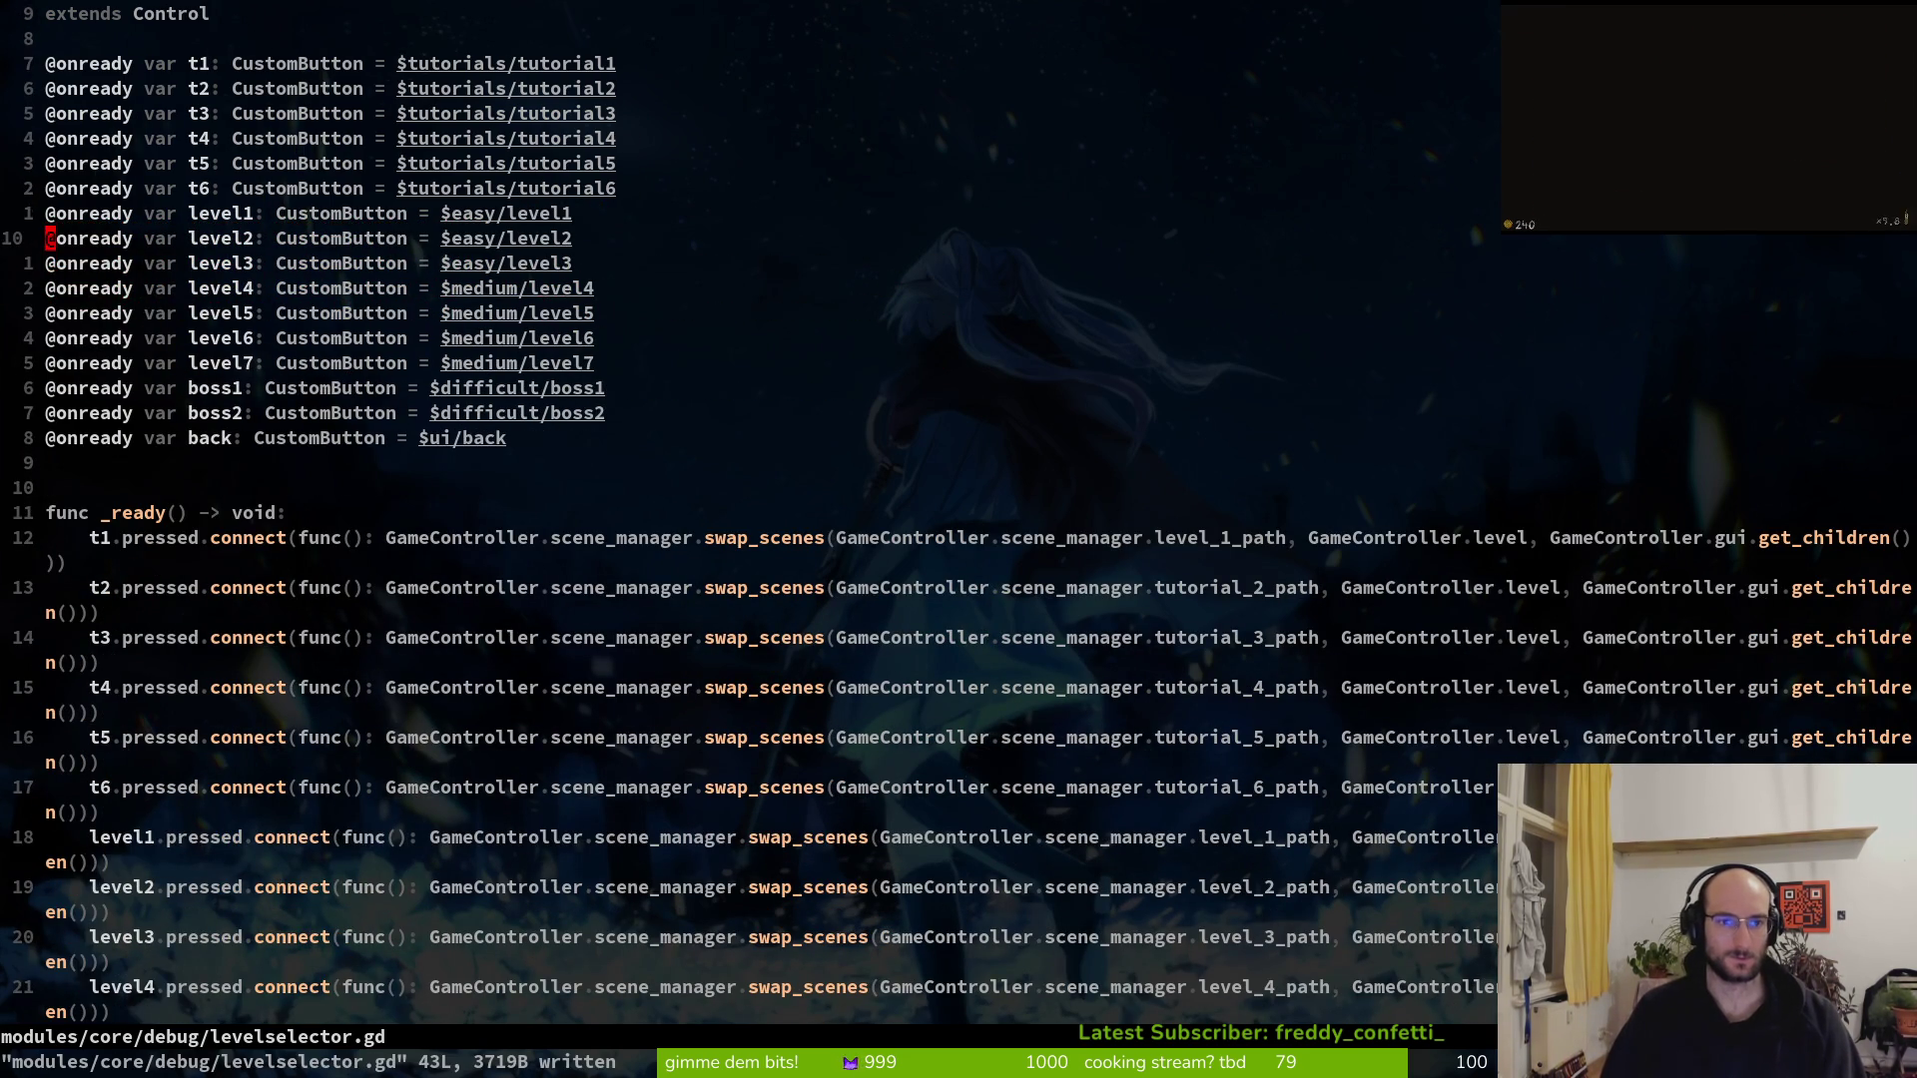
# Change level1's path on line 9 to $easy/1_1 and save levelselector.gd
pyautogui.press('k')
pyautogui.press('k')
pyautogui.press('$')
pyautogui.write('ciw')
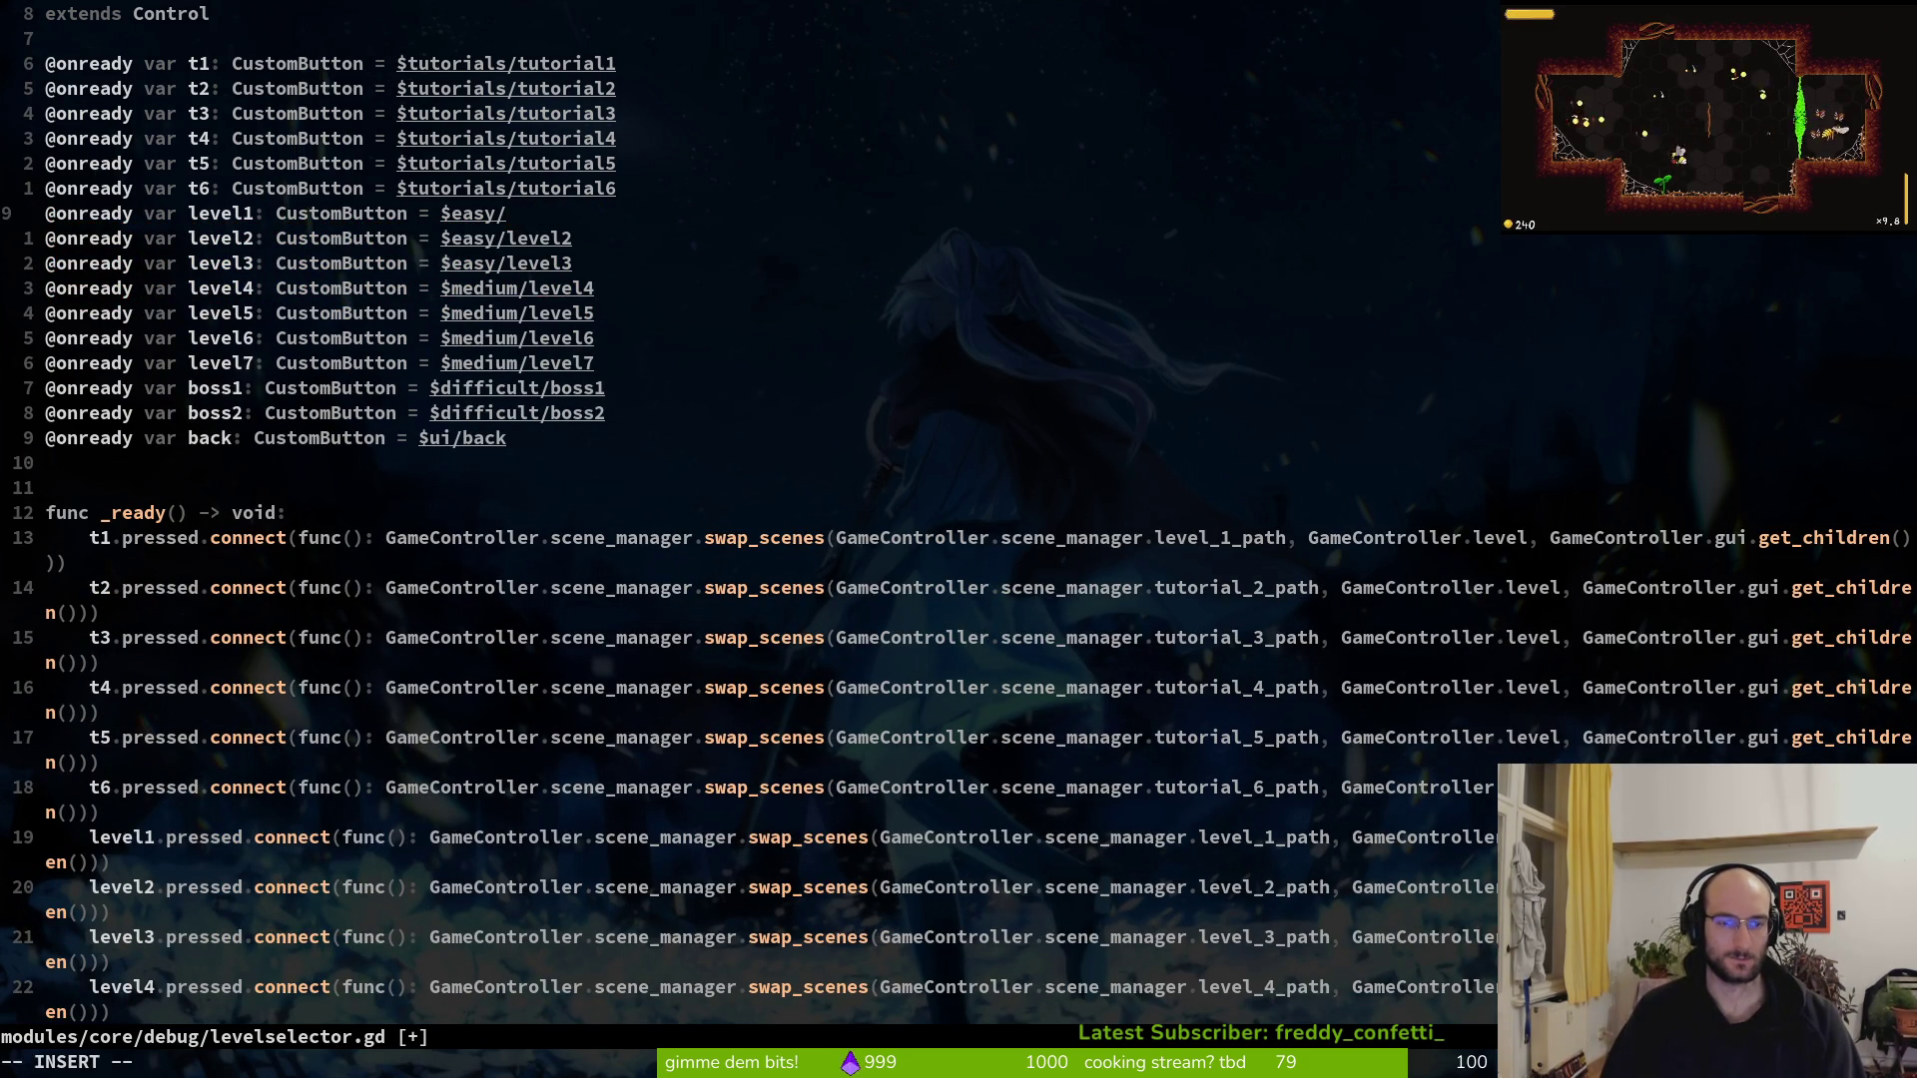
pyautogui.write('1_1')
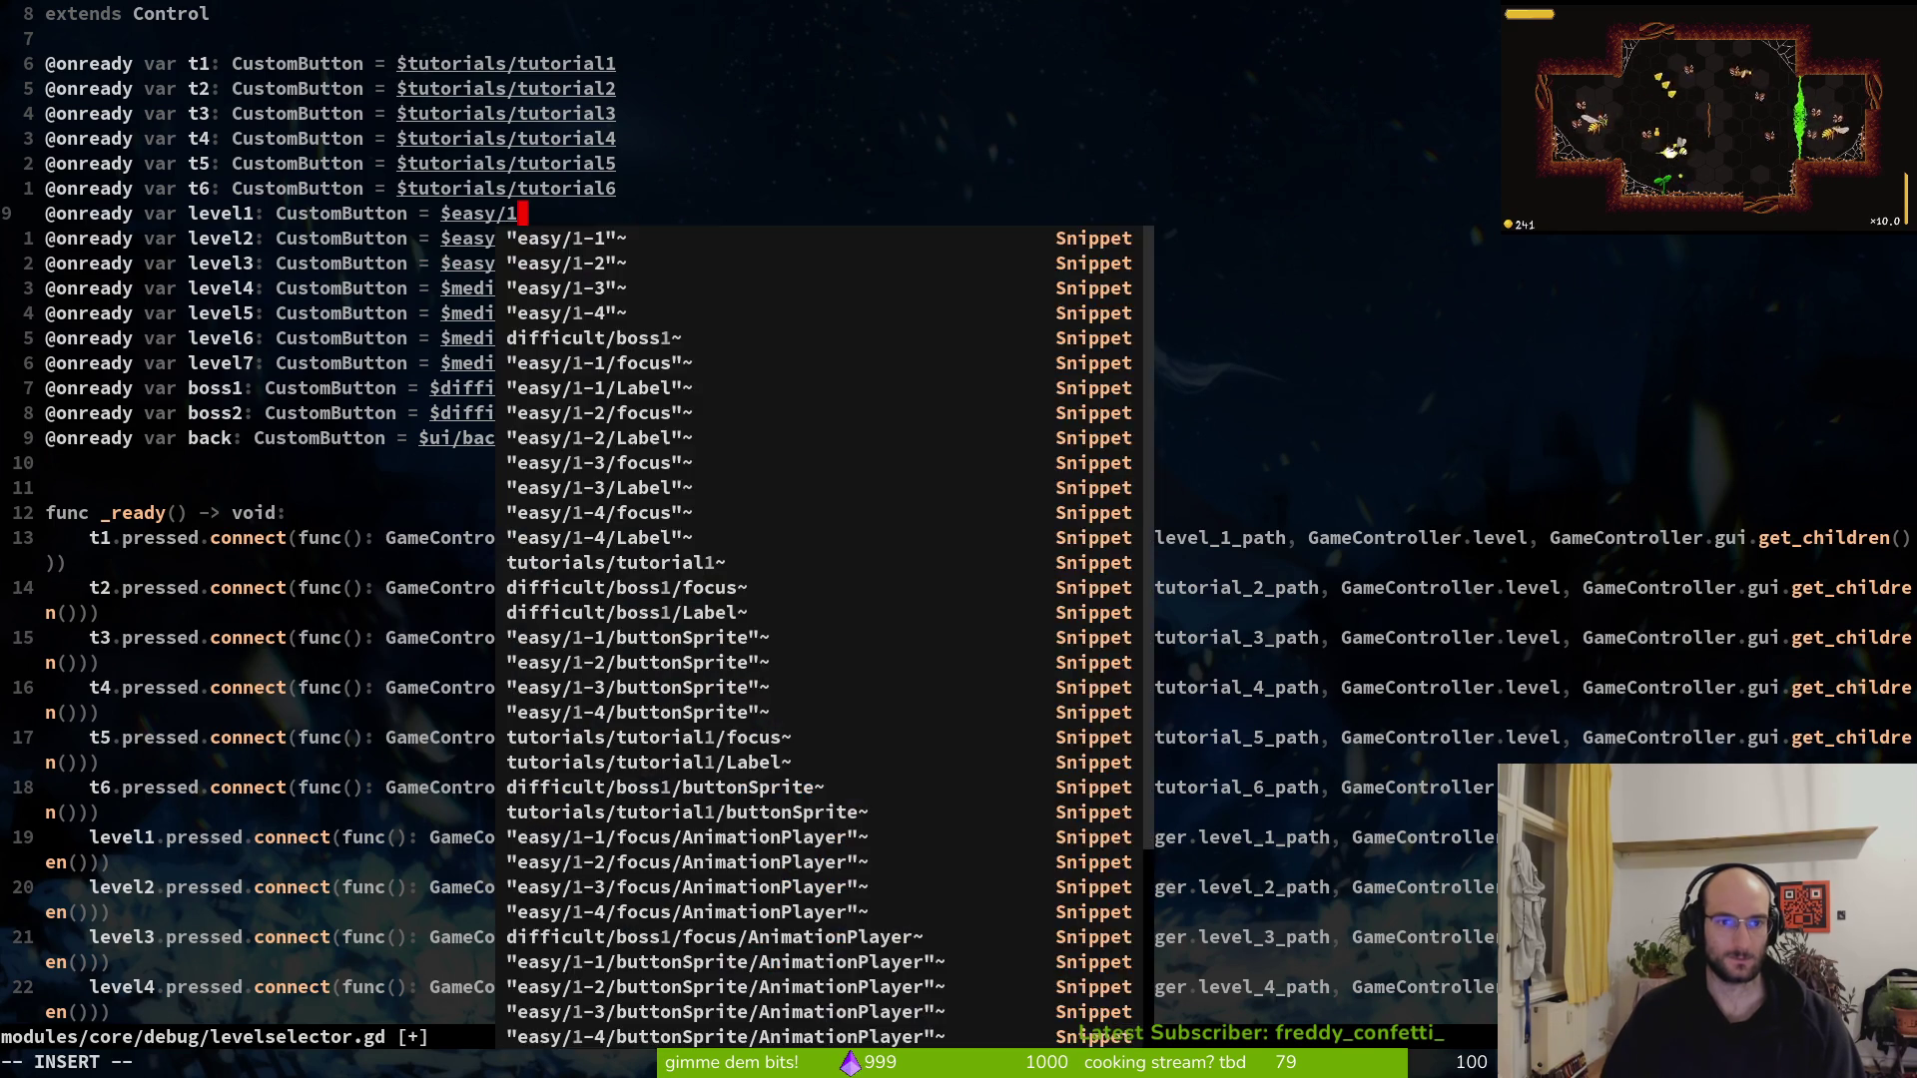
pyautogui.press('Escape')
pyautogui.write(':w')
pyautogui.press('Return')
pyautogui.press('j')
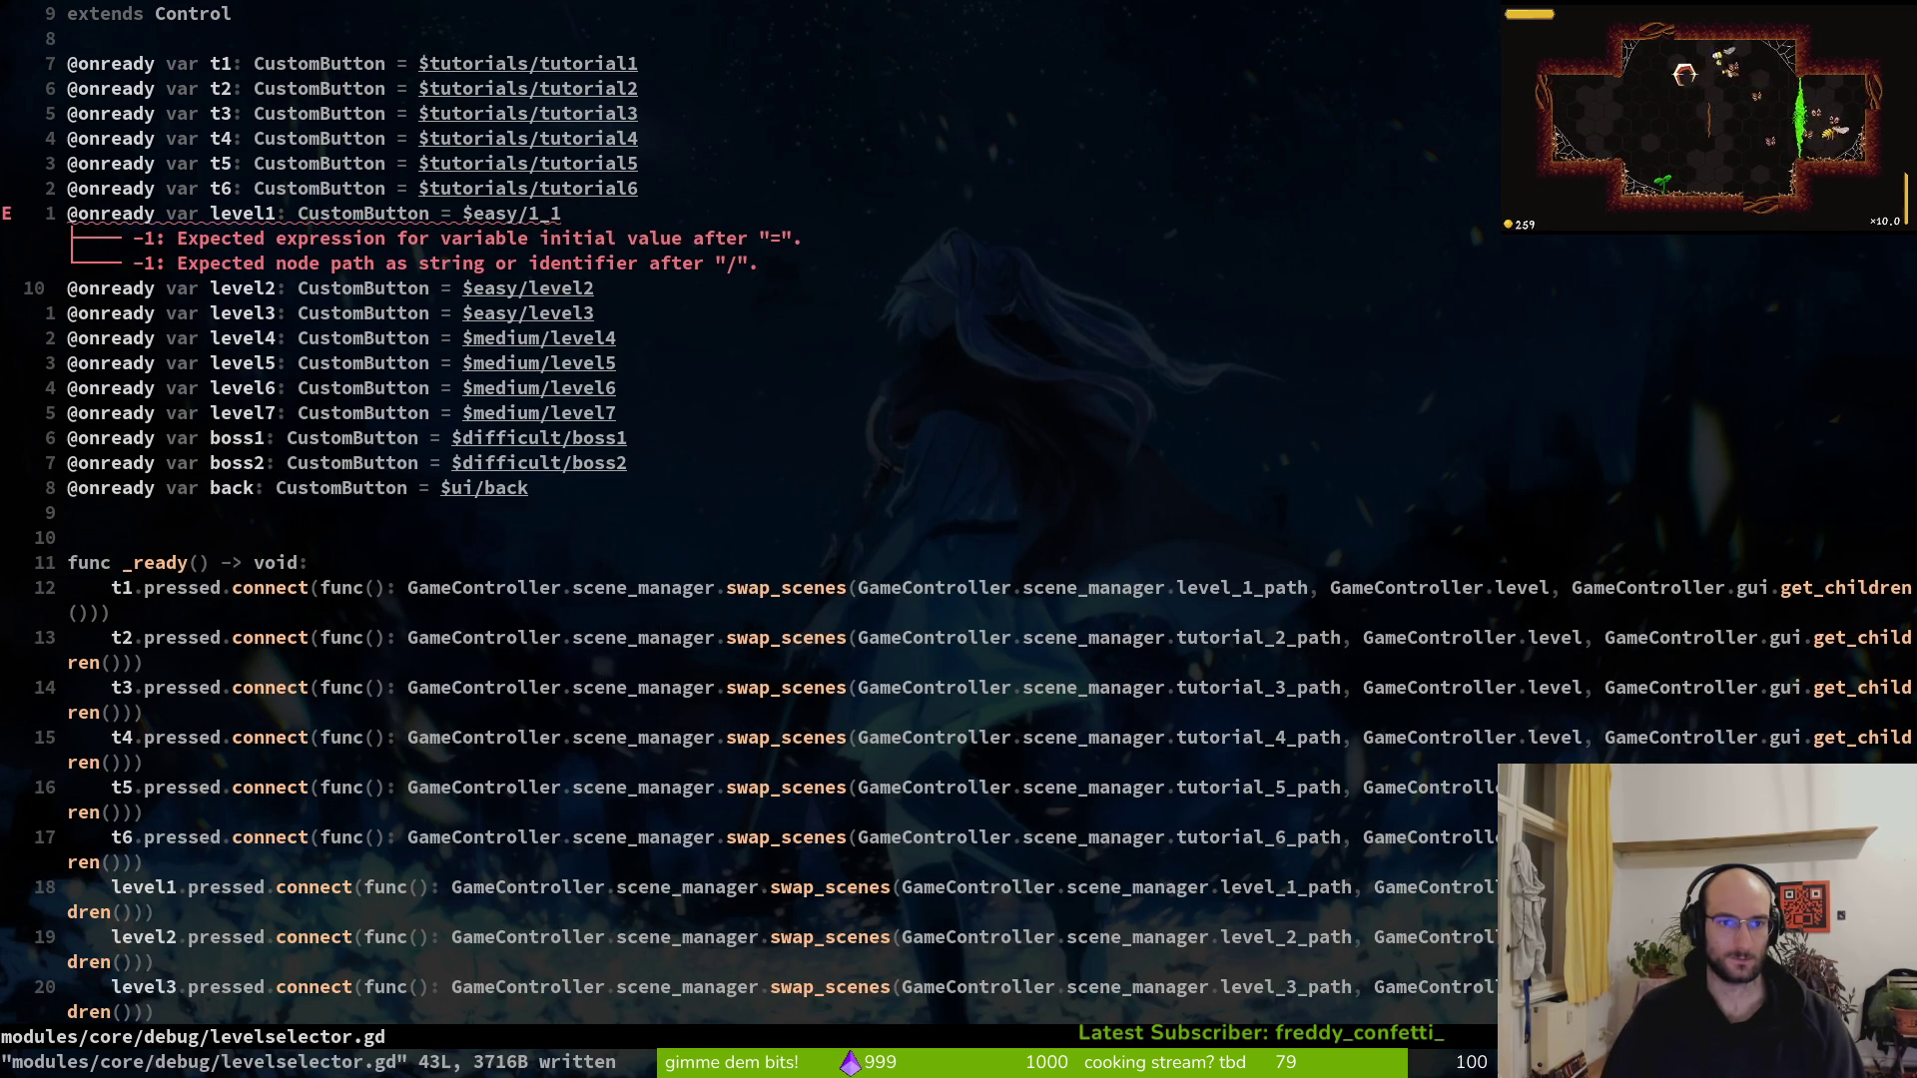
pyautogui.press('k')
pyautogui.press('k')
pyautogui.hotkey('alt', 'Tab')
# Rename the third and fourth easy buttons to 3 and 4
pyautogui.press('Return')
pyautogui.press('Down')
pyautogui.press('F2')
pyautogui.write('4')
pyautogui.press('Return')
# Rename medium buttons 2-1 through 2-5 to 1, 2, 3, 4, 5 and save the scene
pyautogui.press('Down')
pyautogui.press('F2')
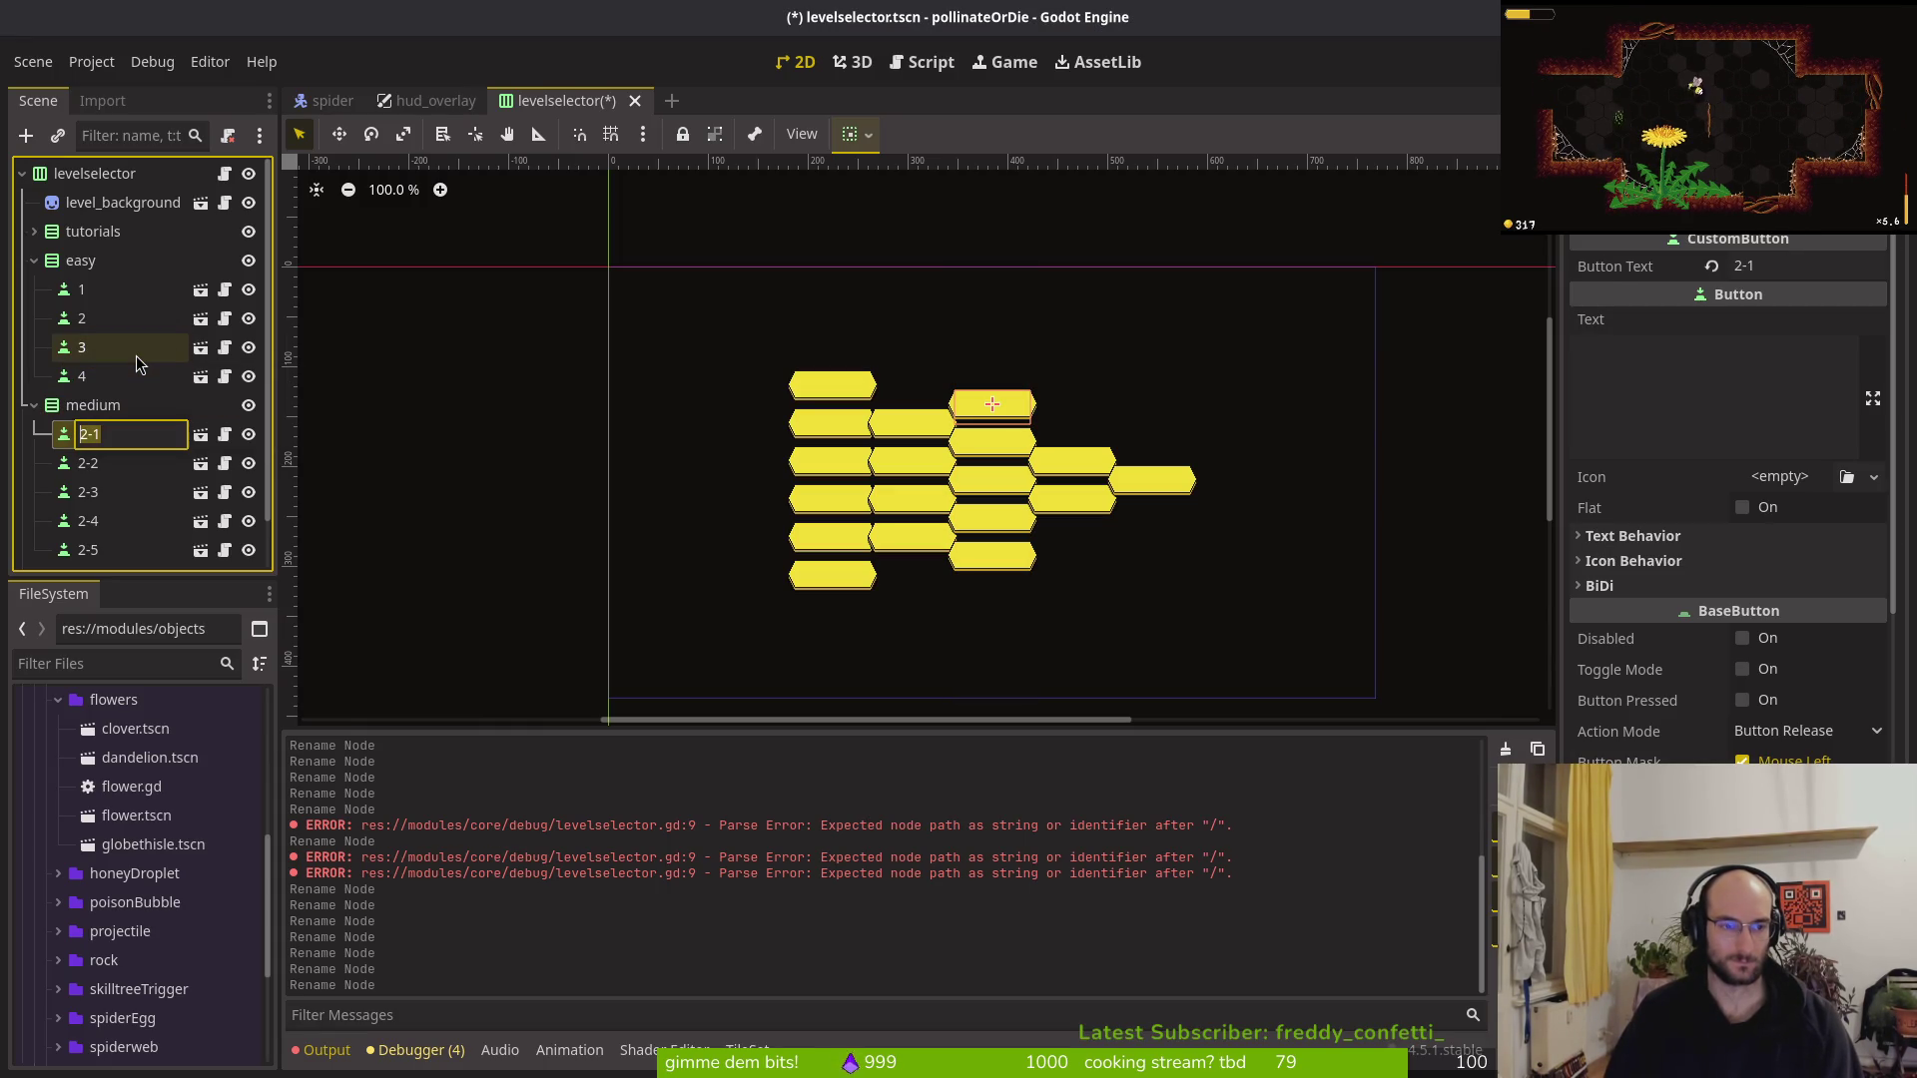
pyautogui.write('1')
pyautogui.press('Return')
pyautogui.press('Down')
pyautogui.press('F2')
pyautogui.write('2')
pyautogui.press('Return')
pyautogui.press('Down')
pyautogui.press('F2')
pyautogui.write('3')
pyautogui.press('Return')
pyautogui.press('Down')
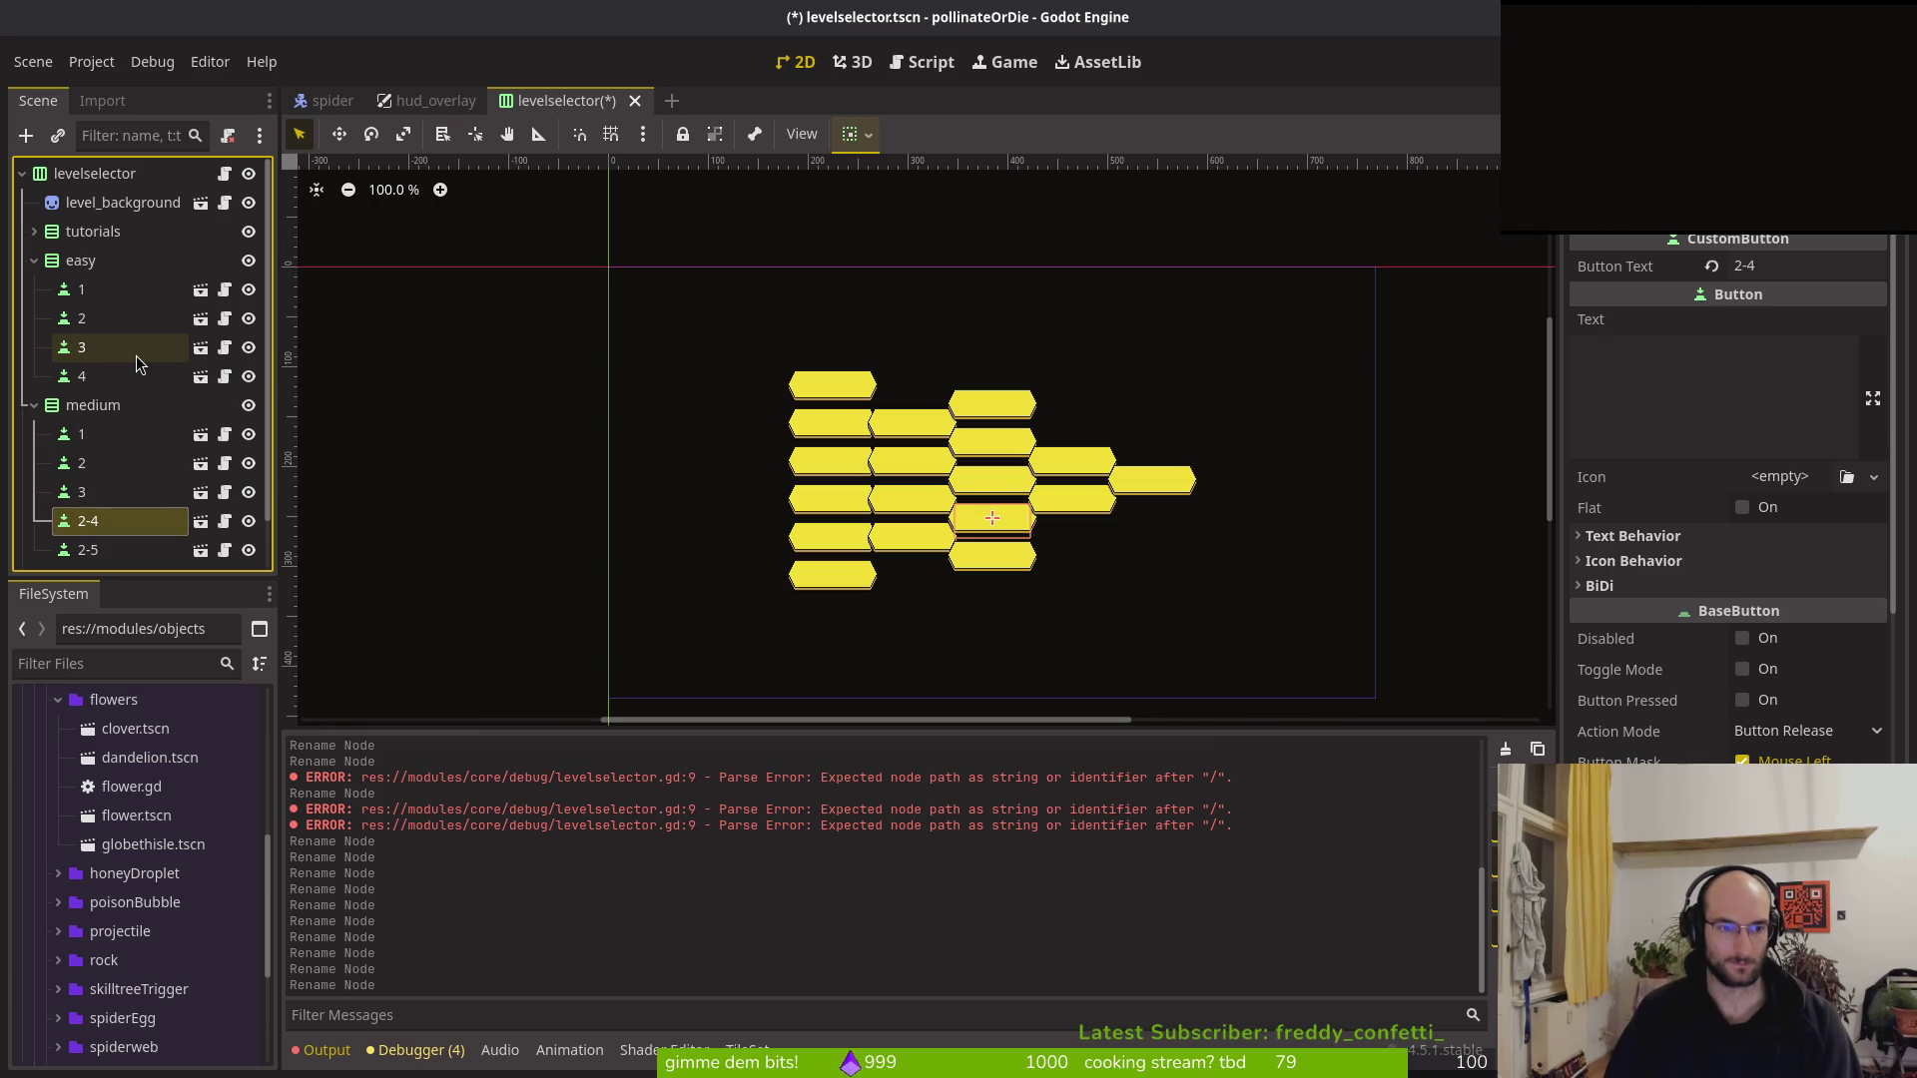
pyautogui.press('F2')
pyautogui.write('4')
pyautogui.press('Return')
pyautogui.press('Down')
pyautogui.press('F2')
pyautogui.write('5')
pyautogui.press('Return')
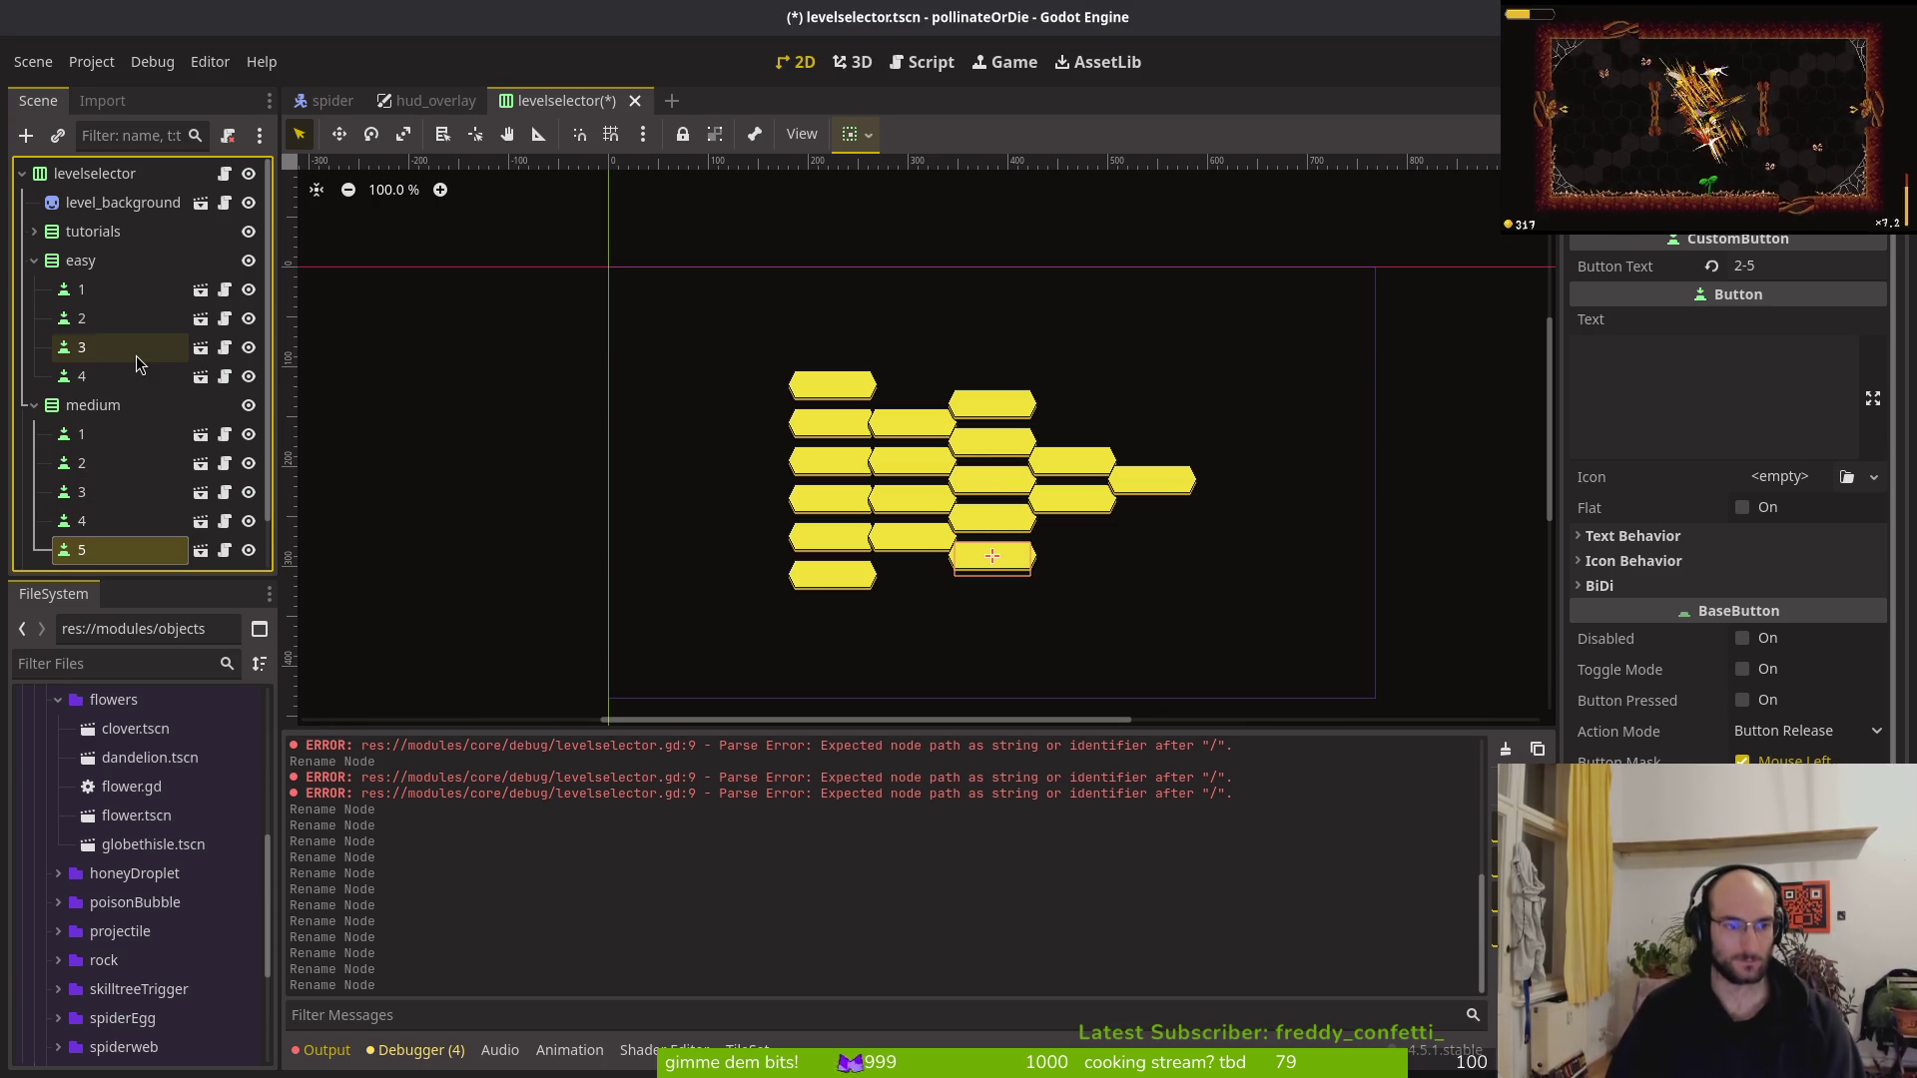
pyautogui.hotkey('ctrl', 's')
pyautogui.hotkey('alt', 'Tab')
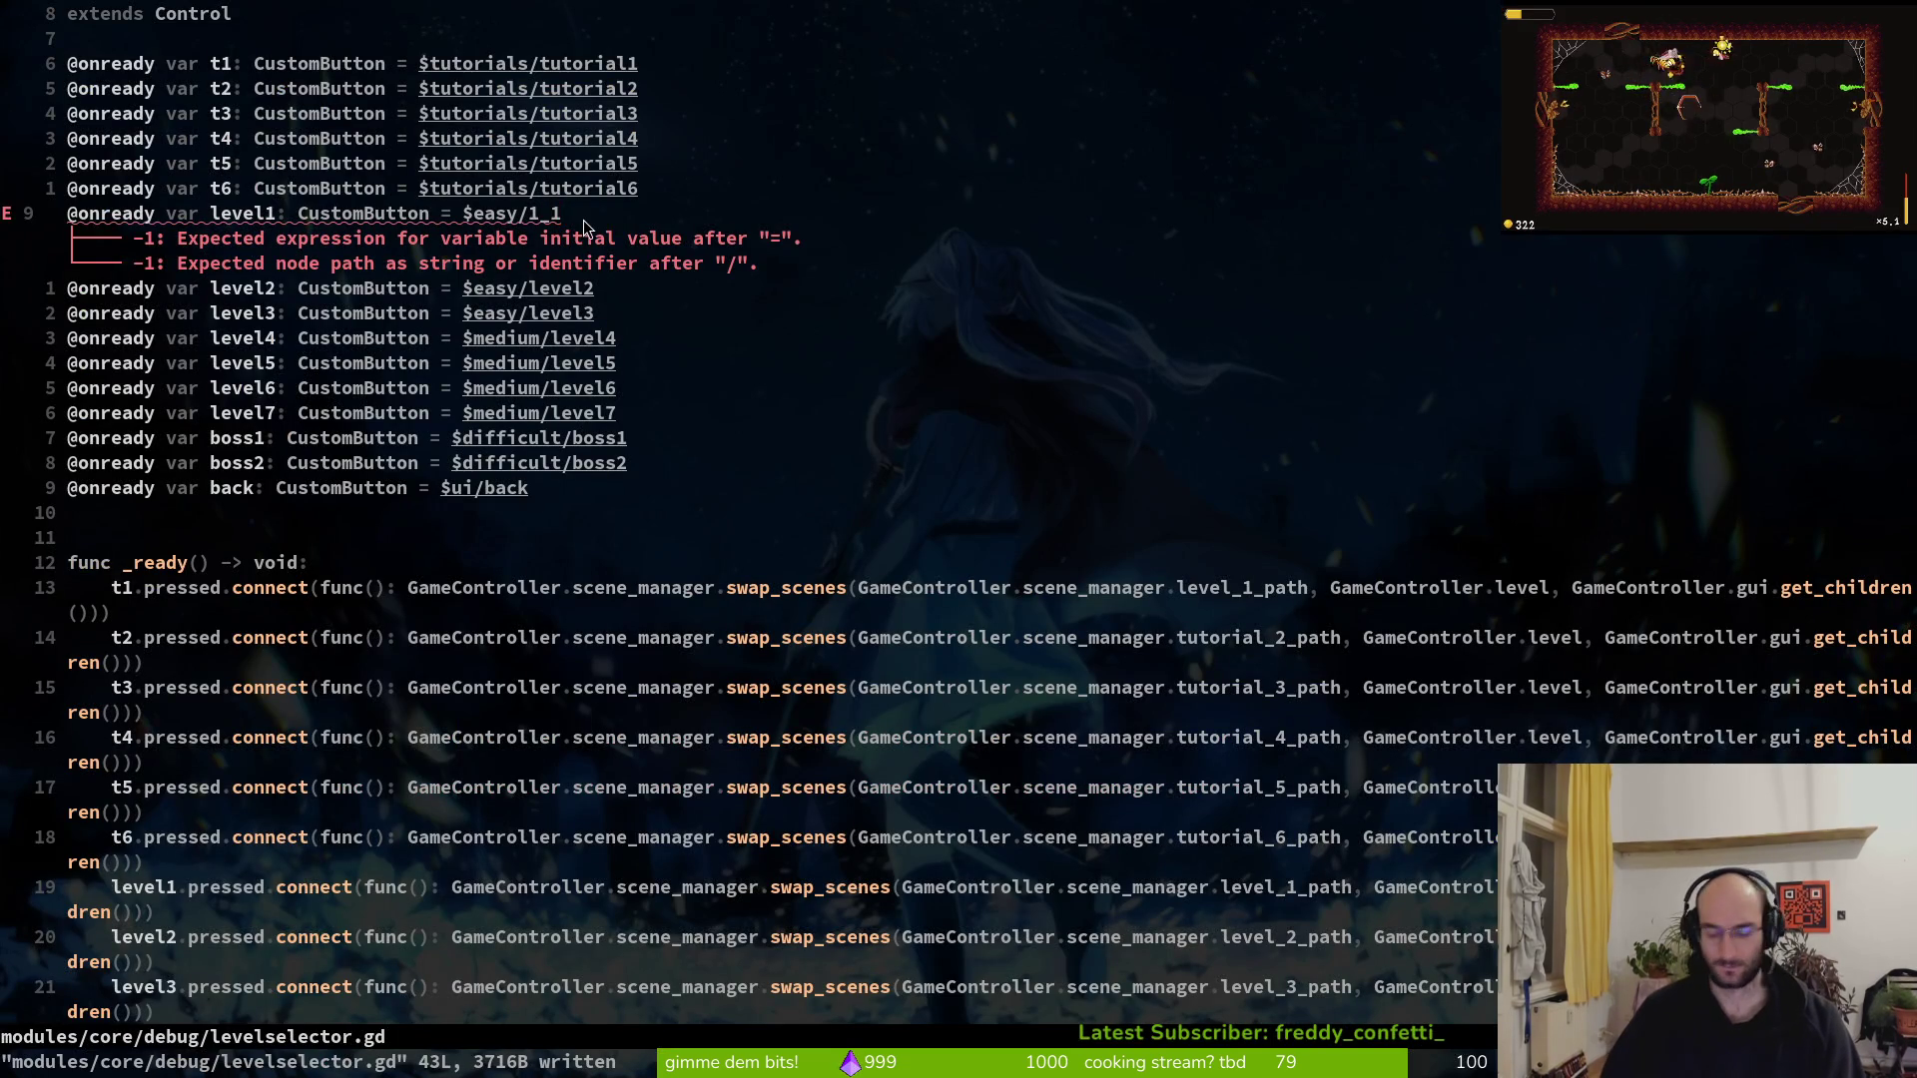
# Delete the trailing _1 from the level1 path on line 9 and save levelselector.gd
pyautogui.press('A')
pyautogui.press('BackSpace')
pyautogui.press('BackSpace')
pyautogui.press('Escape')
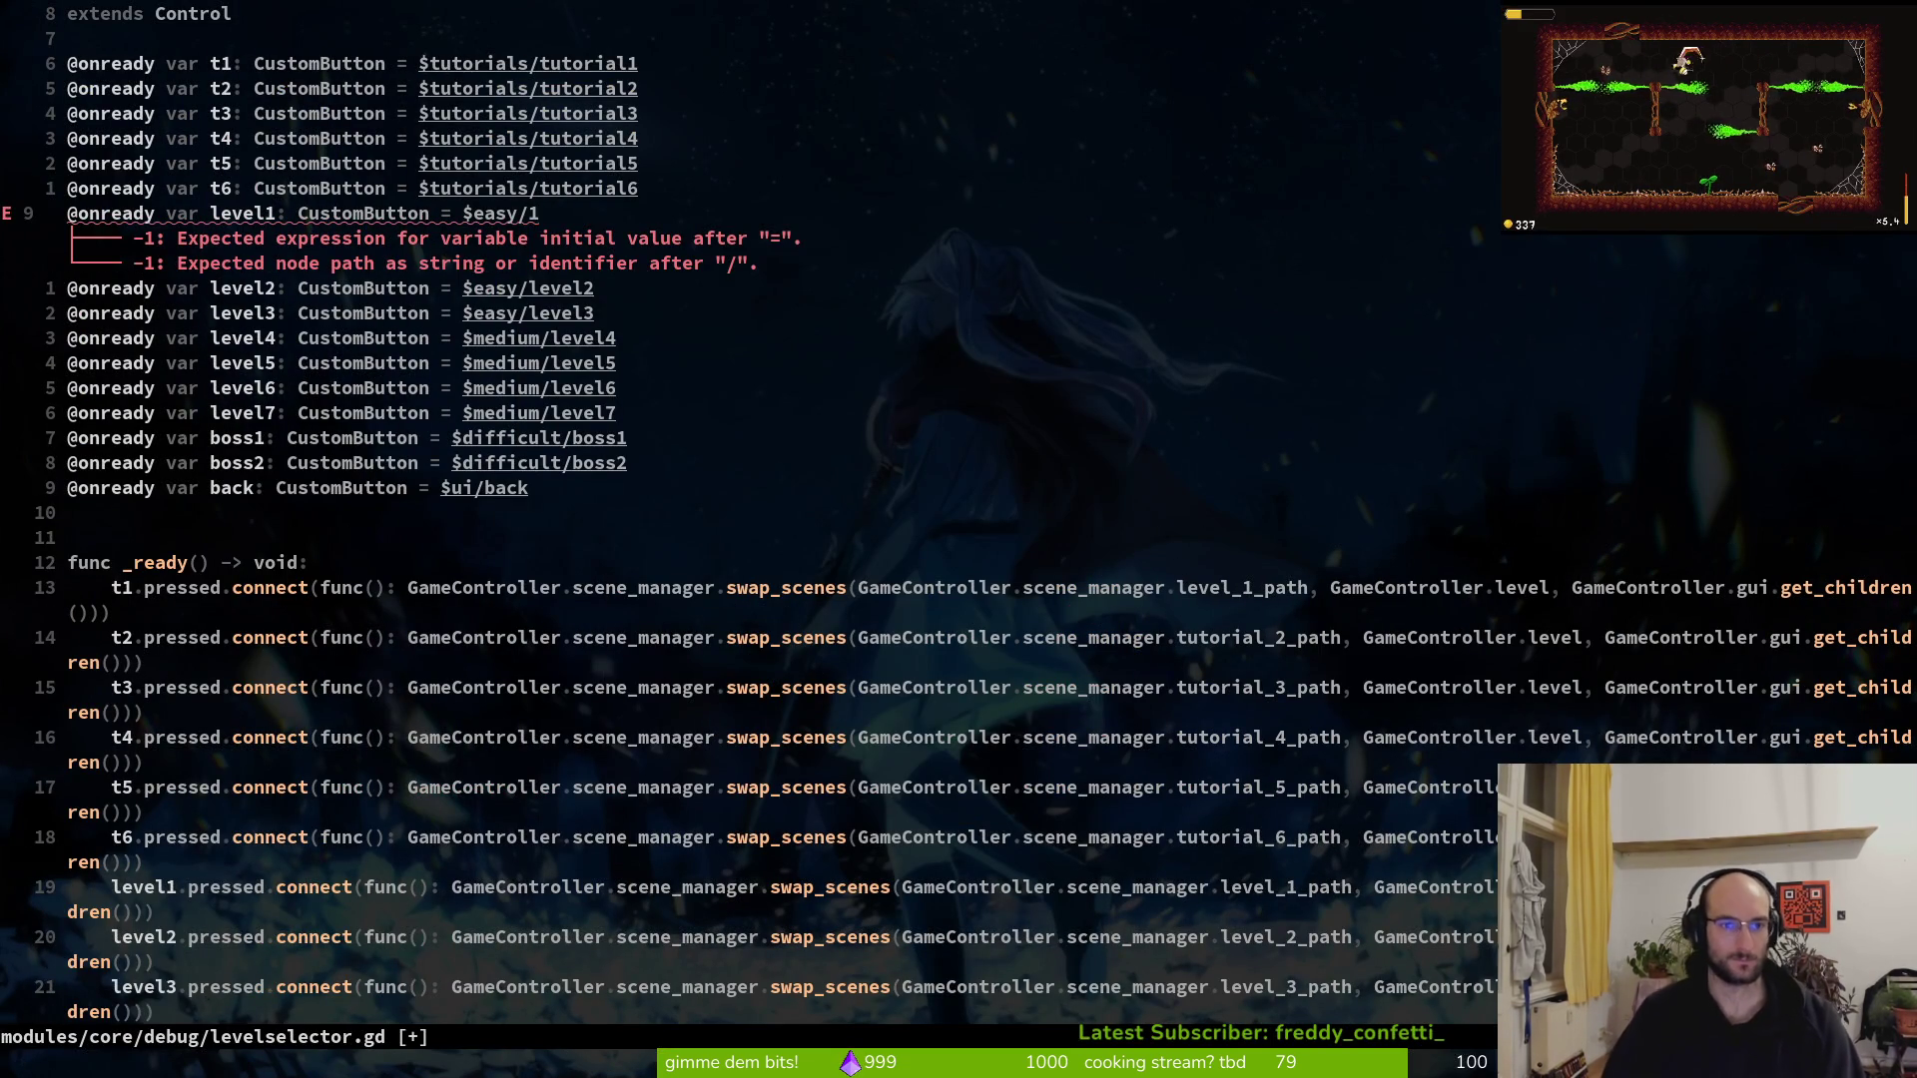
pyautogui.write(':w')
pyautogui.press('Return')
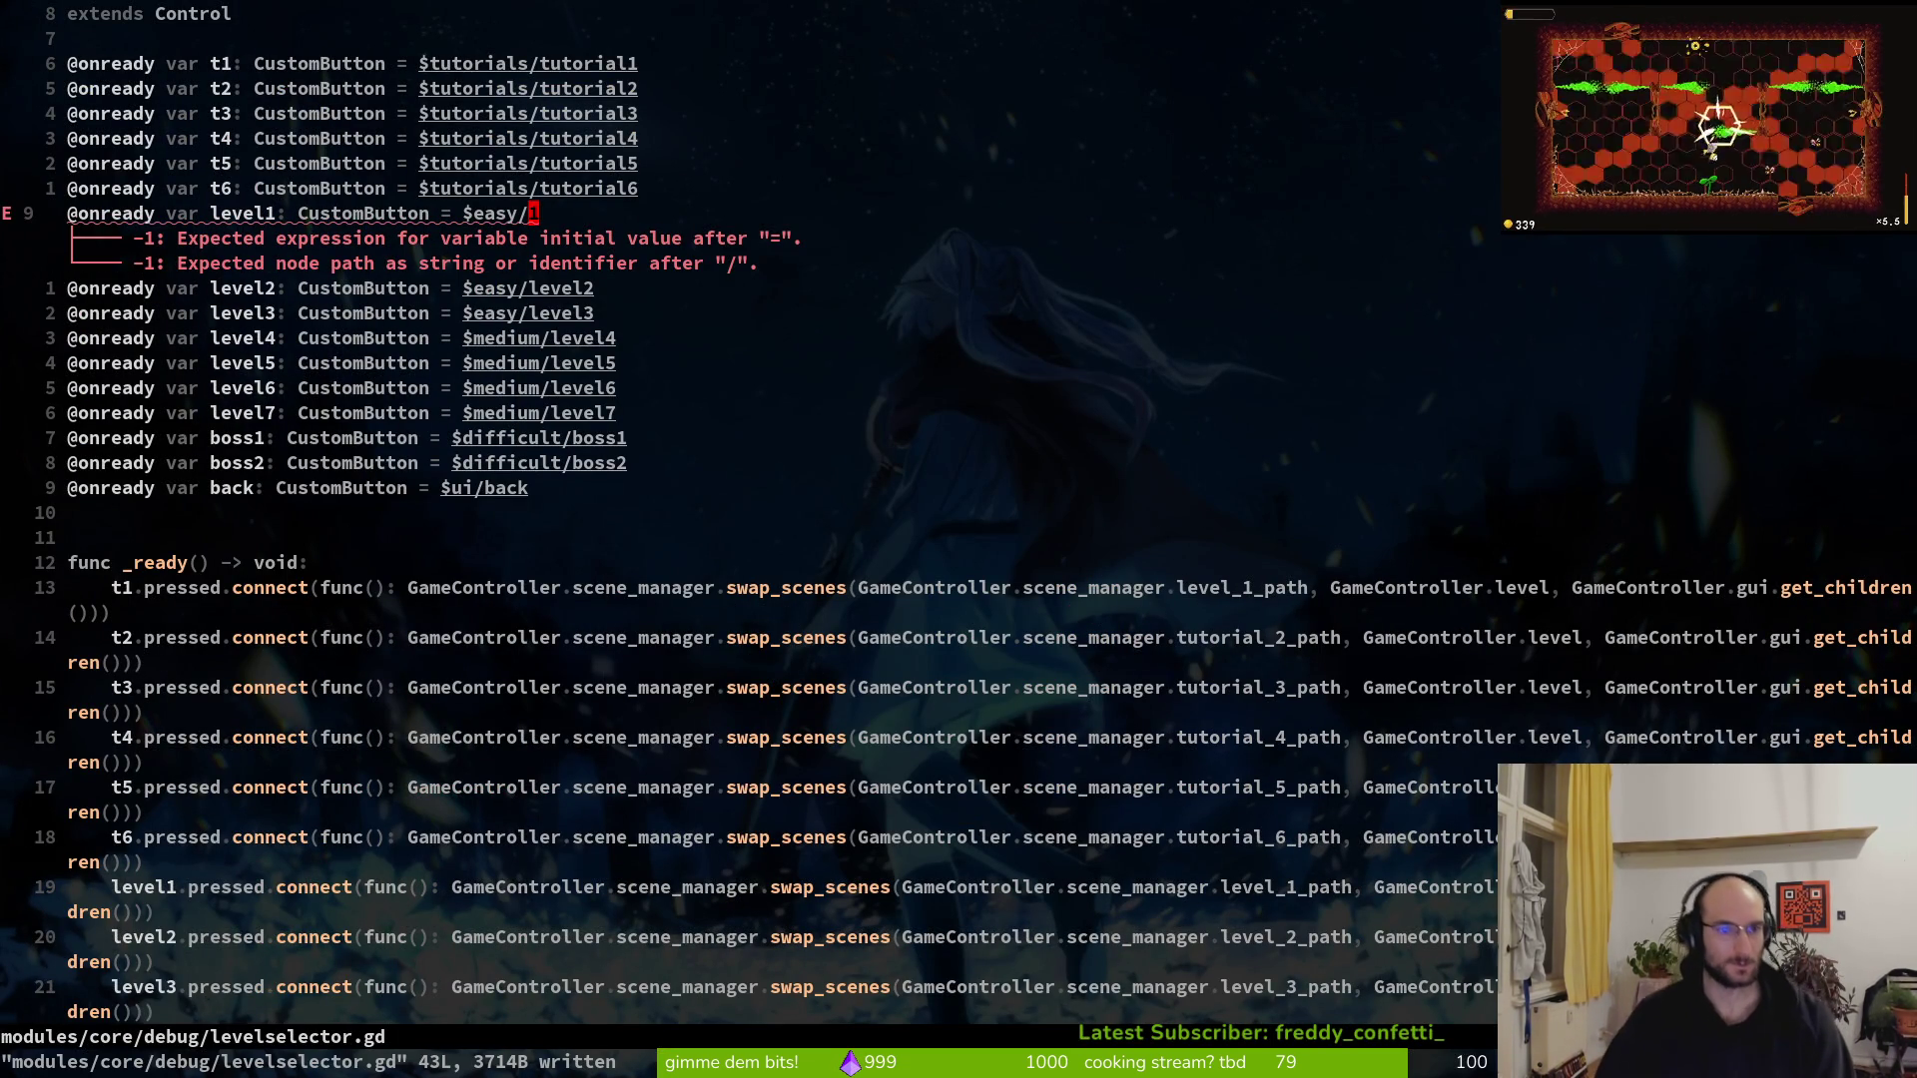
# Retype the level1 path after $easy/, accepting the easy/1 completion
pyautogui.press('j')
pyautogui.press('j')
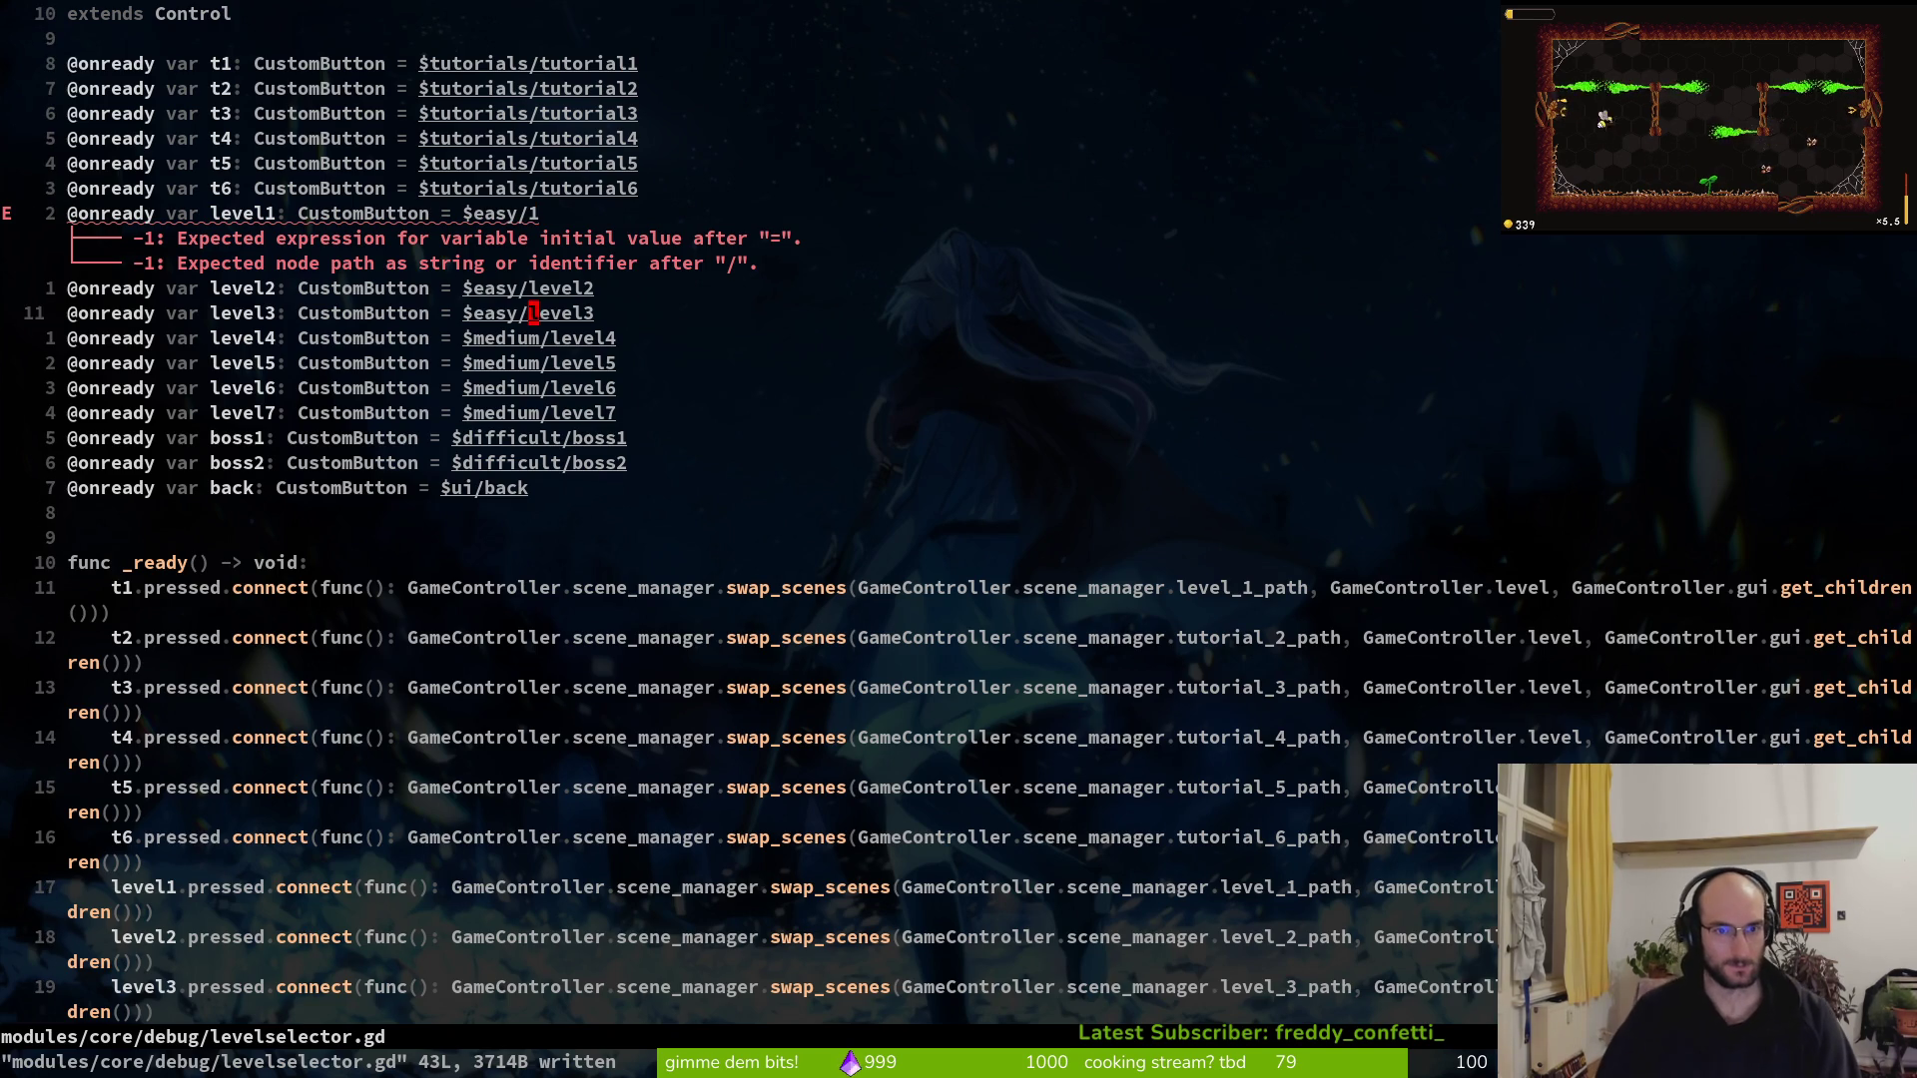
pyautogui.press('k')
pyautogui.press('k')
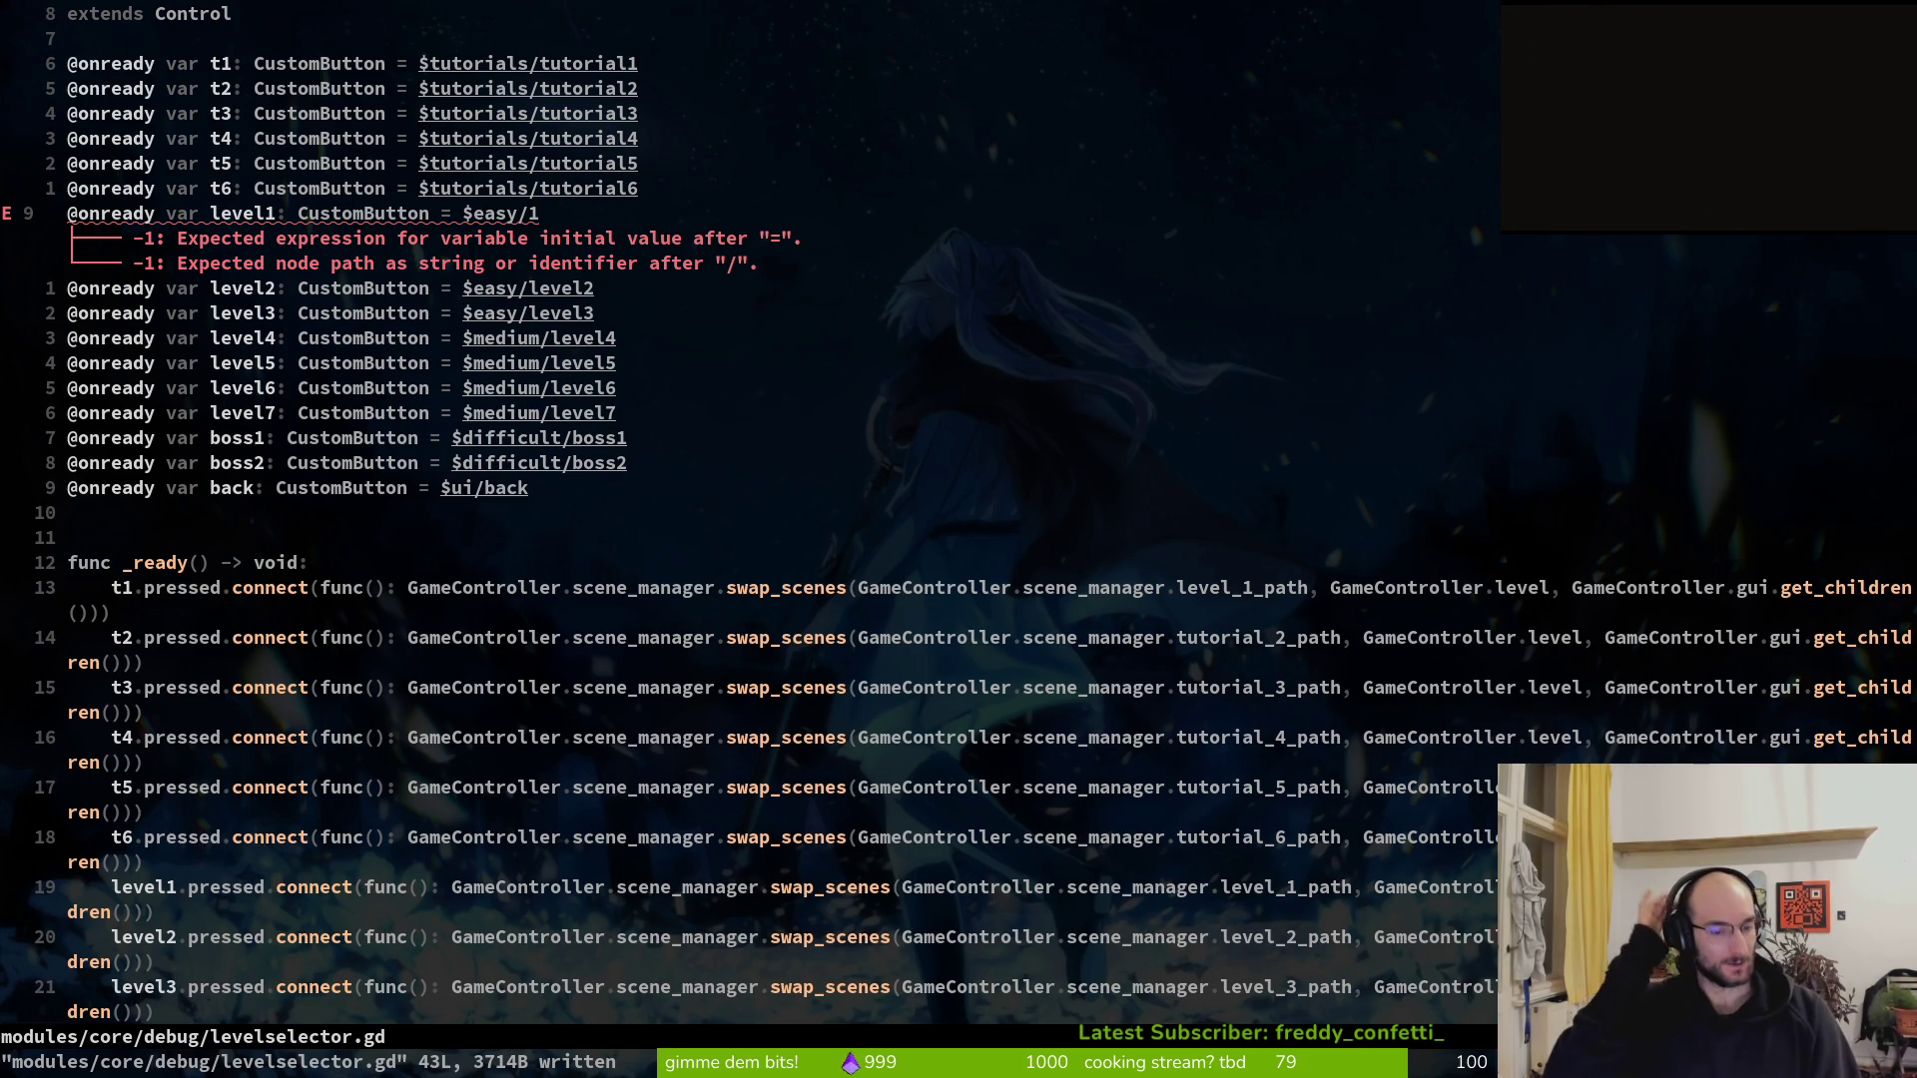
pyautogui.hotkey('alt', 'Tab')
pyautogui.hotkey('alt', 'Tab')
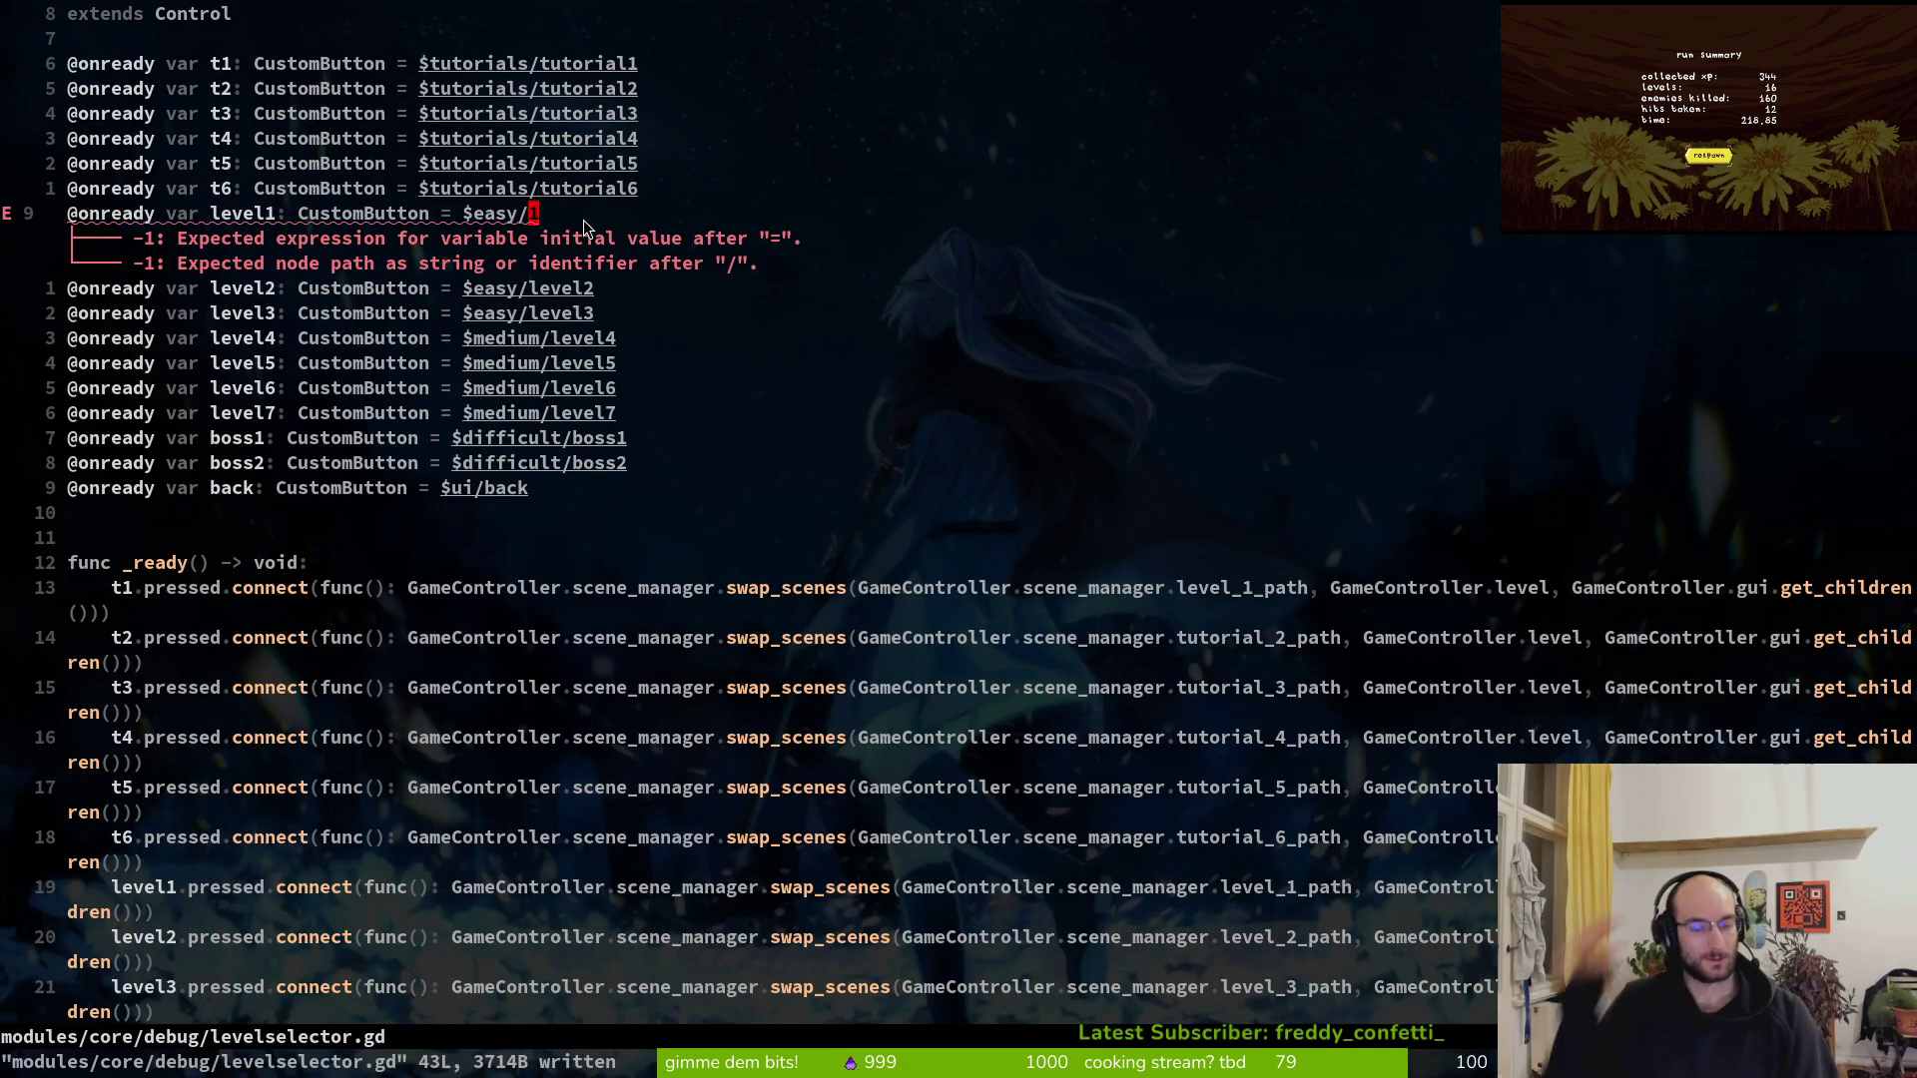
pyautogui.scroll(-5, 677, 338)
pyautogui.scroll(5, 655, 279)
pyautogui.click(357, 264)
pyautogui.click(523, 212)
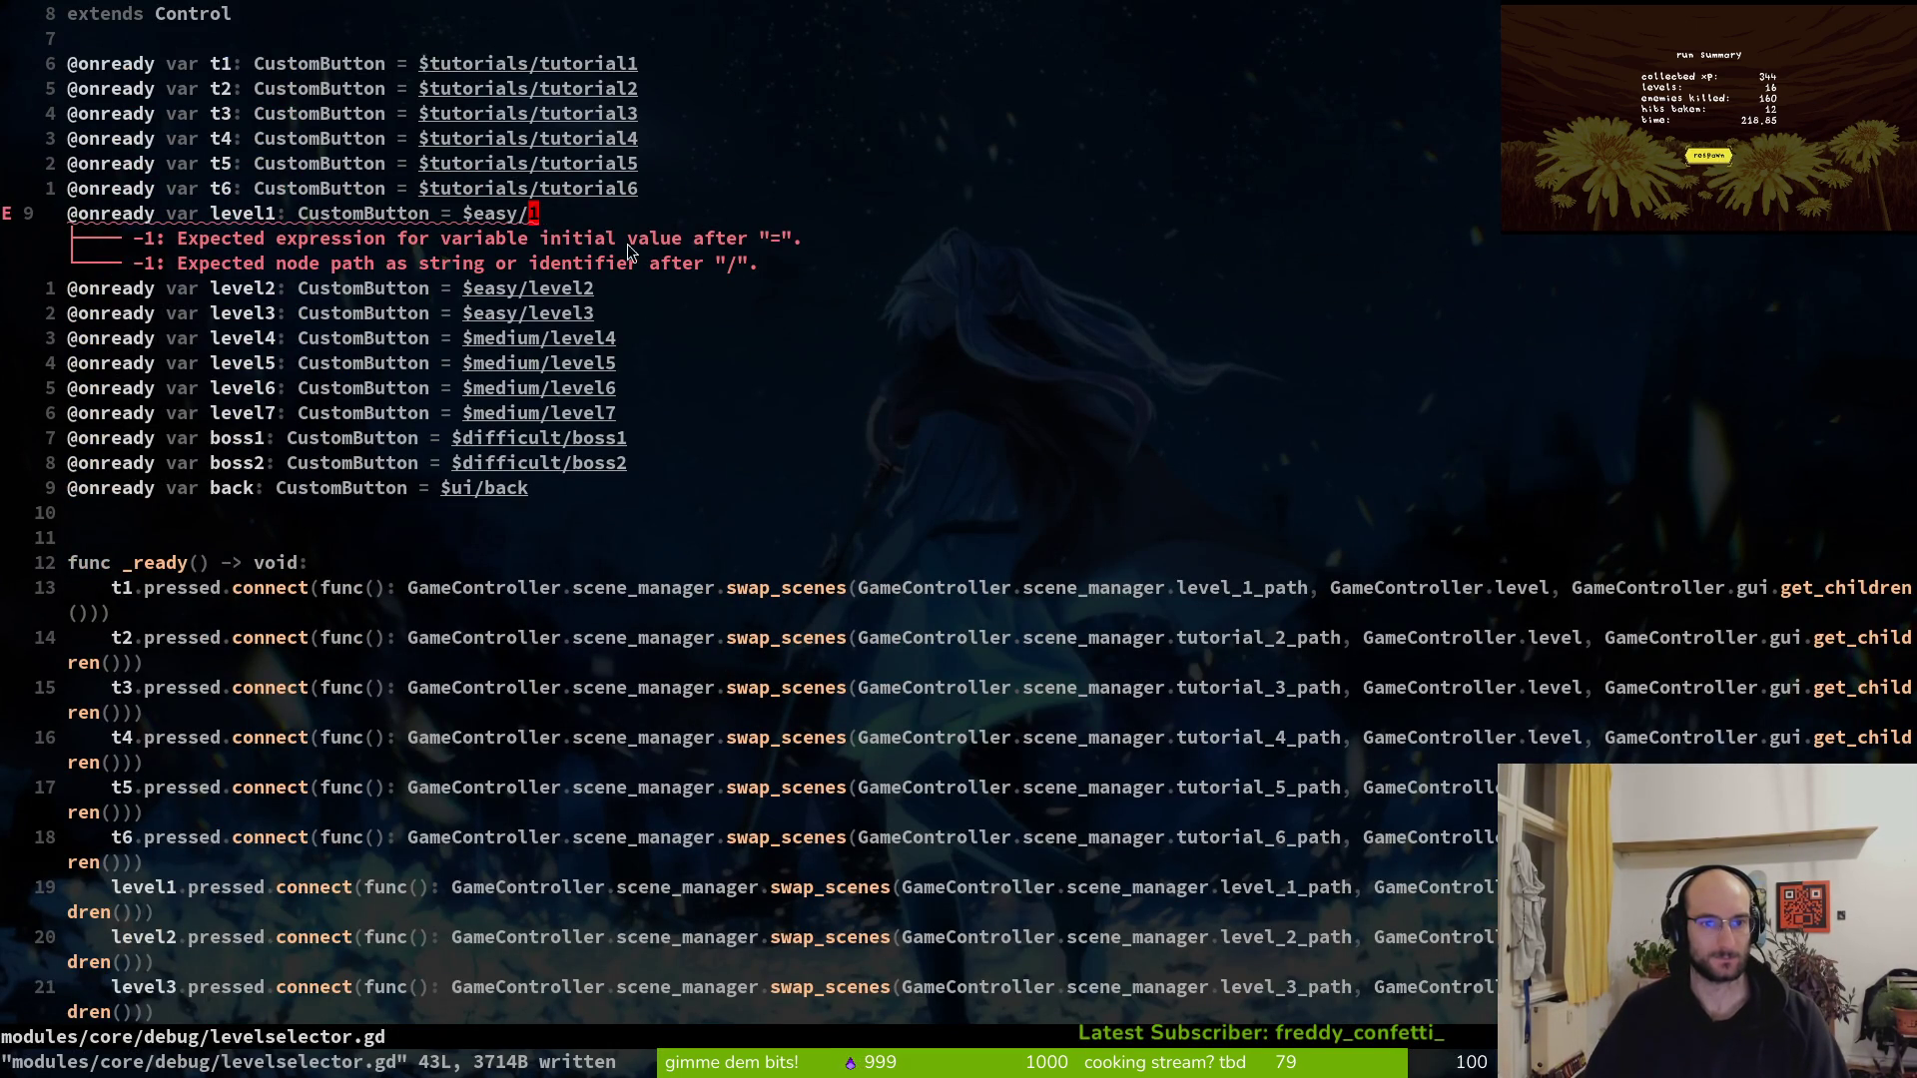
pyautogui.press('A')
pyautogui.press('BackSpace')
pyautogui.write('lA')
pyautogui.press('BackSpace')
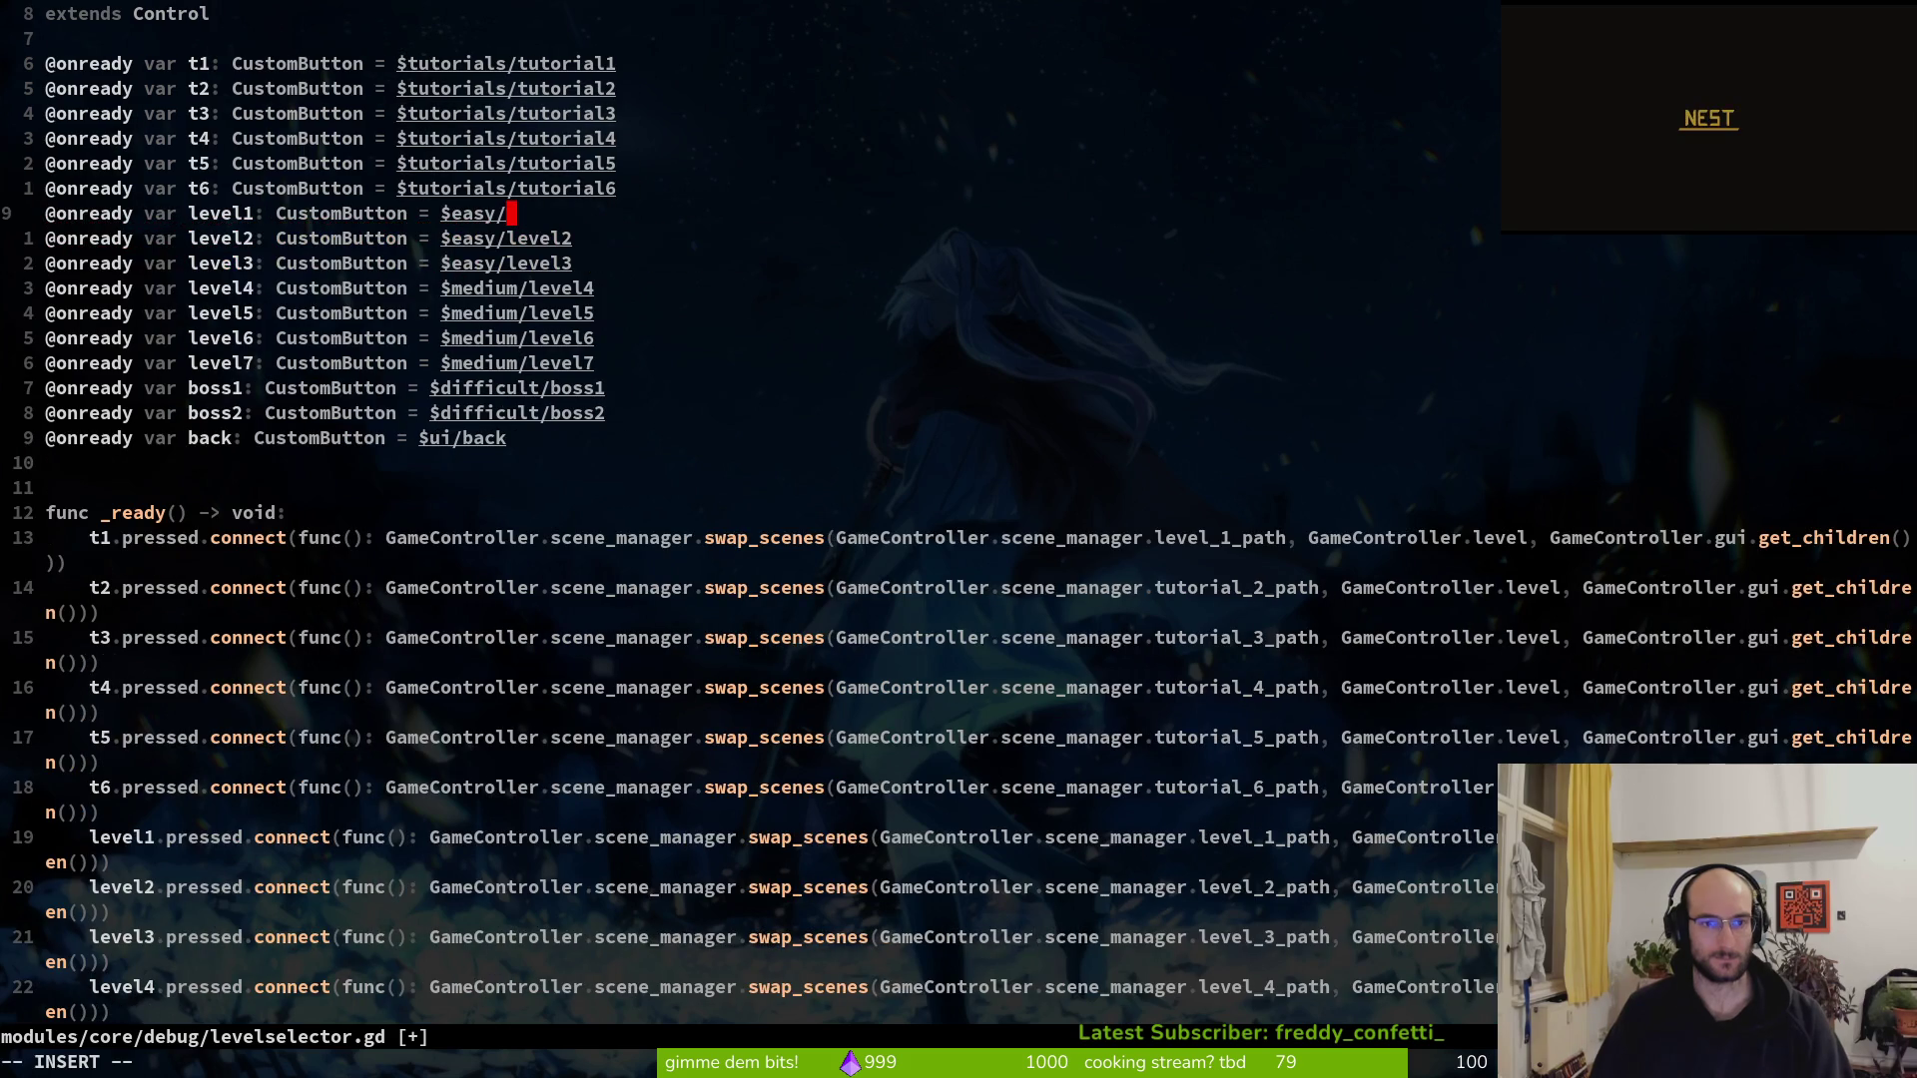
pyautogui.write('1')
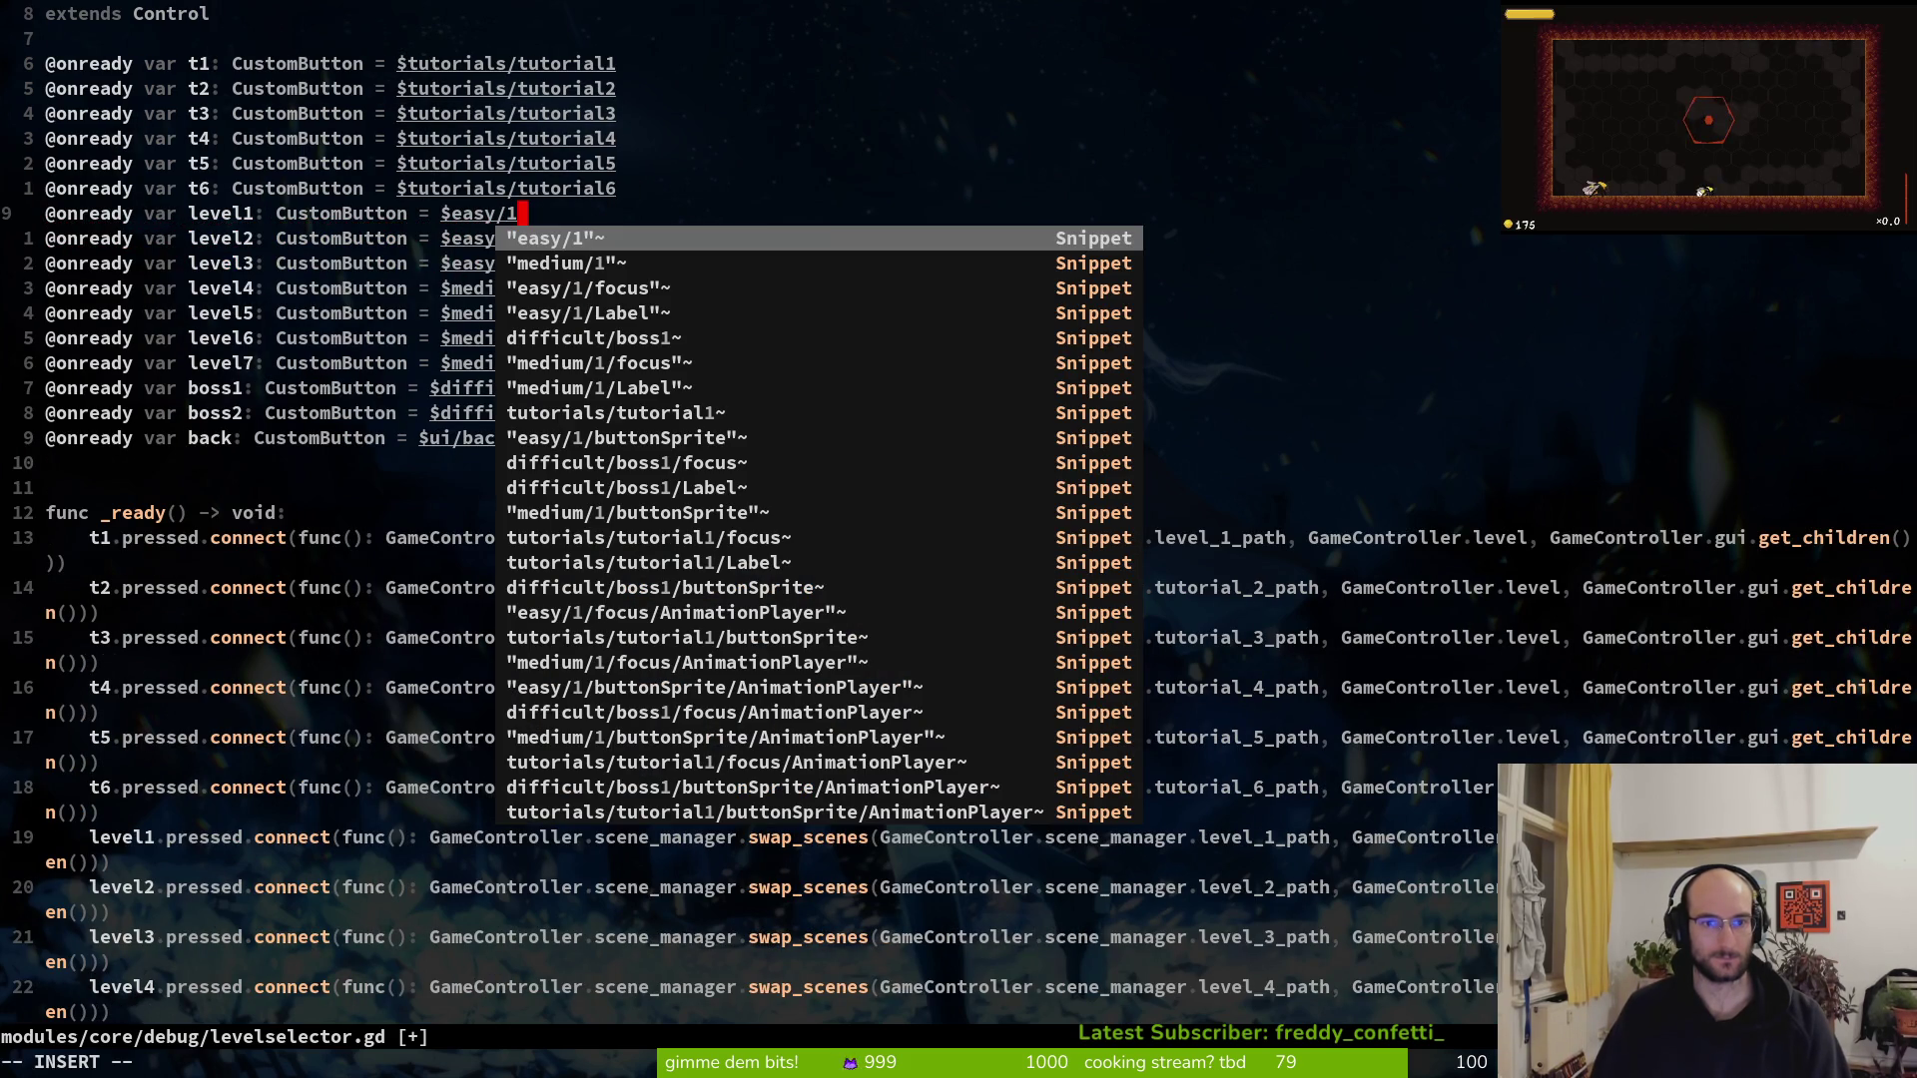
pyautogui.press('Return')
pyautogui.press('Escape')
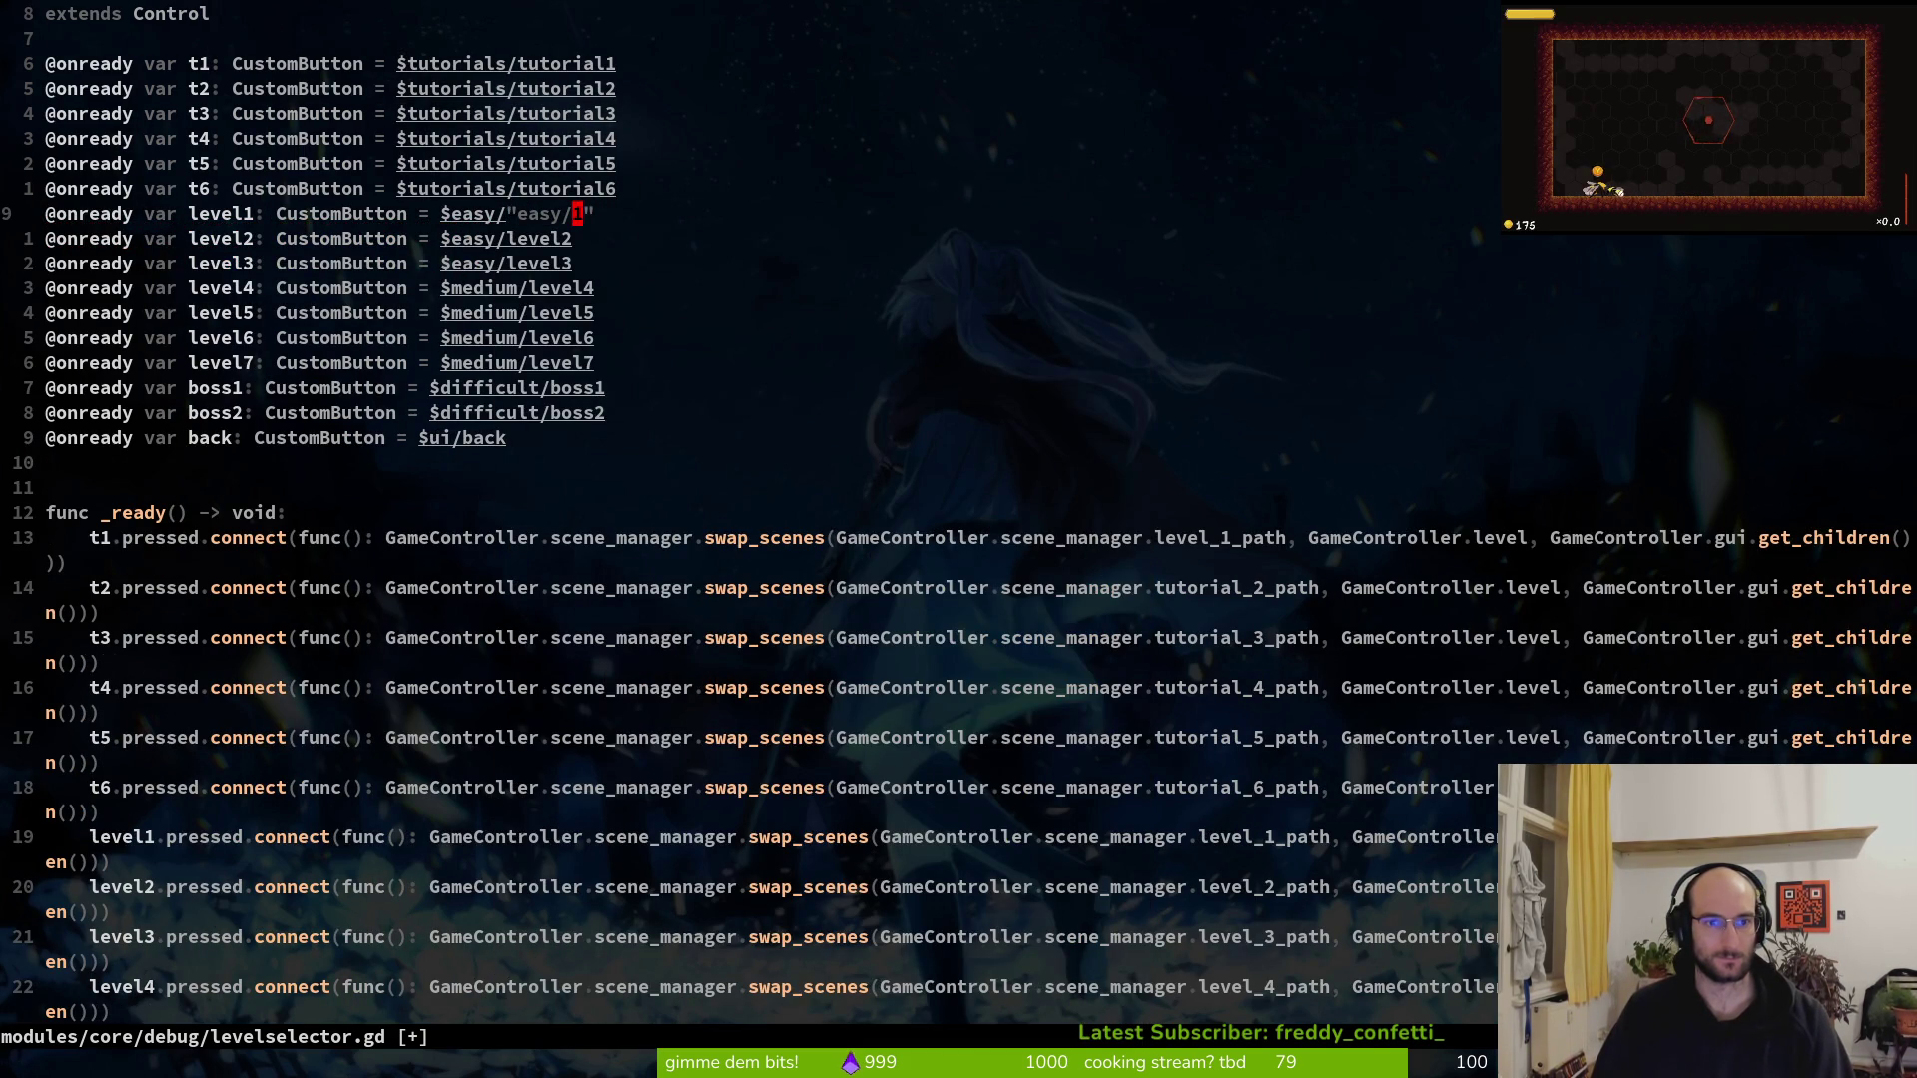
# Try rewriting the quoted level1 path, then undo those edits
pyautogui.press('b')
pyautogui.press('b')
pyautogui.press('h')
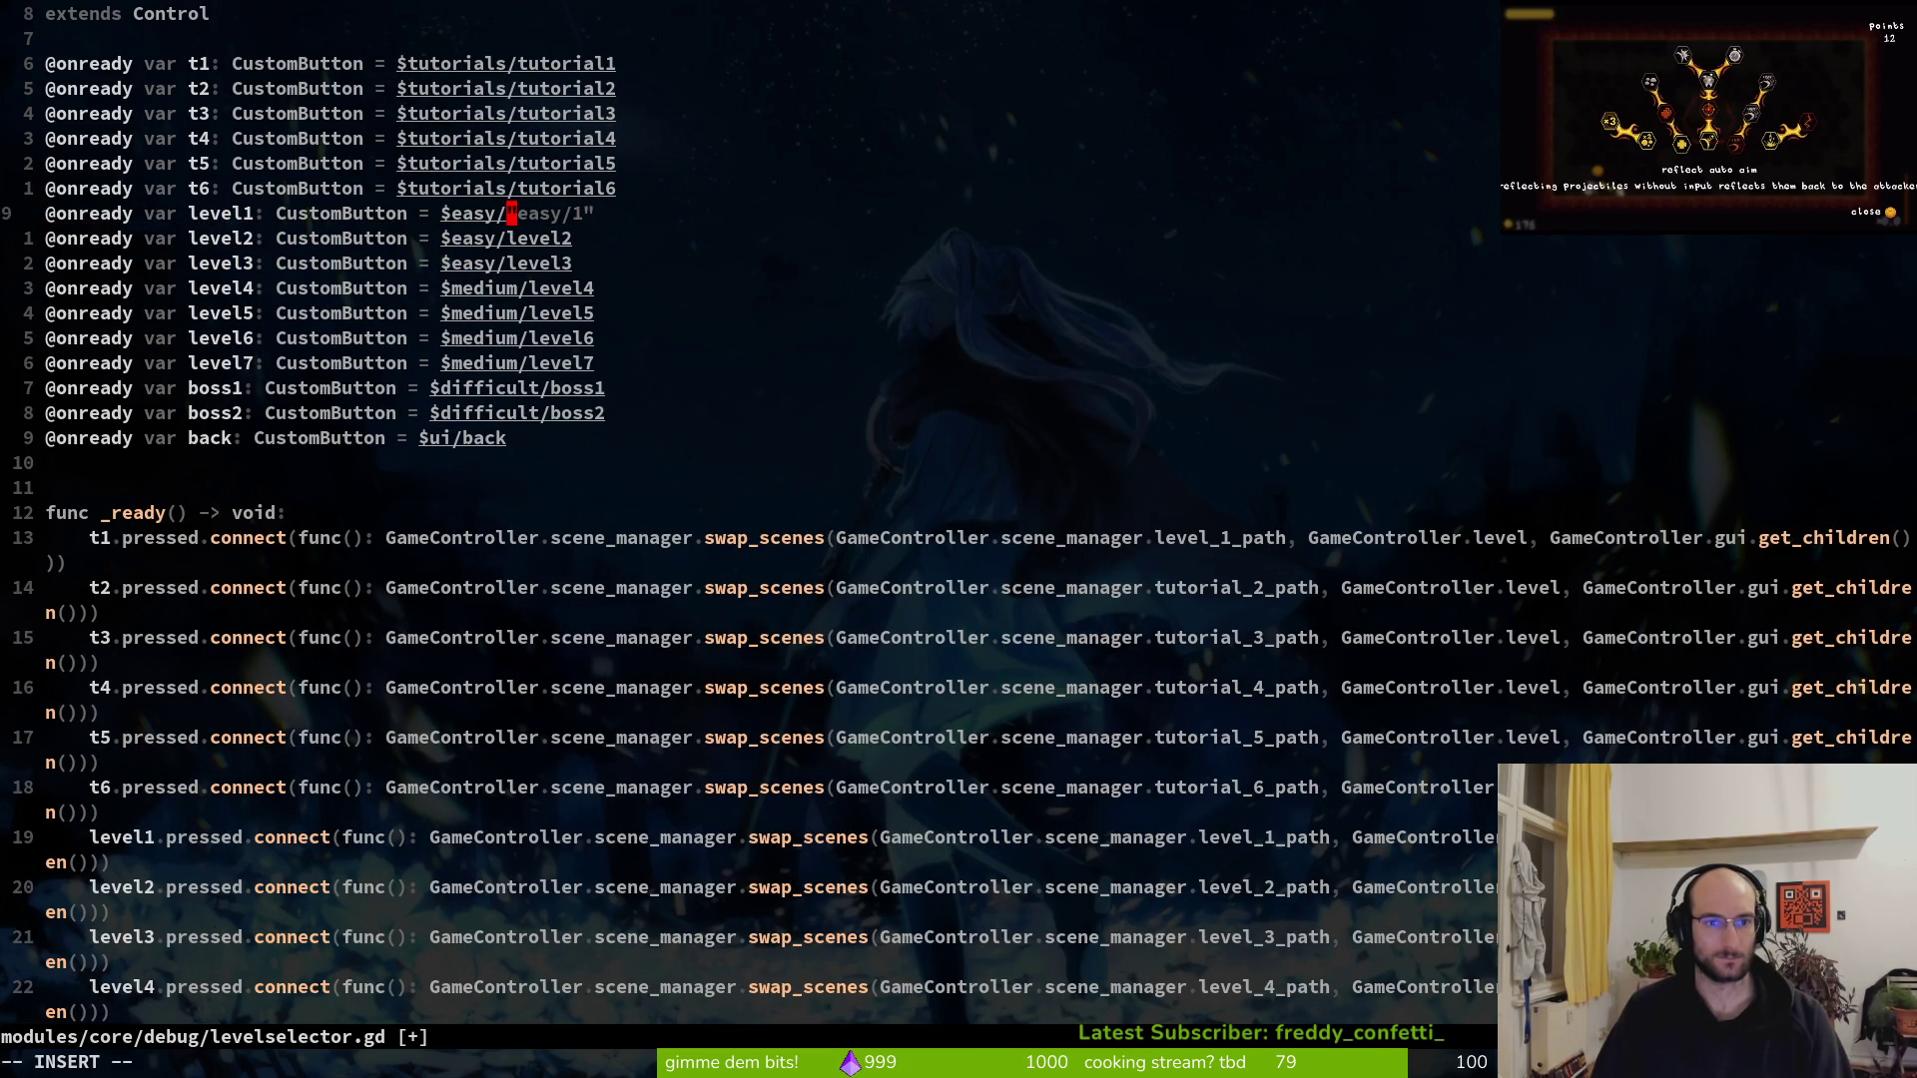
pyautogui.press('c')
pyautogui.press('T')
pyautogui.press('$')
pyautogui.press('Escape')
pyautogui.press('x')
pyautogui.press('$')
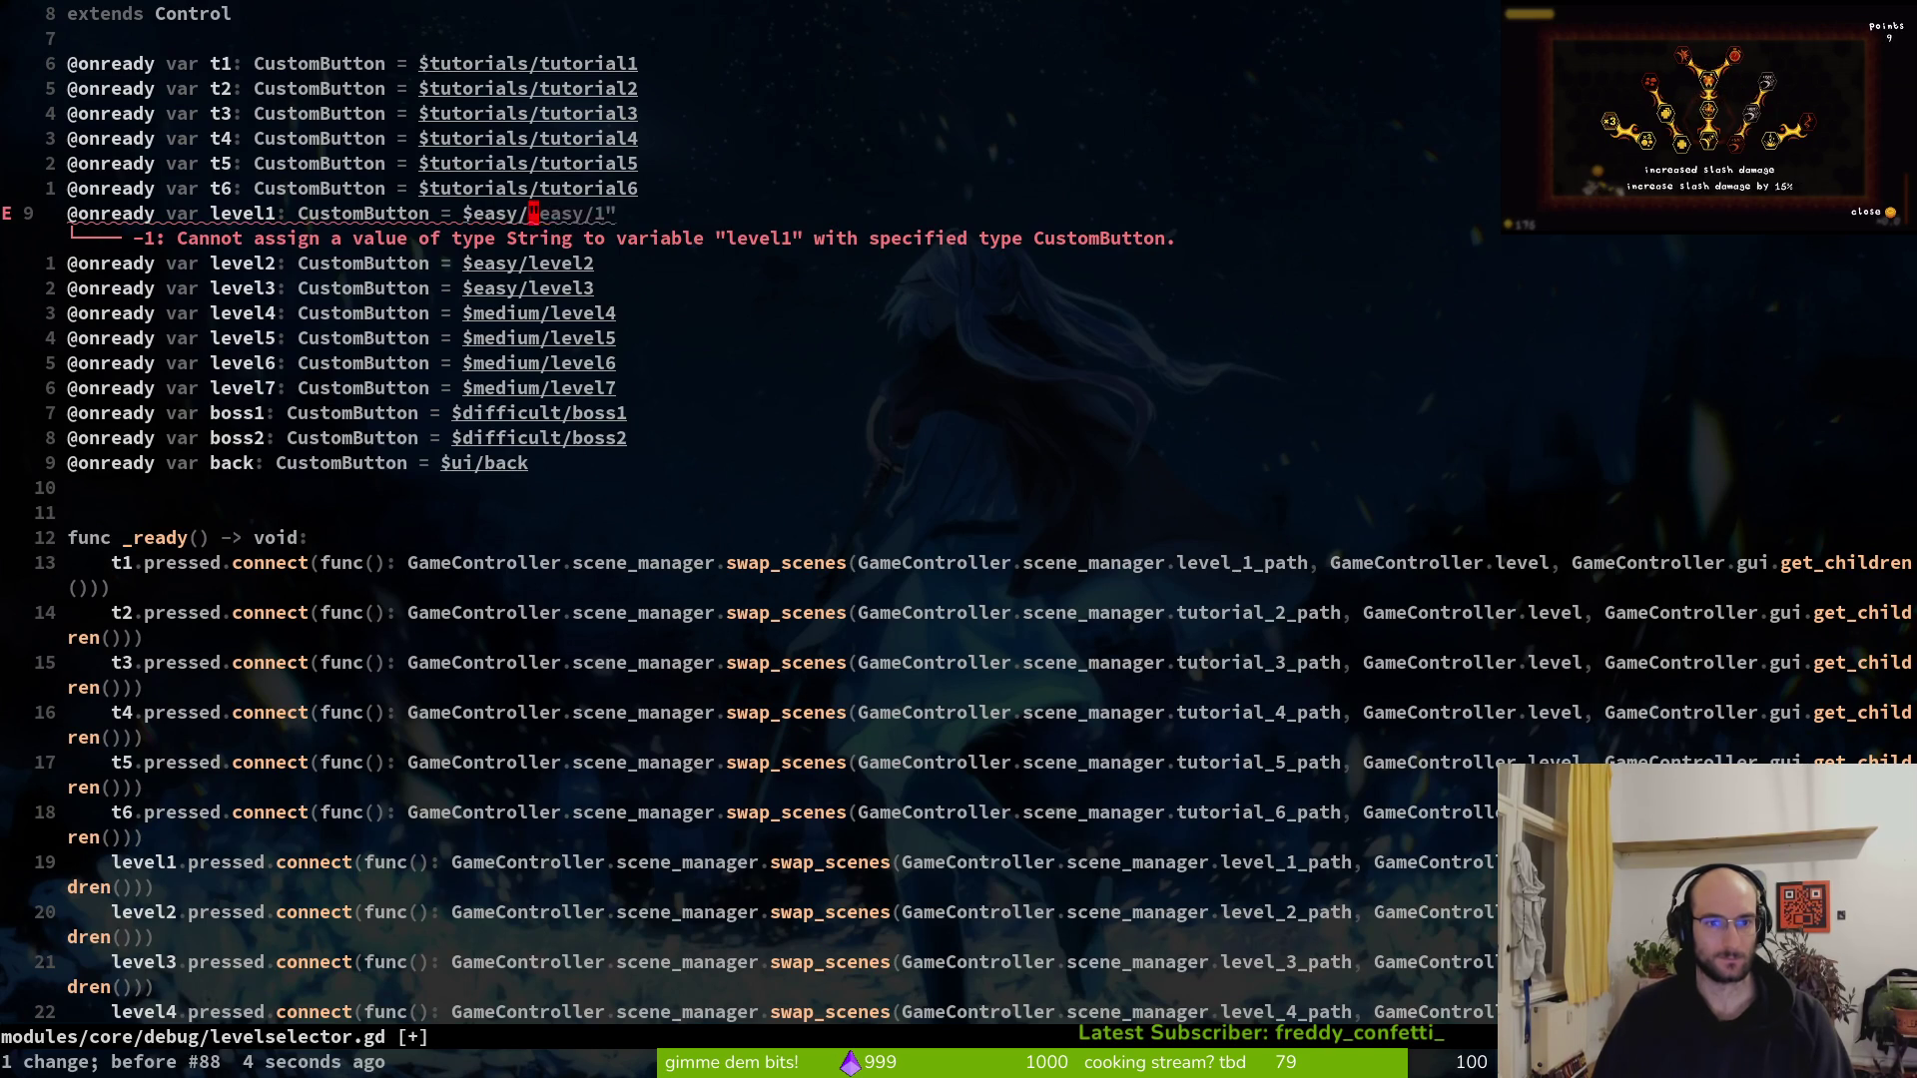
pyautogui.press('u')
pyautogui.press('u')
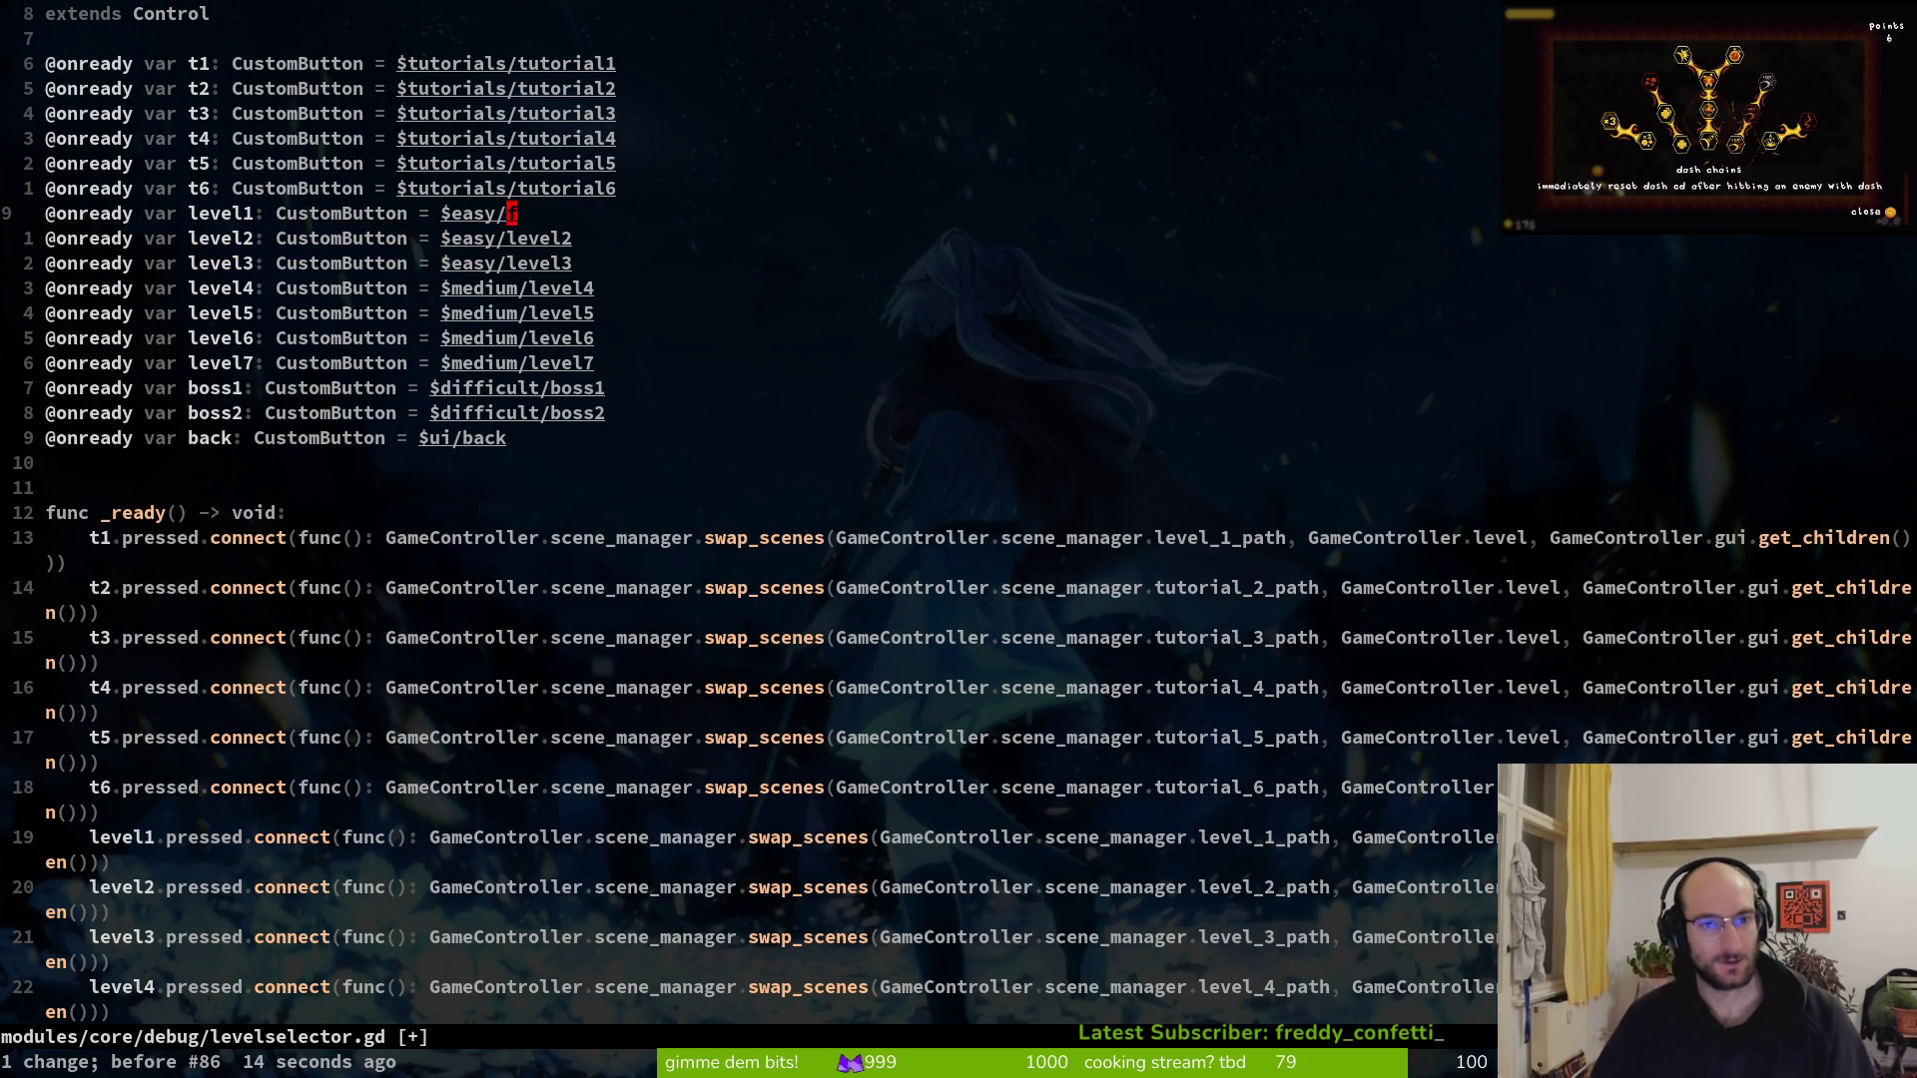
# Insert a1 after $easy/ on line 9 and delete the leftover character
pyautogui.hotkey('alt', 'Tab')
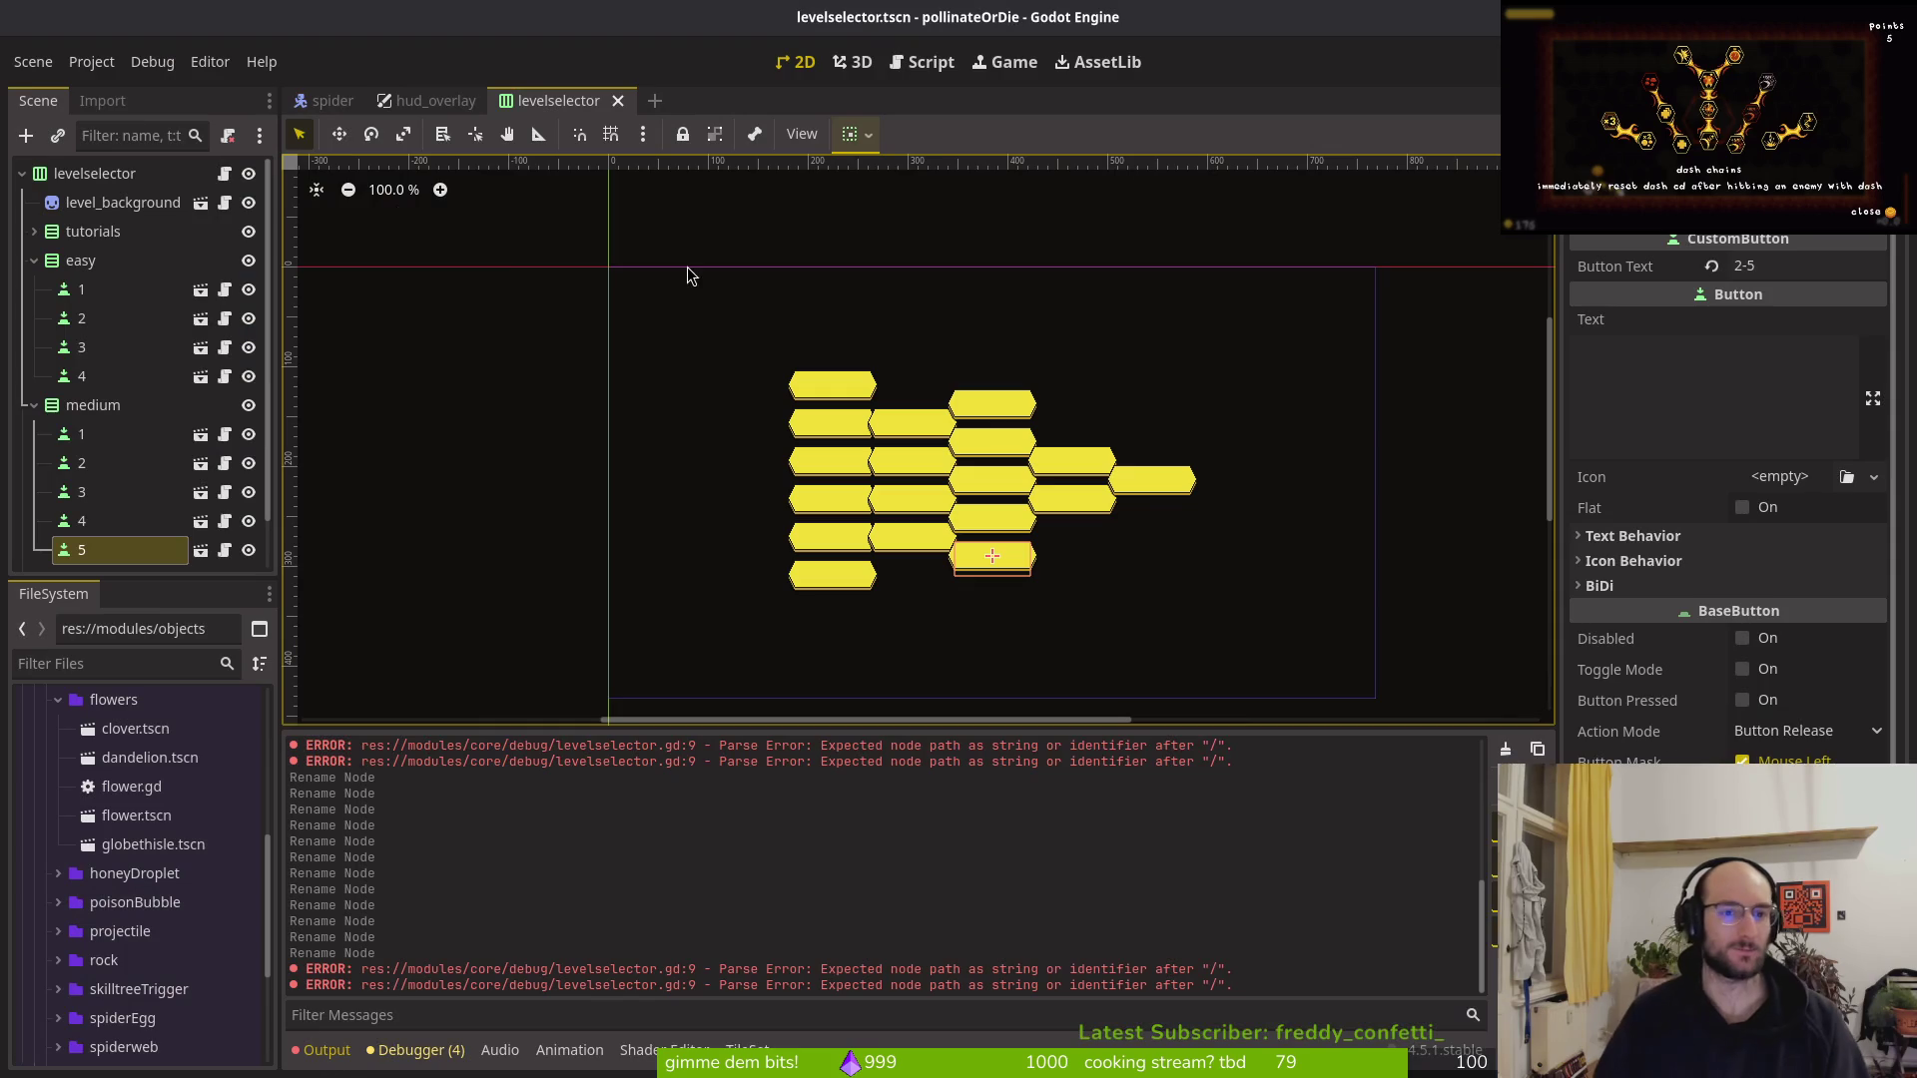
pyautogui.hotkey('alt', 'Tab')
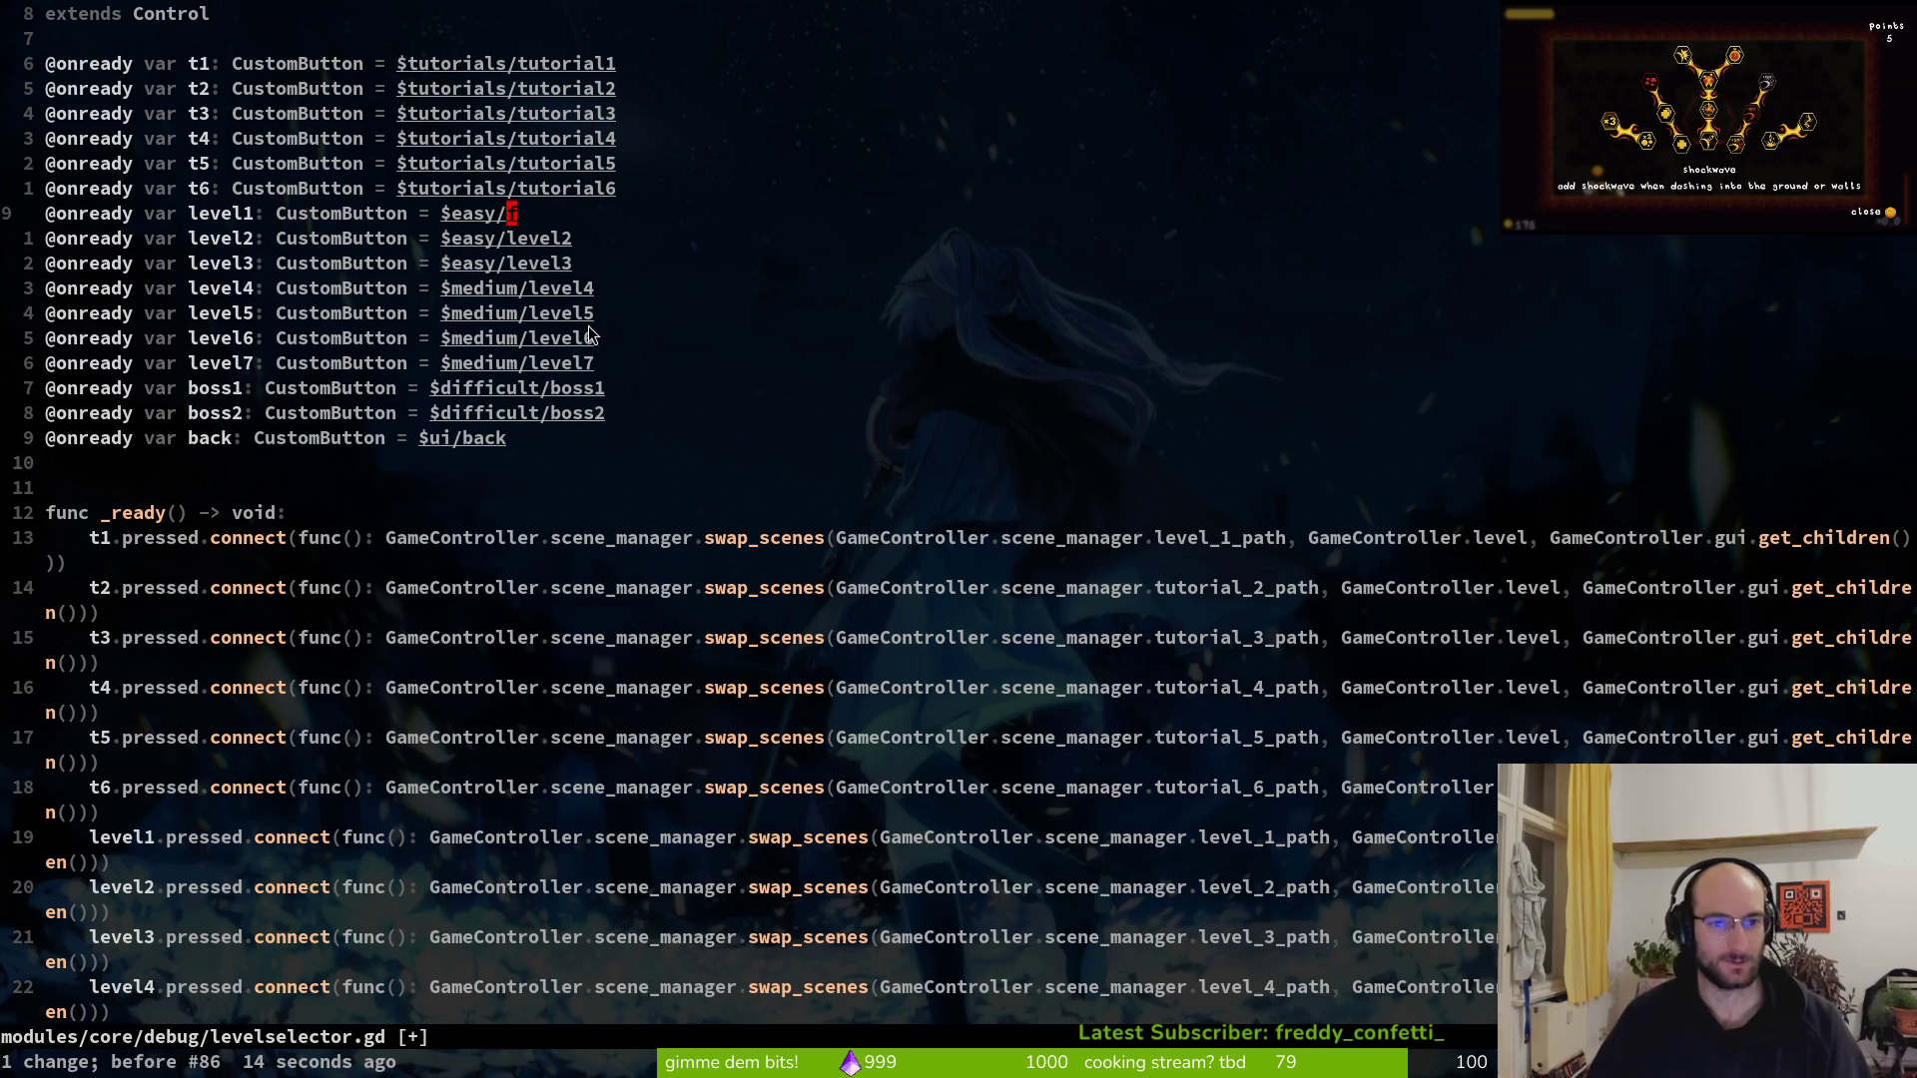
pyautogui.write('i!')
pyautogui.press('BackSpace')
pyautogui.write('a')
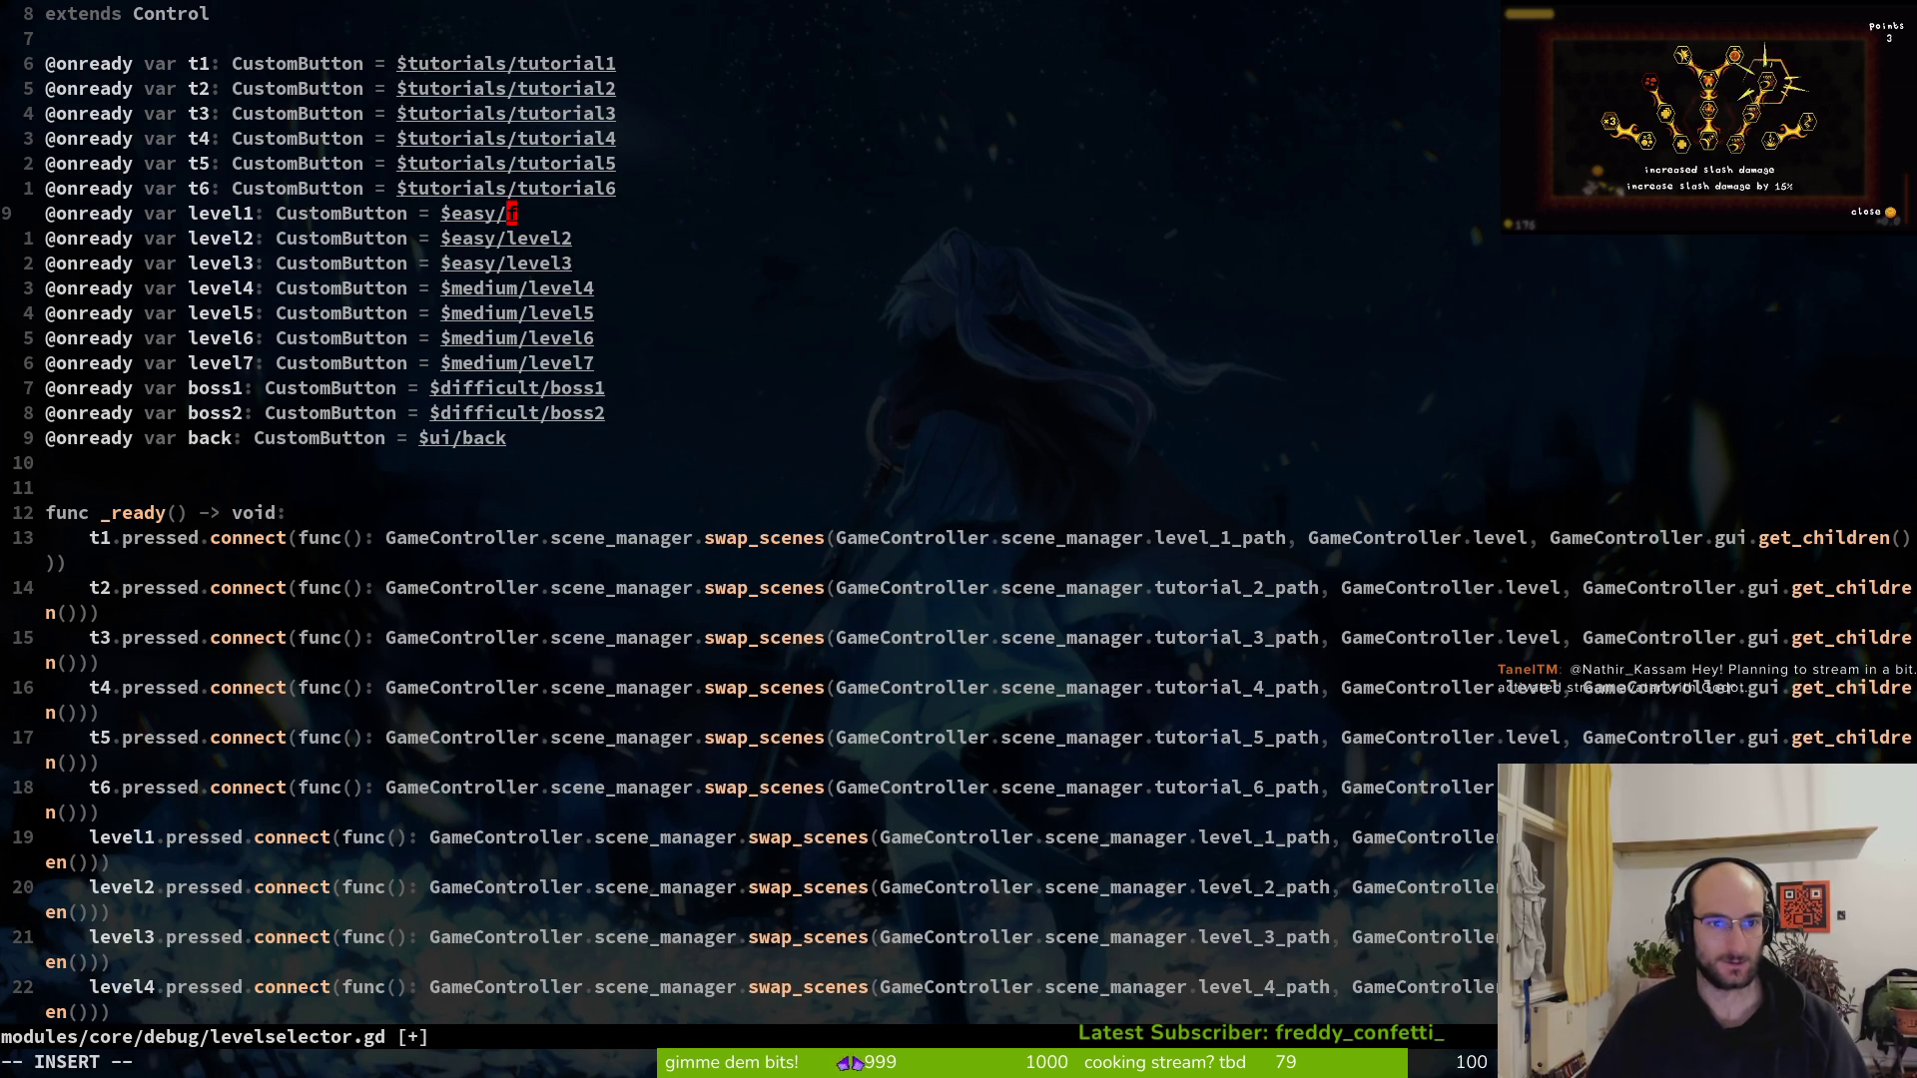
pyautogui.write('1')
pyautogui.press('Delete')
pyautogui.press('Escape')
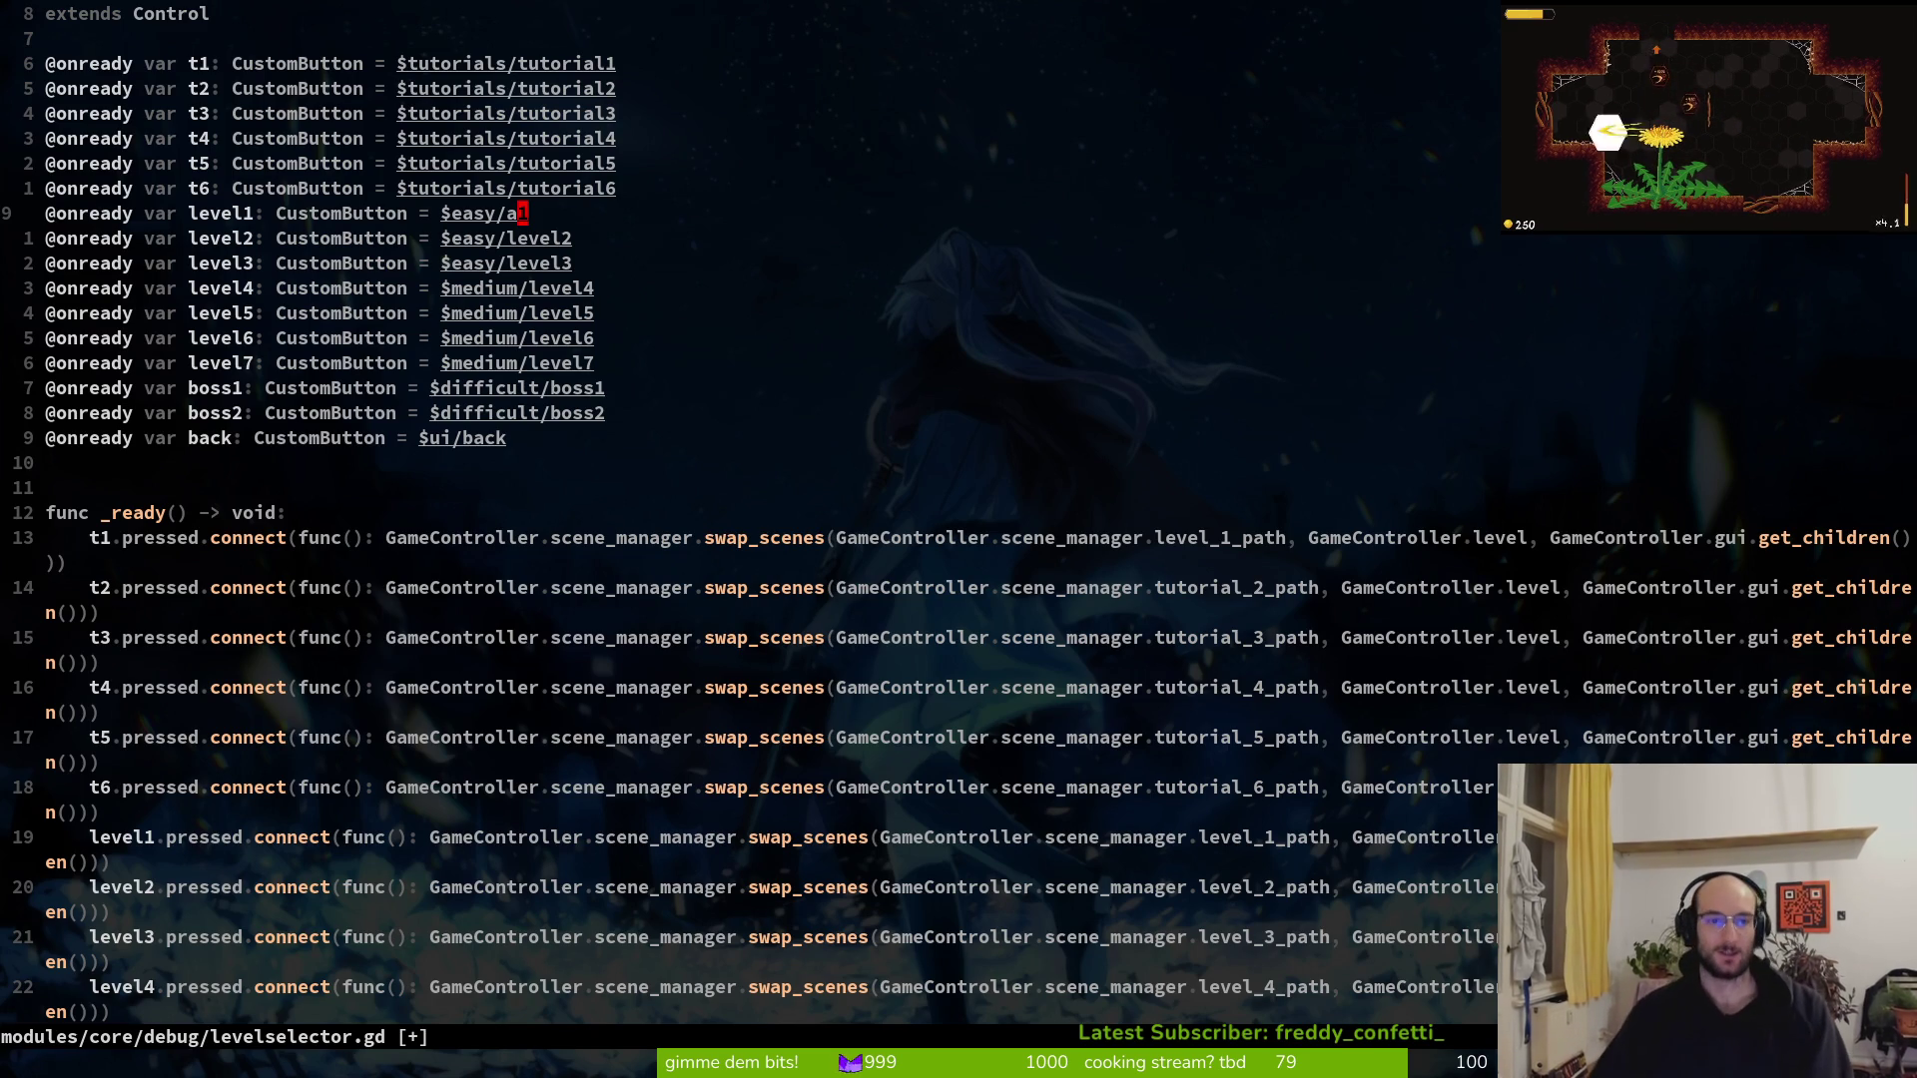
# Save, restore the level1 path to $easy/1, and save again
pyautogui.write(':w')
pyautogui.press('Return')
pyautogui.press('j')
pyautogui.press('j')
pyautogui.press('k')
pyautogui.press('k')
pyautogui.press('k')
pyautogui.press('j')
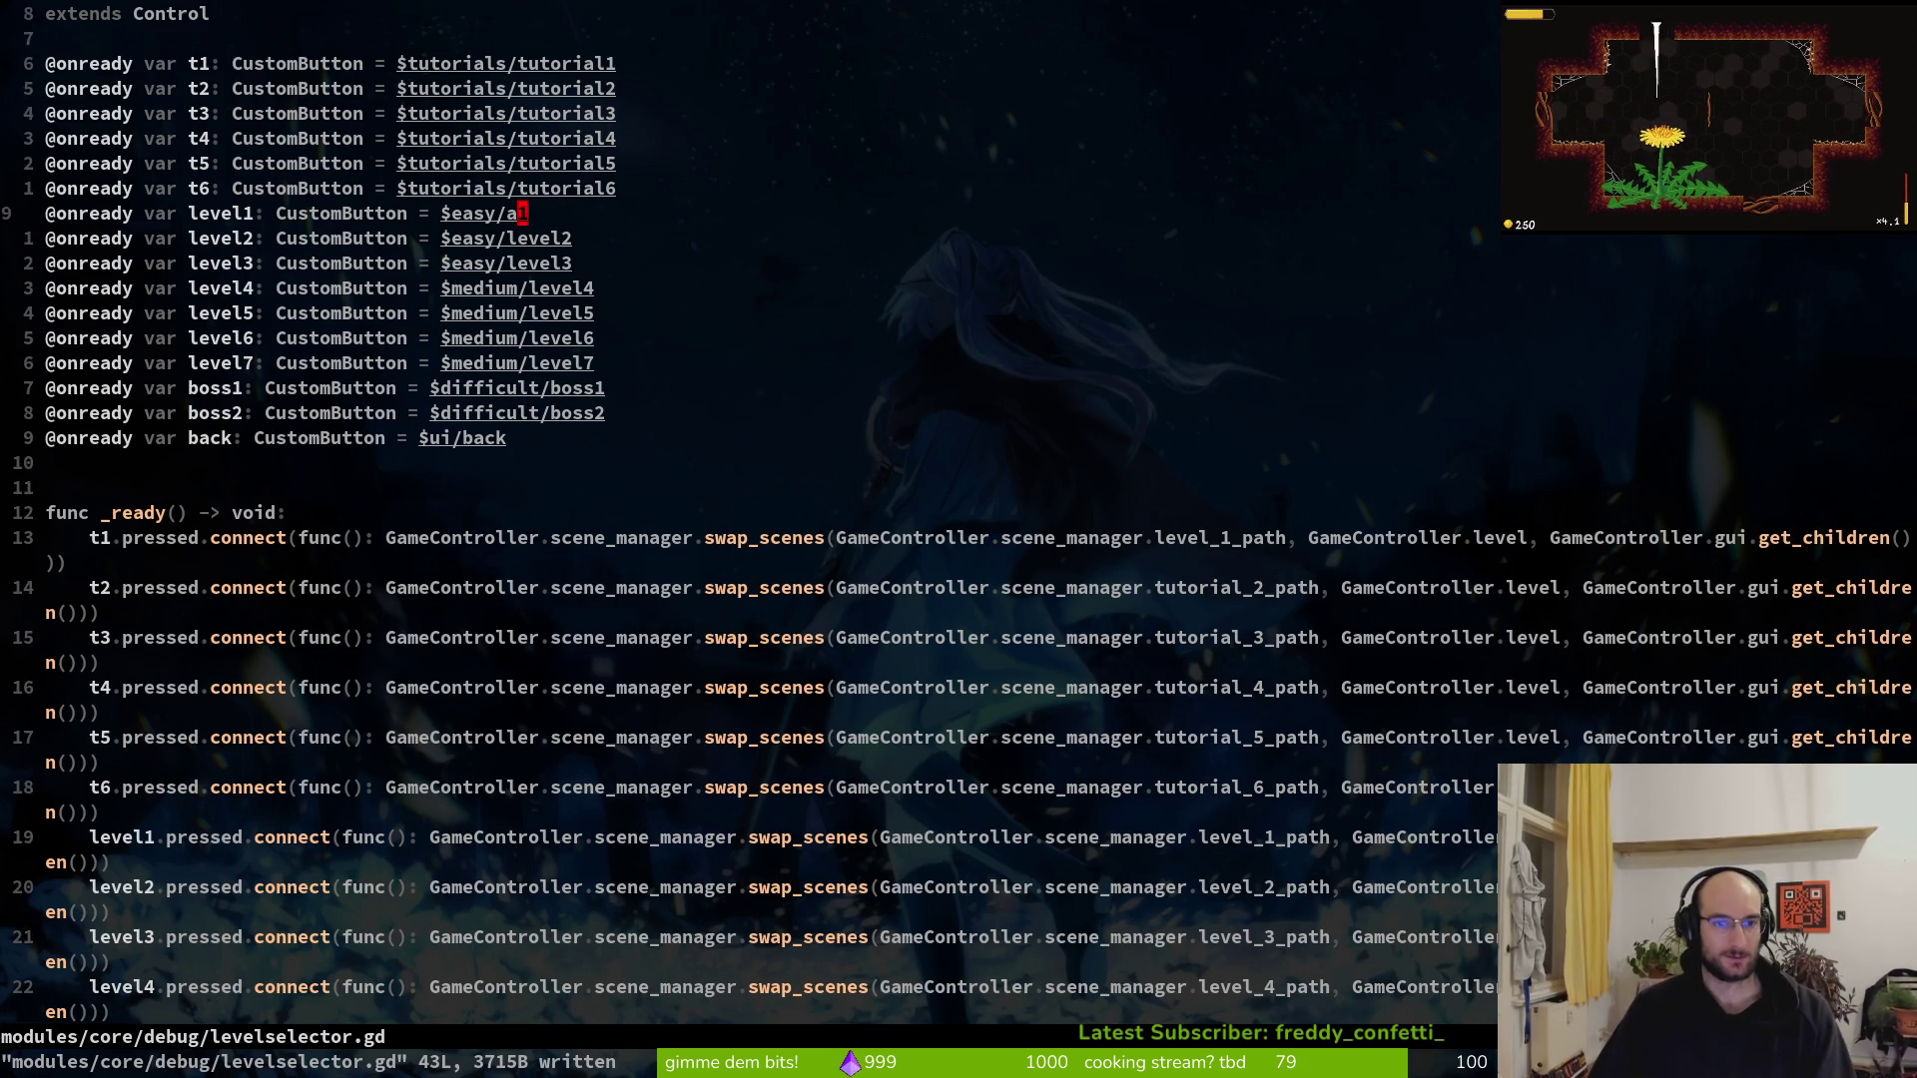
pyautogui.press('j')
pyautogui.write('khx')
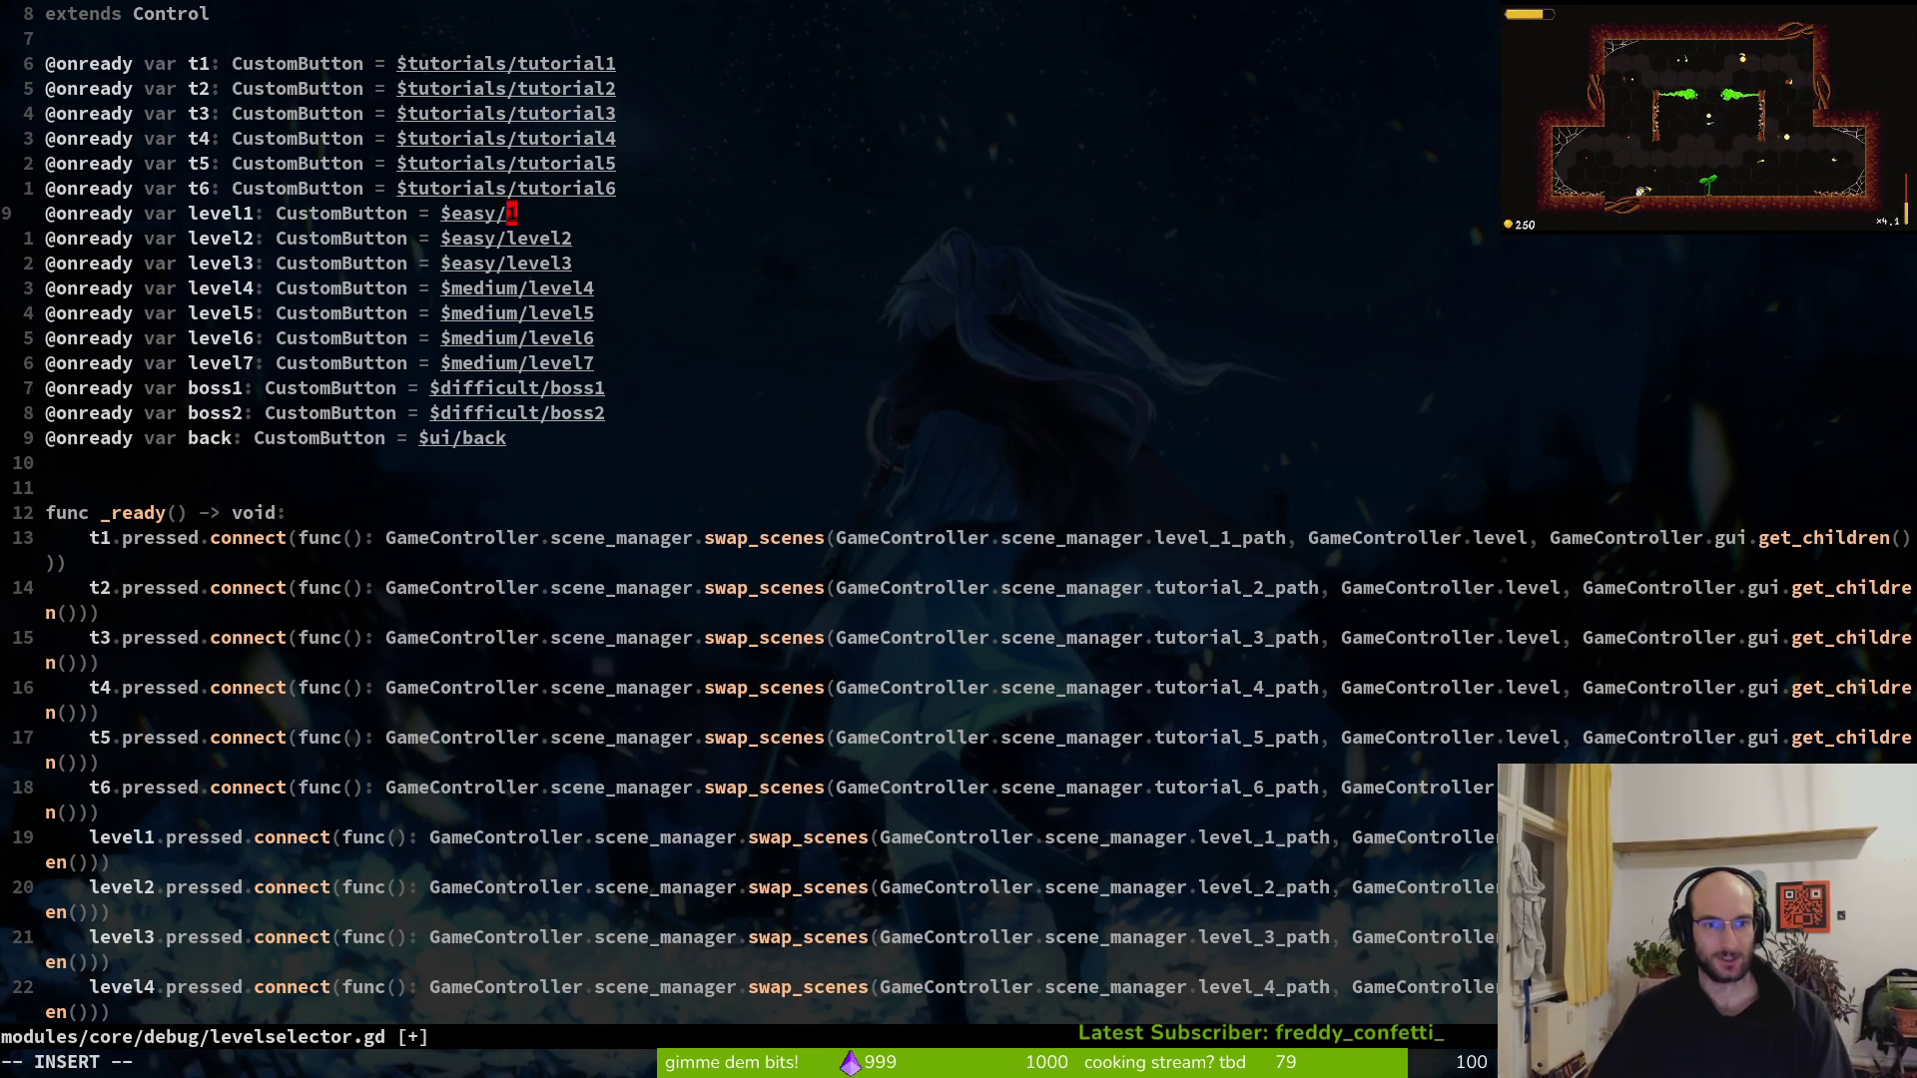
pyautogui.write(':w')
pyautogui.press('Return')
# Try test text 55555555, then tutorials/tutorial1, after $easy/ on line 9
pyautogui.press('l')
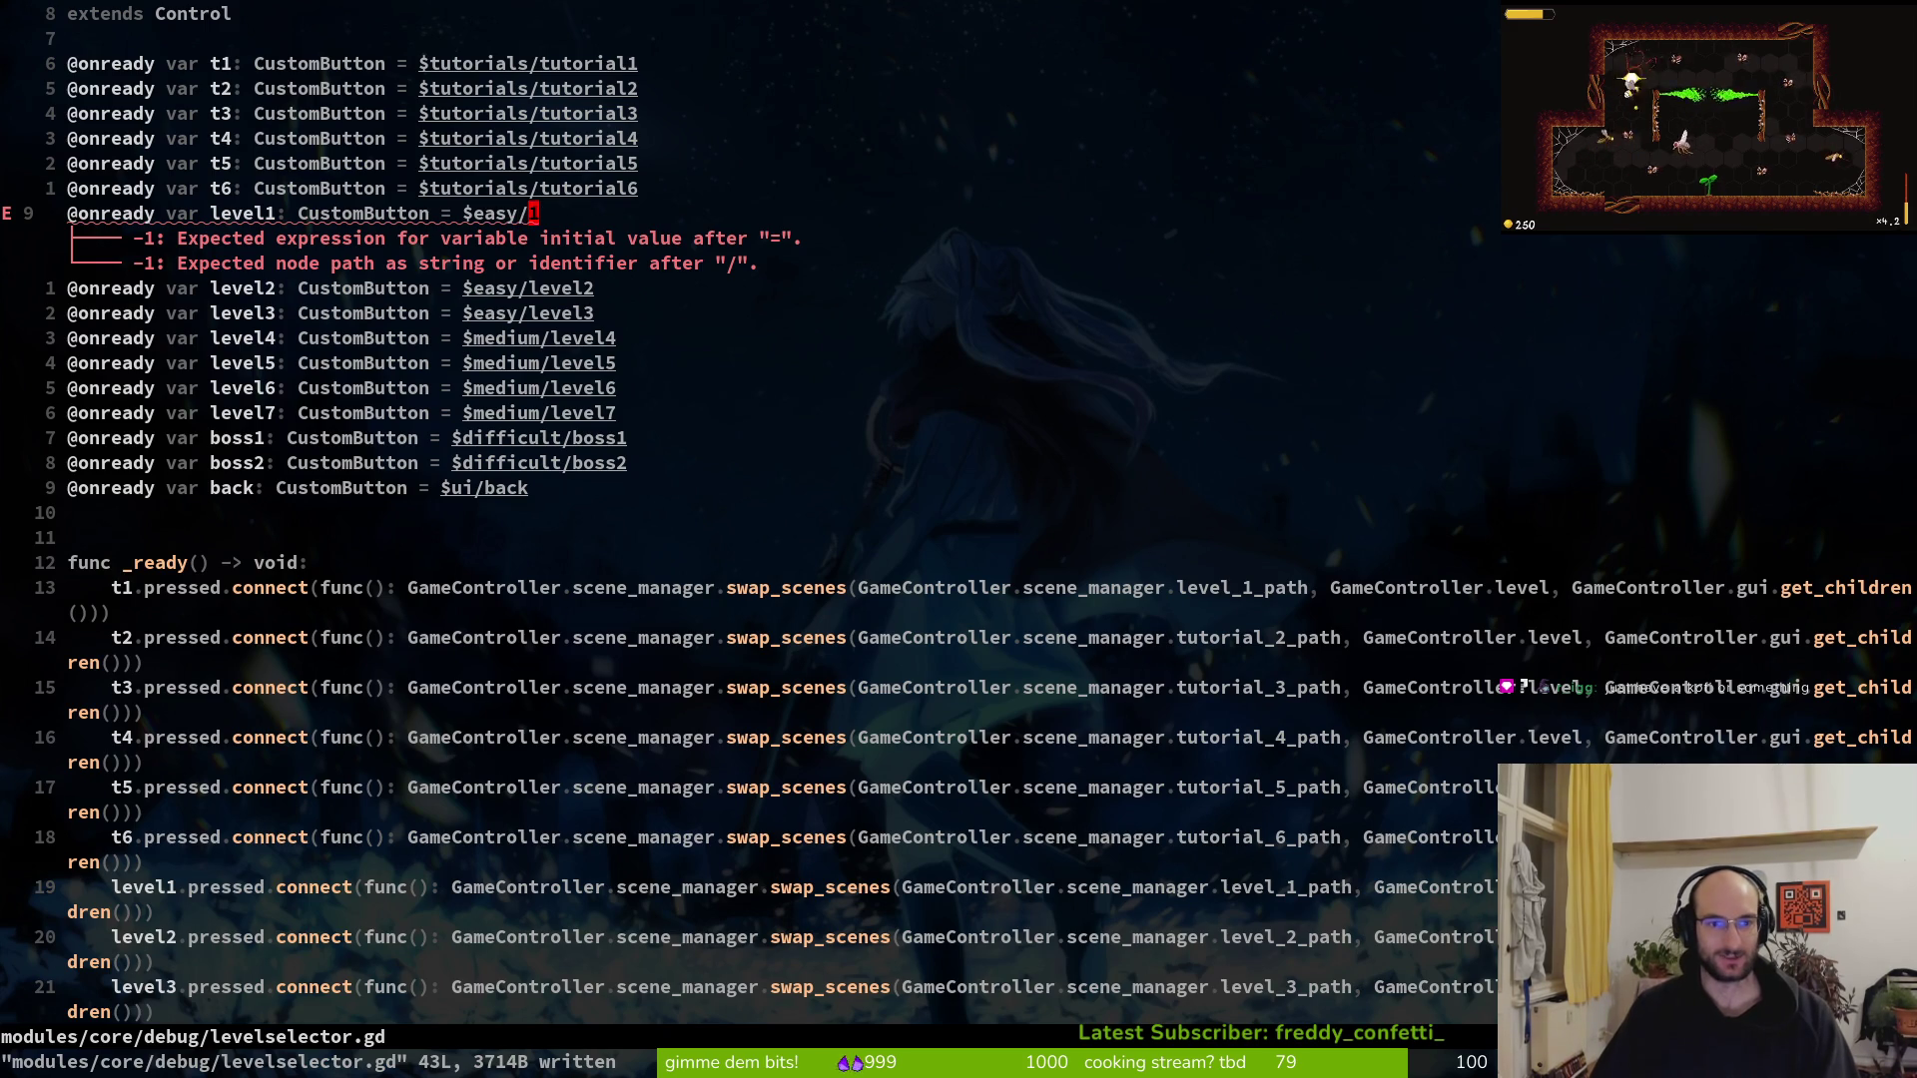
pyautogui.write('i5555555')
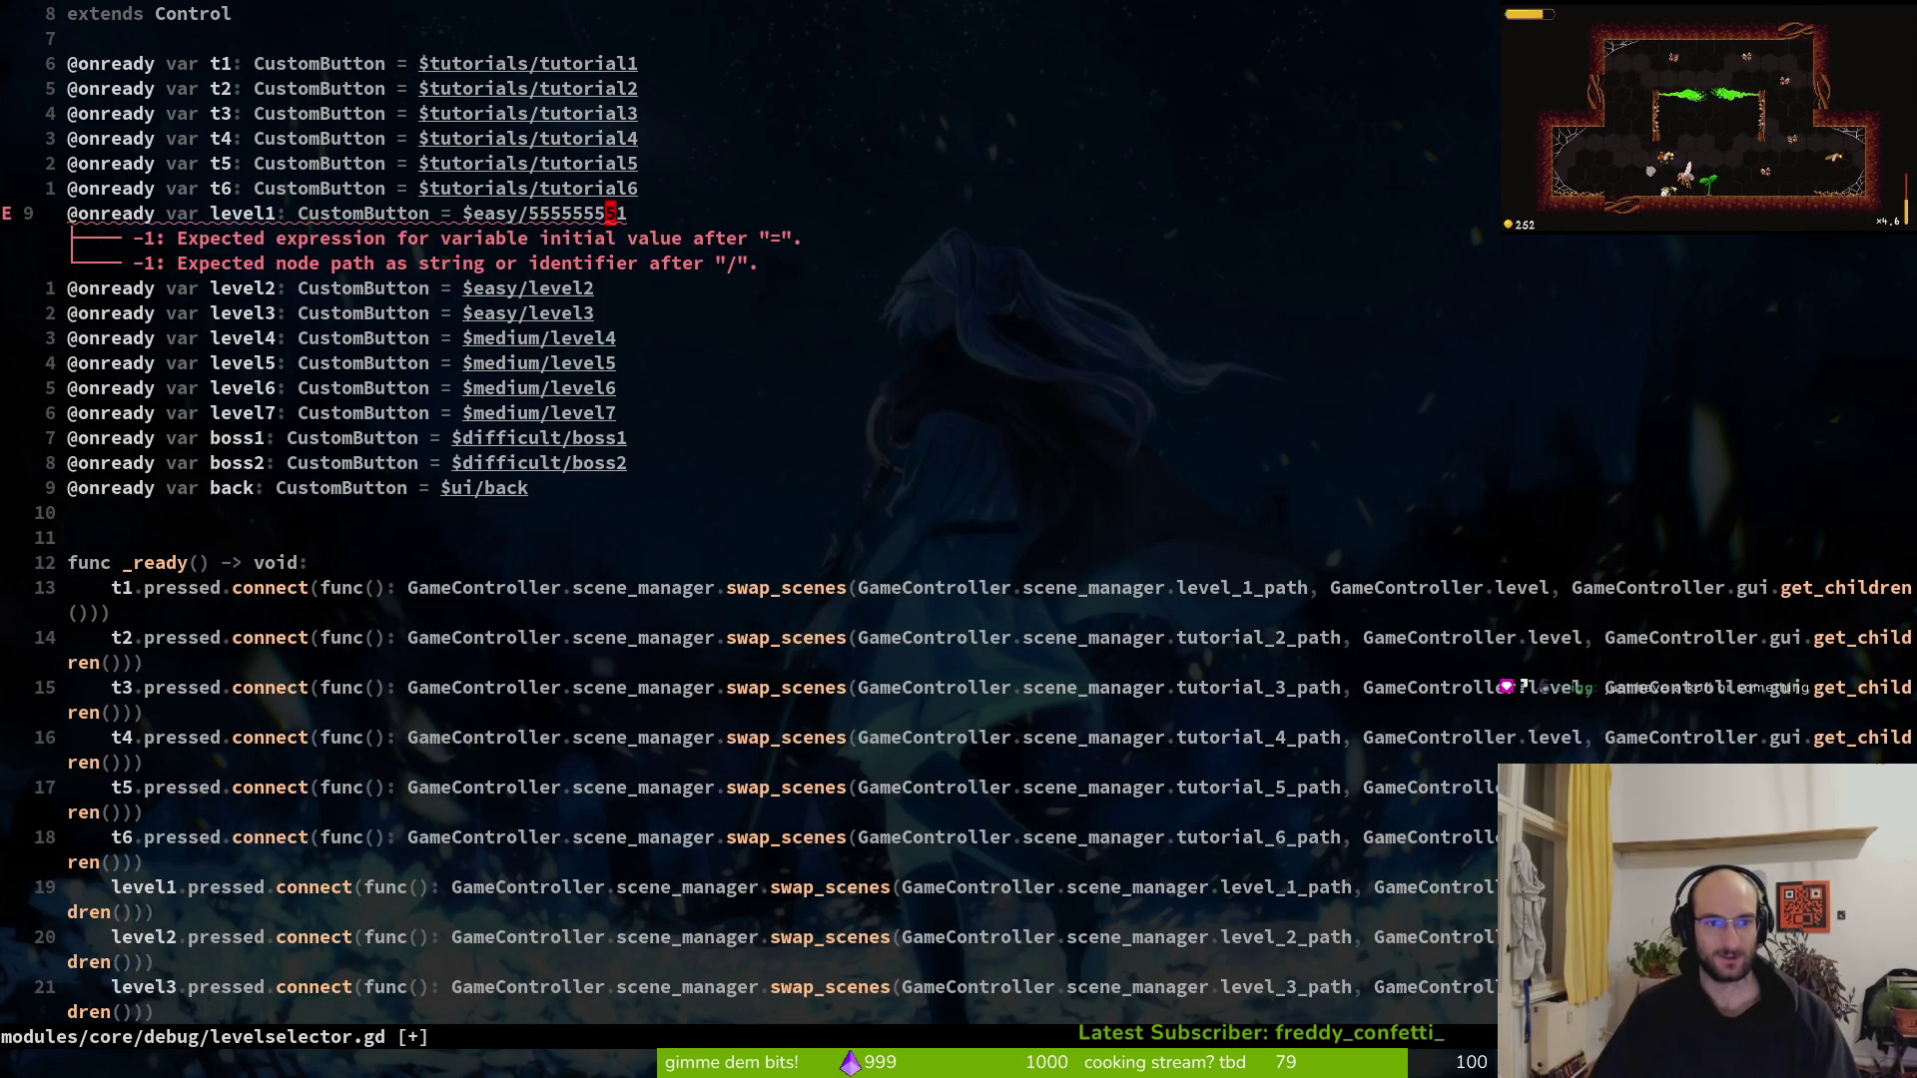
pyautogui.write('5')
pyautogui.press('Escape')
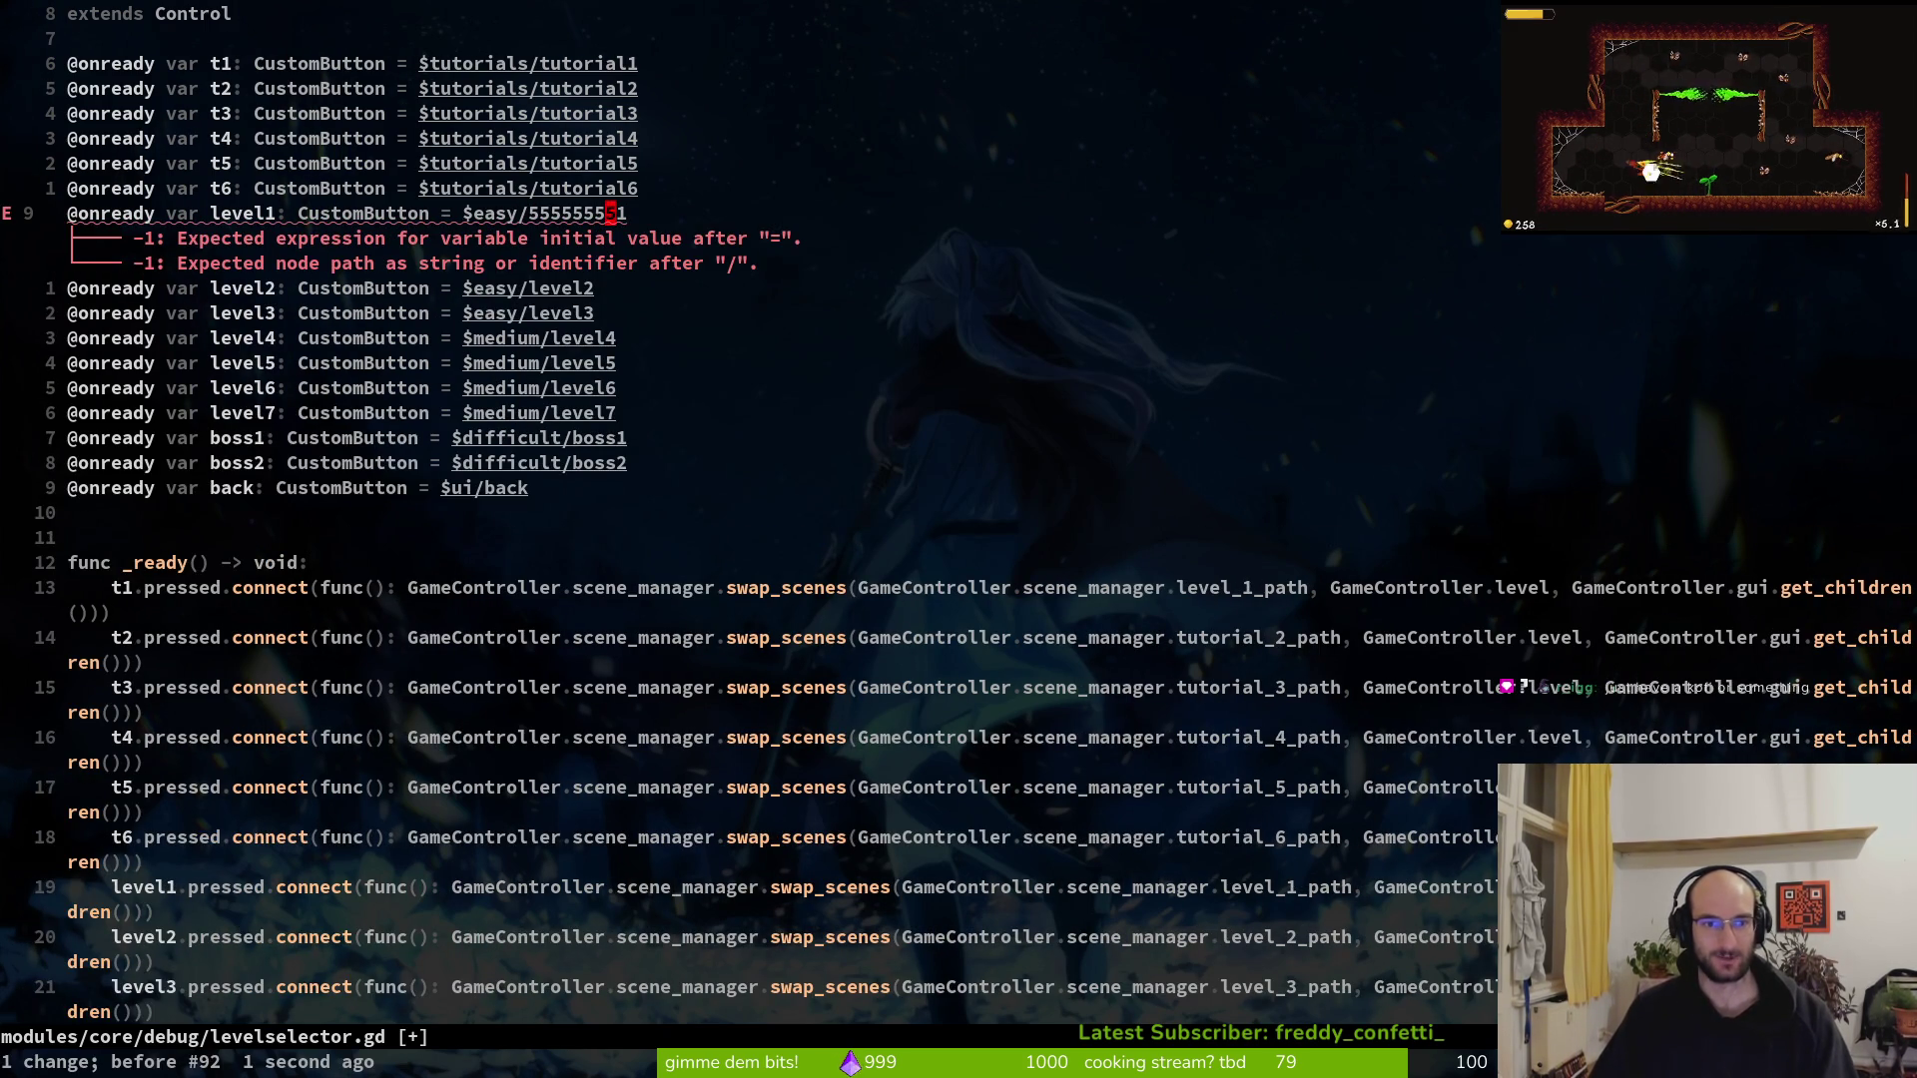
pyautogui.press('c')
pyautogui.press('i')
pyautogui.press('w')
pyautogui.press('BackSpace')
pyautogui.write('tutorials/tutorial1u')
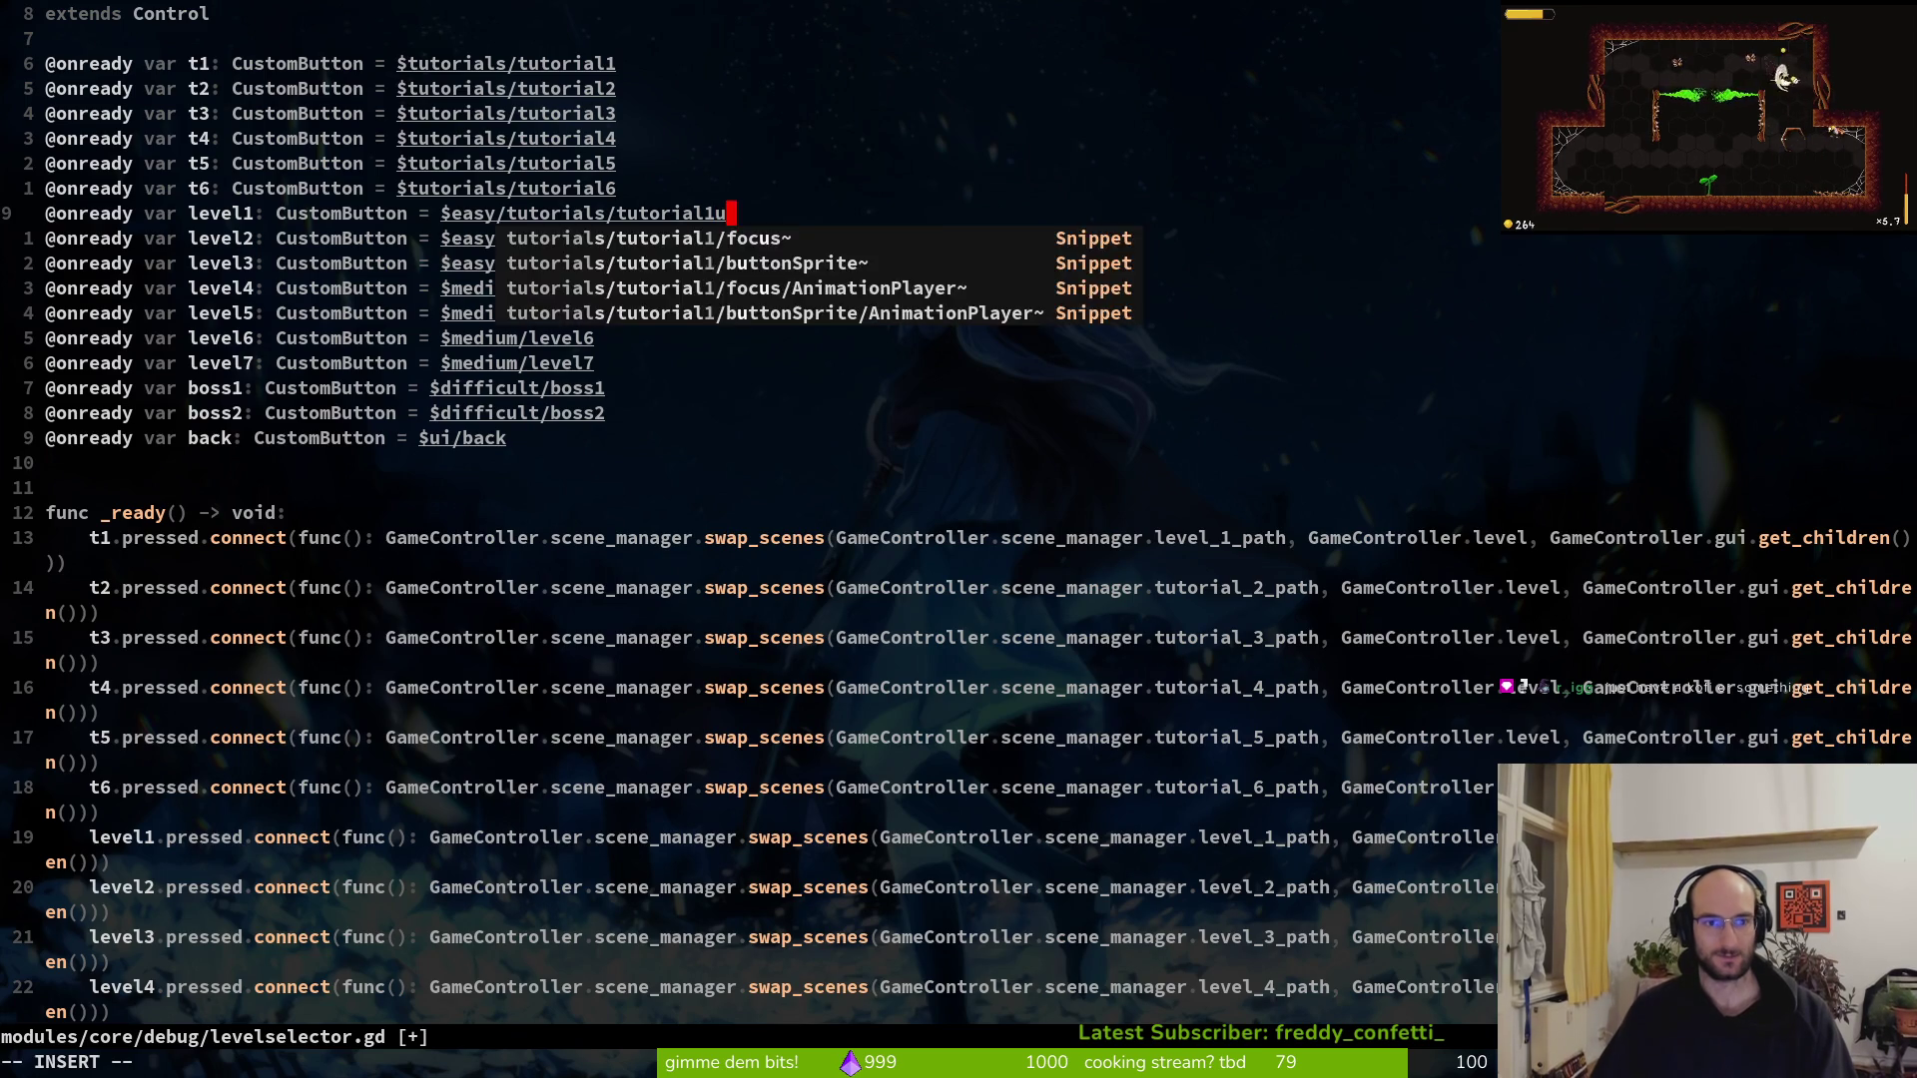
# Replace the test text so the level1 path reads $easy/t1, and save
pyautogui.hotkey('ctrl', 'w')
pyautogui.hotkey('ctrl', 'w')
pyautogui.hotkey('ctrl', 'w')
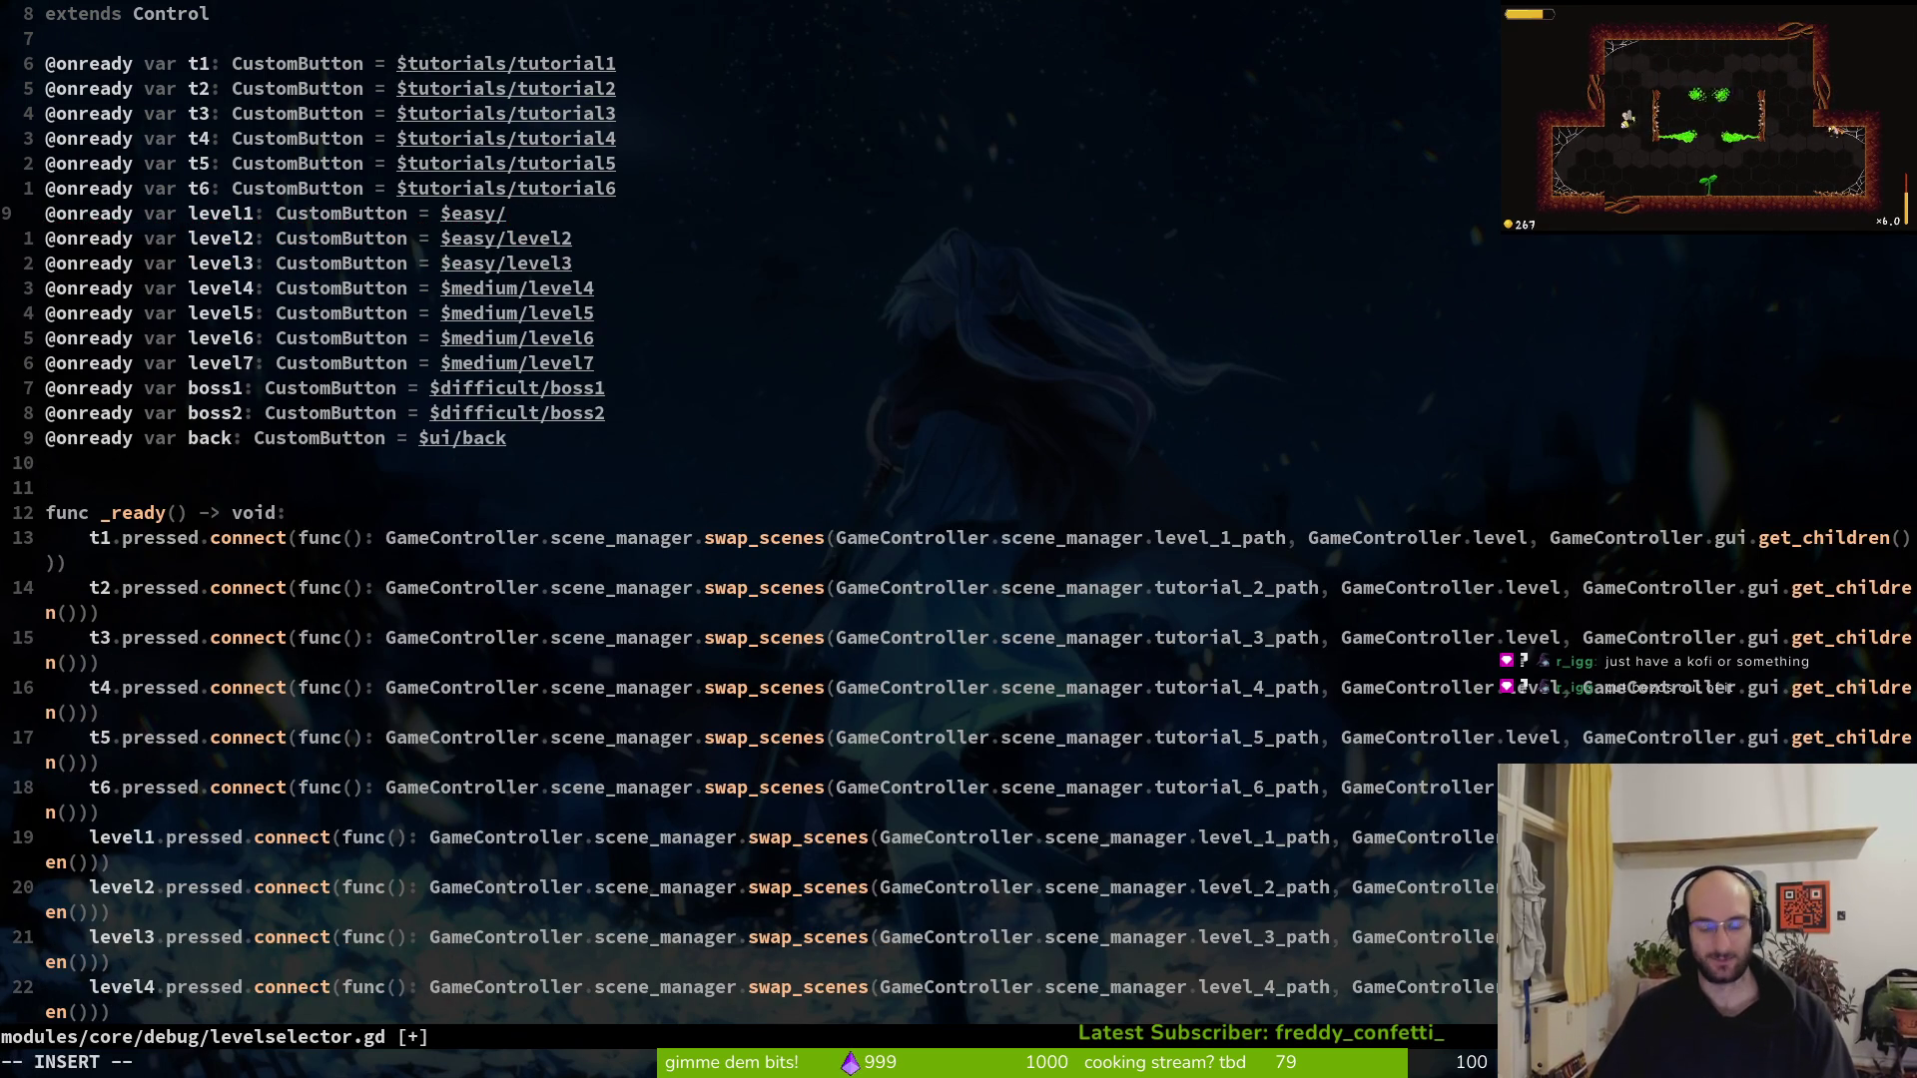
pyautogui.write('1t1')
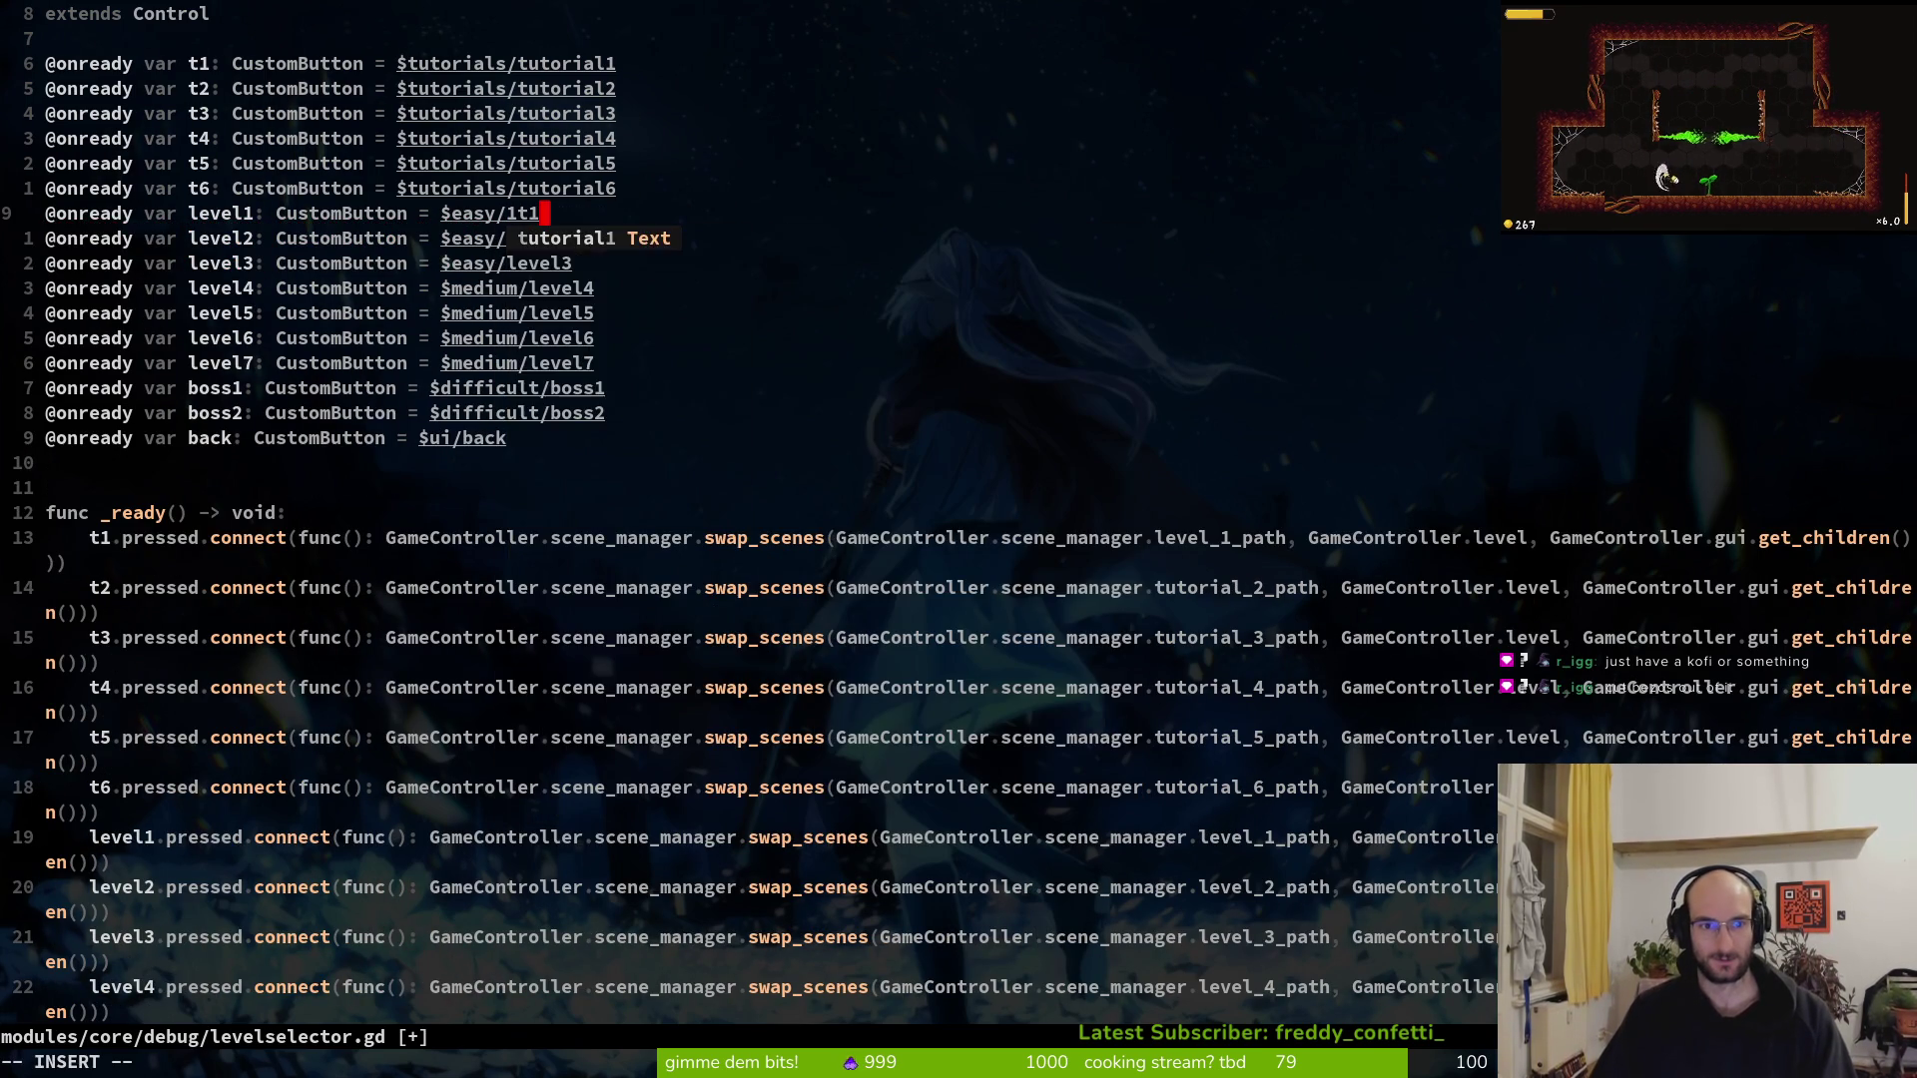
pyautogui.write('i')
pyautogui.hotkey('ctrl', 'w')
pyautogui.write('t')
pyautogui.press('Escape')
pyautogui.write(':w')
pyautogui.press('Return')
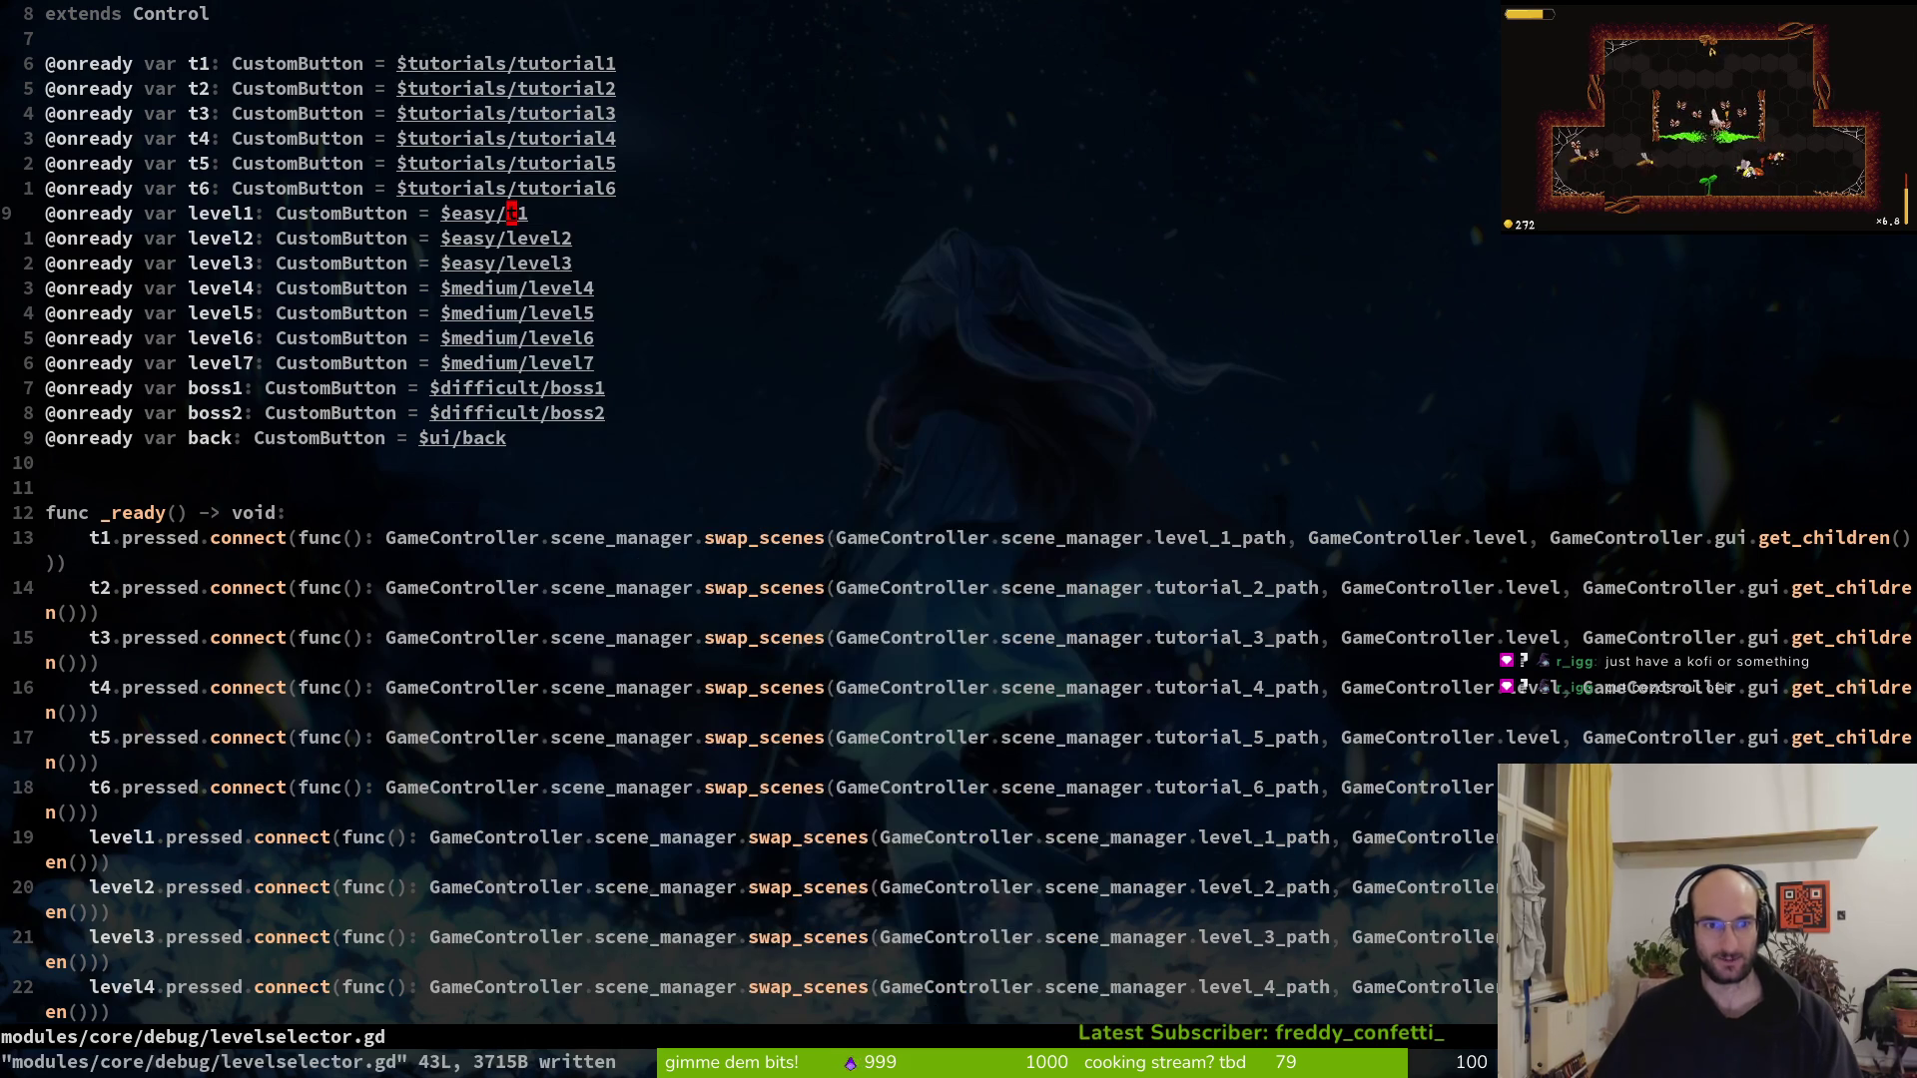
pyautogui.hotkey('alt', 'Tab')
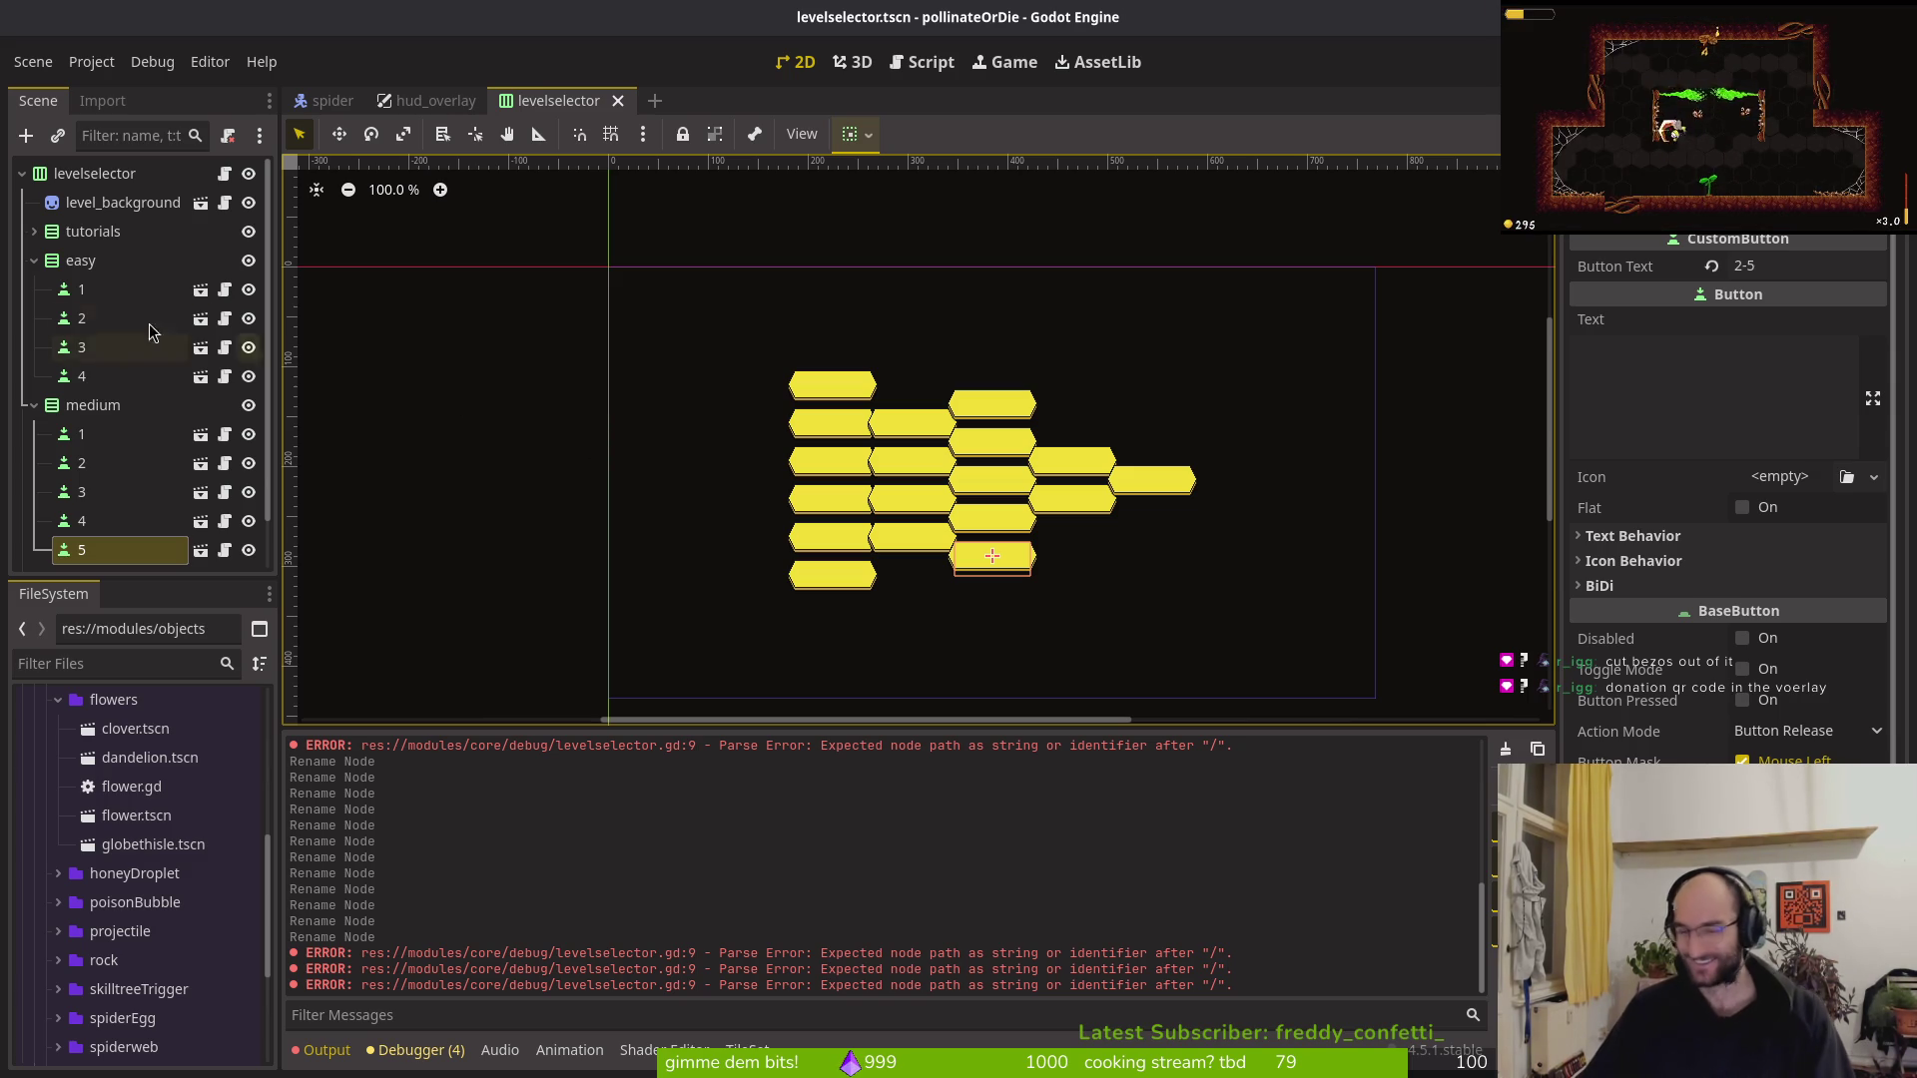
# Rename the first button under easy in the Scene dock from 1 to t1_1
pyautogui.click(139, 289)
pyautogui.press('F2')
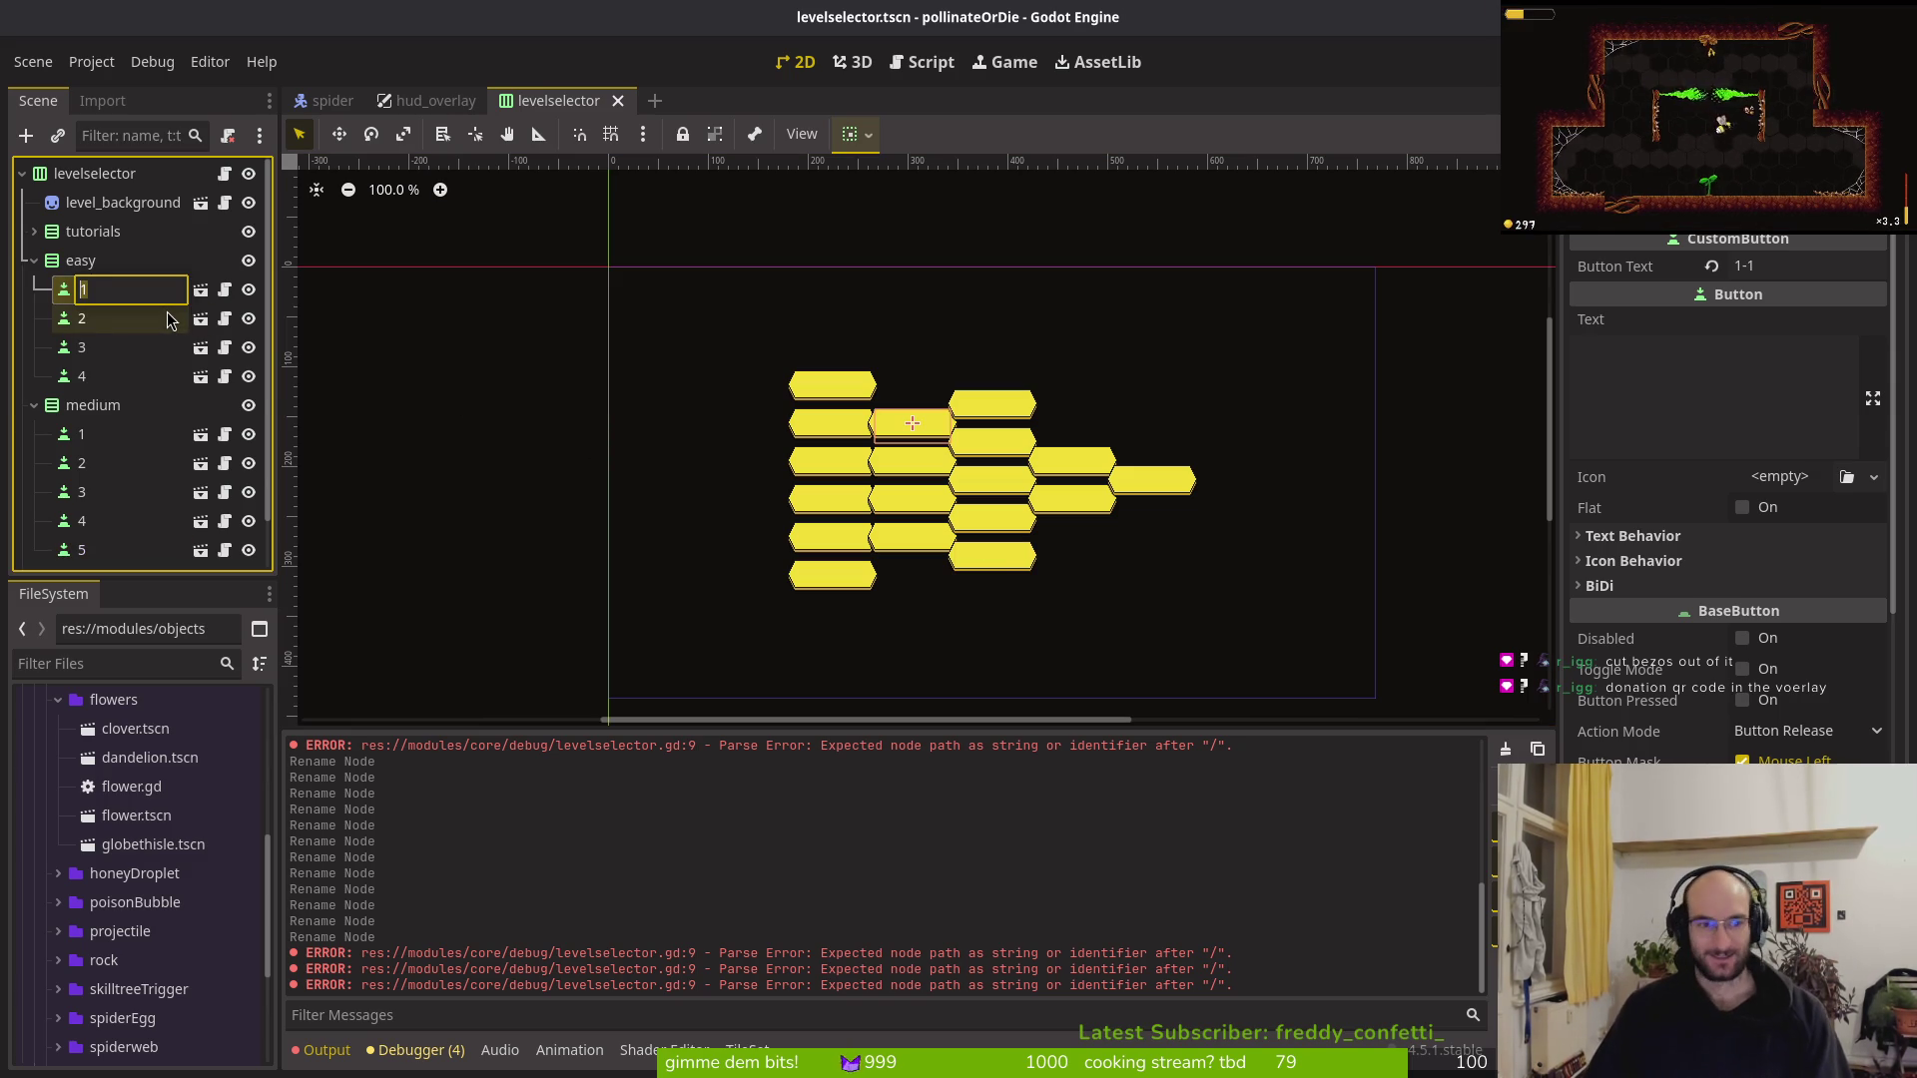
pyautogui.press('BackSpace')
pyautogui.write('tq')
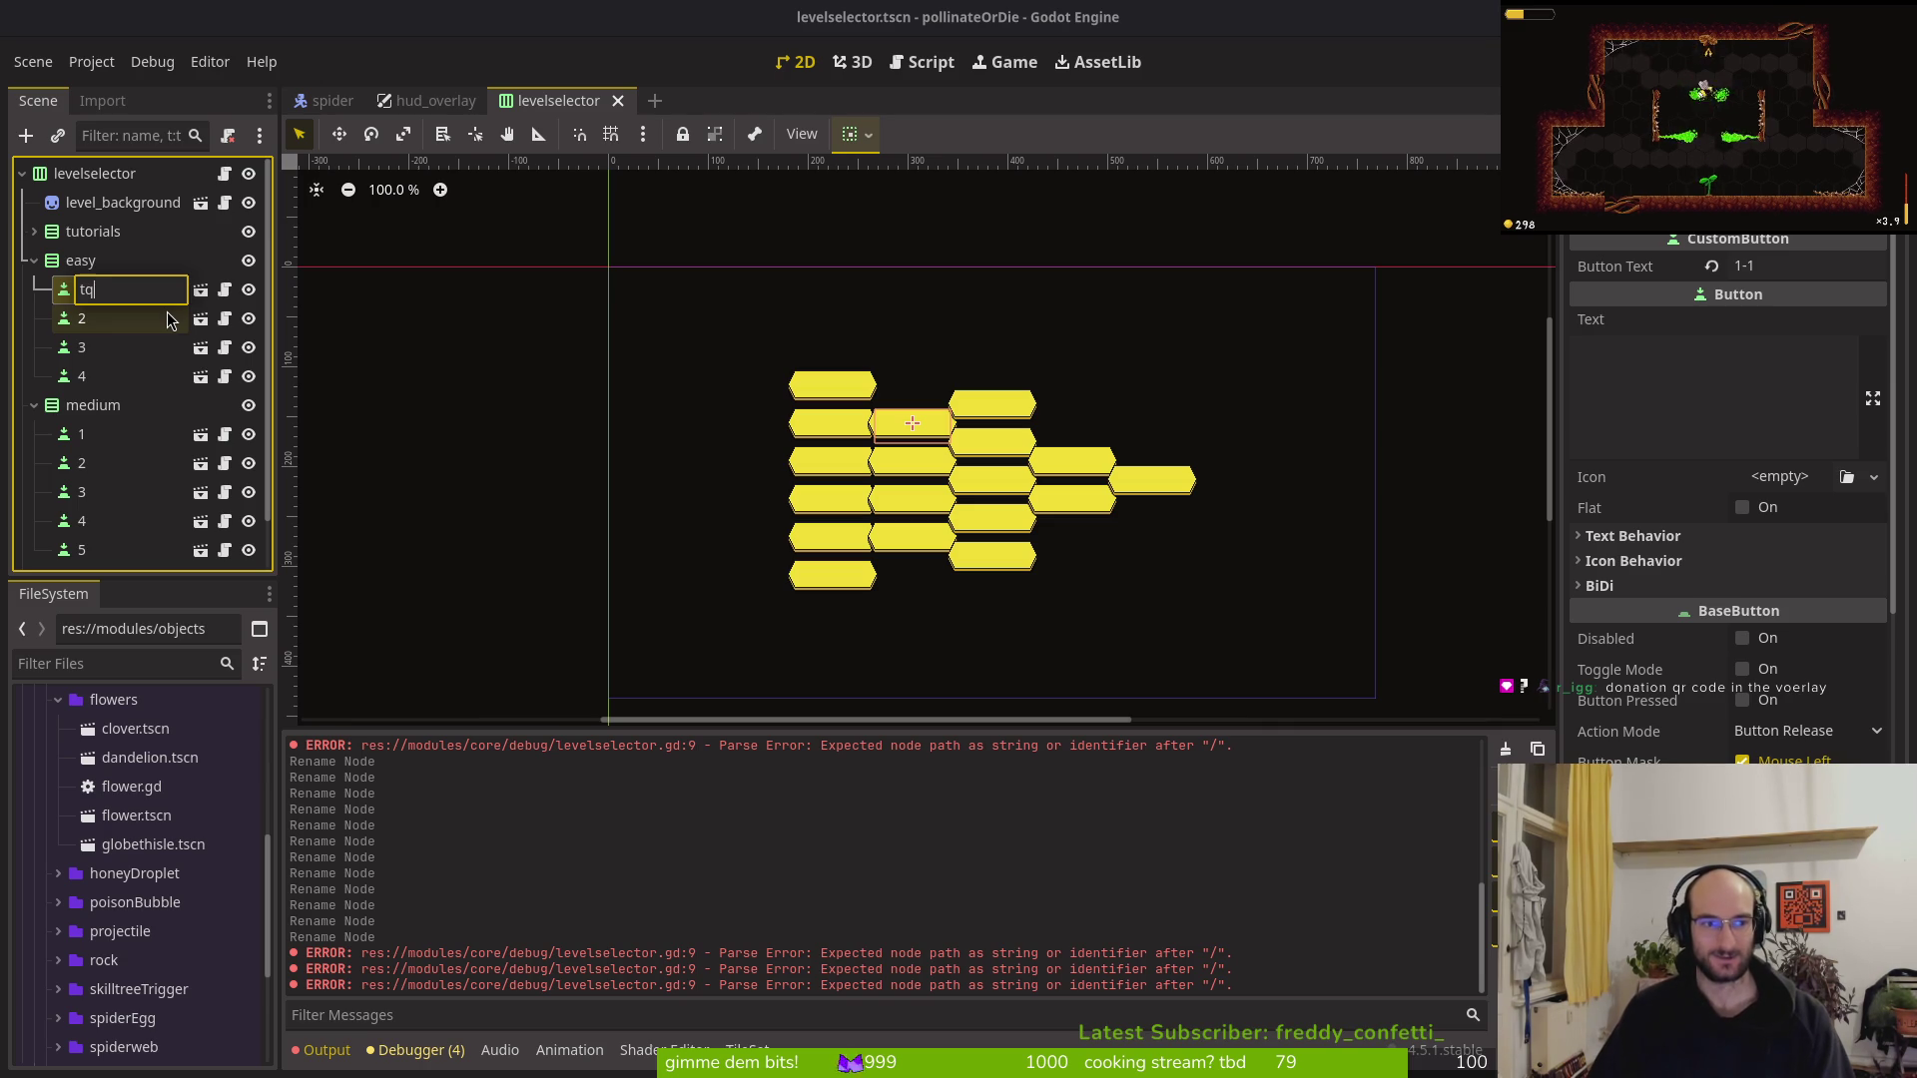
pyautogui.press('BackSpace')
pyautogui.write('1')
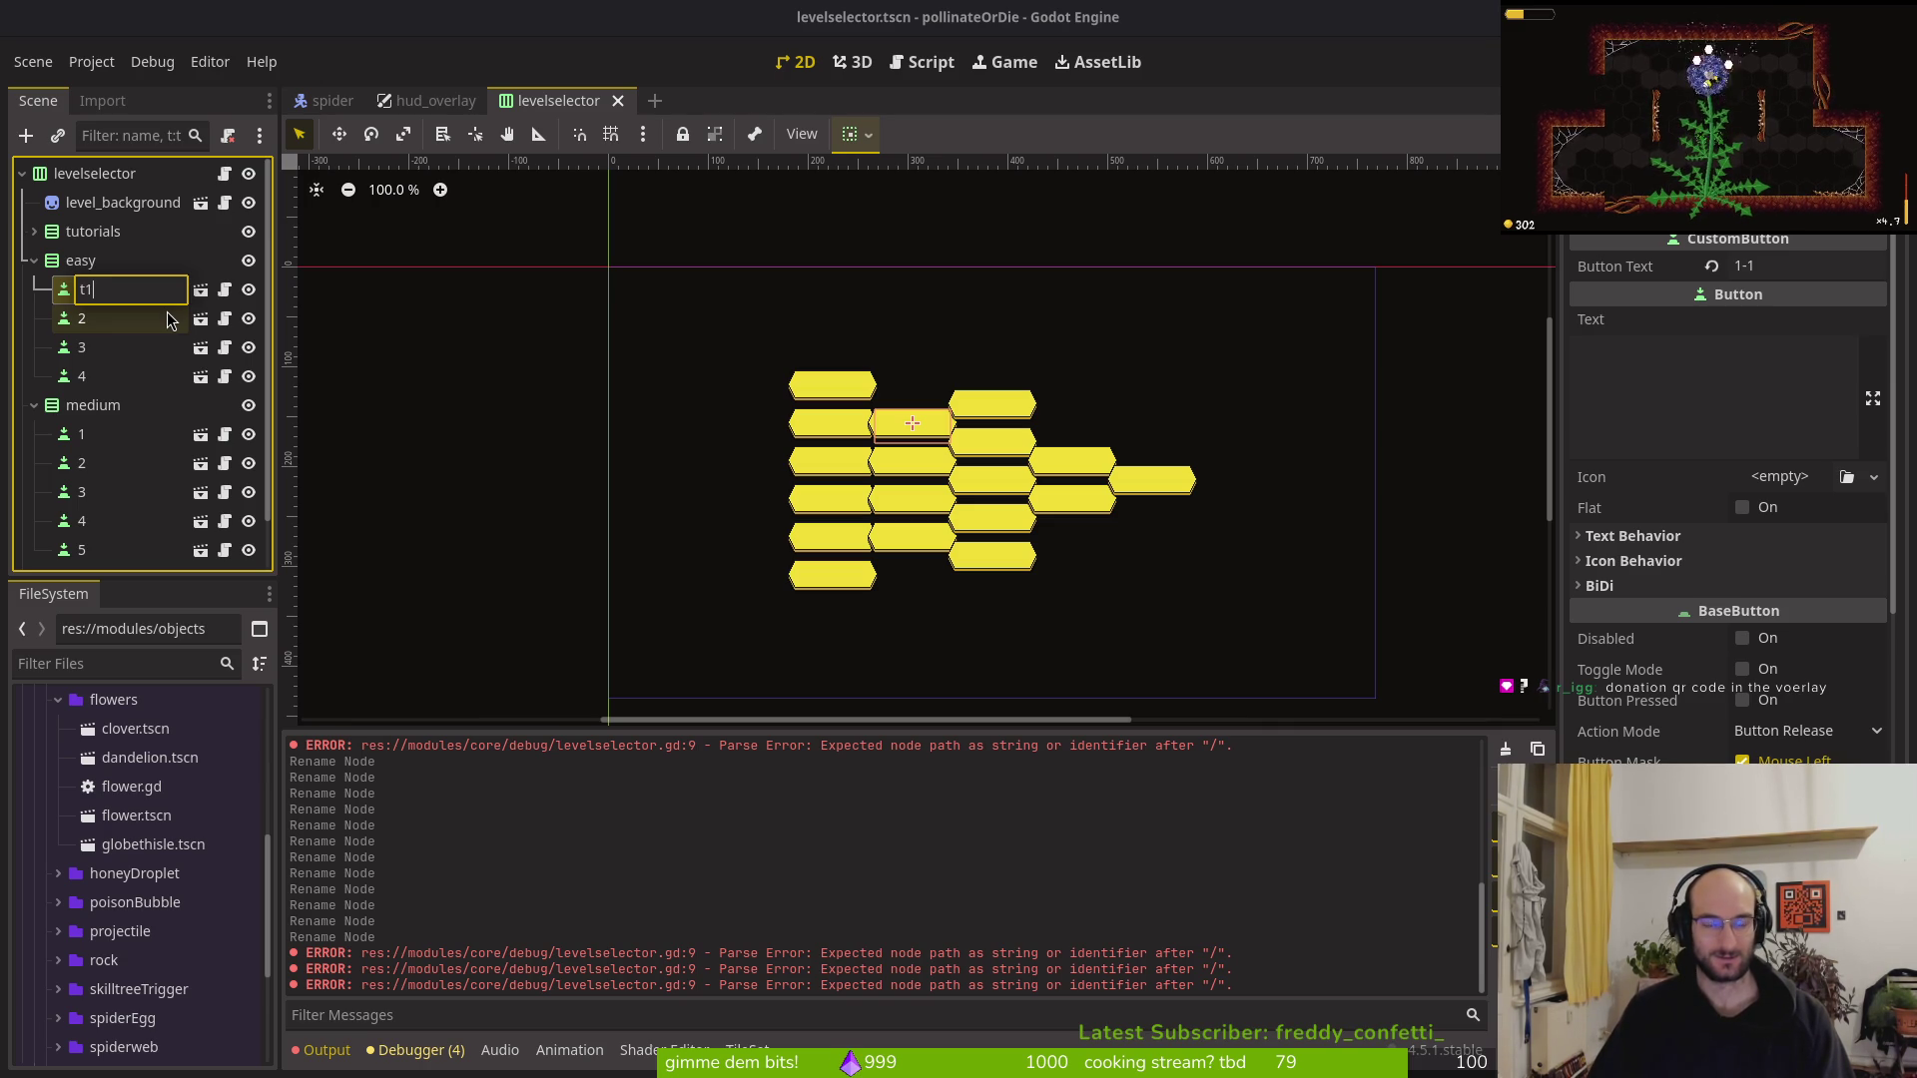
pyautogui.write('_1')
pyautogui.press('Return')
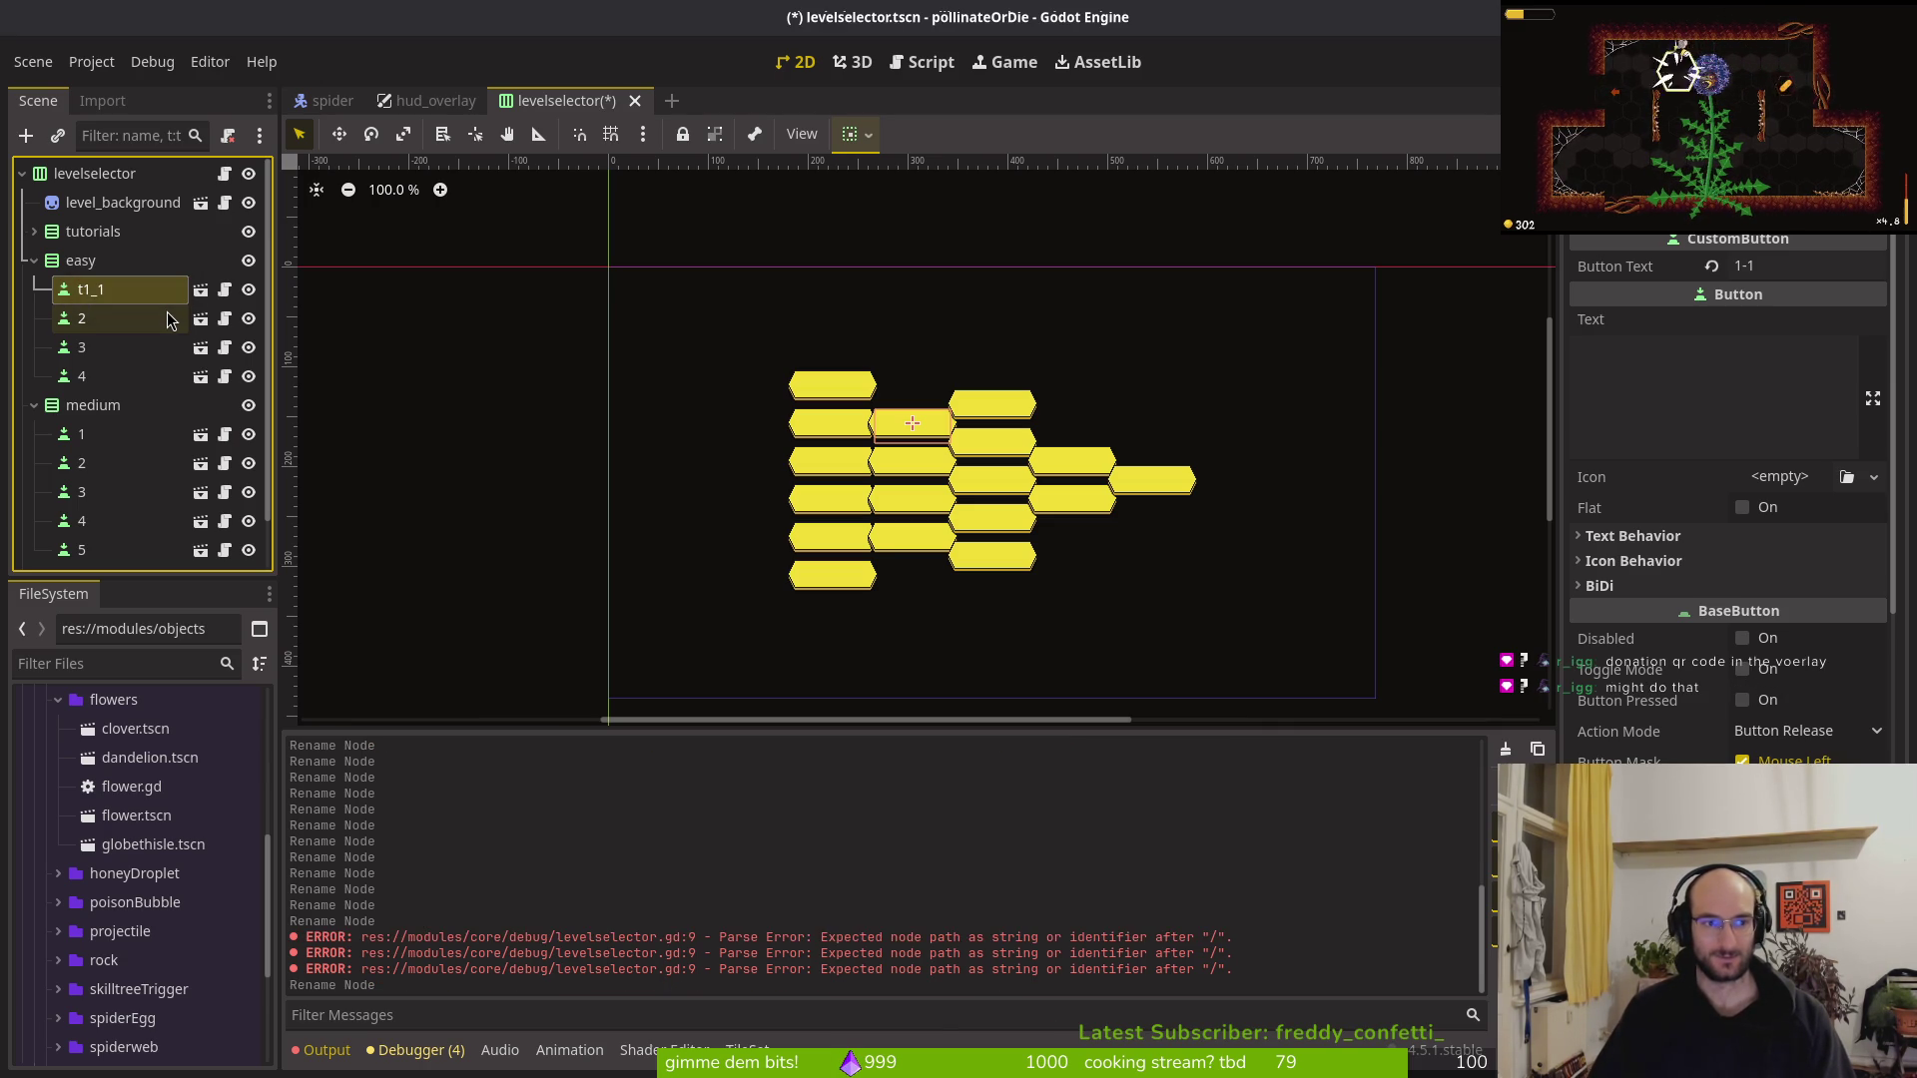
pyautogui.hotkey('alt', 'Tab')
pyautogui.click(512, 213)
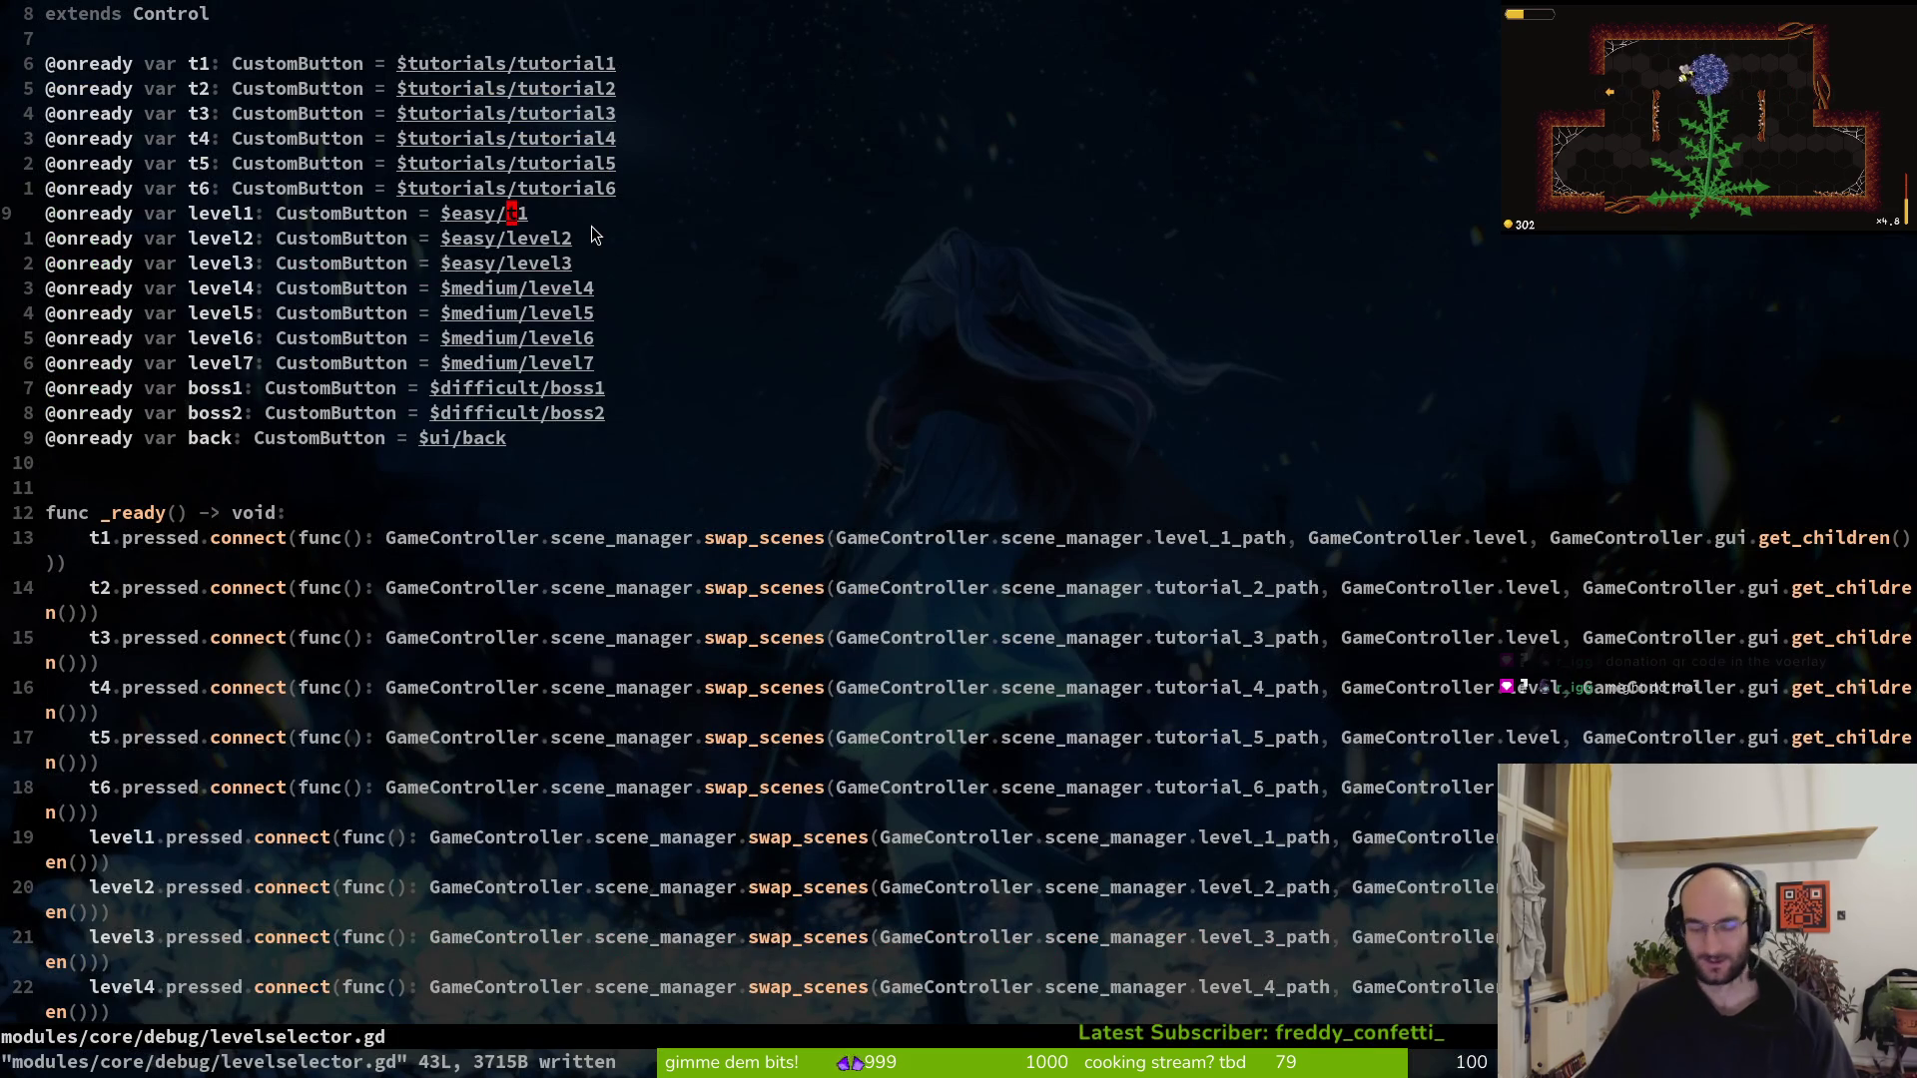
# Extend line 9's path to $easy/t1_1 and save the script
pyautogui.press('Right')
pyautogui.write('la')
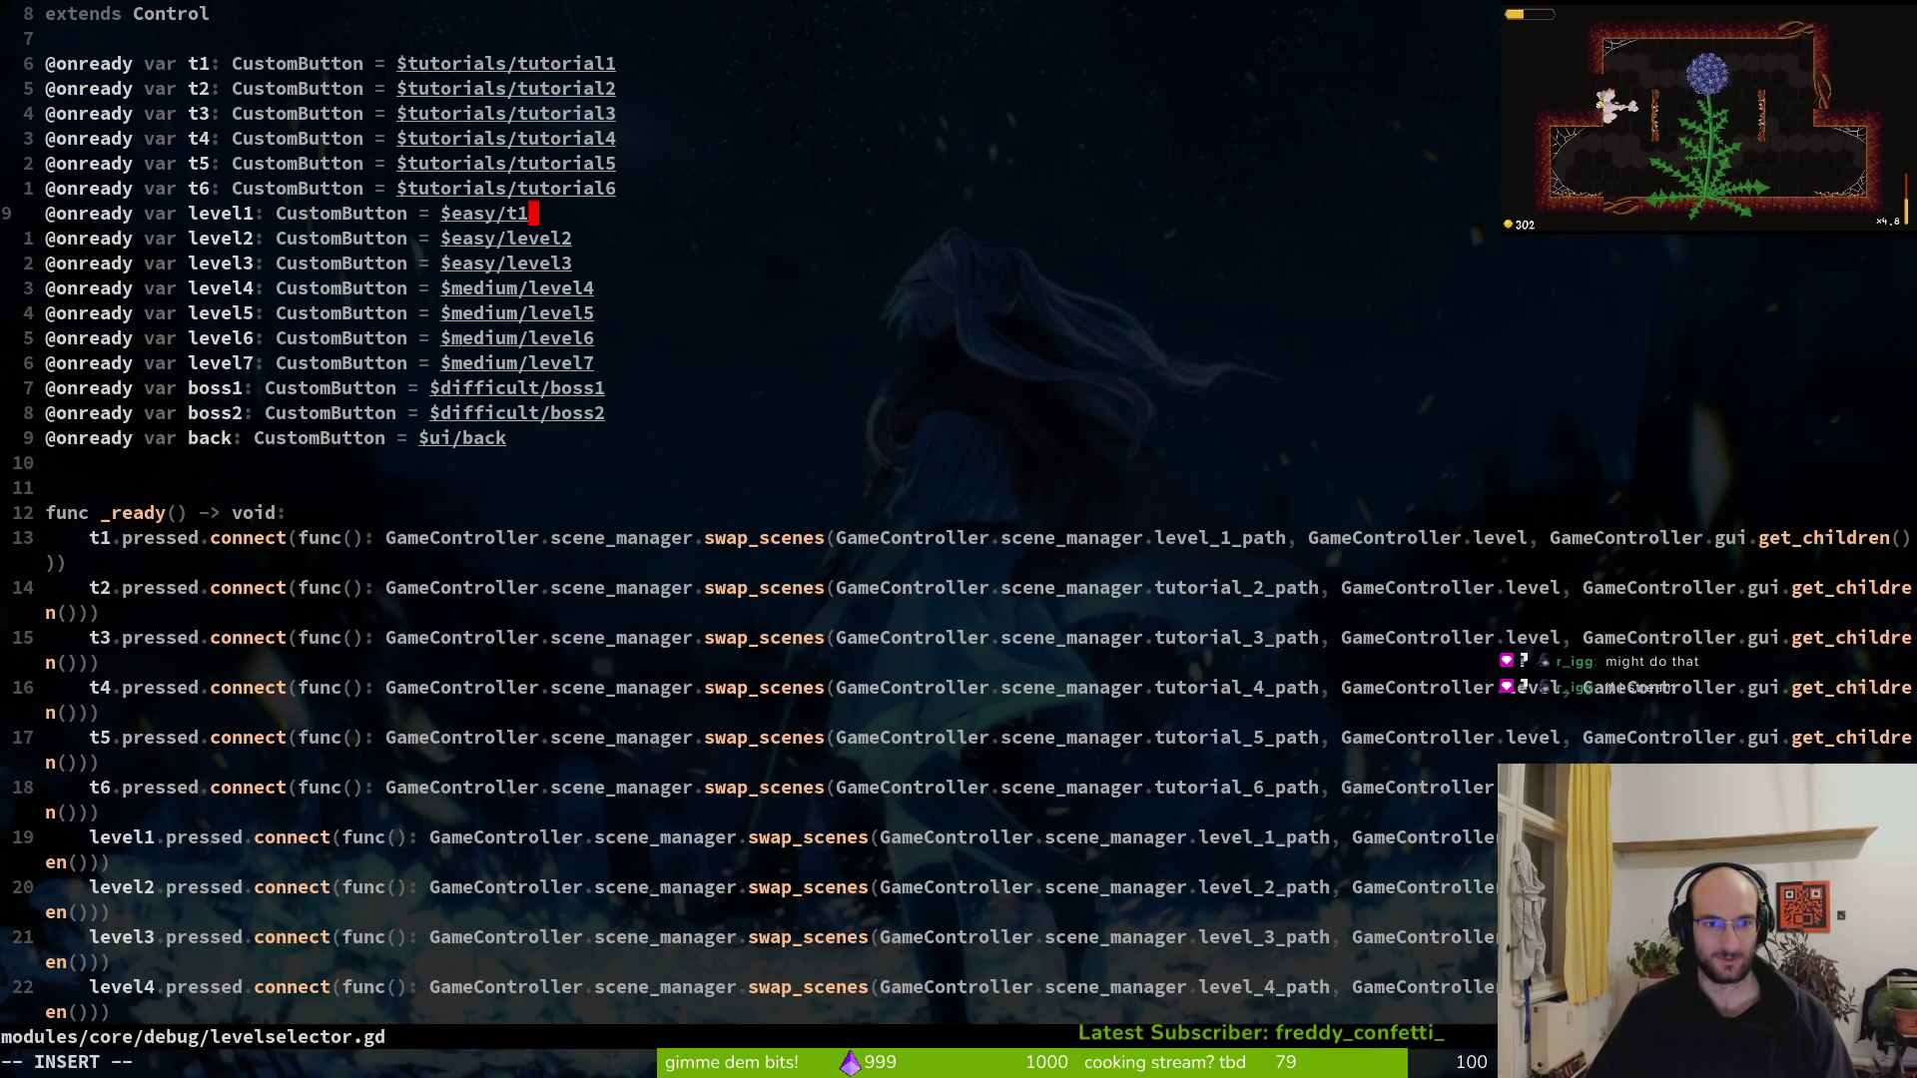
pyautogui.write('_1')
pyautogui.press('Escape')
pyautogui.write(':write')
pyautogui.press('Return')
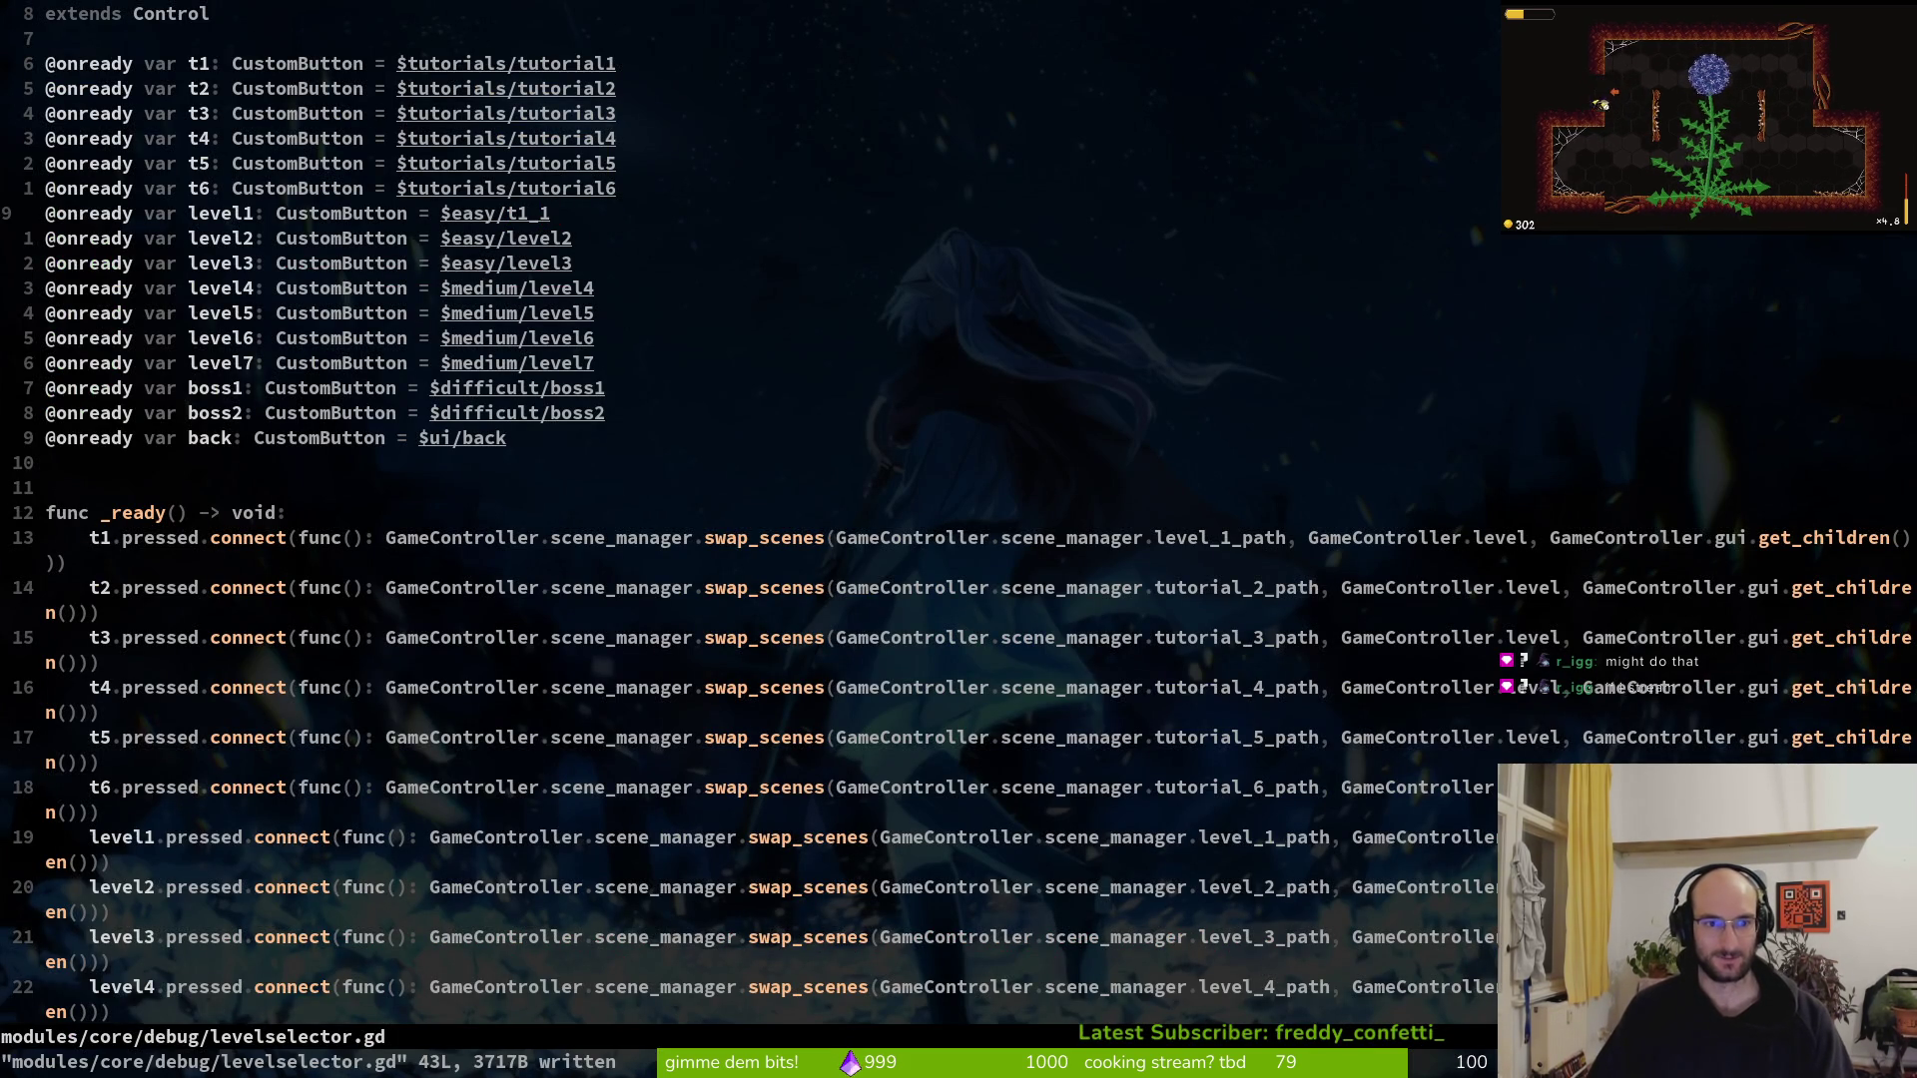
# Change line 10's level2 path to $easy/t1_2
pyautogui.write('jbcw')
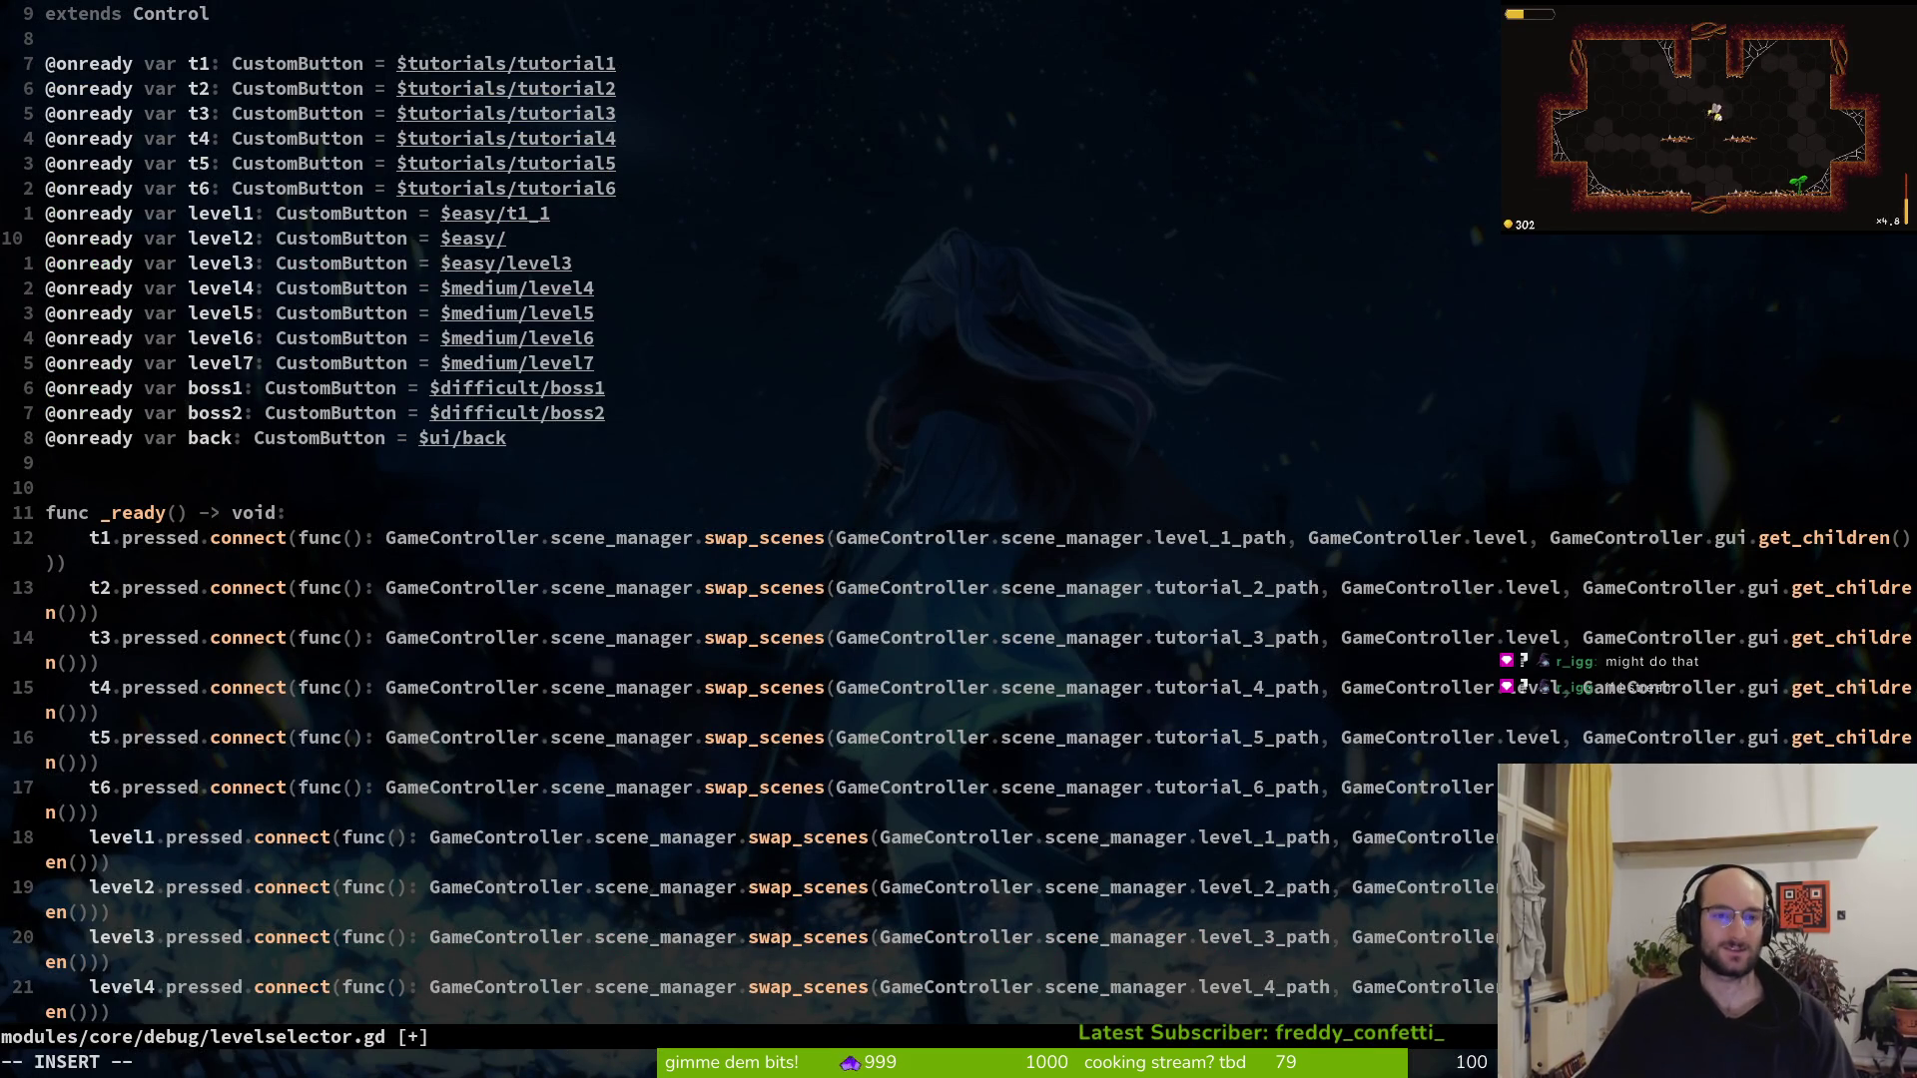
pyautogui.write('tq')
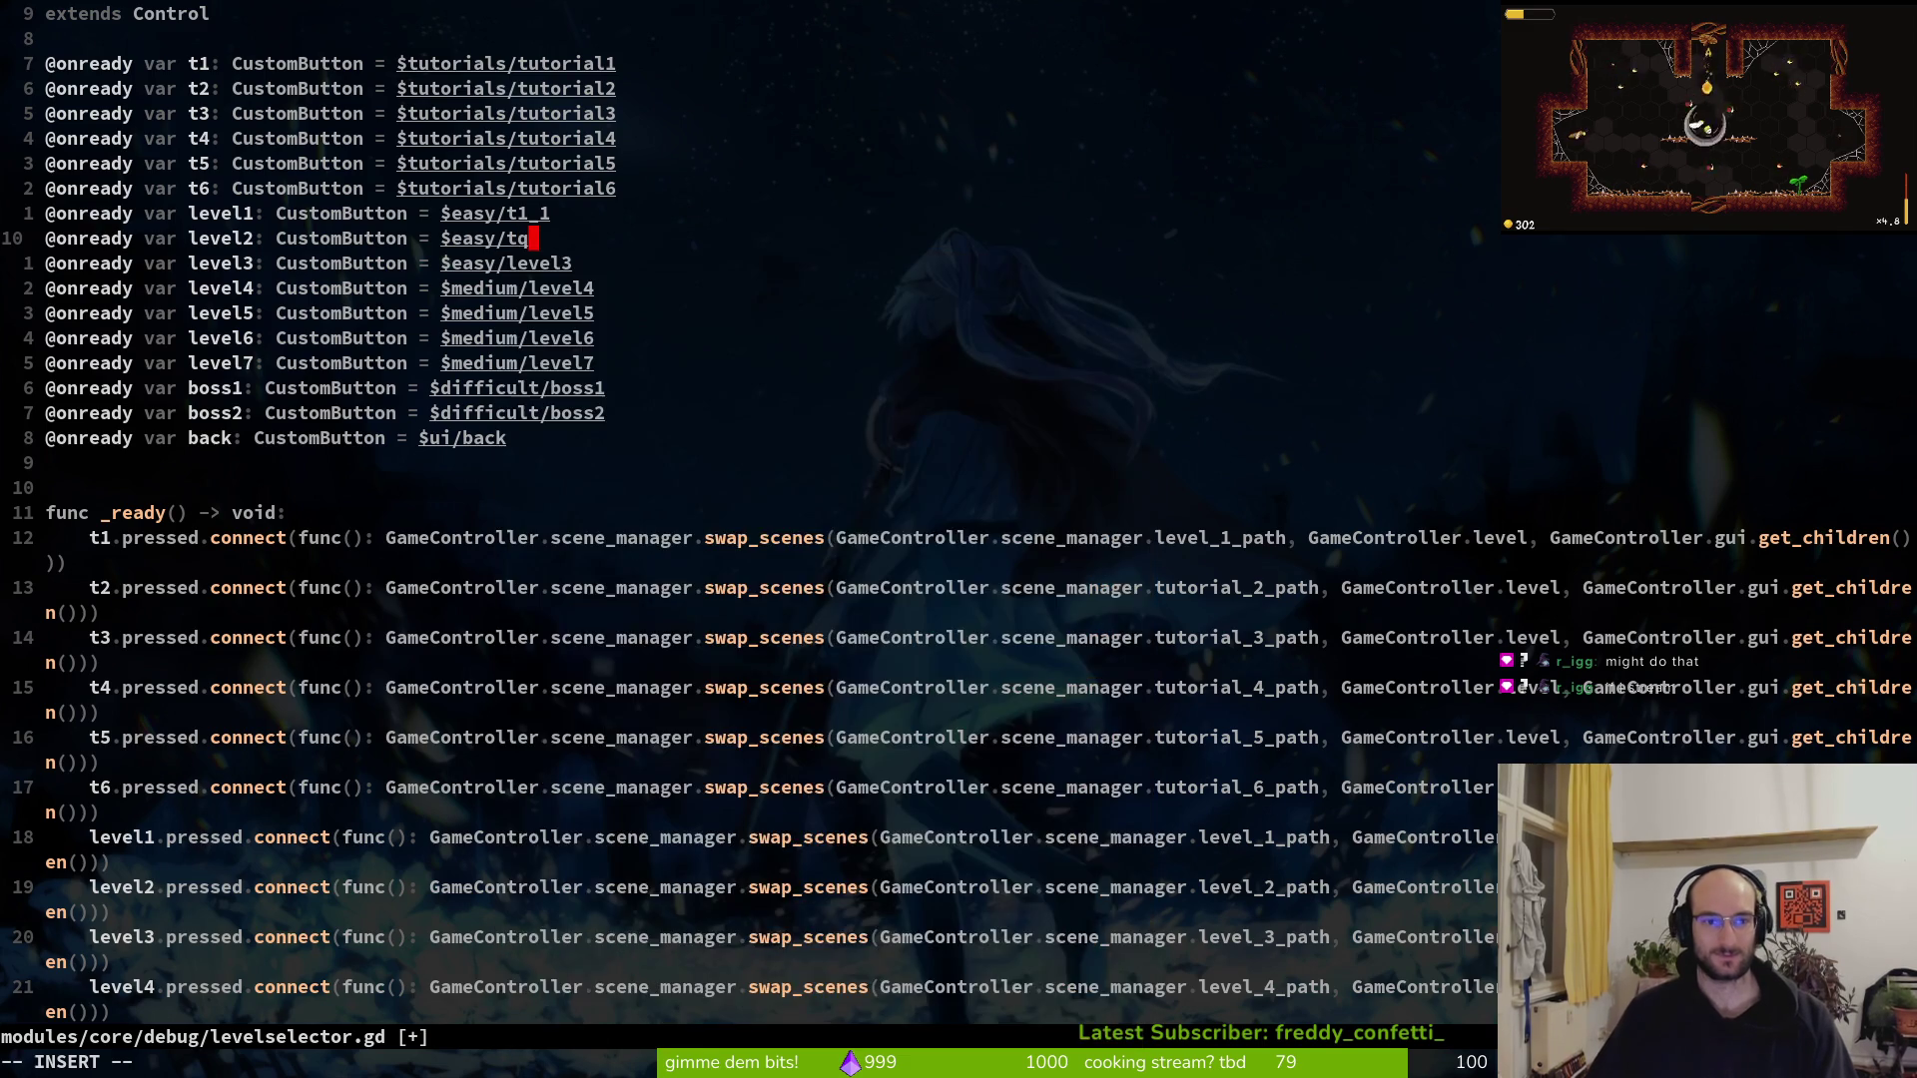
pyautogui.press('BackSpace')
pyautogui.write('1_')
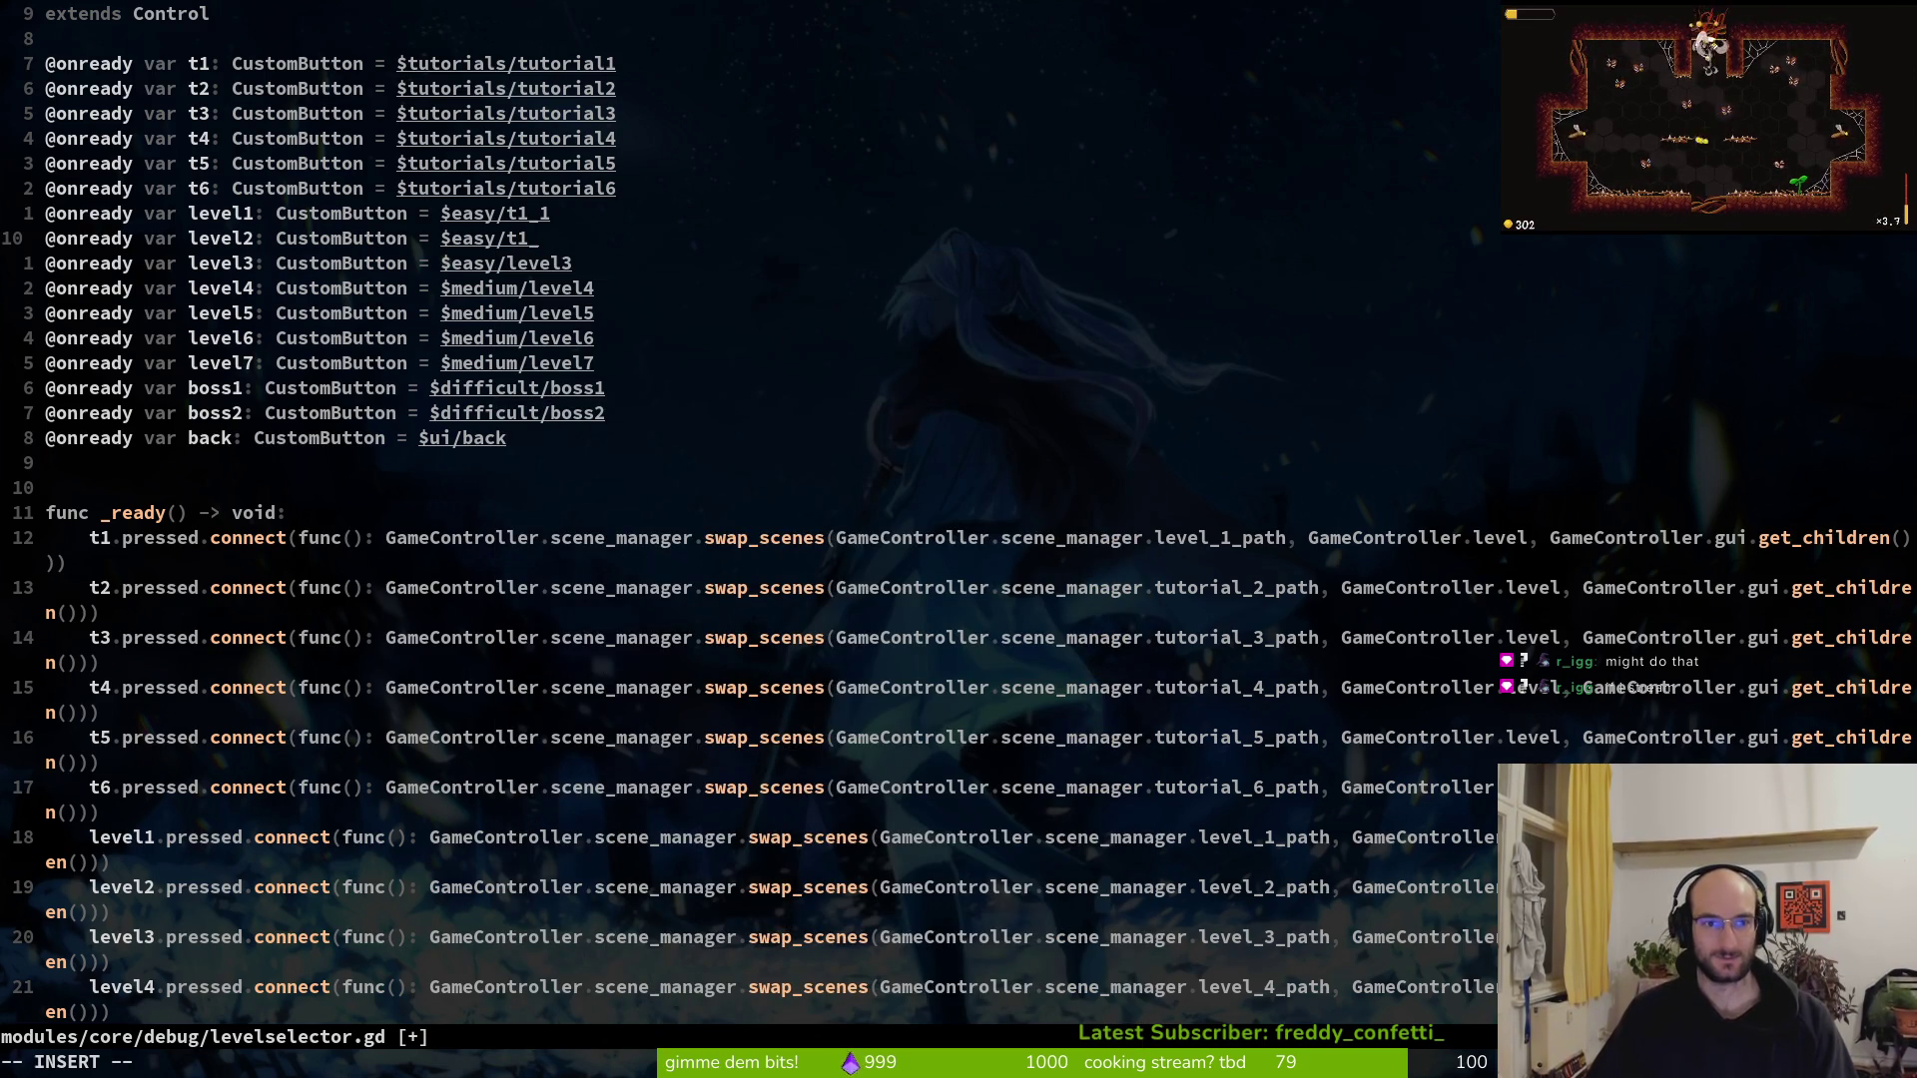
pyautogui.write('2')
pyautogui.press('Escape')
pyautogui.press('b')
pyautogui.press('b')
pyautogui.press('b')
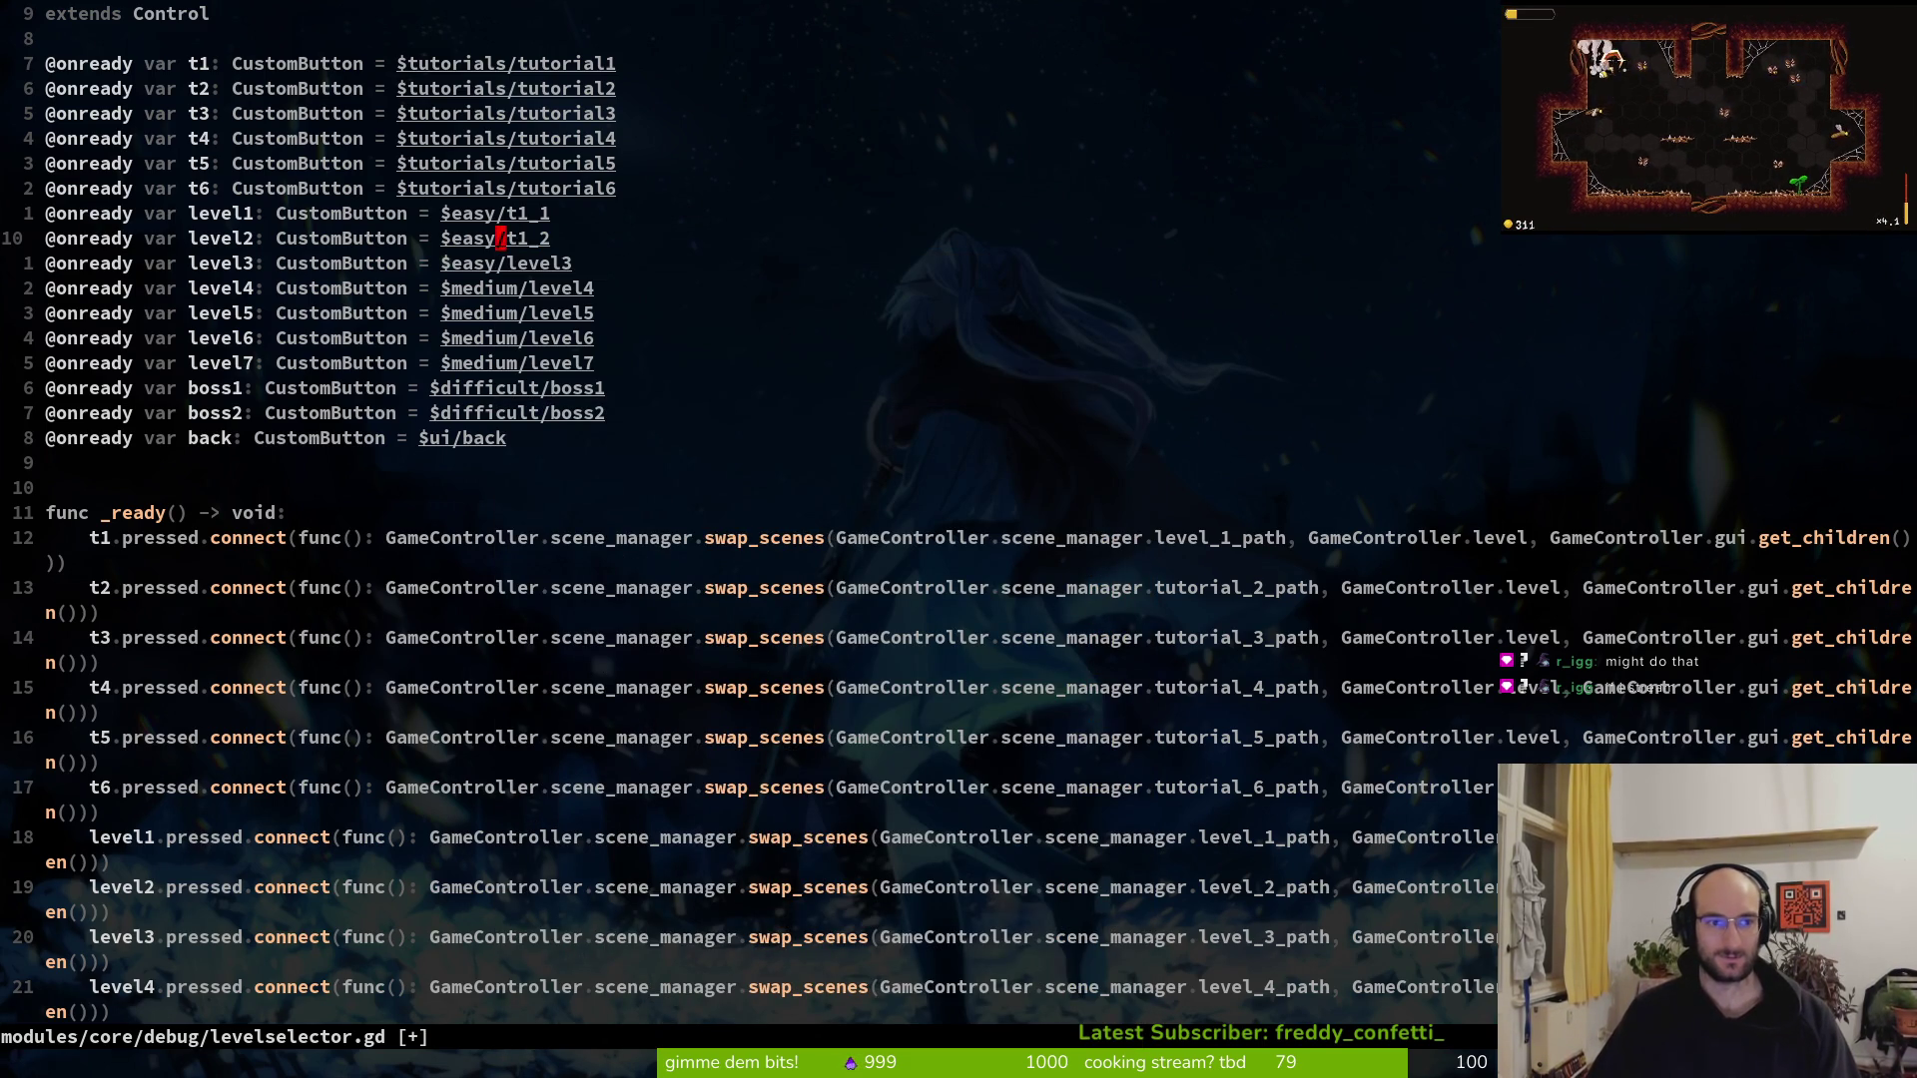
pyautogui.press('b')
pyautogui.press('b')
pyautogui.press('b')
pyautogui.write('kcw1_1')
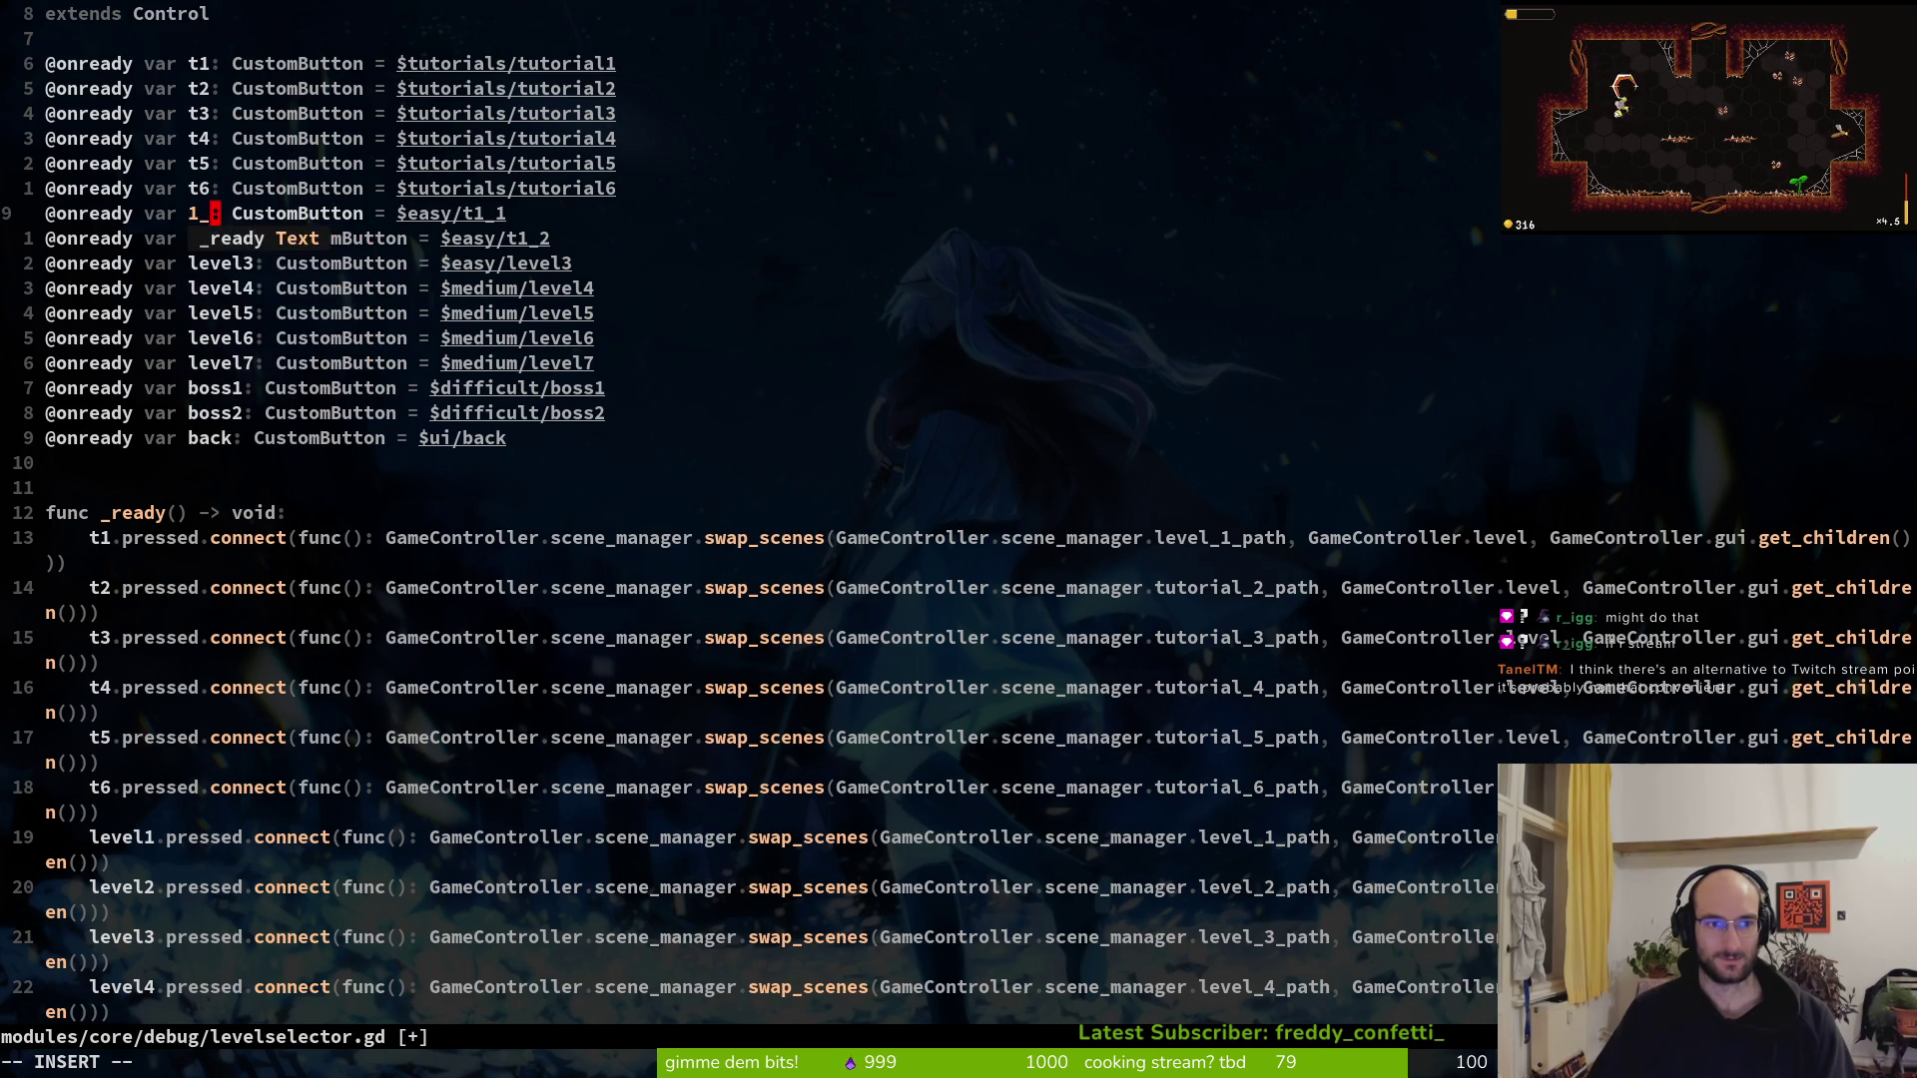
pyautogui.press('Escape')
pyautogui.press('b')
# Rename the level1 variable to t1_1 and duplicate its declaration line
pyautogui.write('cw')
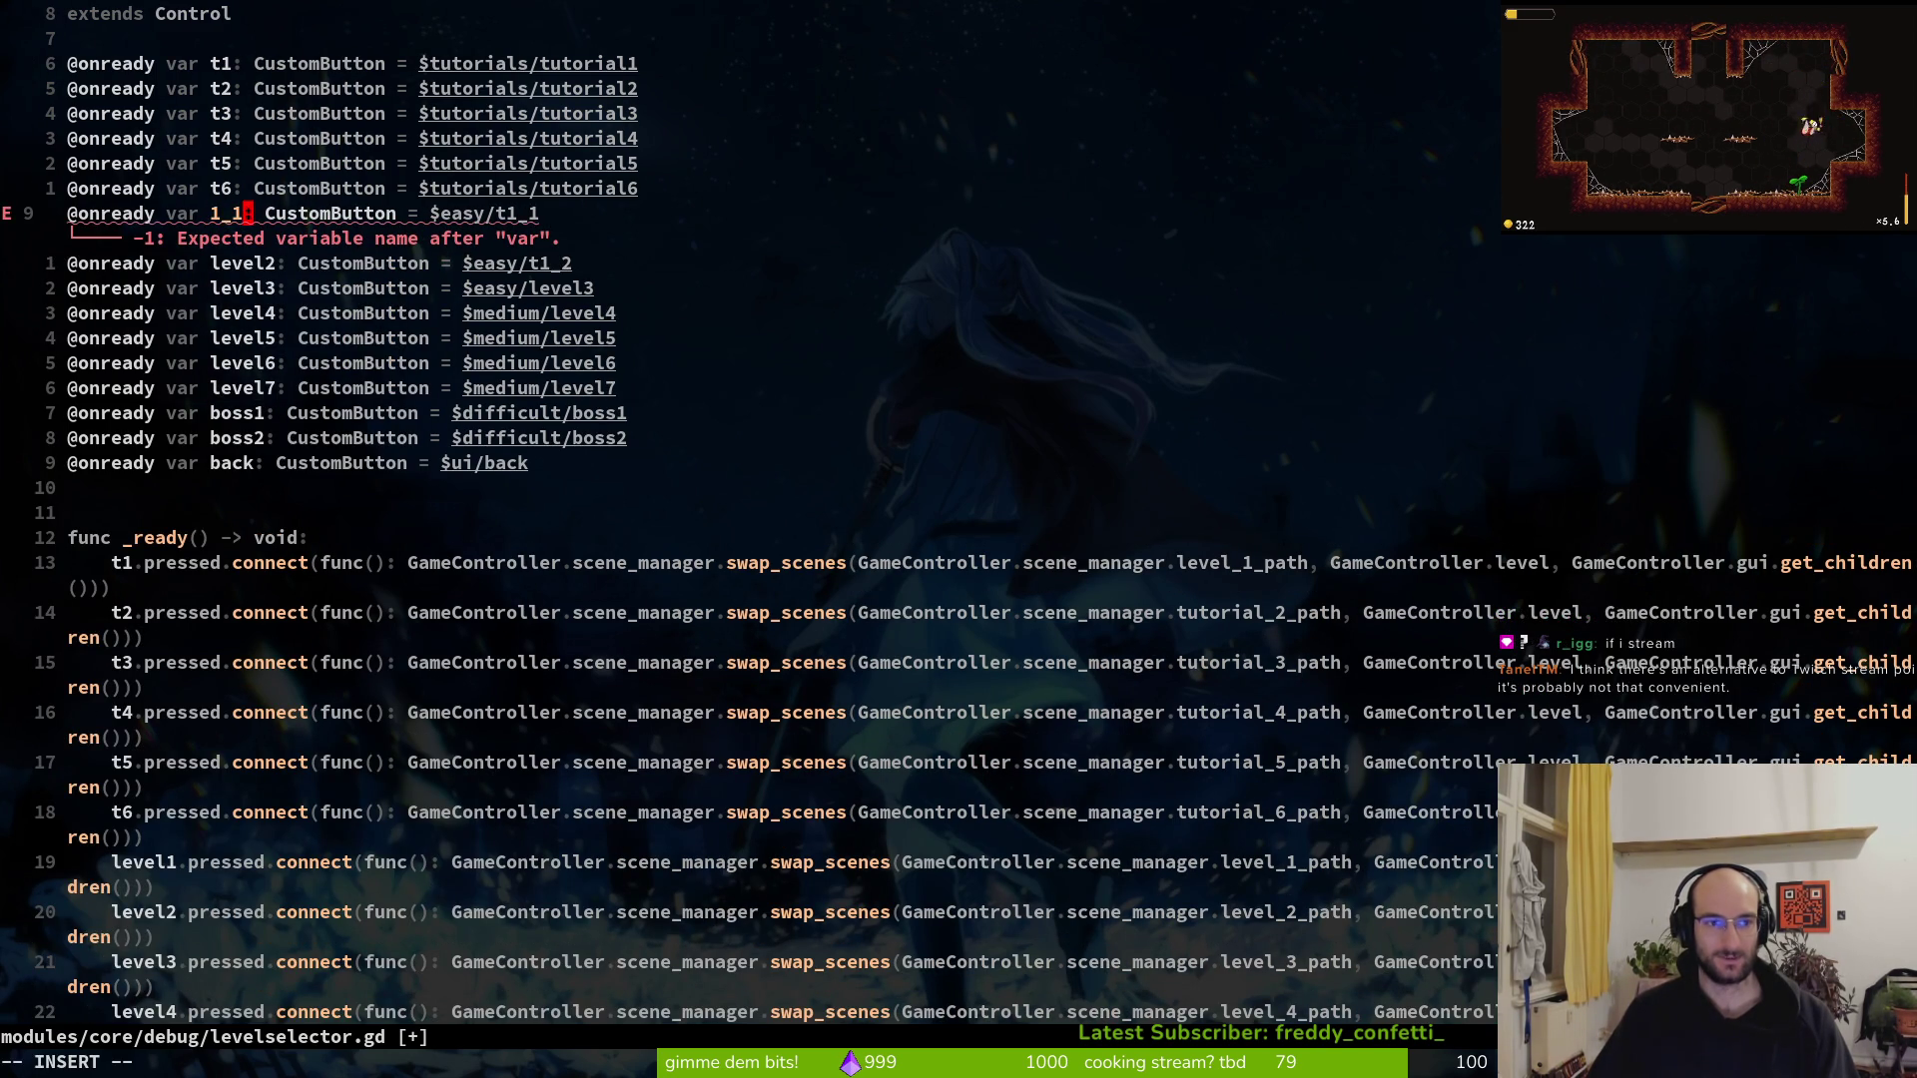
pyautogui.write('tq')
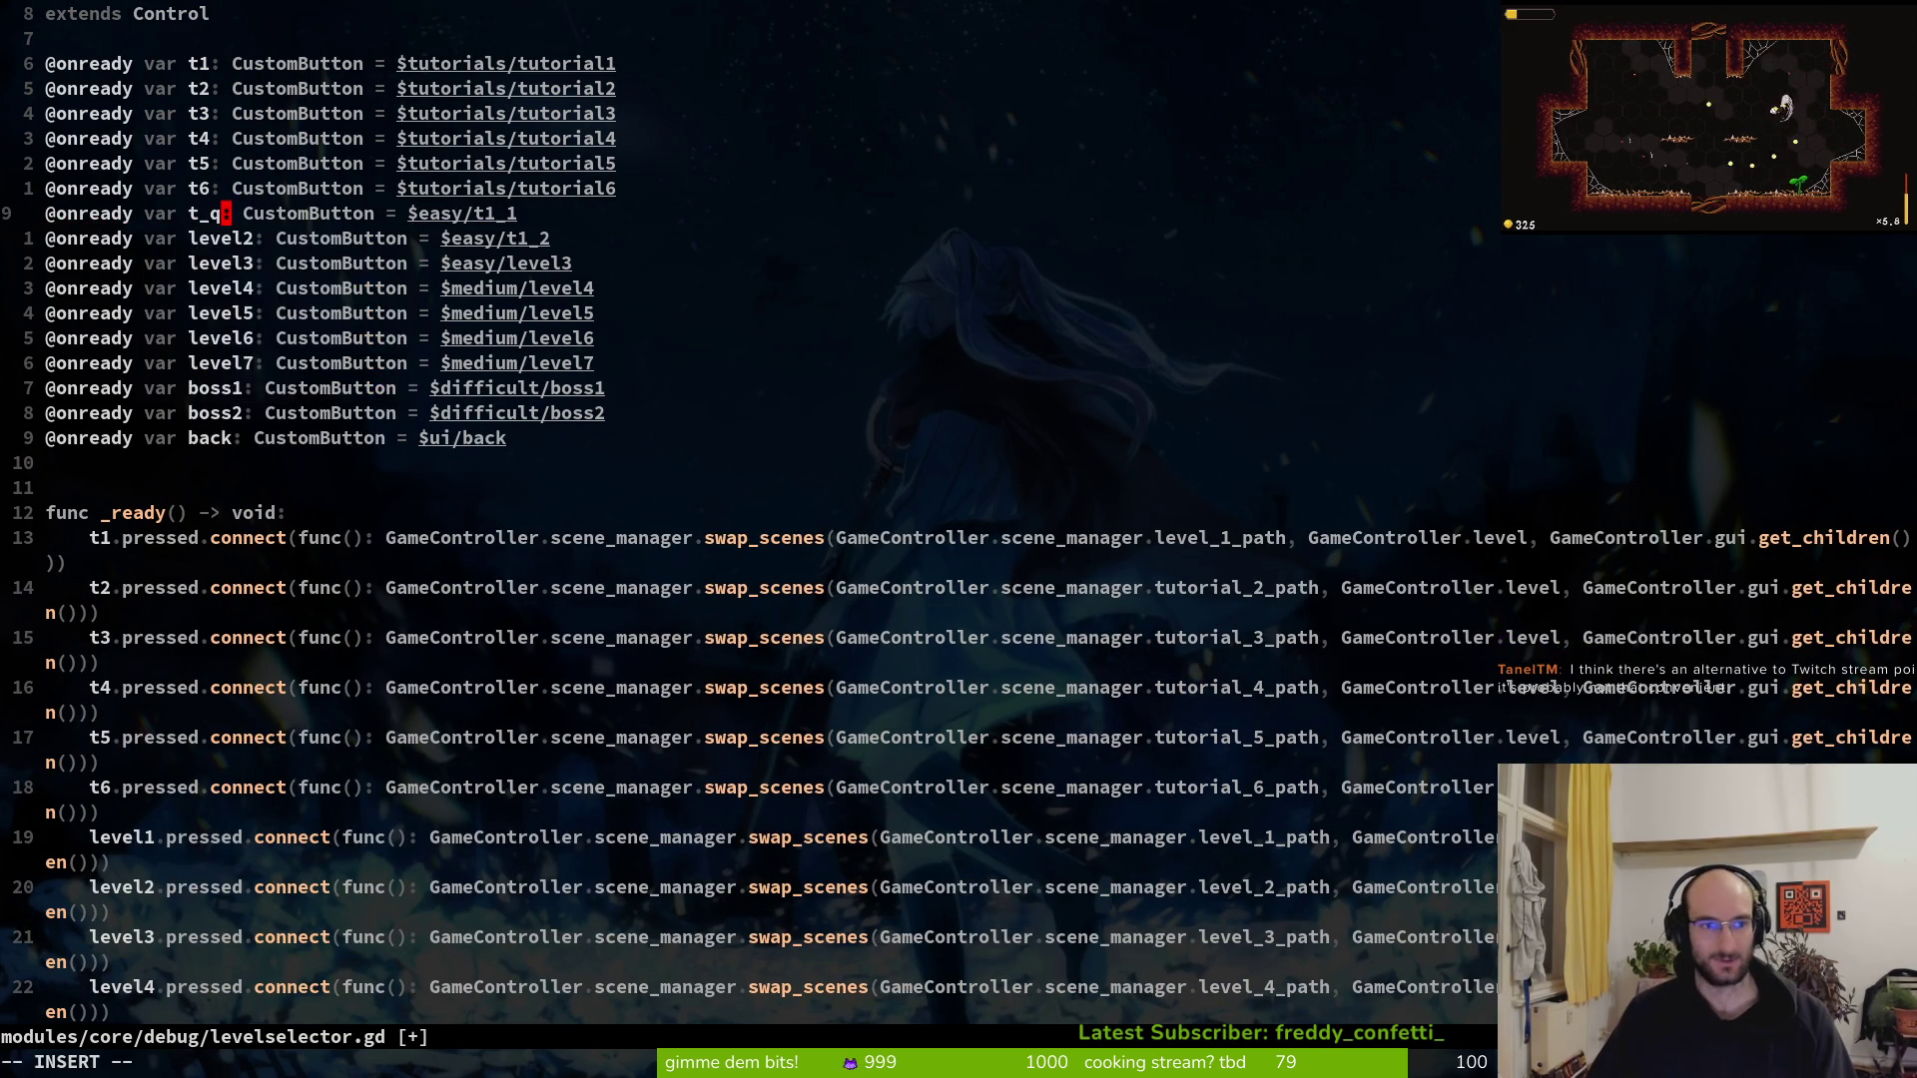
pyautogui.press('BackSpace')
pyautogui.write('1_1')
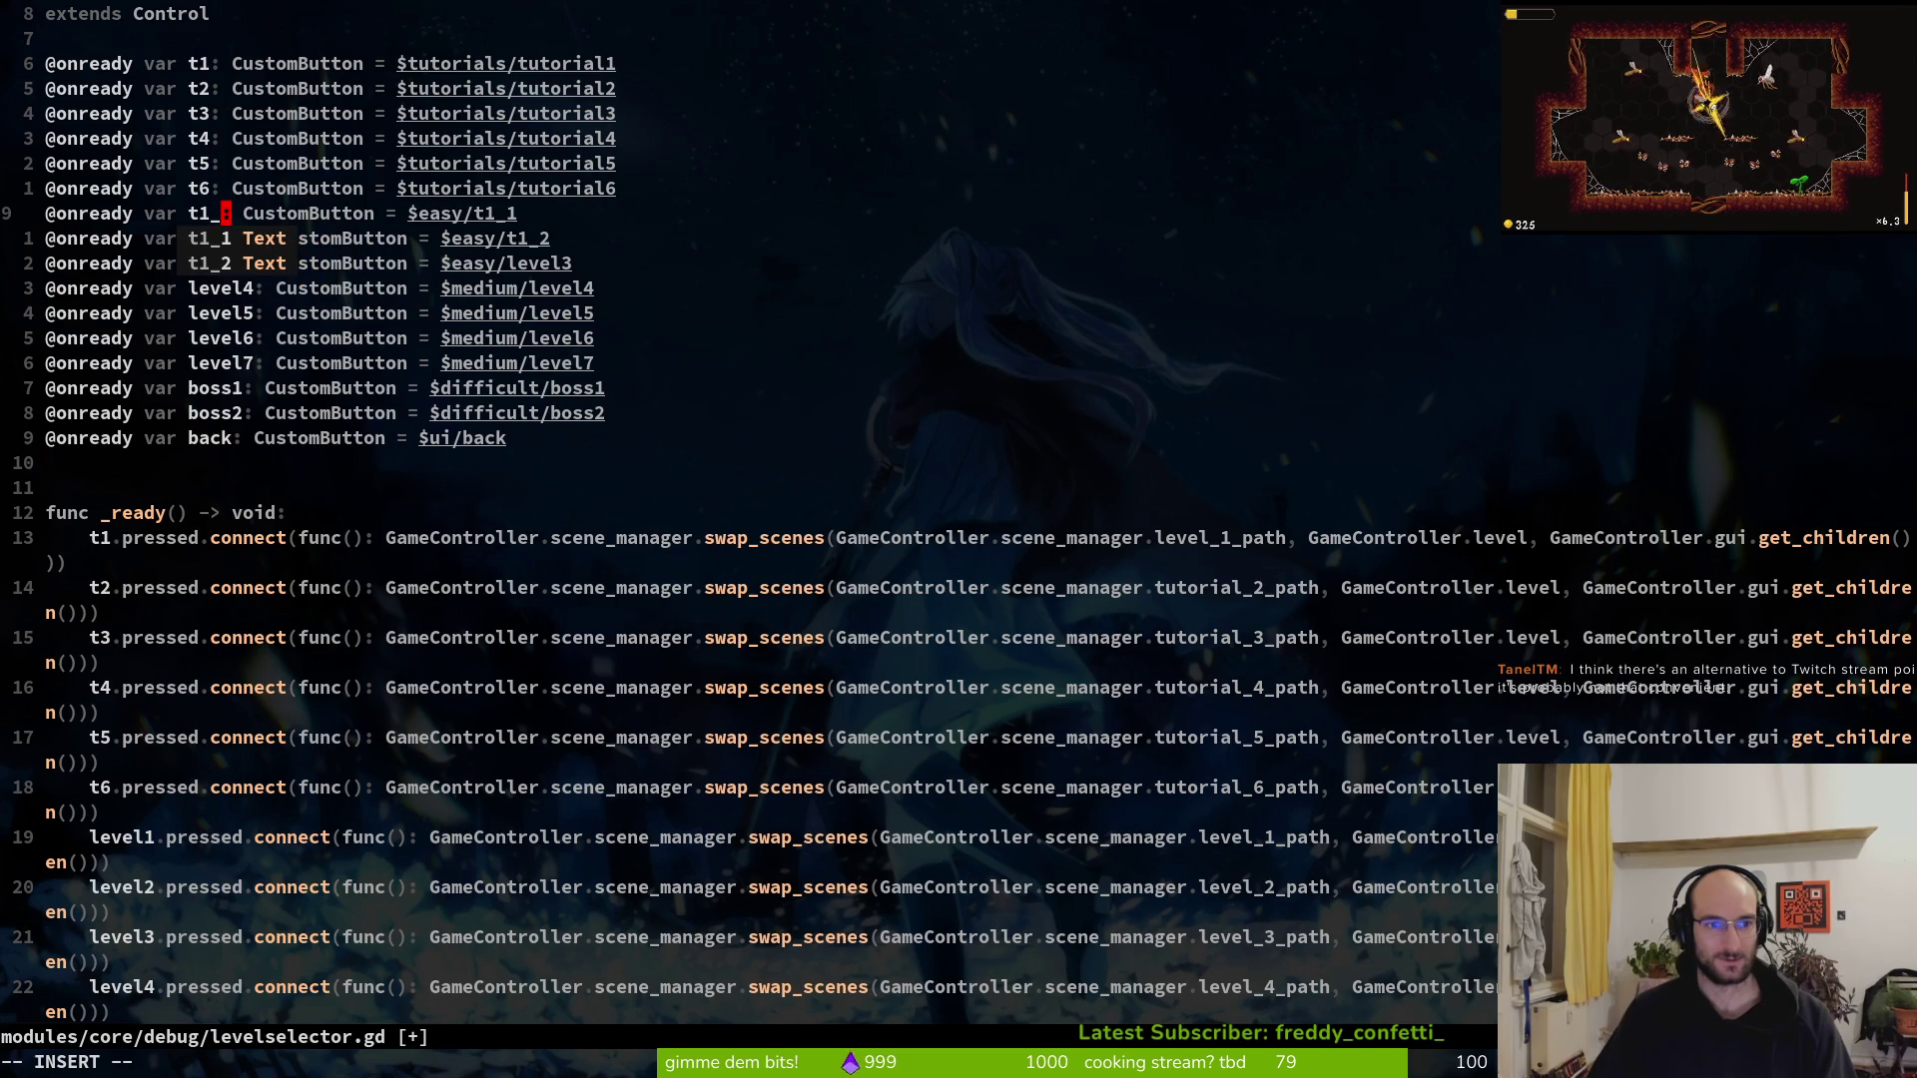
pyautogui.press('Escape')
pyautogui.press('y')
pyautogui.press('y')
pyautogui.press('p')
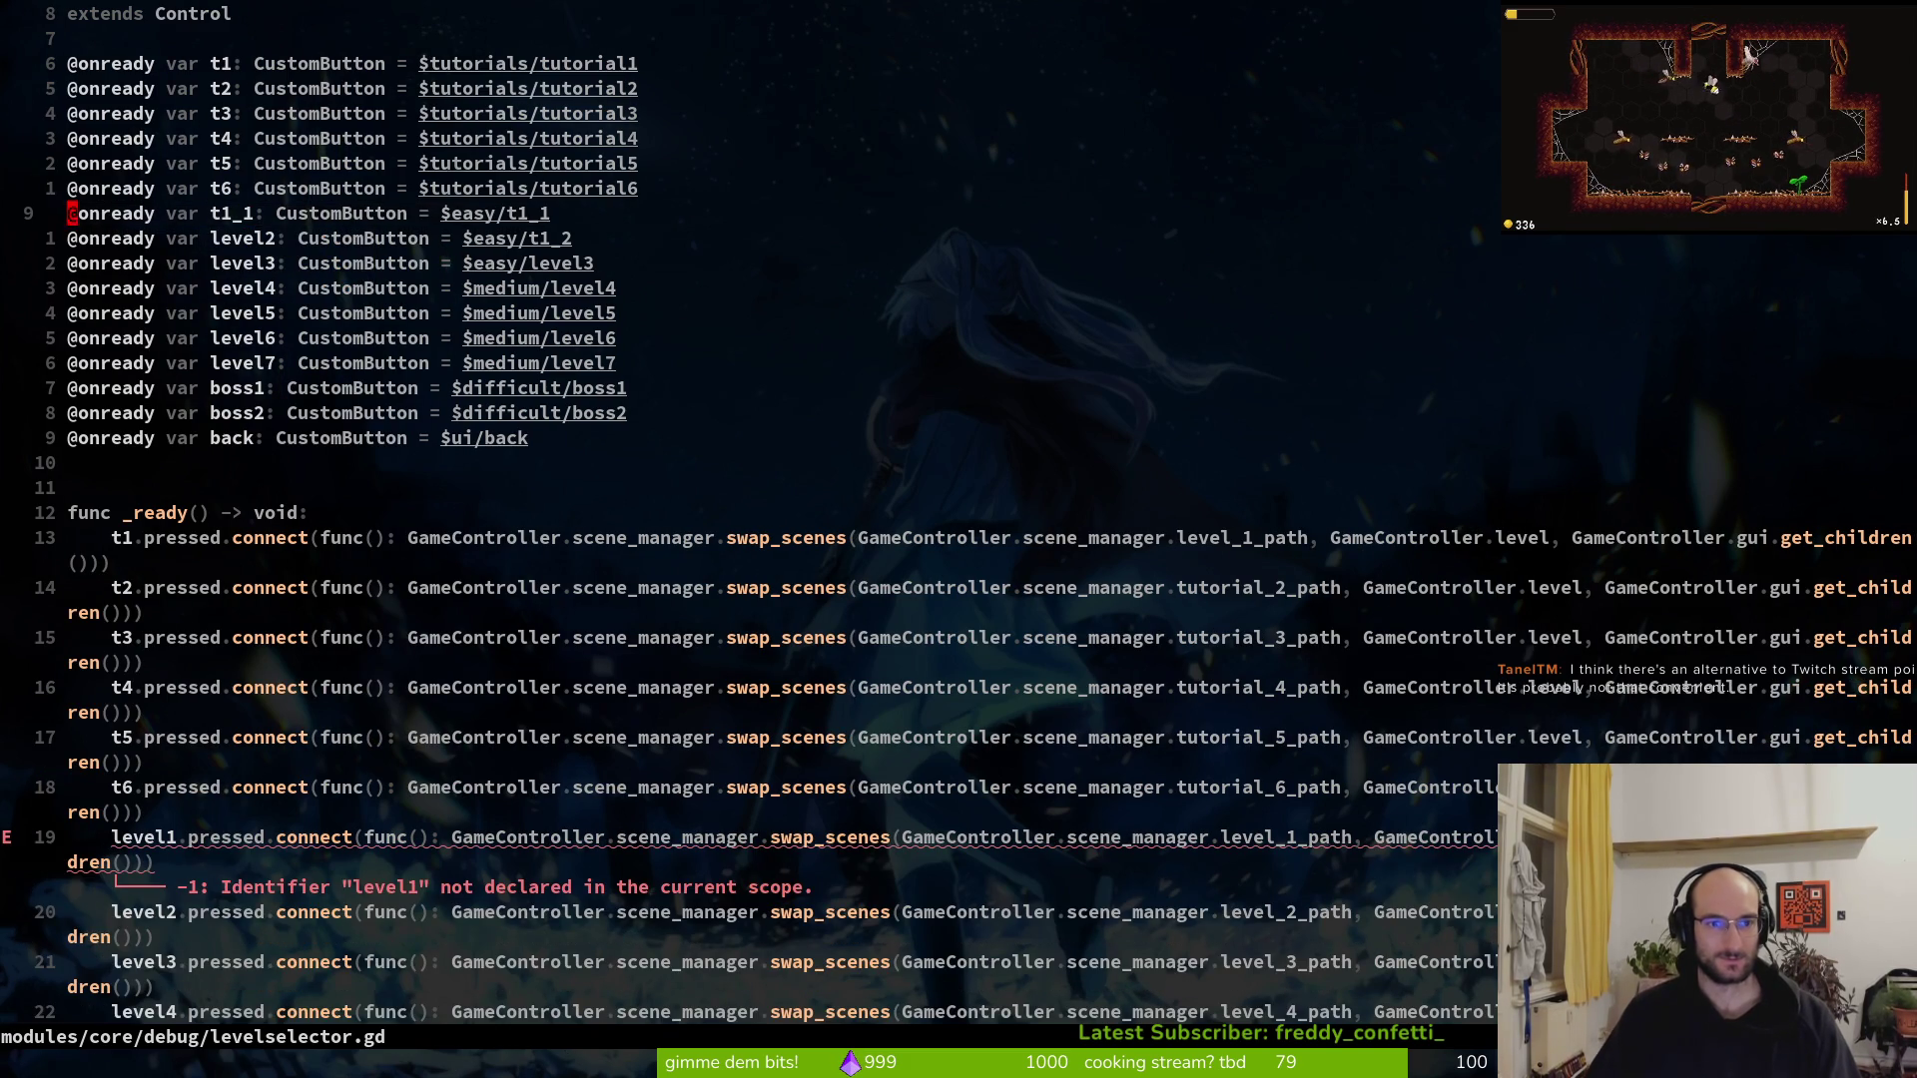
# Rename the copied declaration's variable to t1_2
pyautogui.press('f')
pyautogui.press('1')
pyautogui.press(';')
pyautogui.press('r')
pyautogui.press('2')
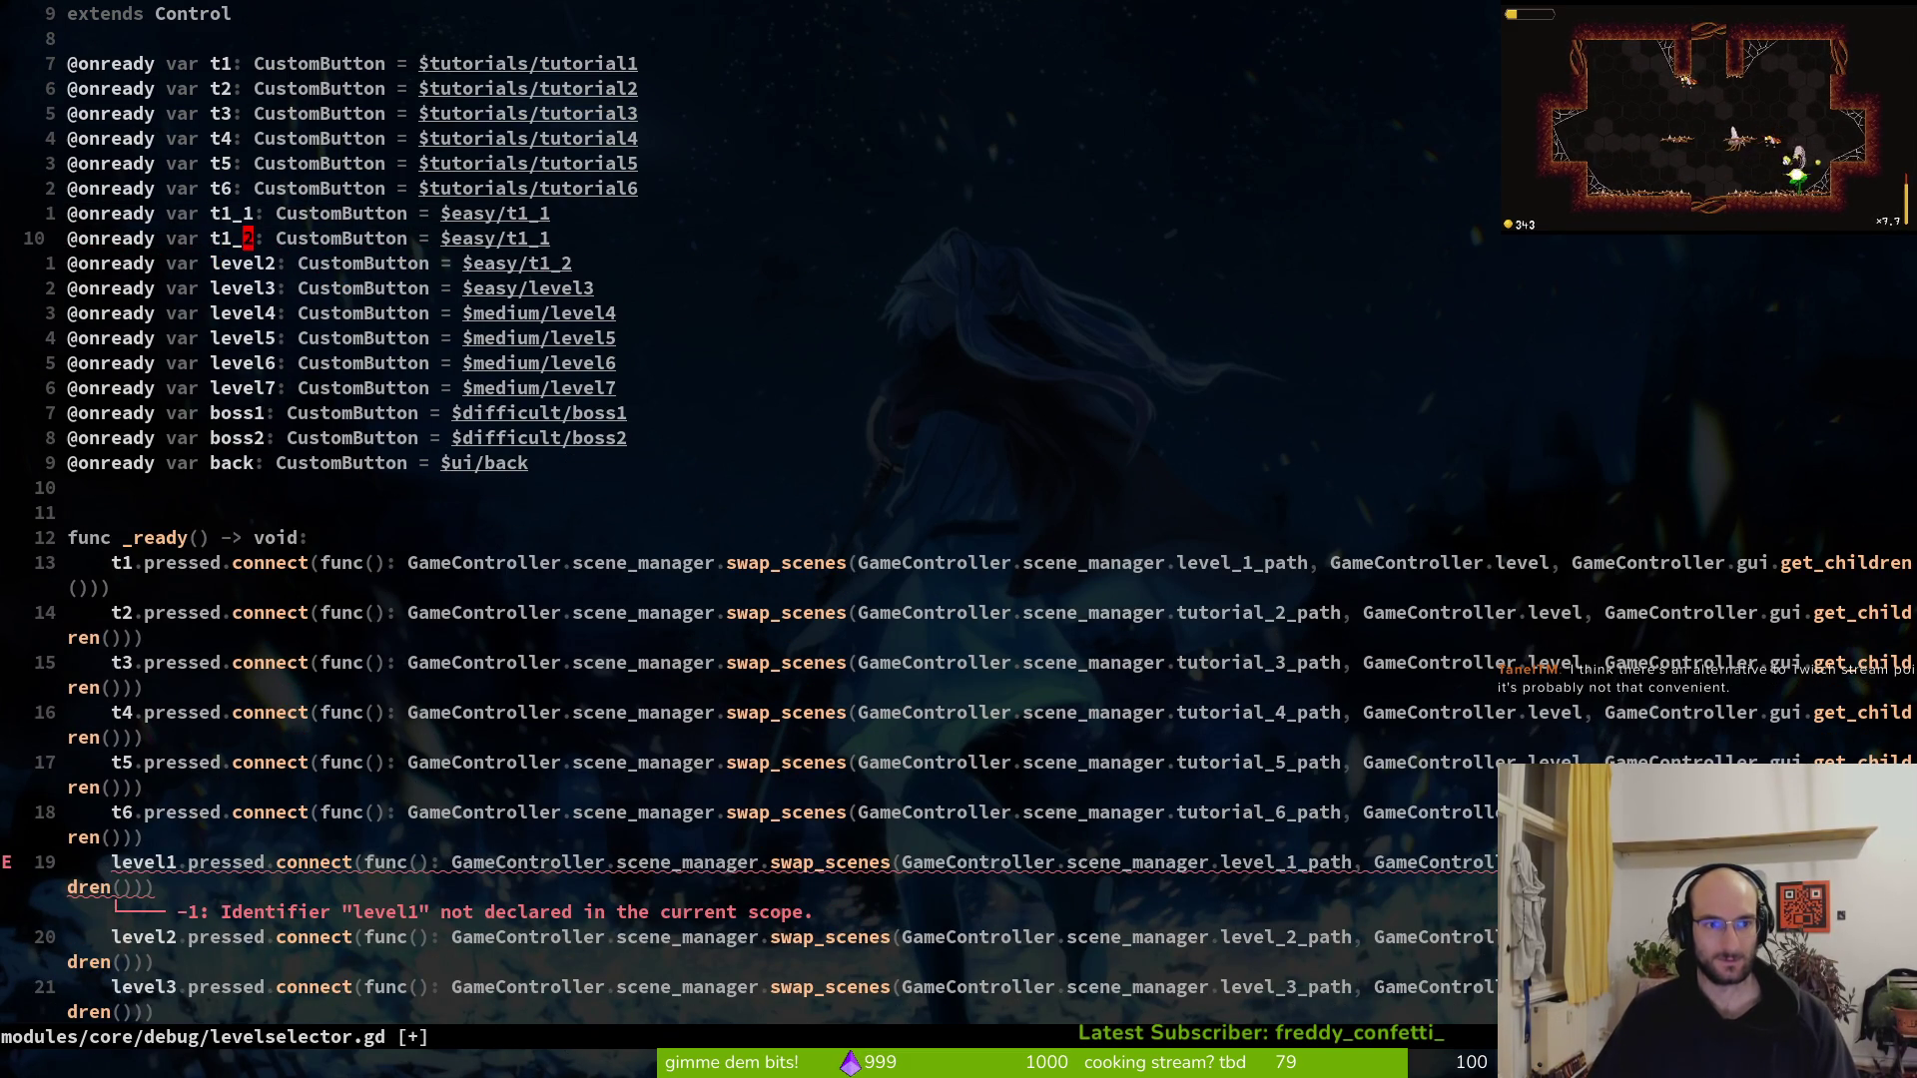
pyautogui.press('$')
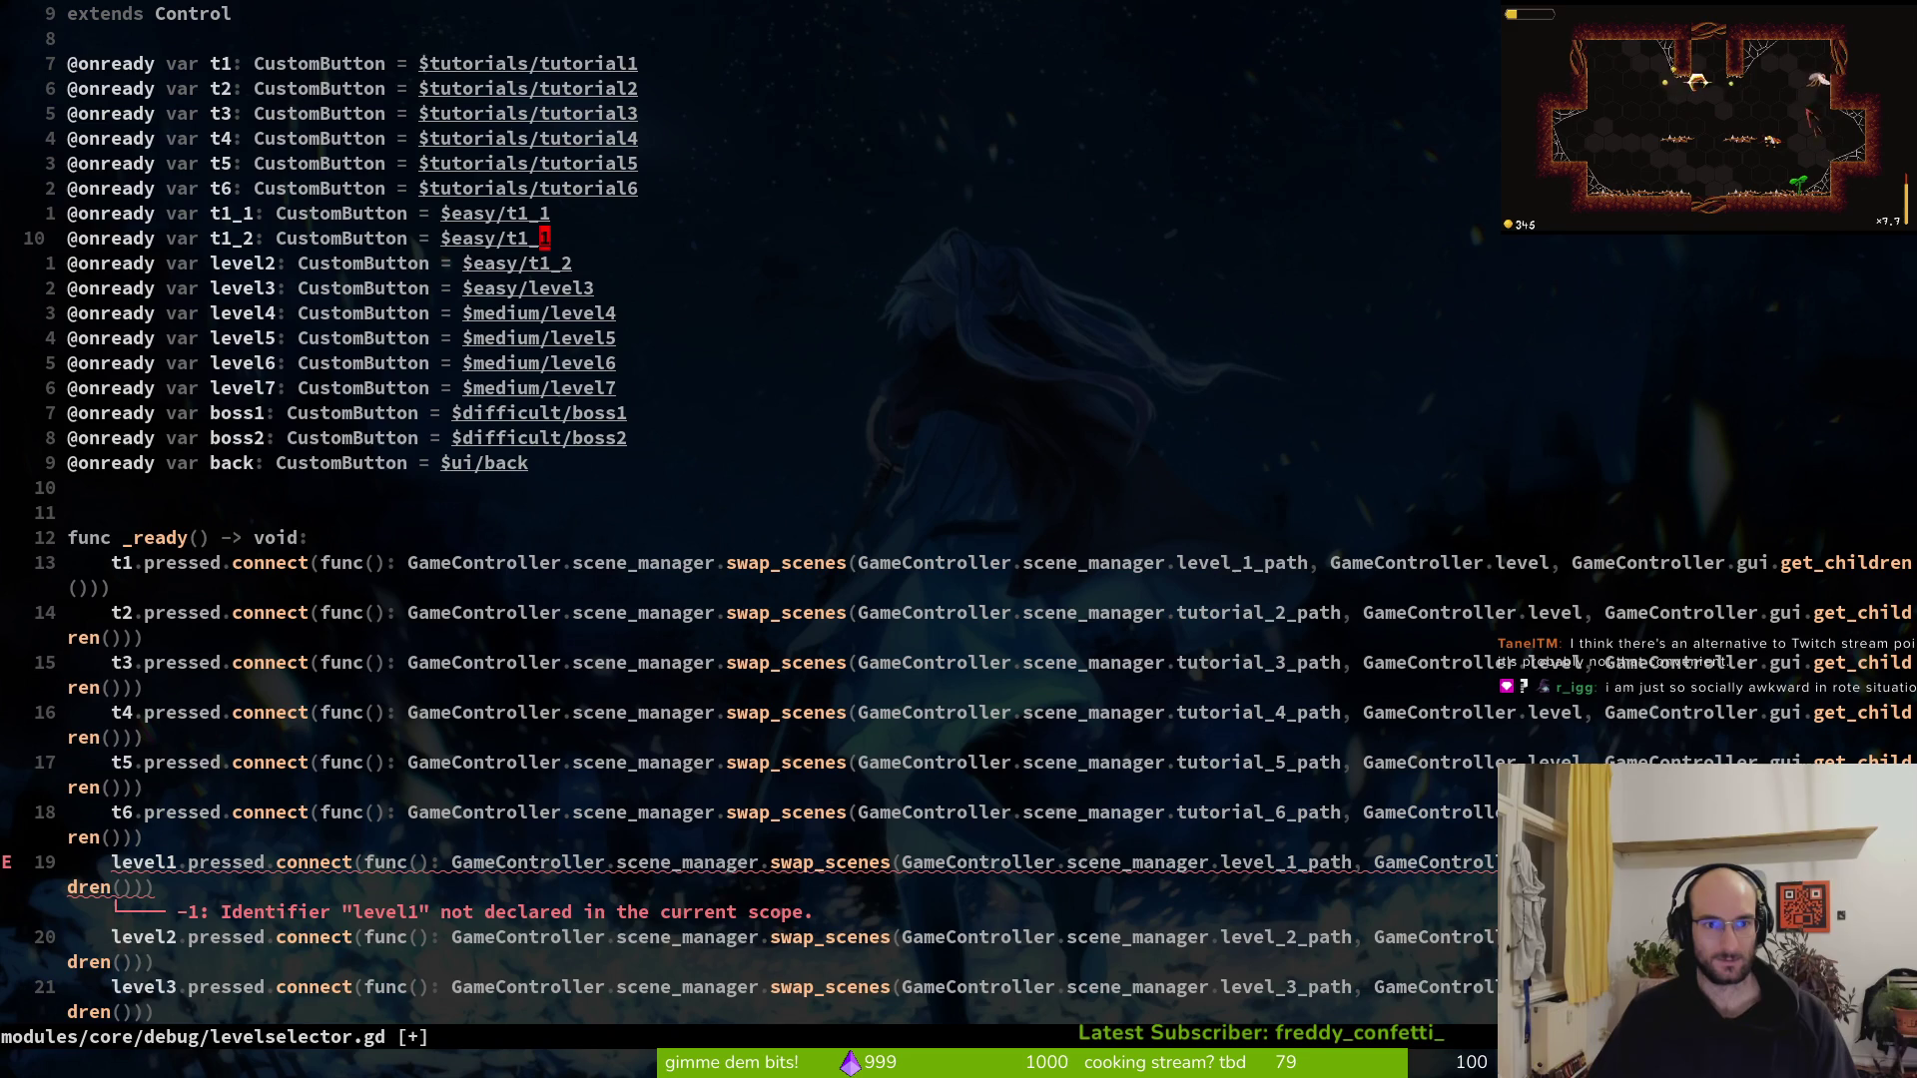
# Duplicate the t1_2 line, delete the old level2–level7 declarations, and save
pyautogui.press('y')
pyautogui.press('y')
pyautogui.press('p')
pyautogui.press('p')
pyautogui.press('p')
pyautogui.press('p')
pyautogui.press('p')
pyautogui.press('j')
pyautogui.press('d')
pyautogui.press('d')
pyautogui.press('d')
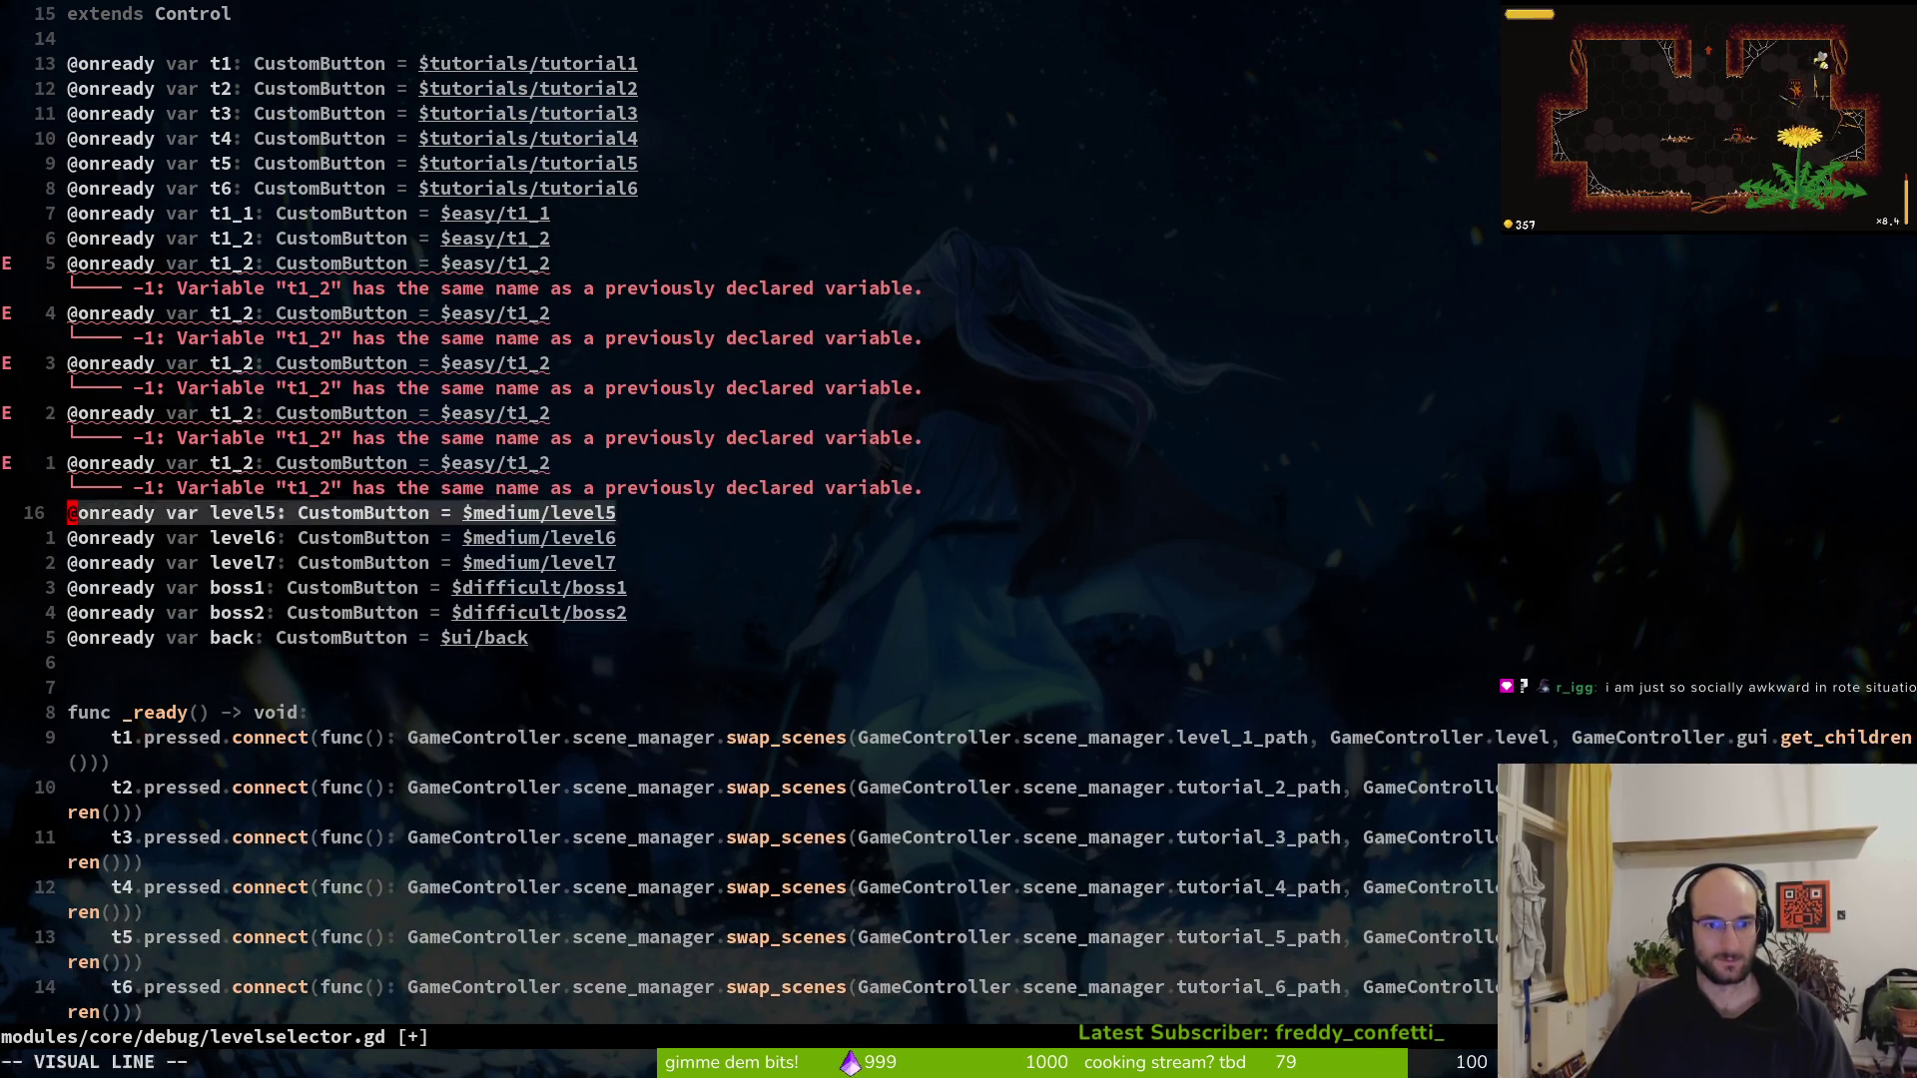
pyautogui.write(':w')
pyautogui.press('Return')
pyautogui.press('k')
pyautogui.press('k')
pyautogui.press('k')
pyautogui.press('k')
pyautogui.press('k')
pyautogui.press('j')
pyautogui.press('j')
pyautogui.press('k')
# Rename the next copy to t1_3 with path $easy/t1_3
pyautogui.press('f')
pyautogui.press('2')
pyautogui.press('r')
pyautogui.press('3')
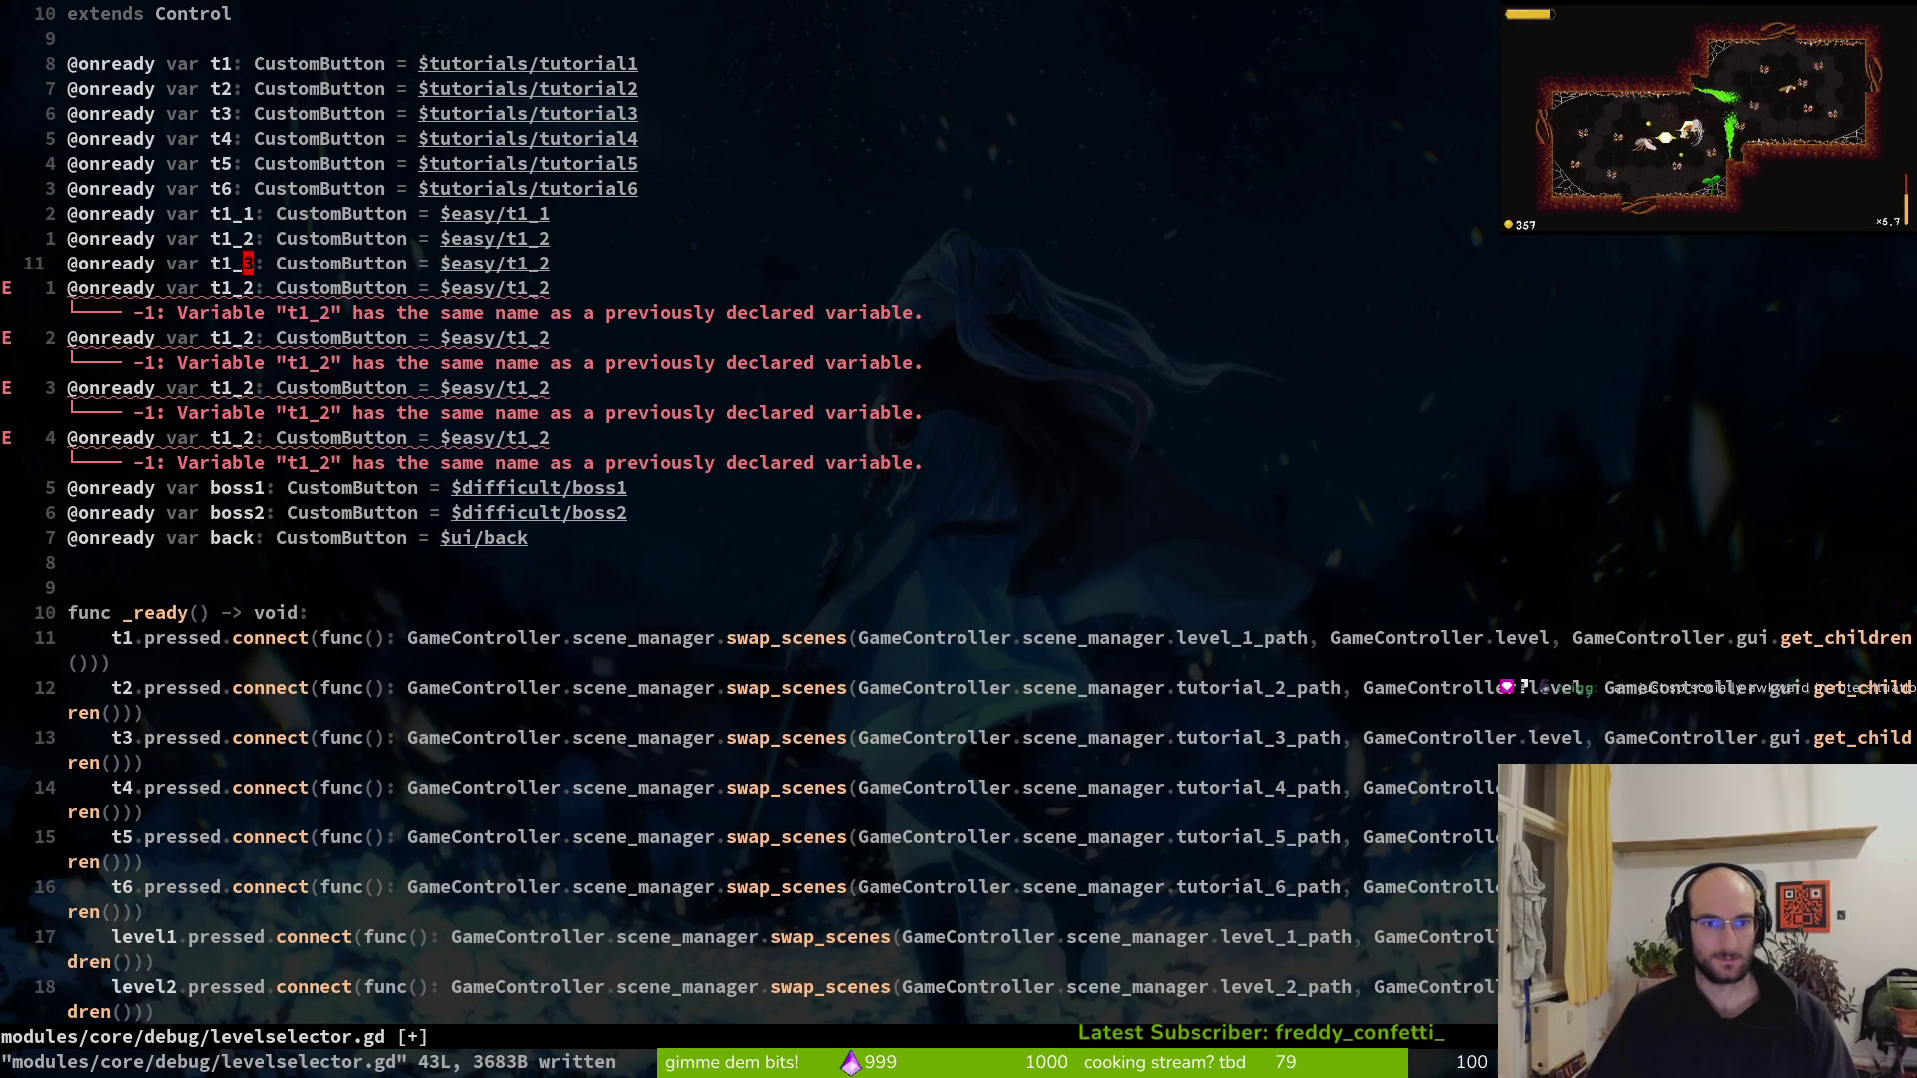
pyautogui.press('f')
pyautogui.press('2')
pyautogui.press('r')
pyautogui.press('3')
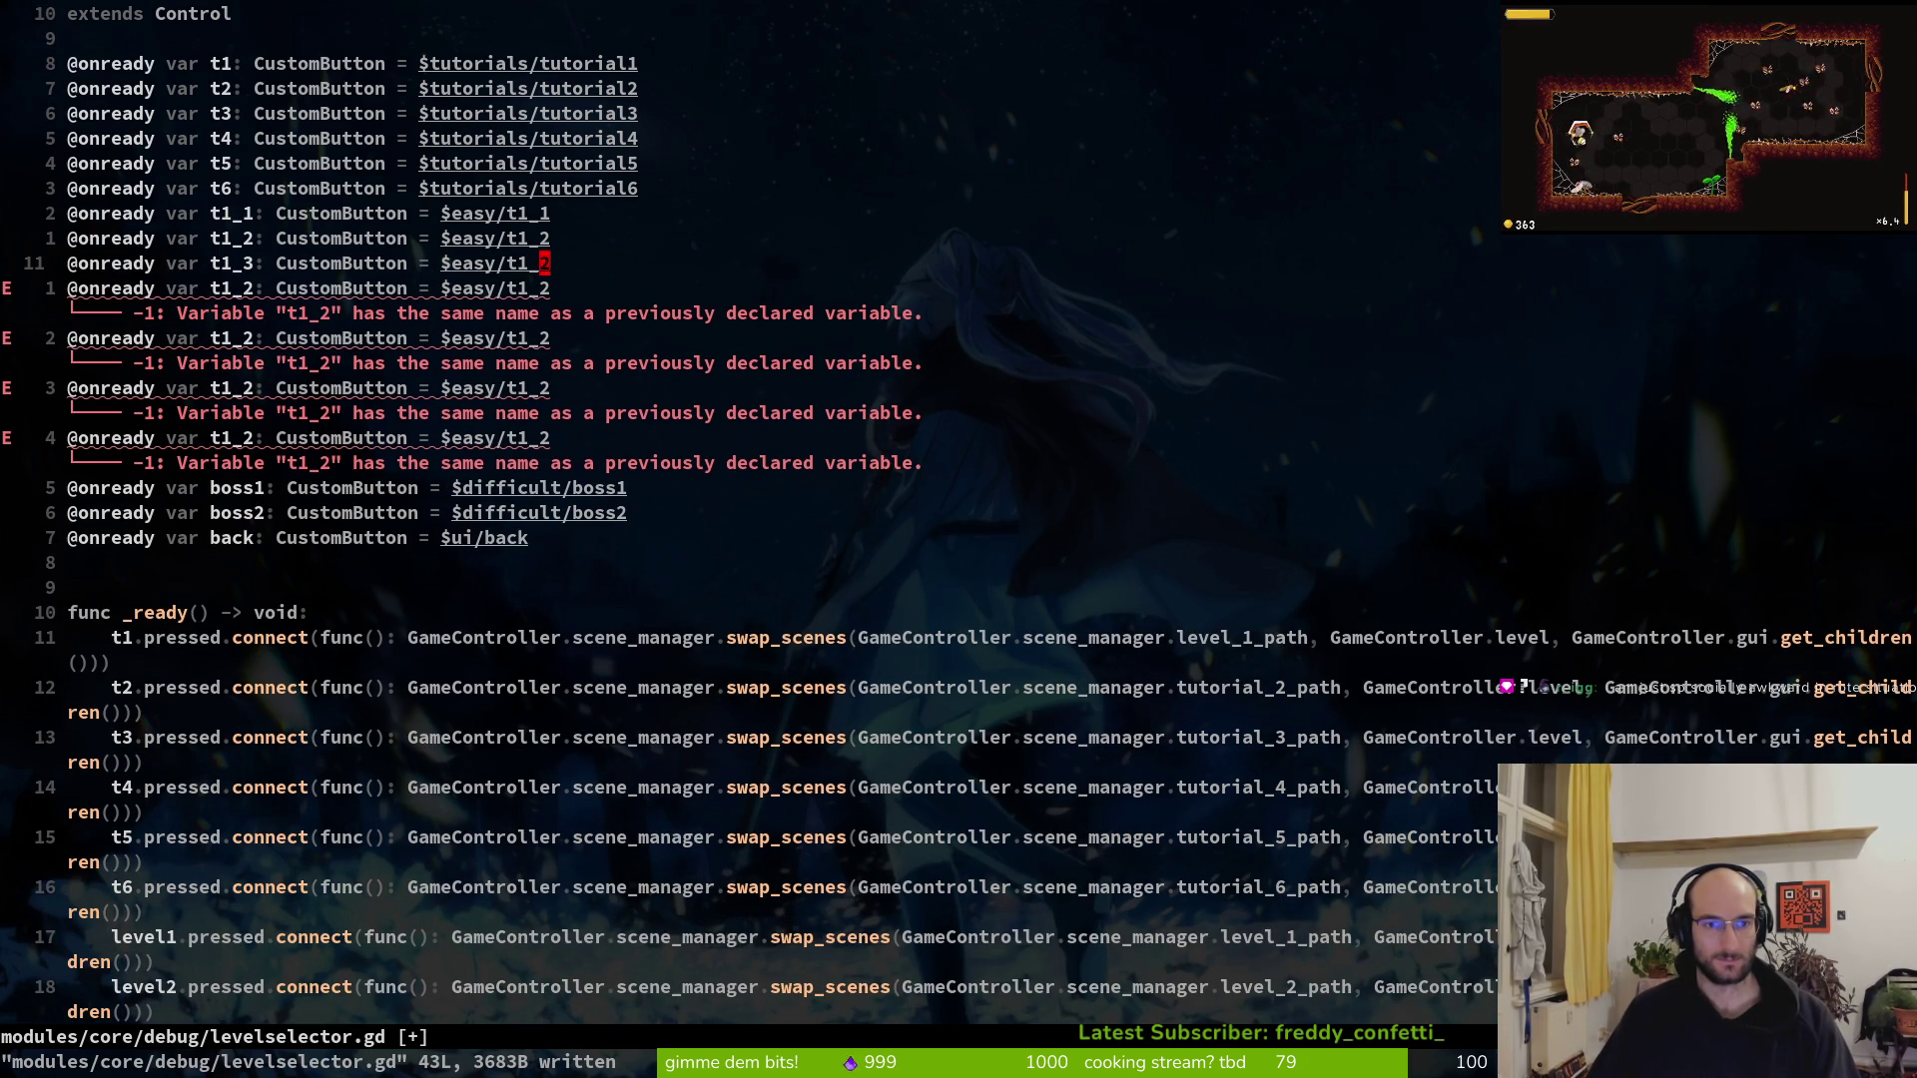
pyautogui.press('j')
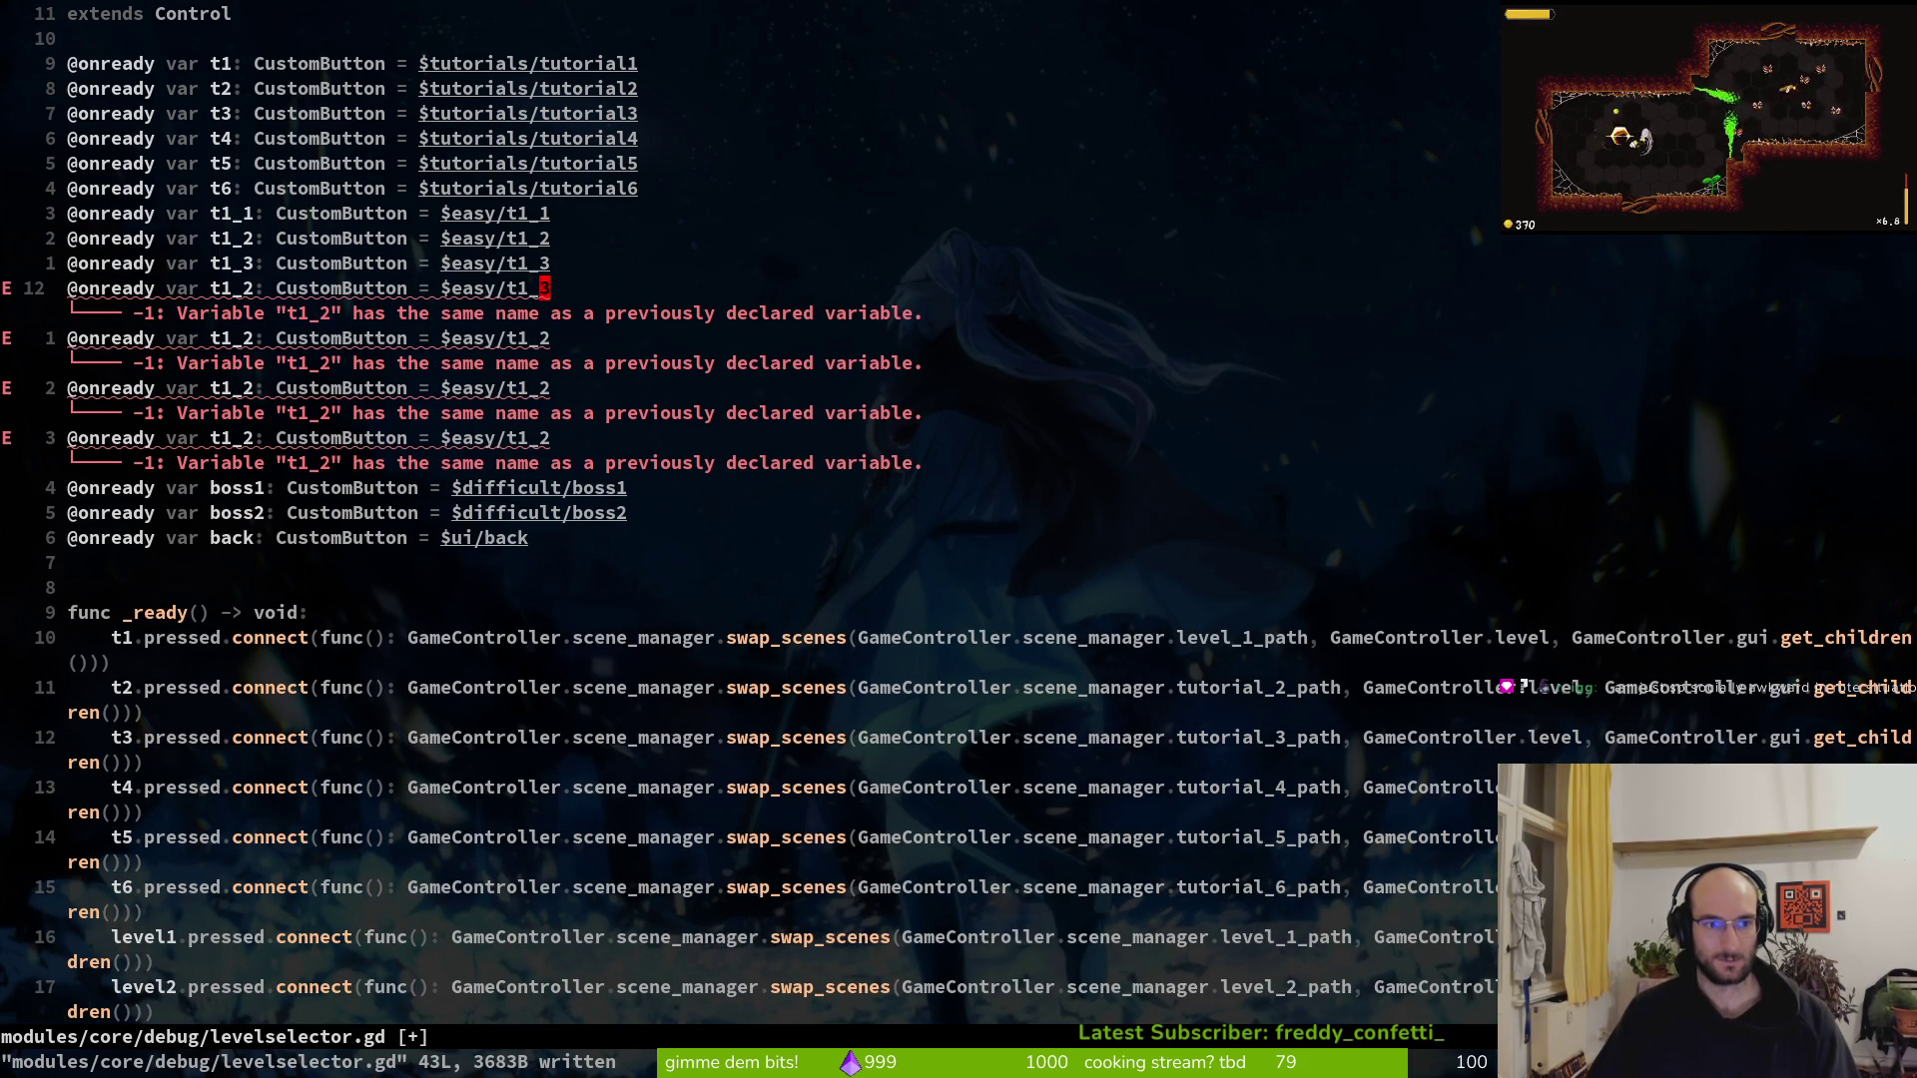
# Rename the next copy to t1_4, then try renumbering the following copy
pyautogui.press('F')
pyautogui.press('2')
pyautogui.press('r')
pyautogui.press('4')
pyautogui.press('j')
pyautogui.press('r')
pyautogui.press('4')
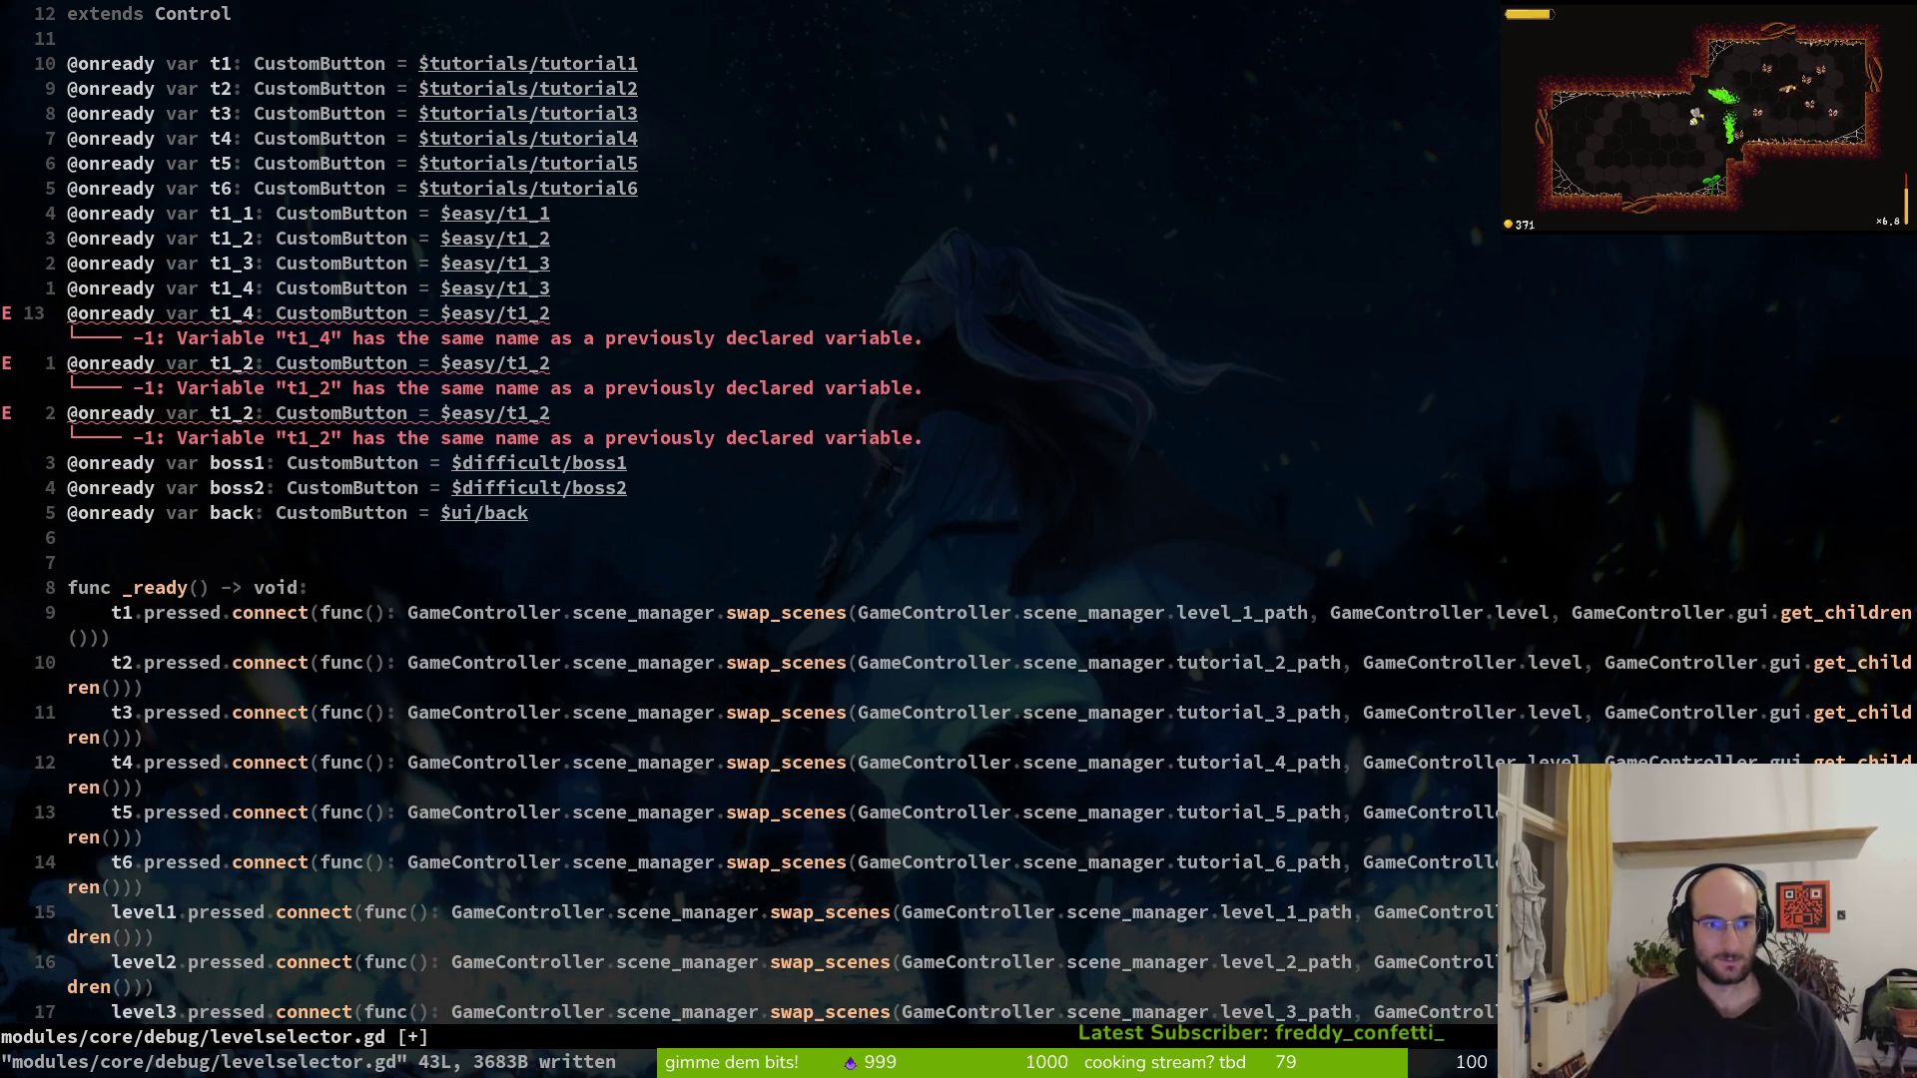
pyautogui.press('r')
pyautogui.press('5')
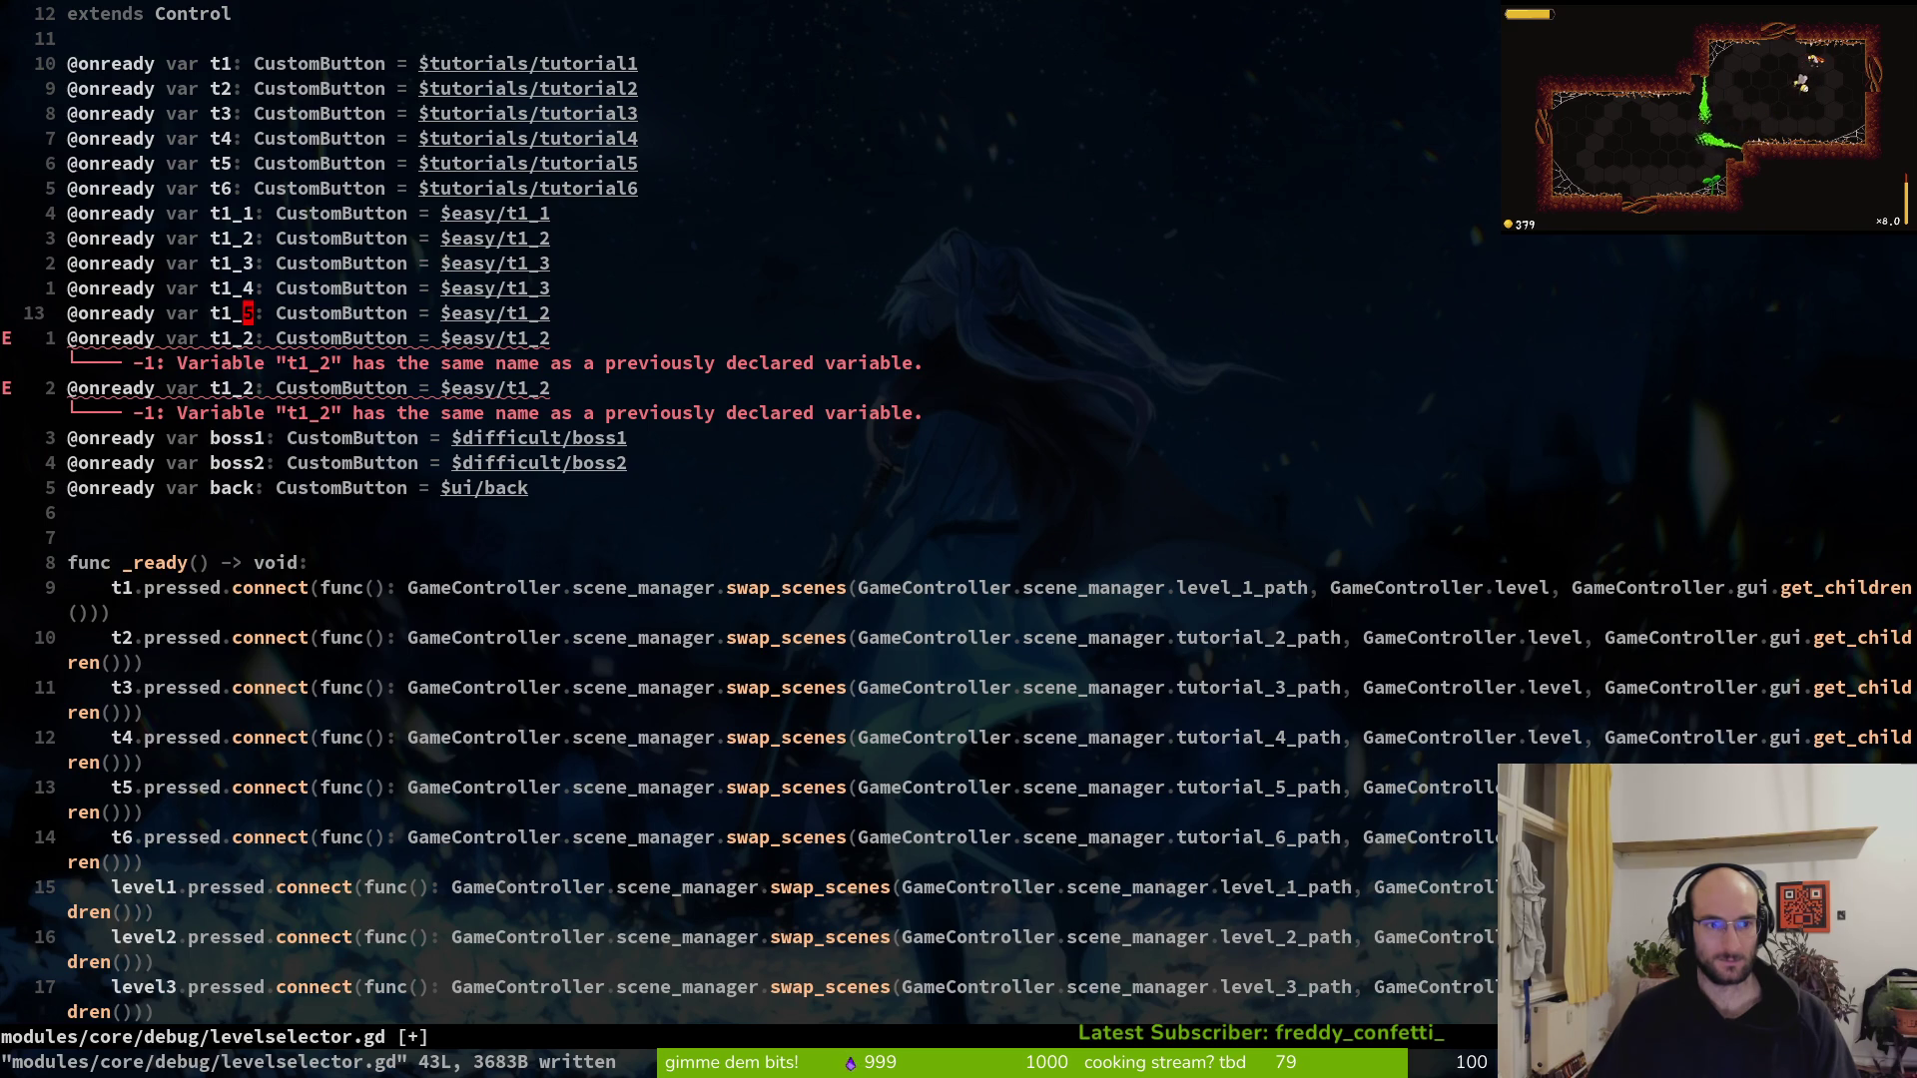
pyautogui.press('u')
pyautogui.hotkey('ctrl', 'x')
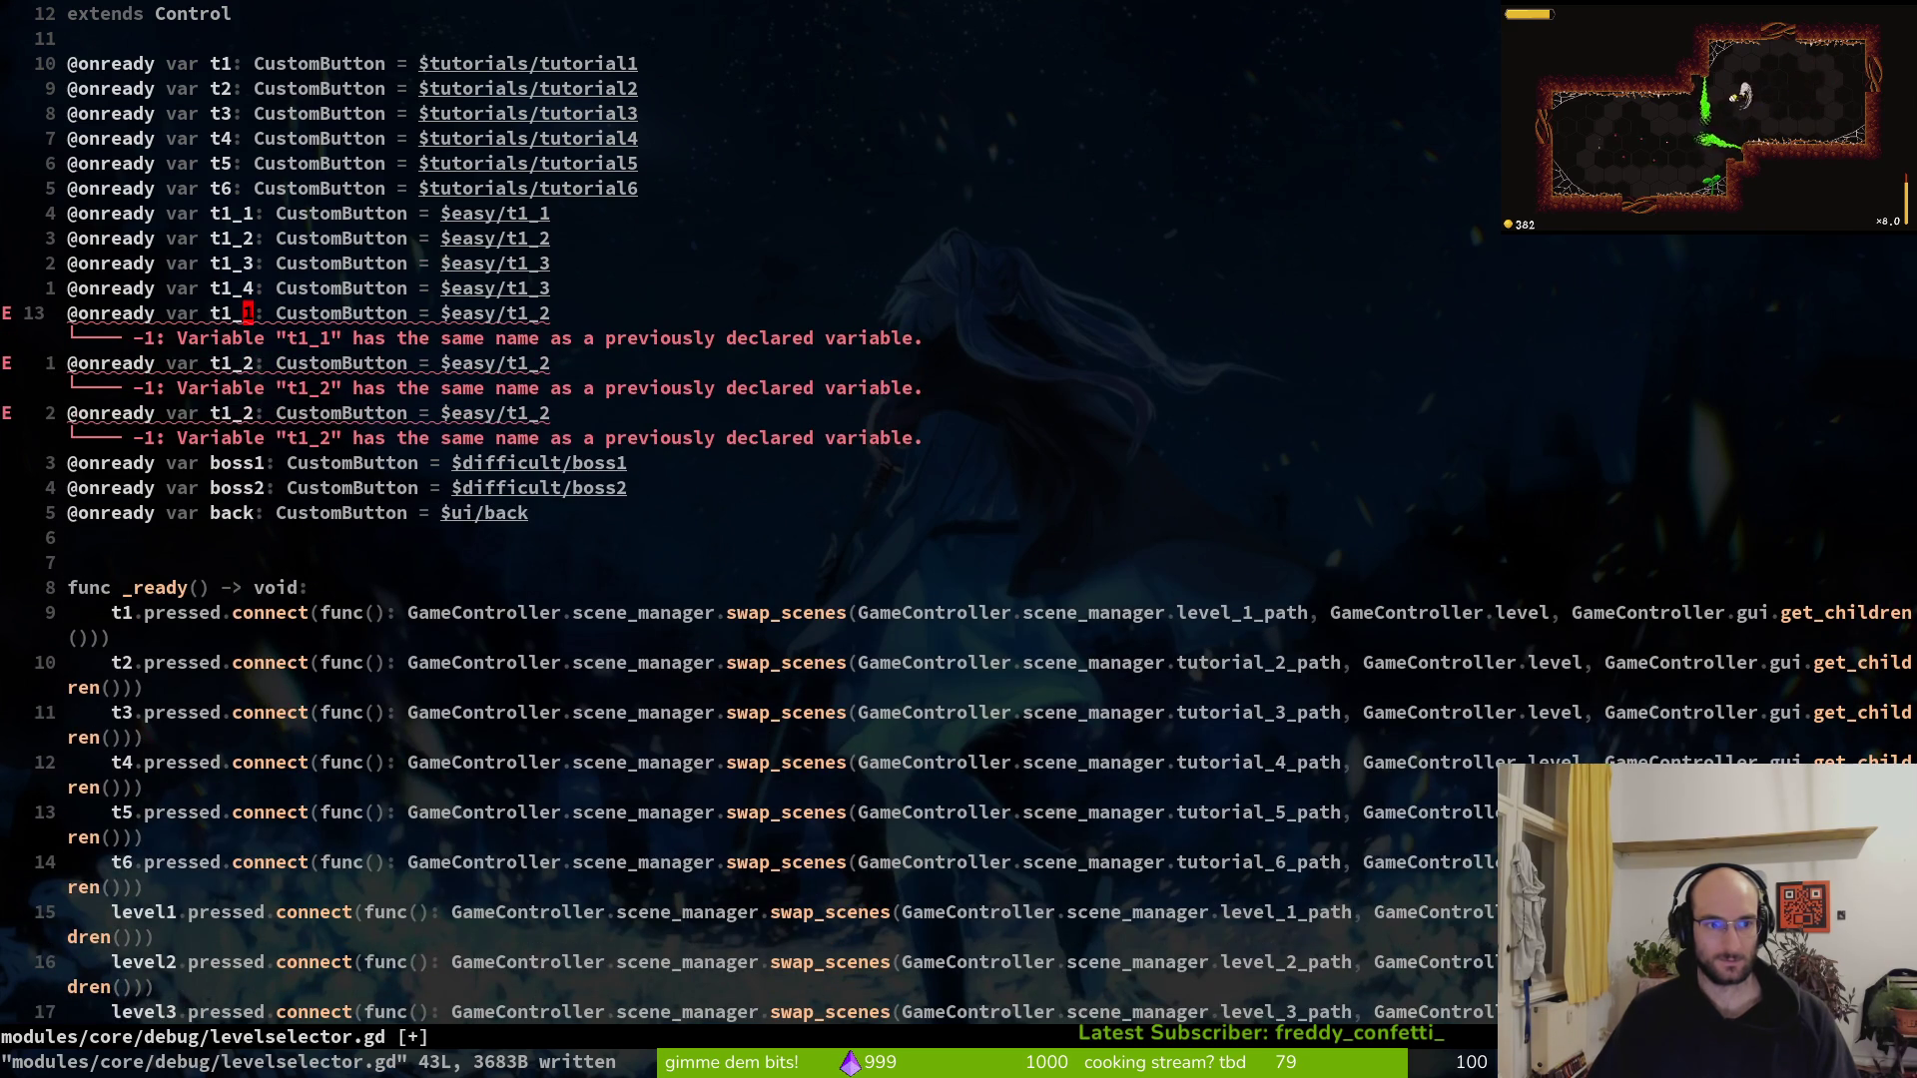
pyautogui.press('Left')
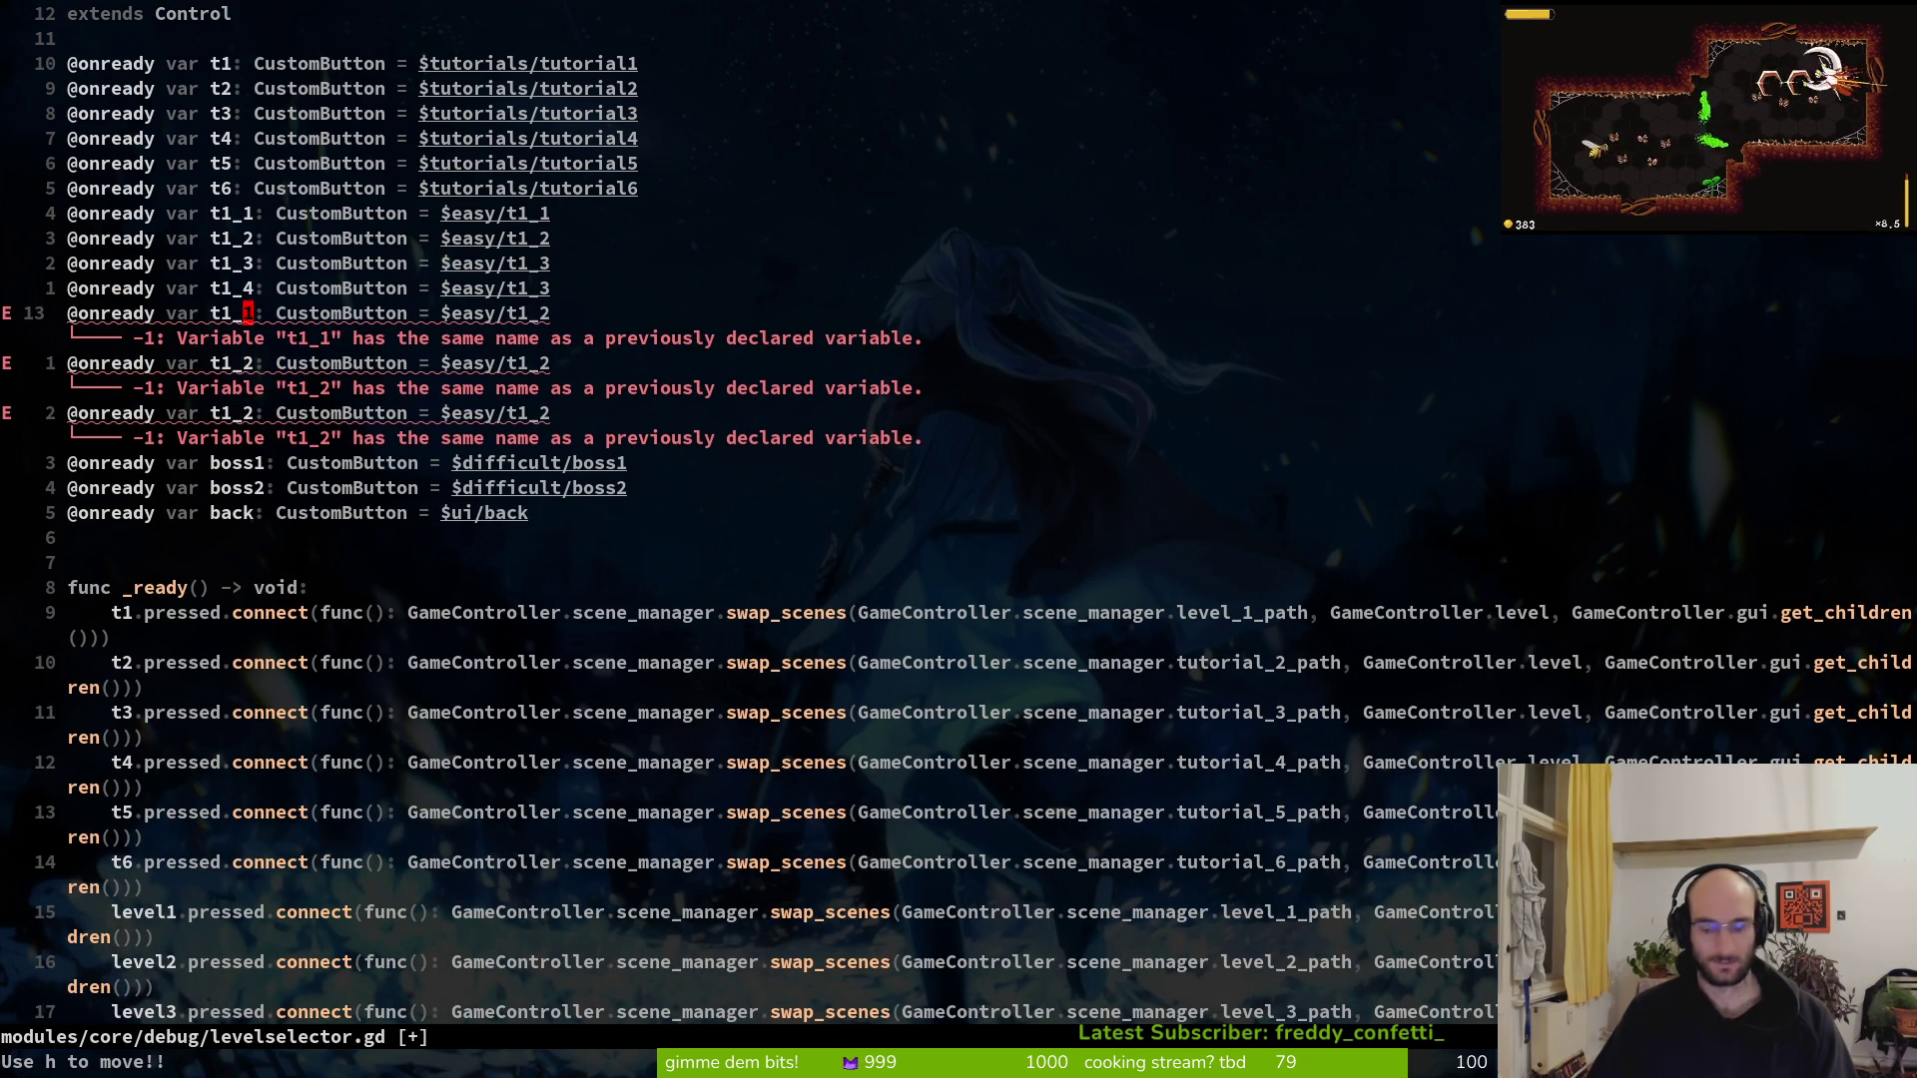
# Rename the first duplicate declaration to t2_1 and adjust its $easy path
pyautogui.press('h')
pyautogui.press('h')
pyautogui.hotkey('ctrl', 'a')
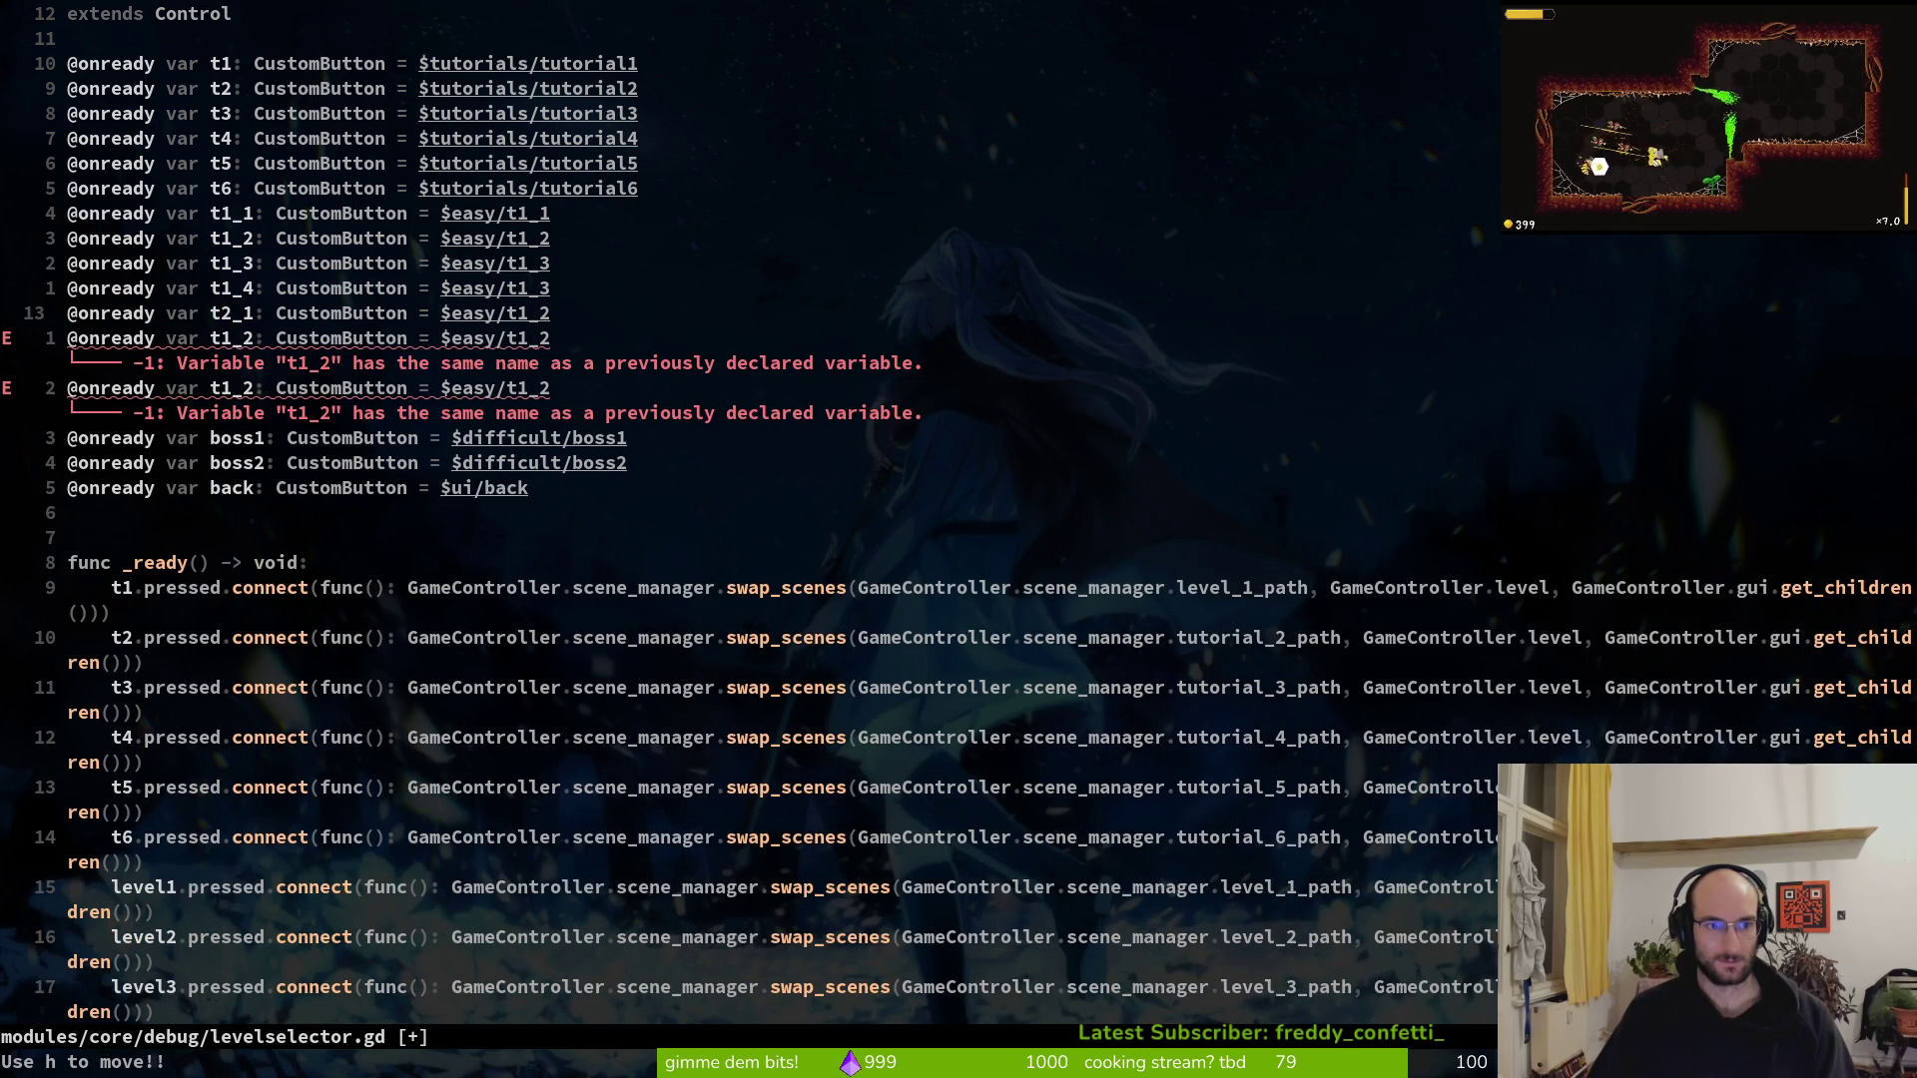
pyautogui.press('#')
pyautogui.press('$')
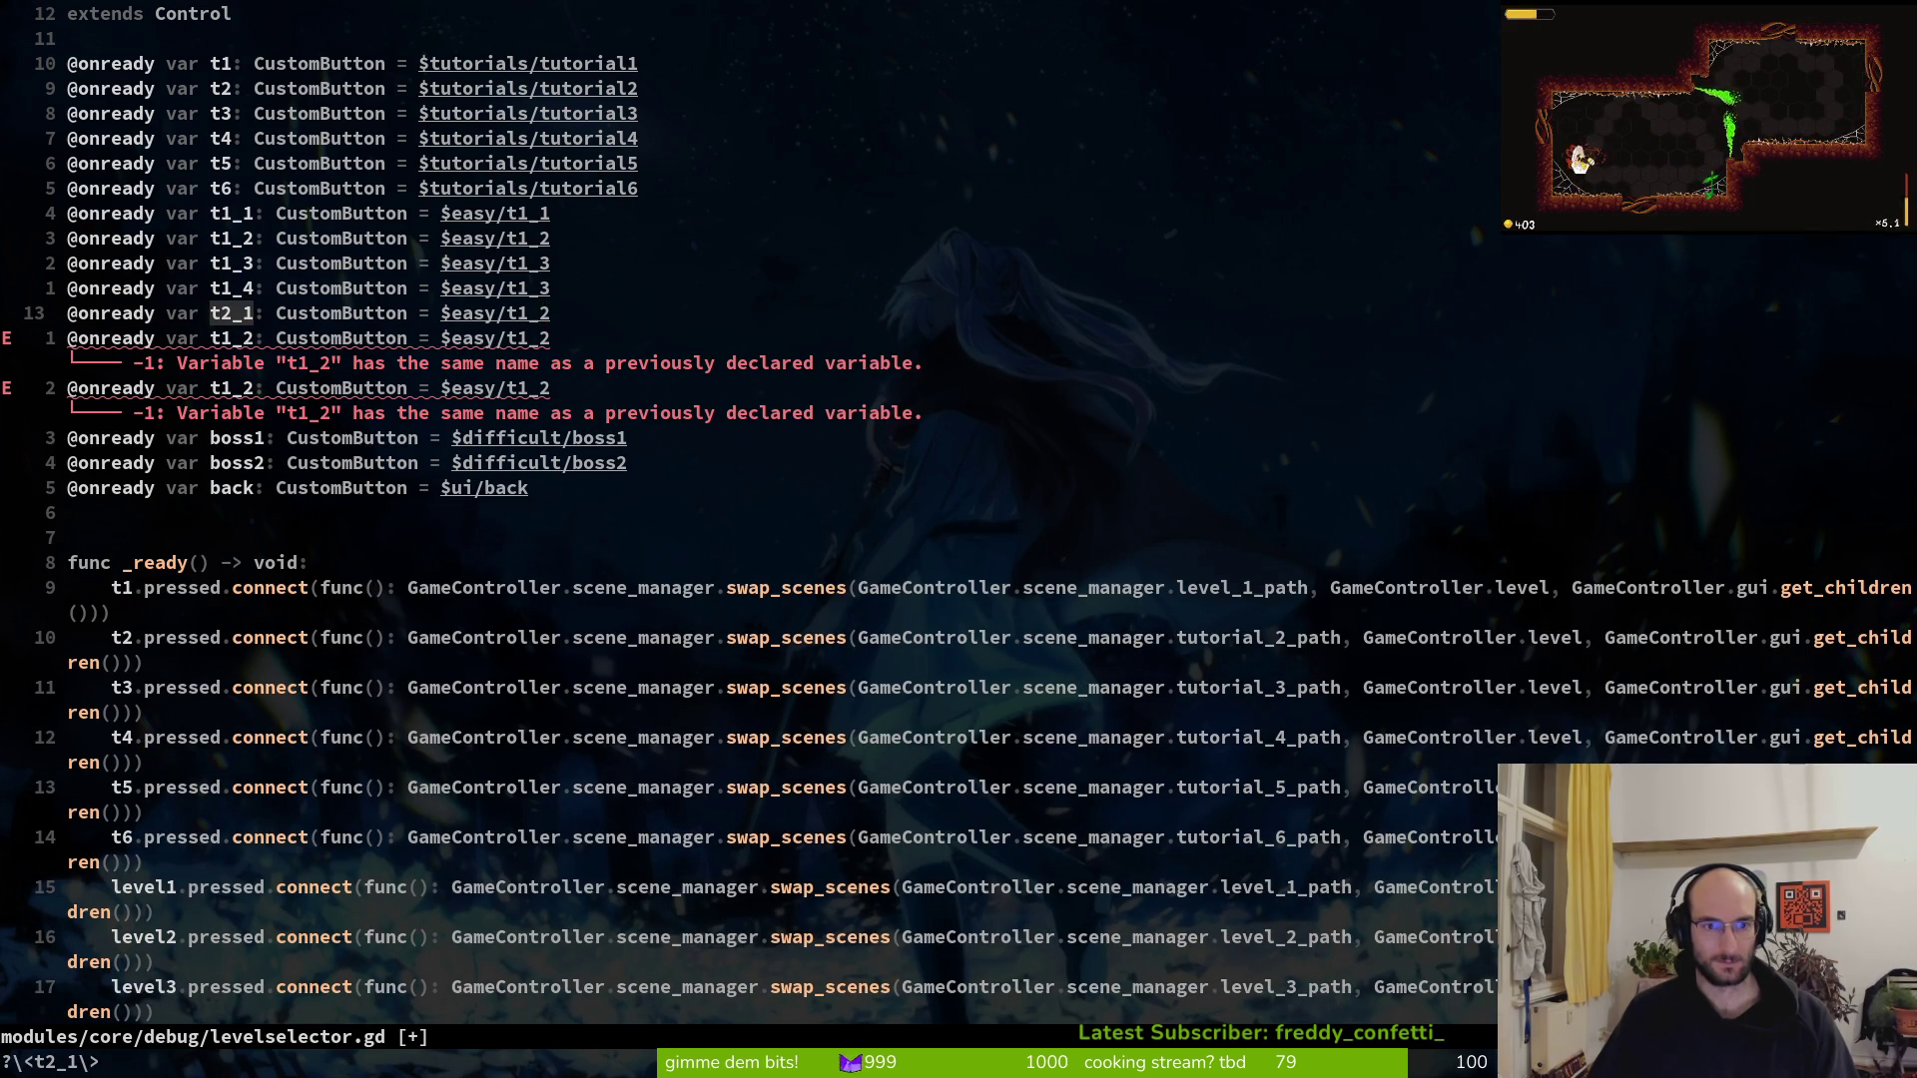
pyautogui.press('Left')
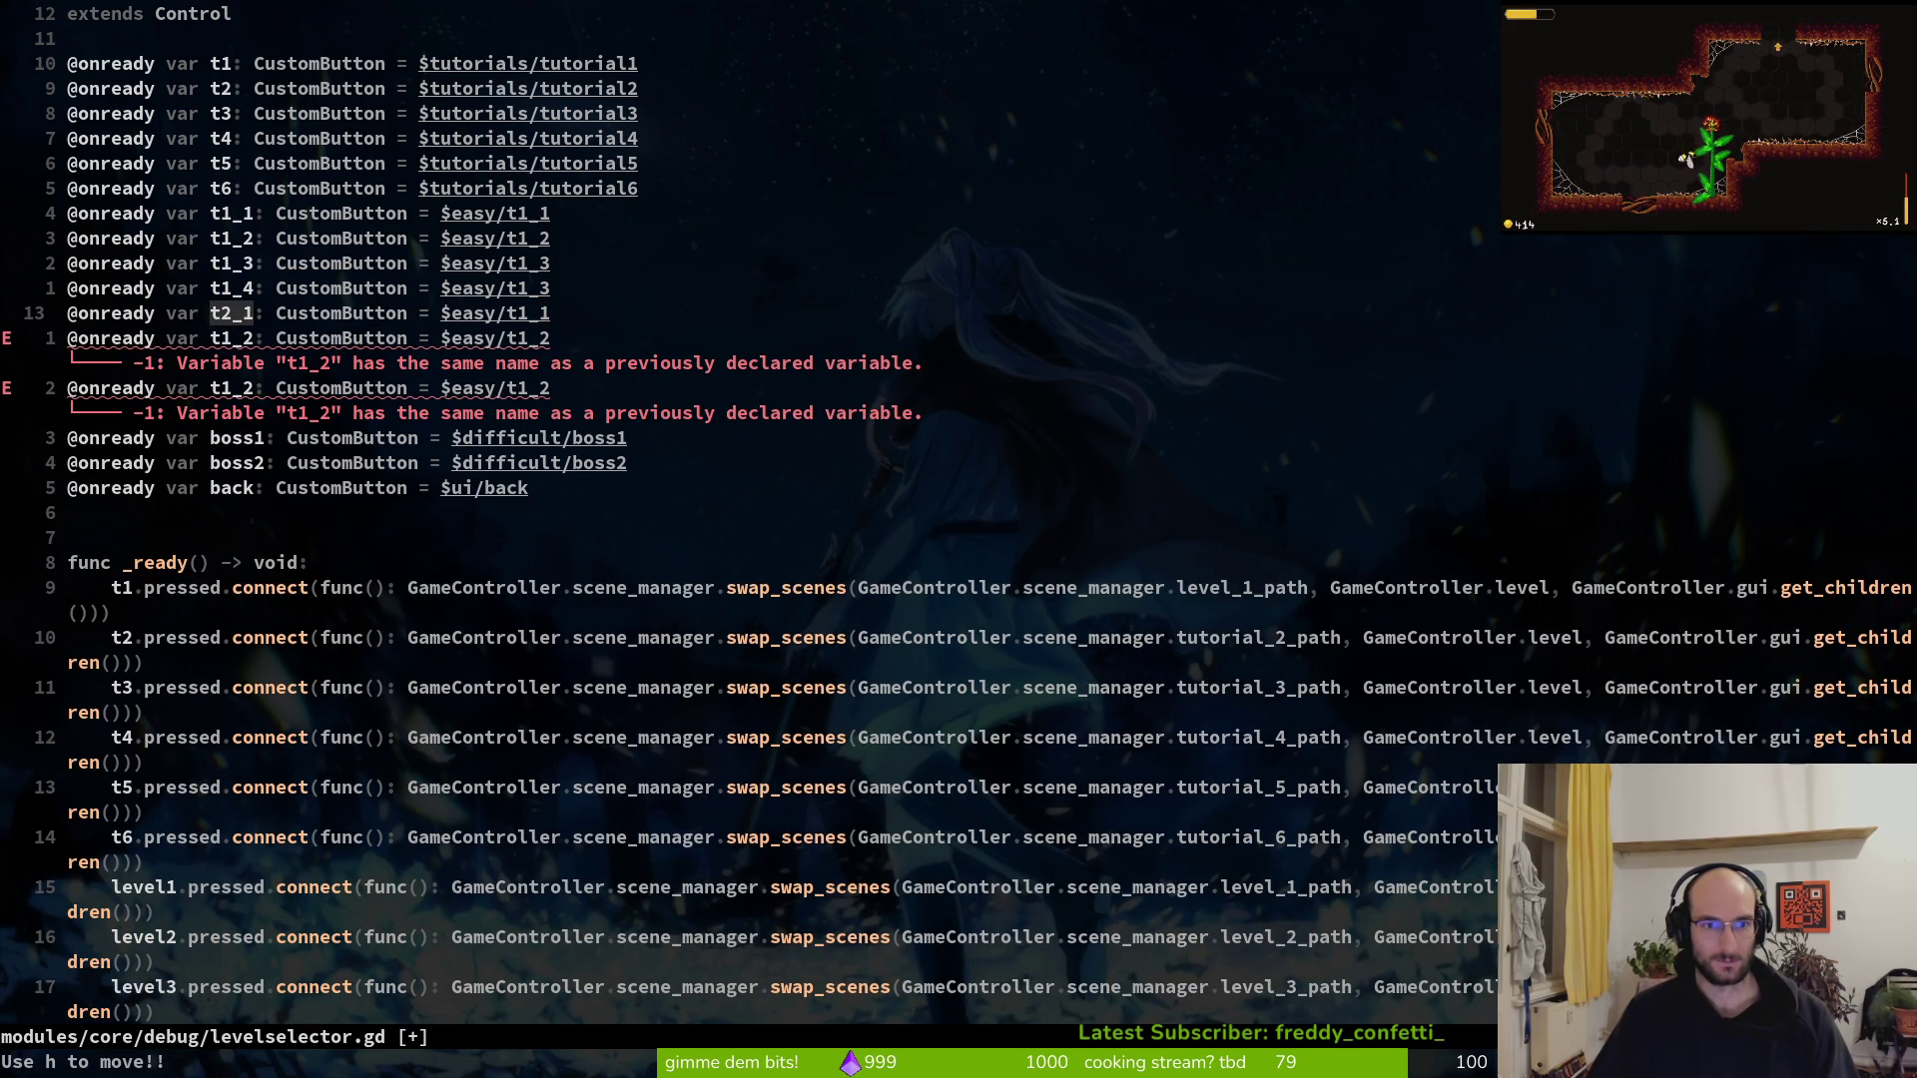
pyautogui.write('r2j')
# Make the next declaration t2_2 at $easy/t2_2 and save the script
pyautogui.press('.')
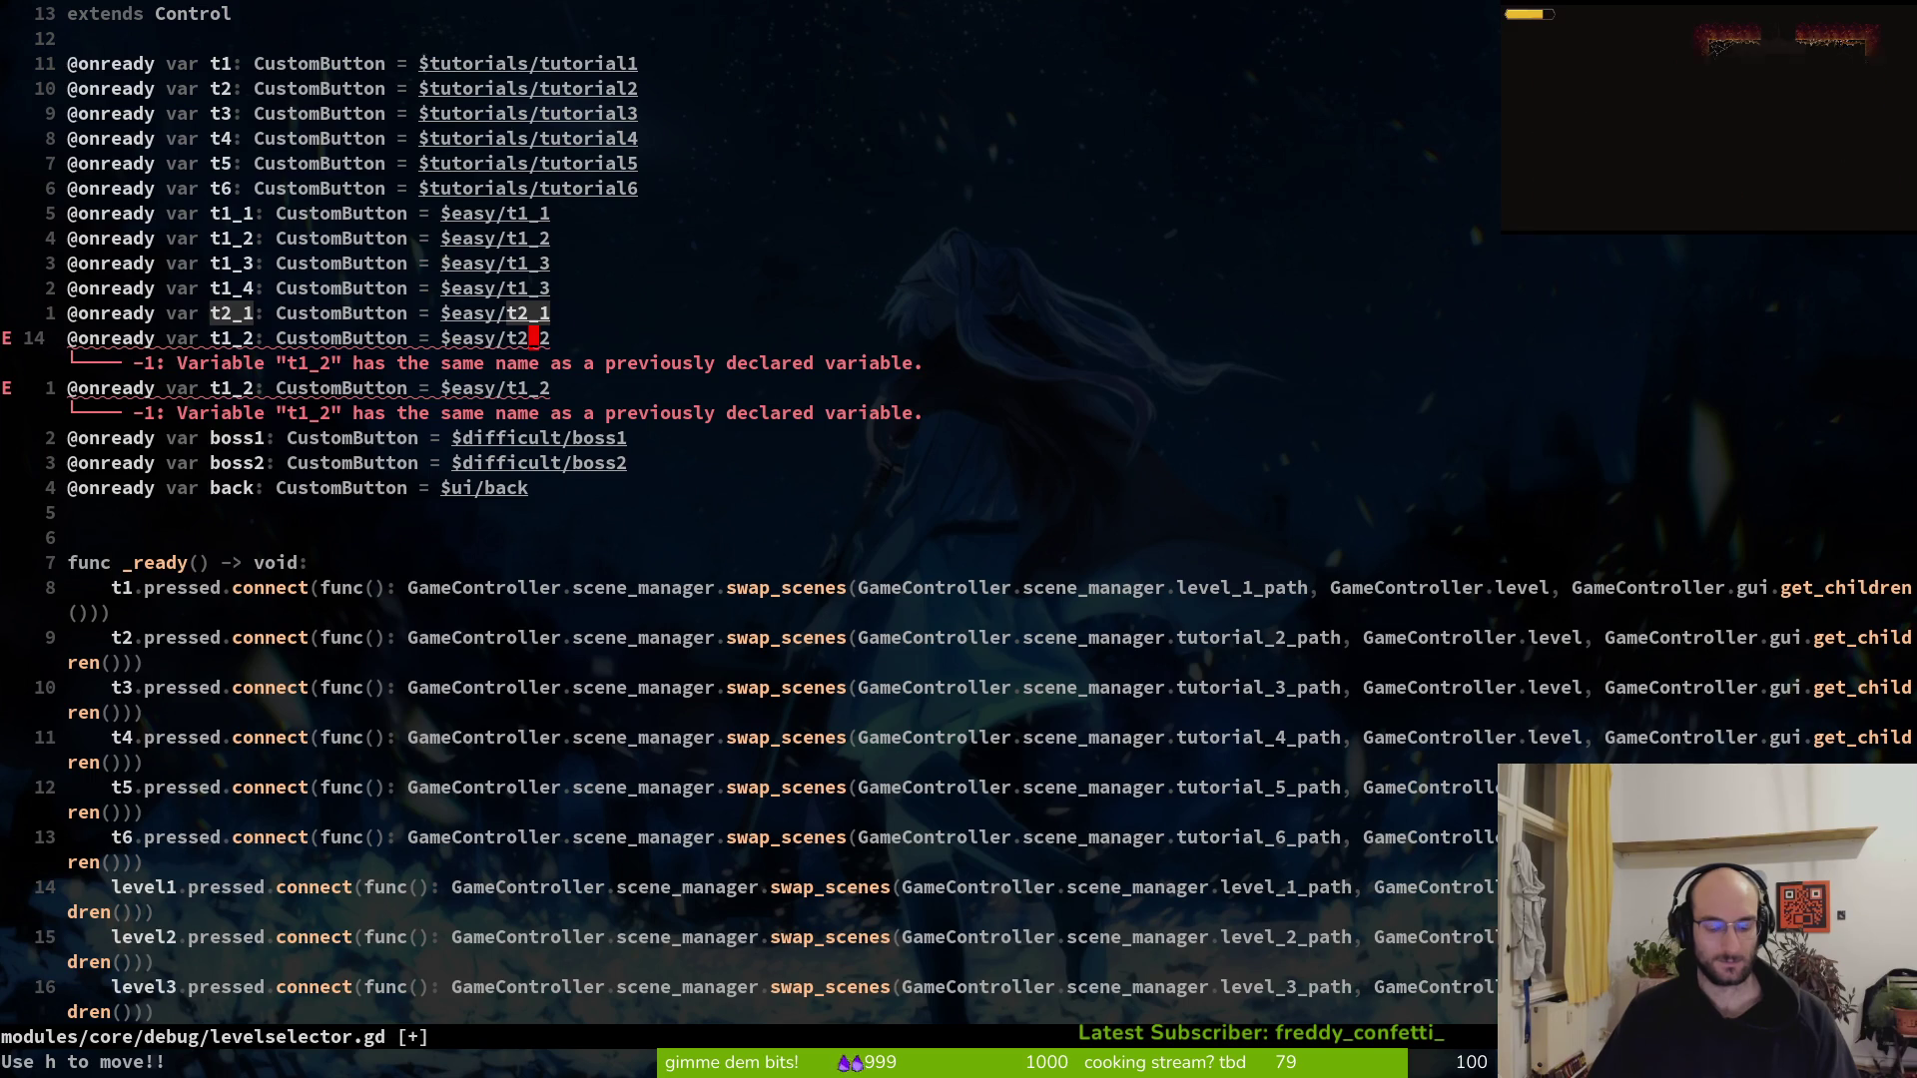
pyautogui.press('l')
pyautogui.write('F1')
pyautogui.press('.')
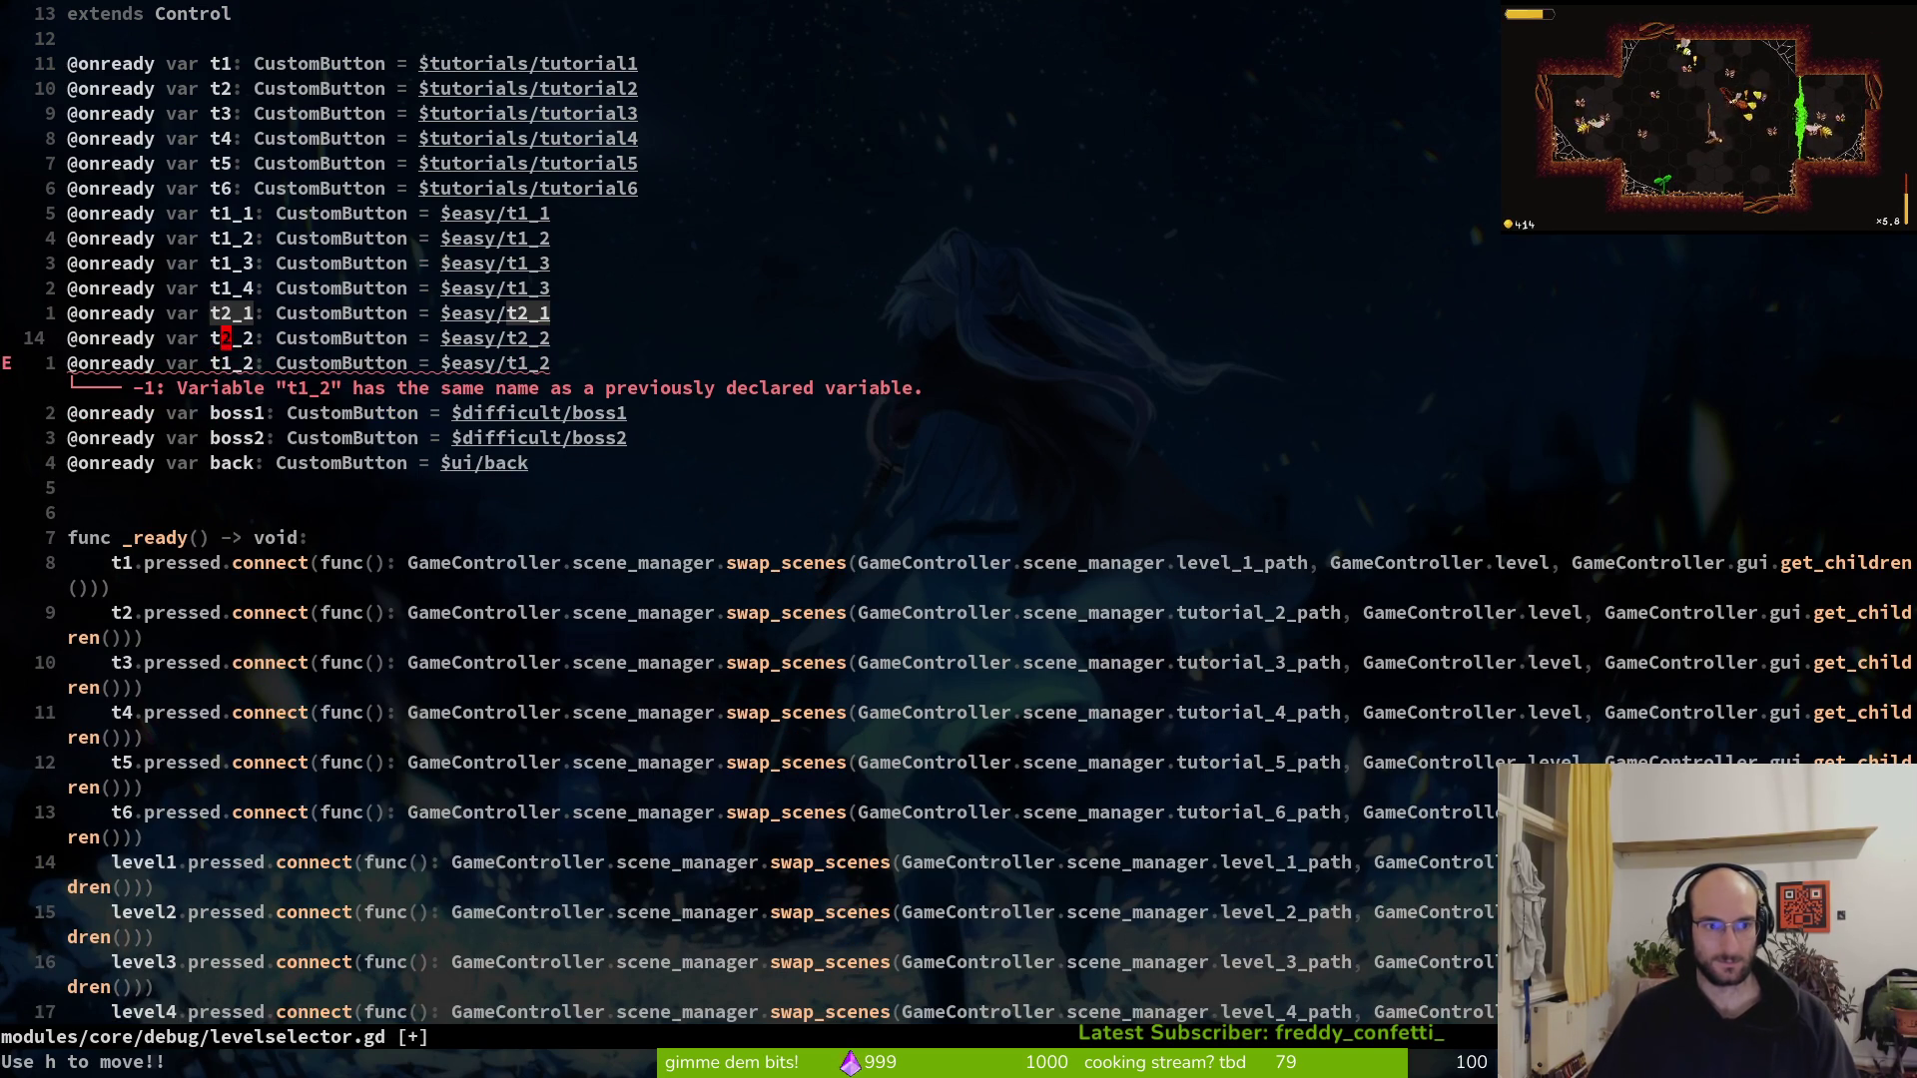
pyautogui.write(':w')
pyautogui.press('Return')
pyautogui.press('j')
# Turn the following duplicate into t2_3 pointing at $easy/t2_3
pyautogui.press('.')
pyautogui.press('e')
pyautogui.hotkey('ctrl', 'a')
pyautogui.press('w')
pyautogui.press('w')
pyautogui.press('w')
pyautogui.press('l')
pyautogui.press('r')
pyautogui.press('2')
pyautogui.press('l')
pyautogui.hotkey('ctrl', 'a')
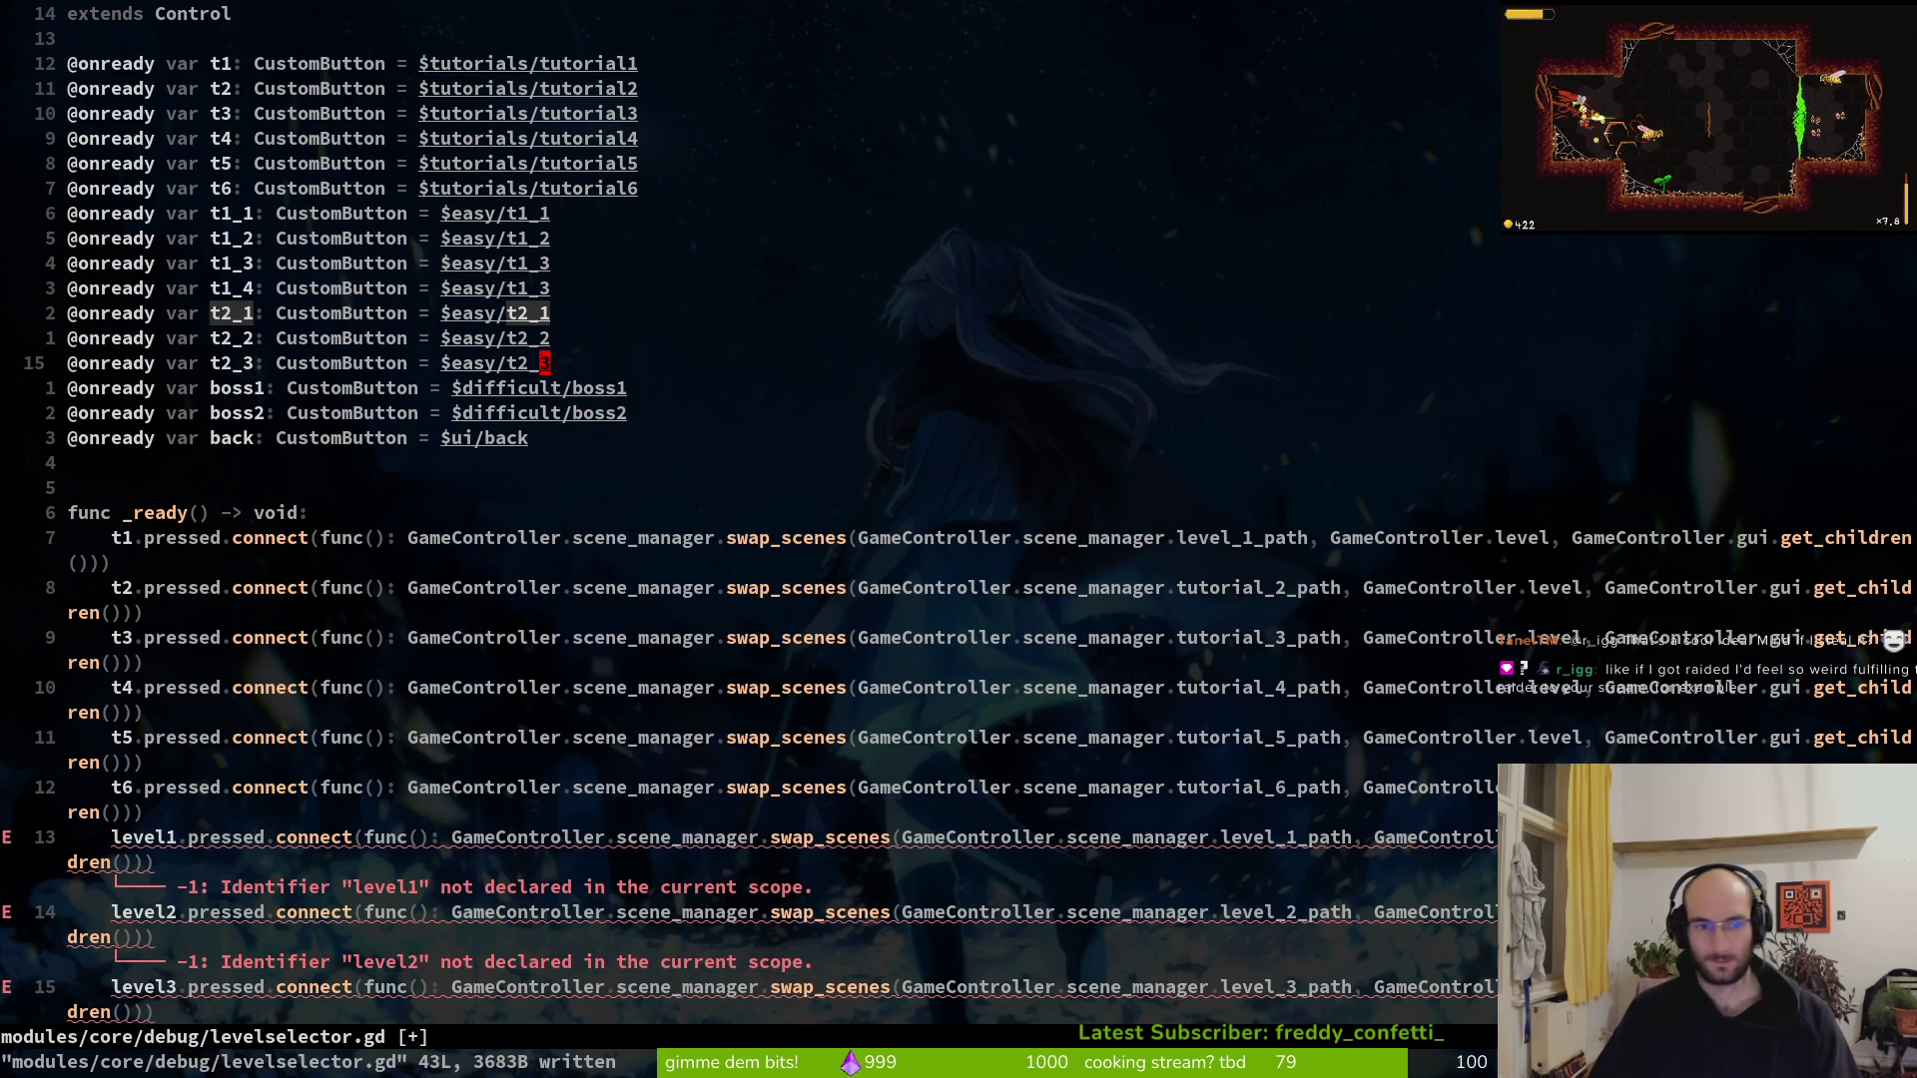
# Duplicate the t2_3 line and change the copy to t2_4 at $easy/t2_4
pyautogui.press('y')
pyautogui.press('y')
pyautogui.press('p')
pyautogui.press('f')
pyautogui.press('3')
pyautogui.hotkey('ctrl', 'a')
pyautogui.press('f')
pyautogui.press('_')
pyautogui.hotkey('ctrl', 'a')
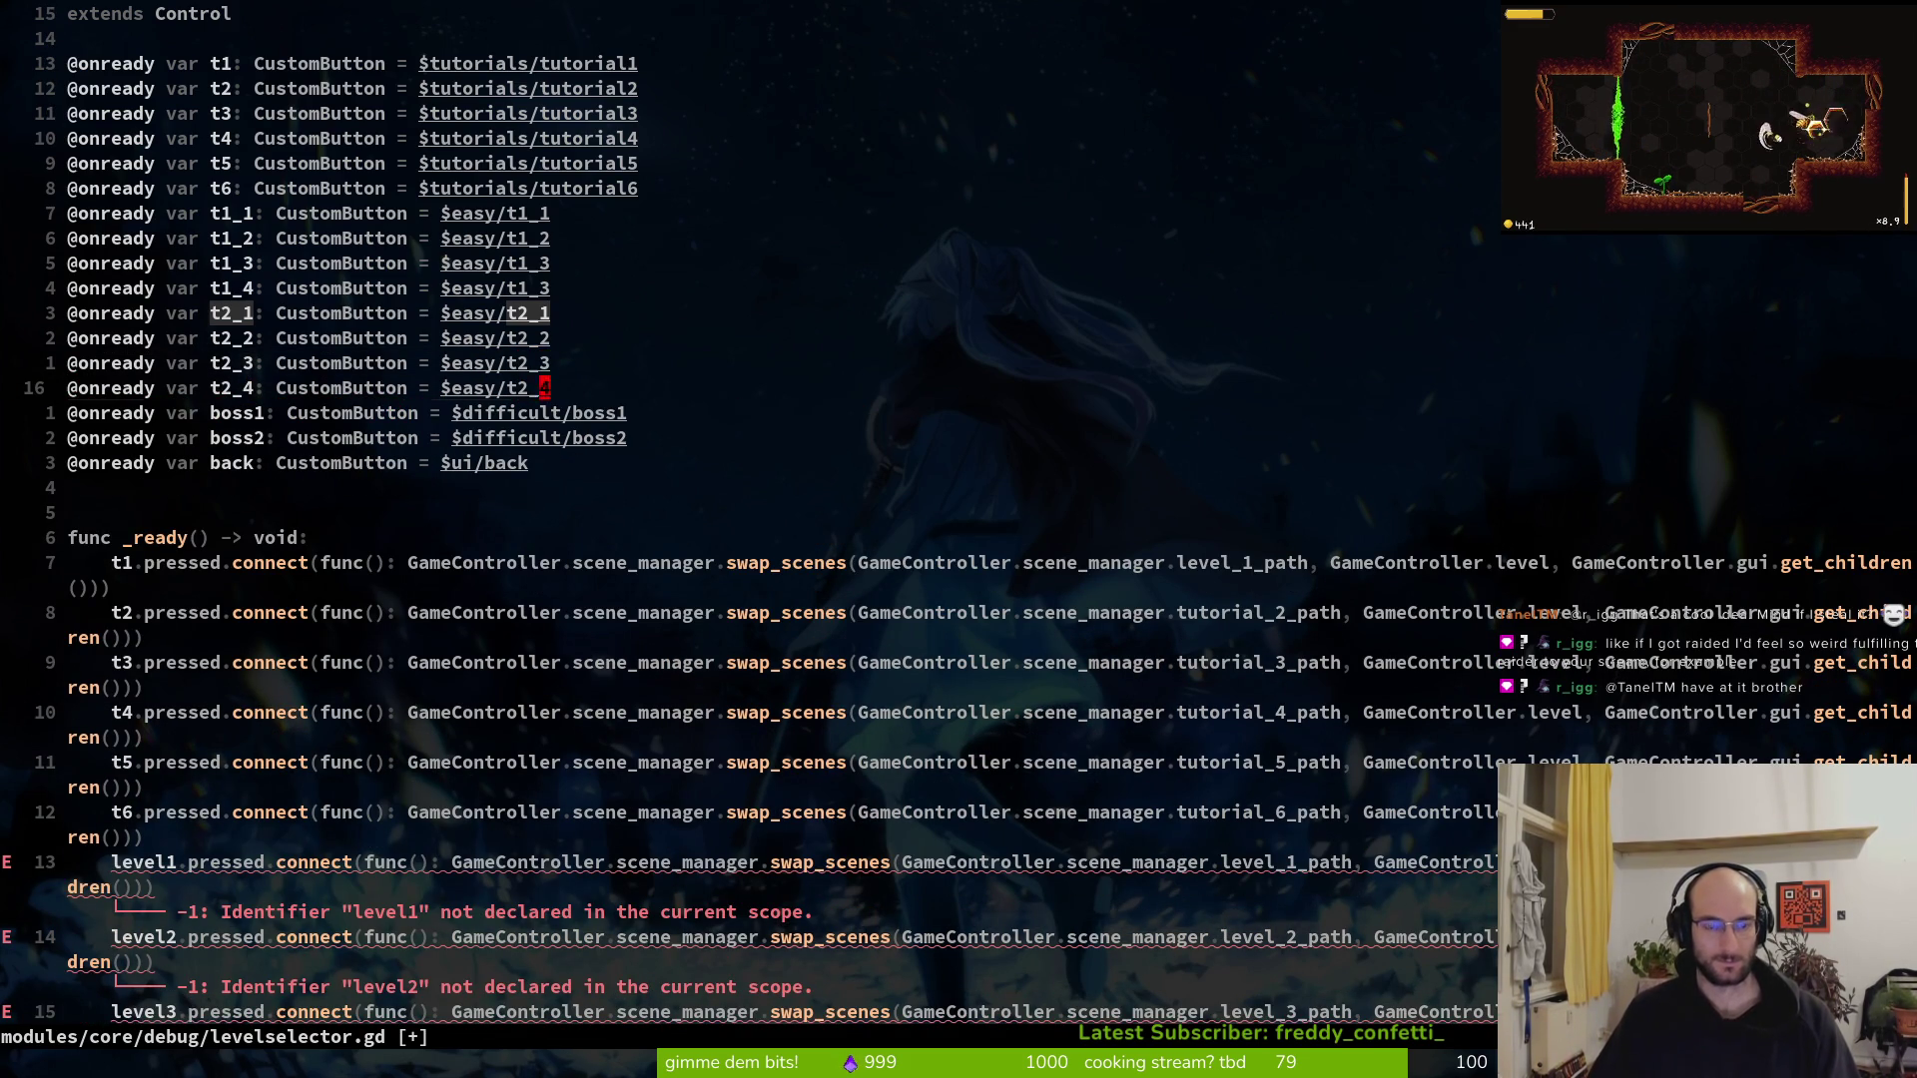
# Add a t2_5 declaration at $easy/t2_5 and save levelselector.gd
pyautogui.press('y')
pyautogui.press('y')
pyautogui.press('p')
pyautogui.press('f')
pyautogui.press('4')
pyautogui.hotkey('ctrl', 'a')
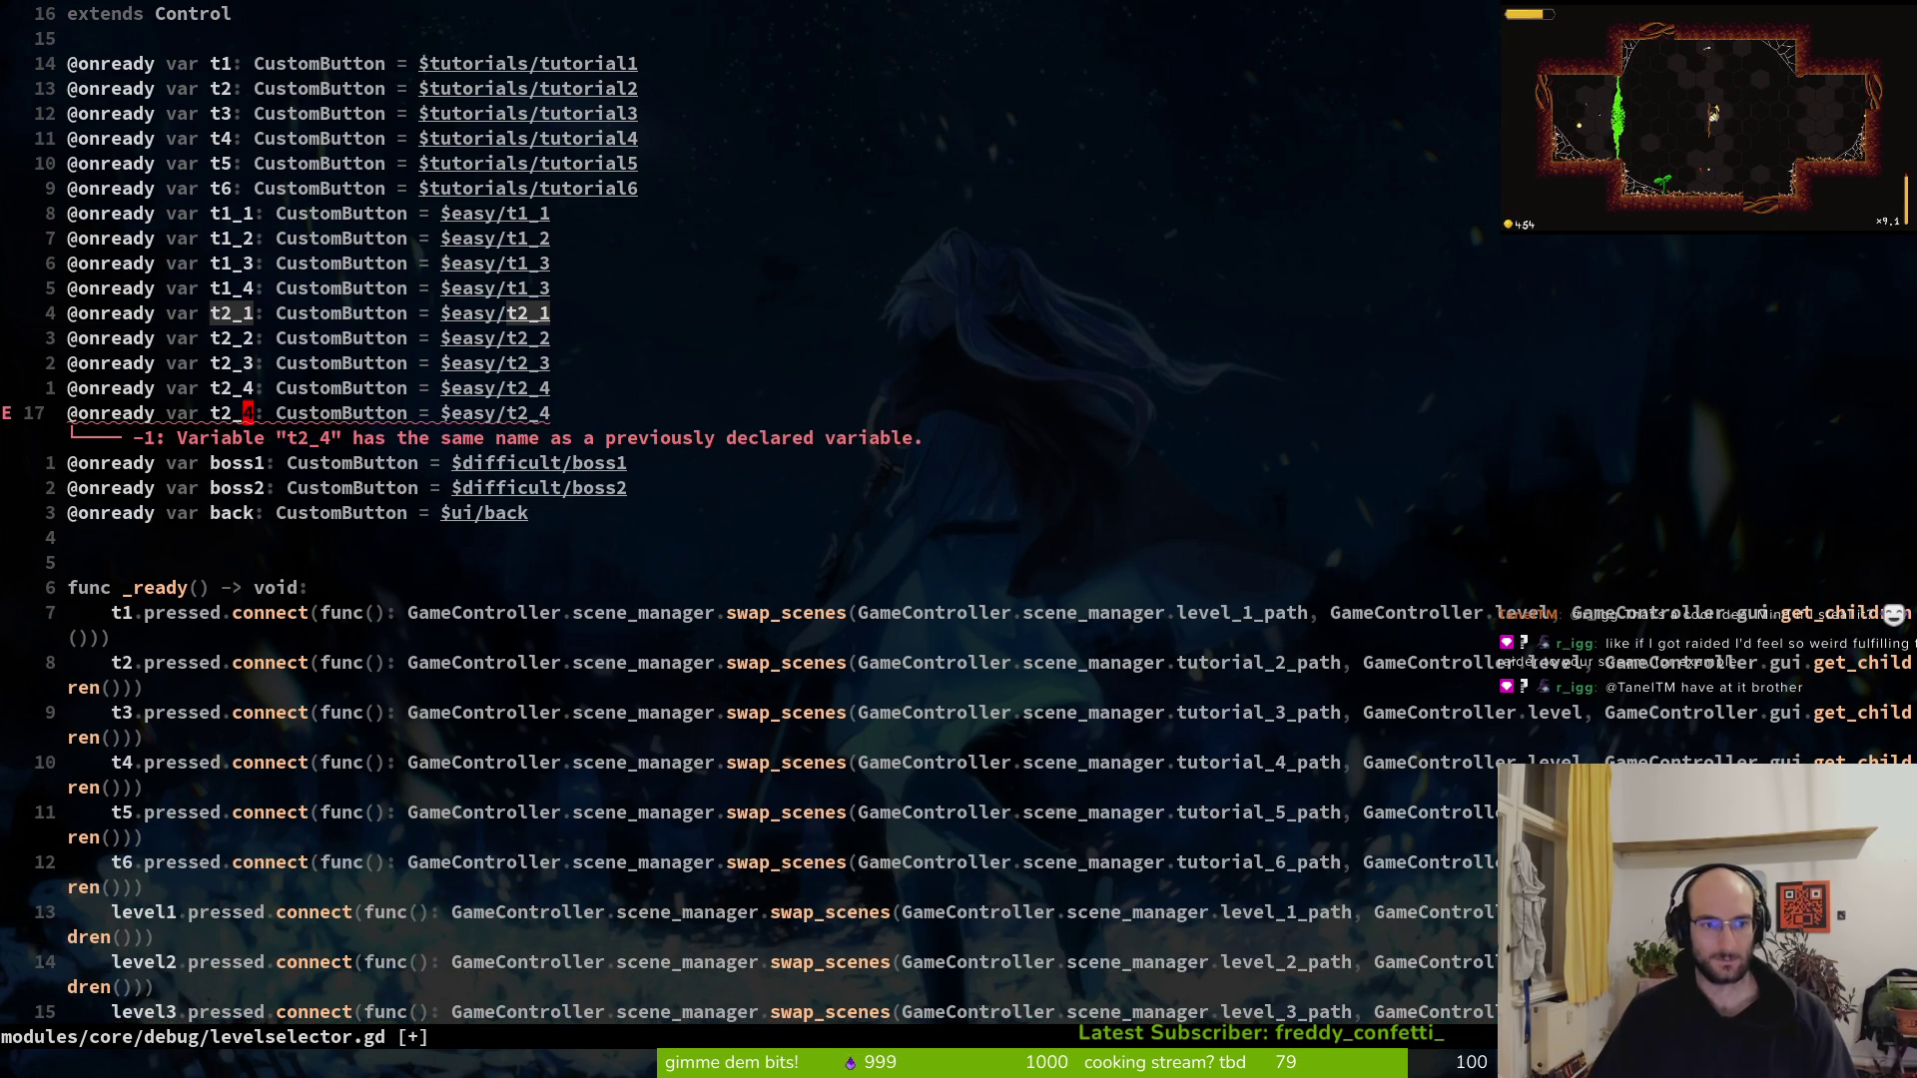
pyautogui.write('f4')
pyautogui.write(':write')
pyautogui.press('Return')
pyautogui.press('j')
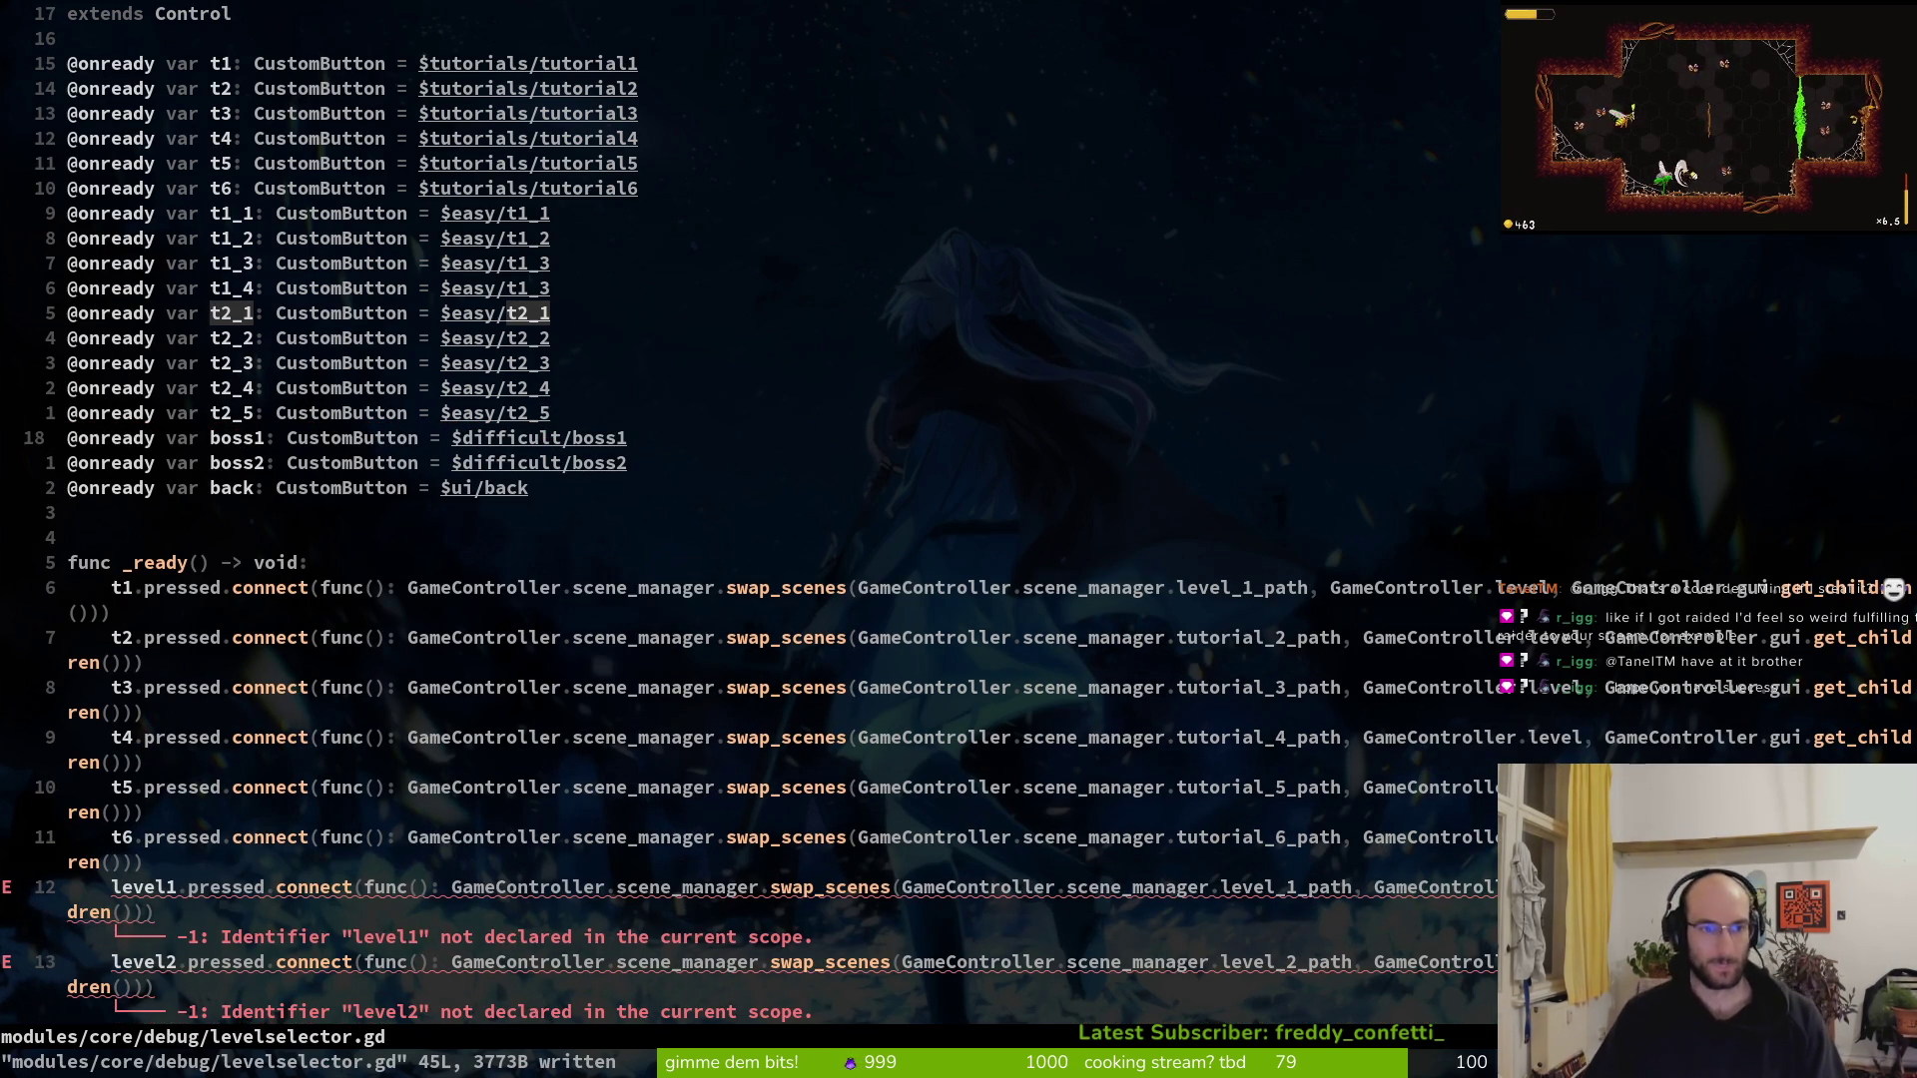
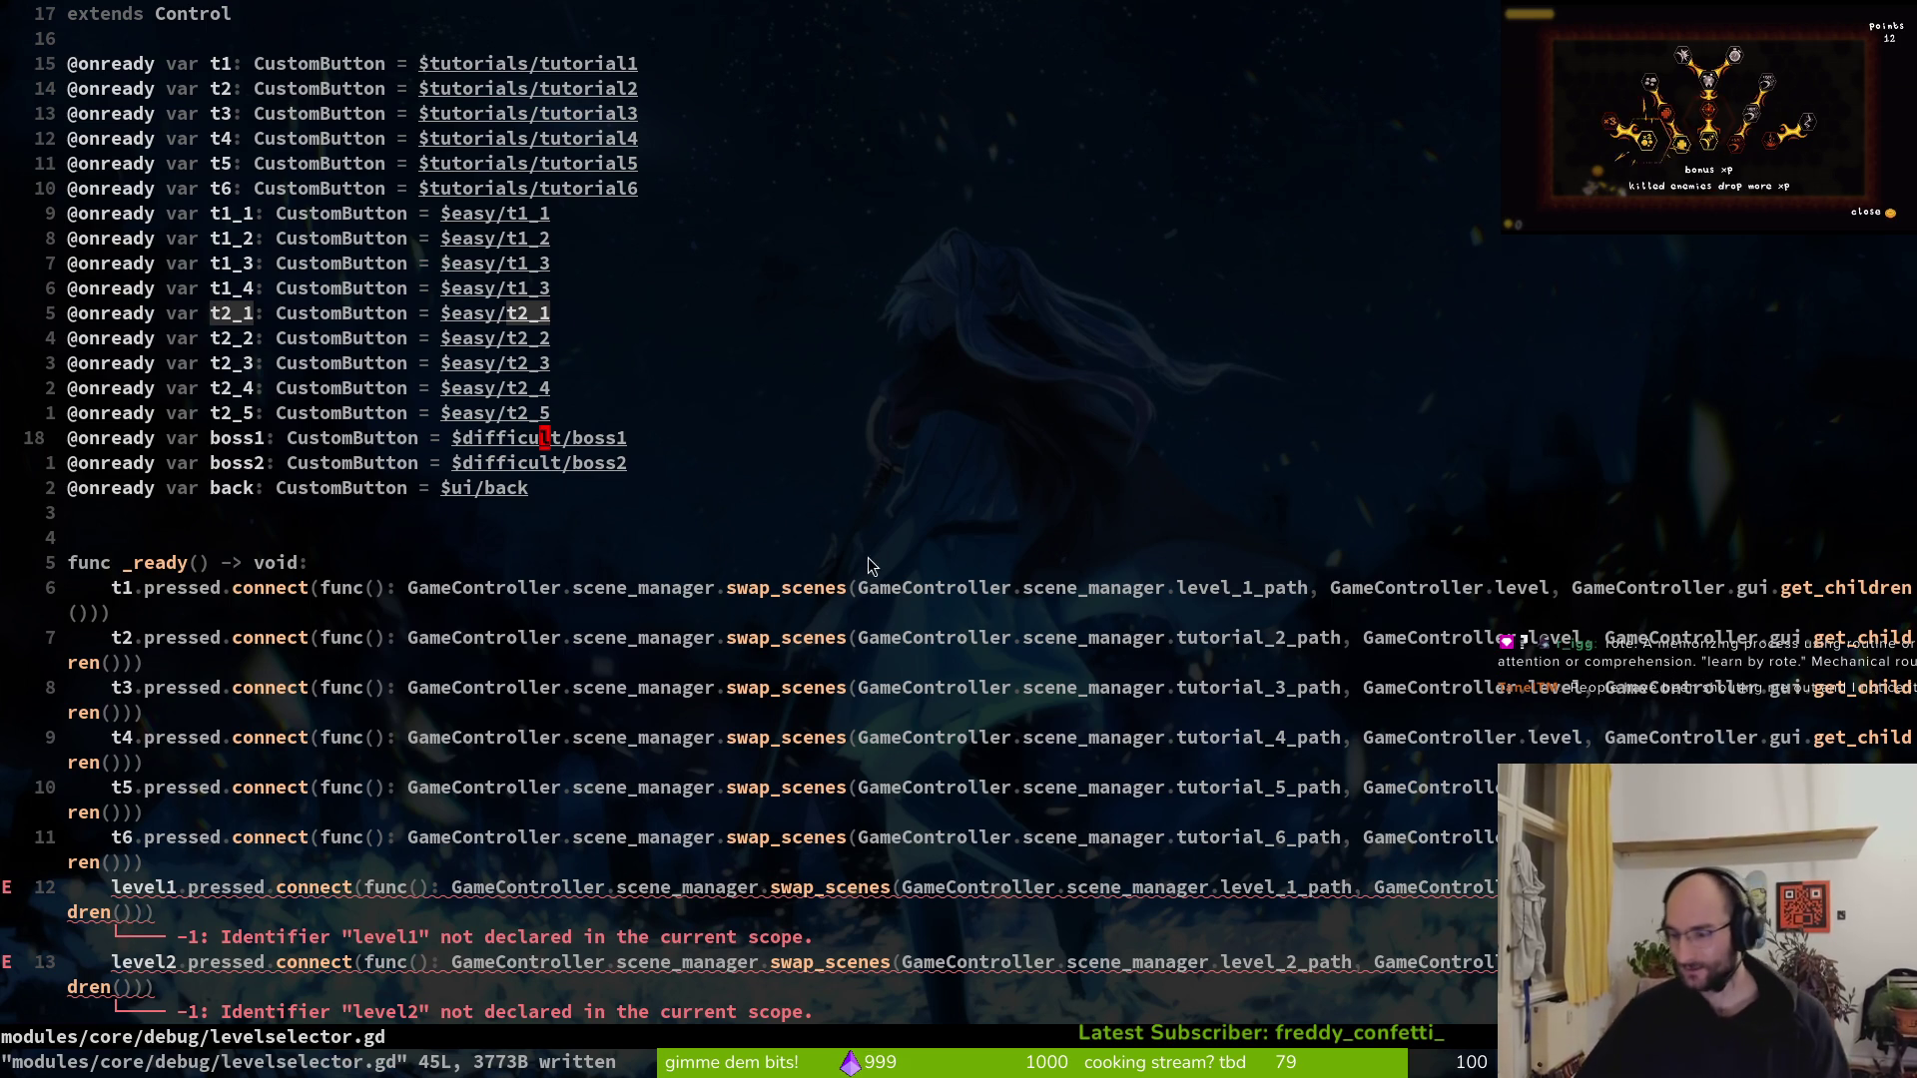
# Replace level1 on its connection line with t1_1 using ciw and completion
pyautogui.click(148, 887)
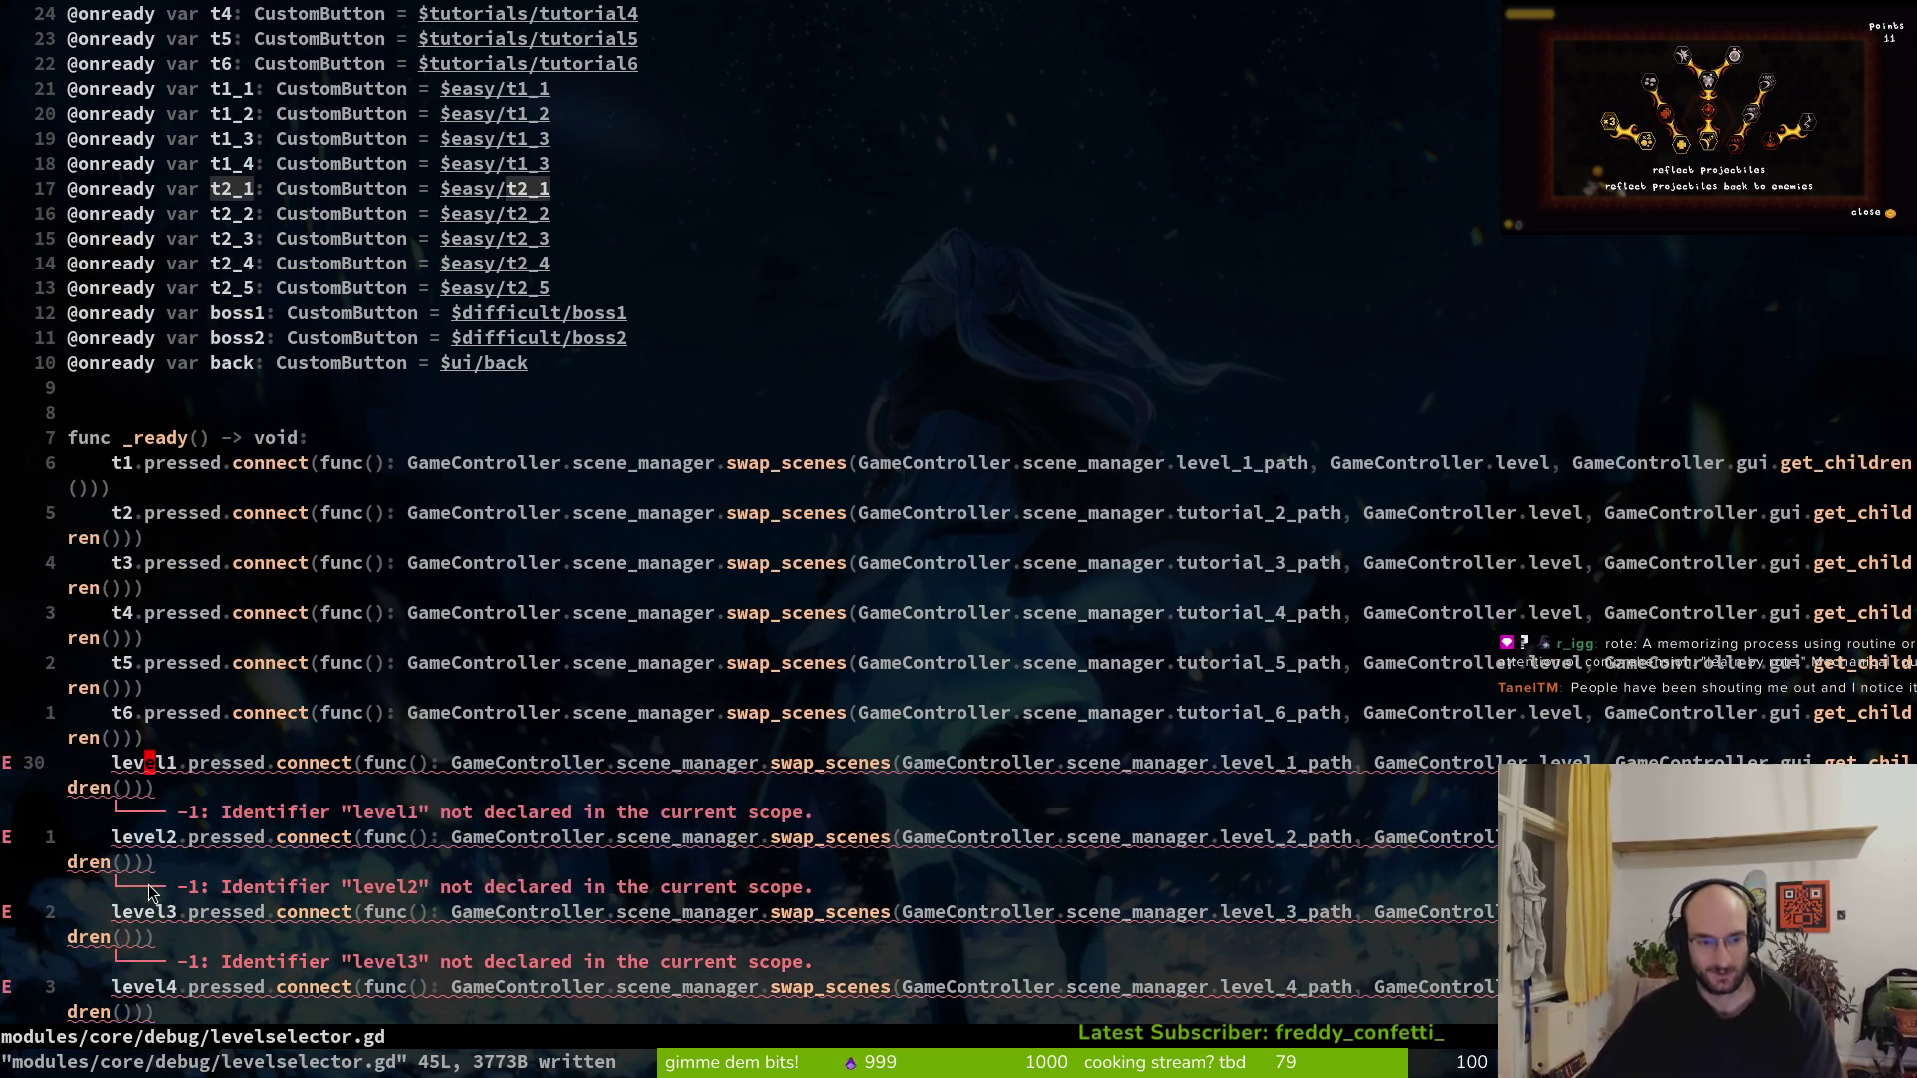
pyautogui.press('c')
pyautogui.press('i')
pyautogui.press('w')
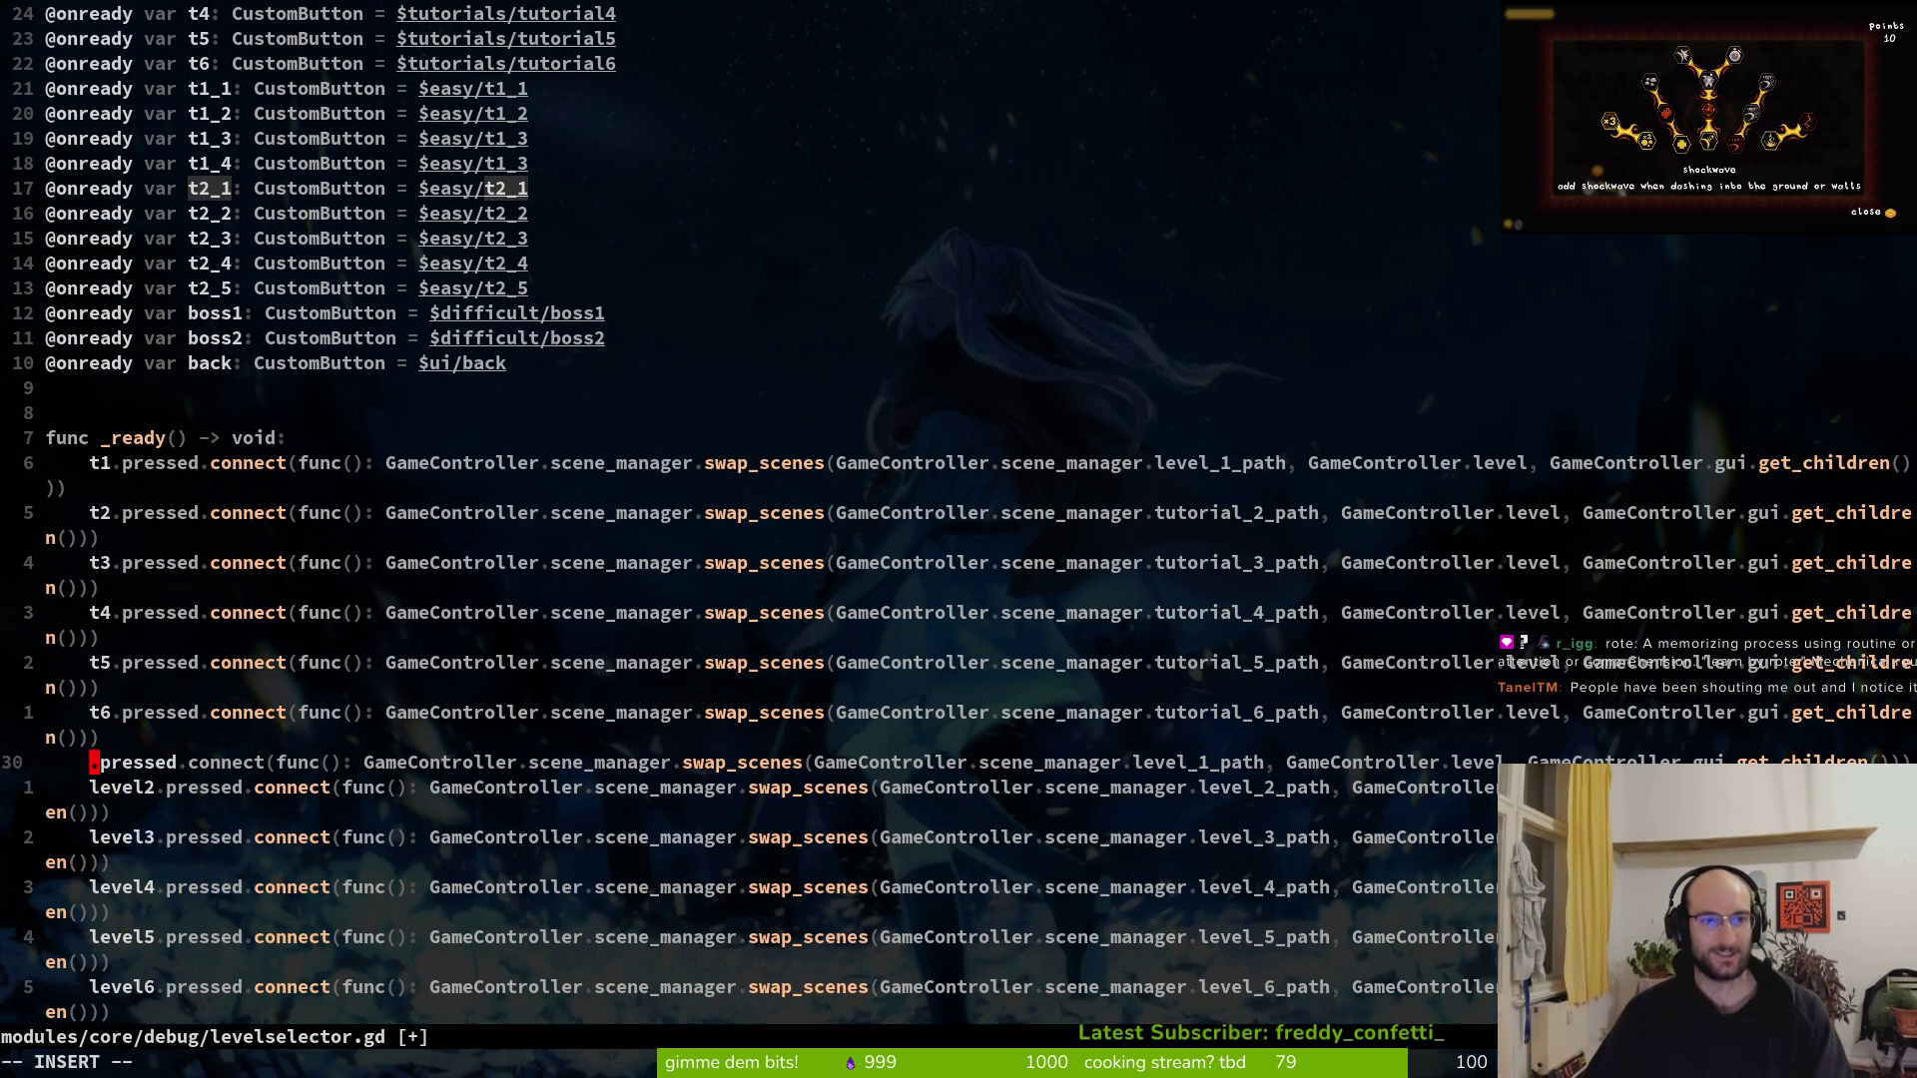
pyautogui.write('t1')
pyautogui.press('Tab')
pyautogui.press('Tab')
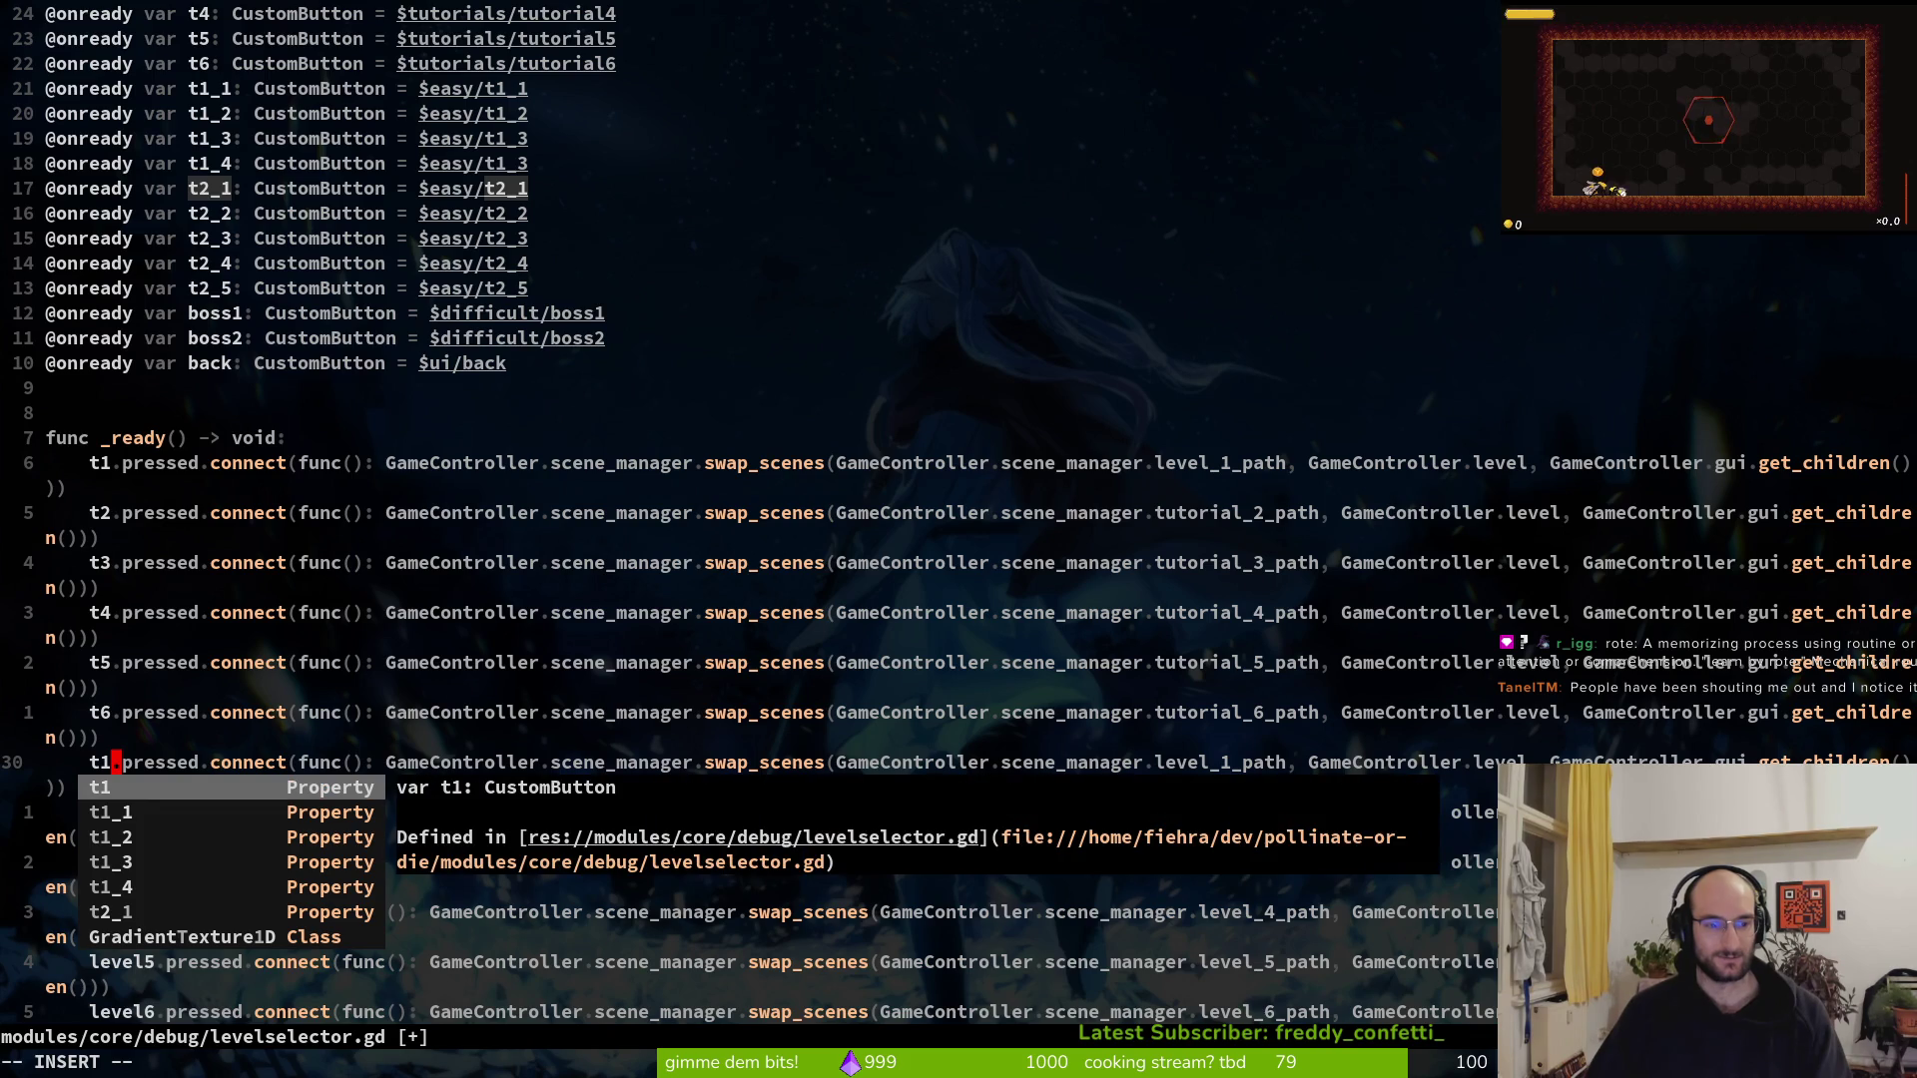
pyautogui.press('Return')
pyautogui.press('Escape')
# Save levelselector.gd and bring up the project file search
pyautogui.hotkey('ctrl', 's')
pyautogui.press('v')
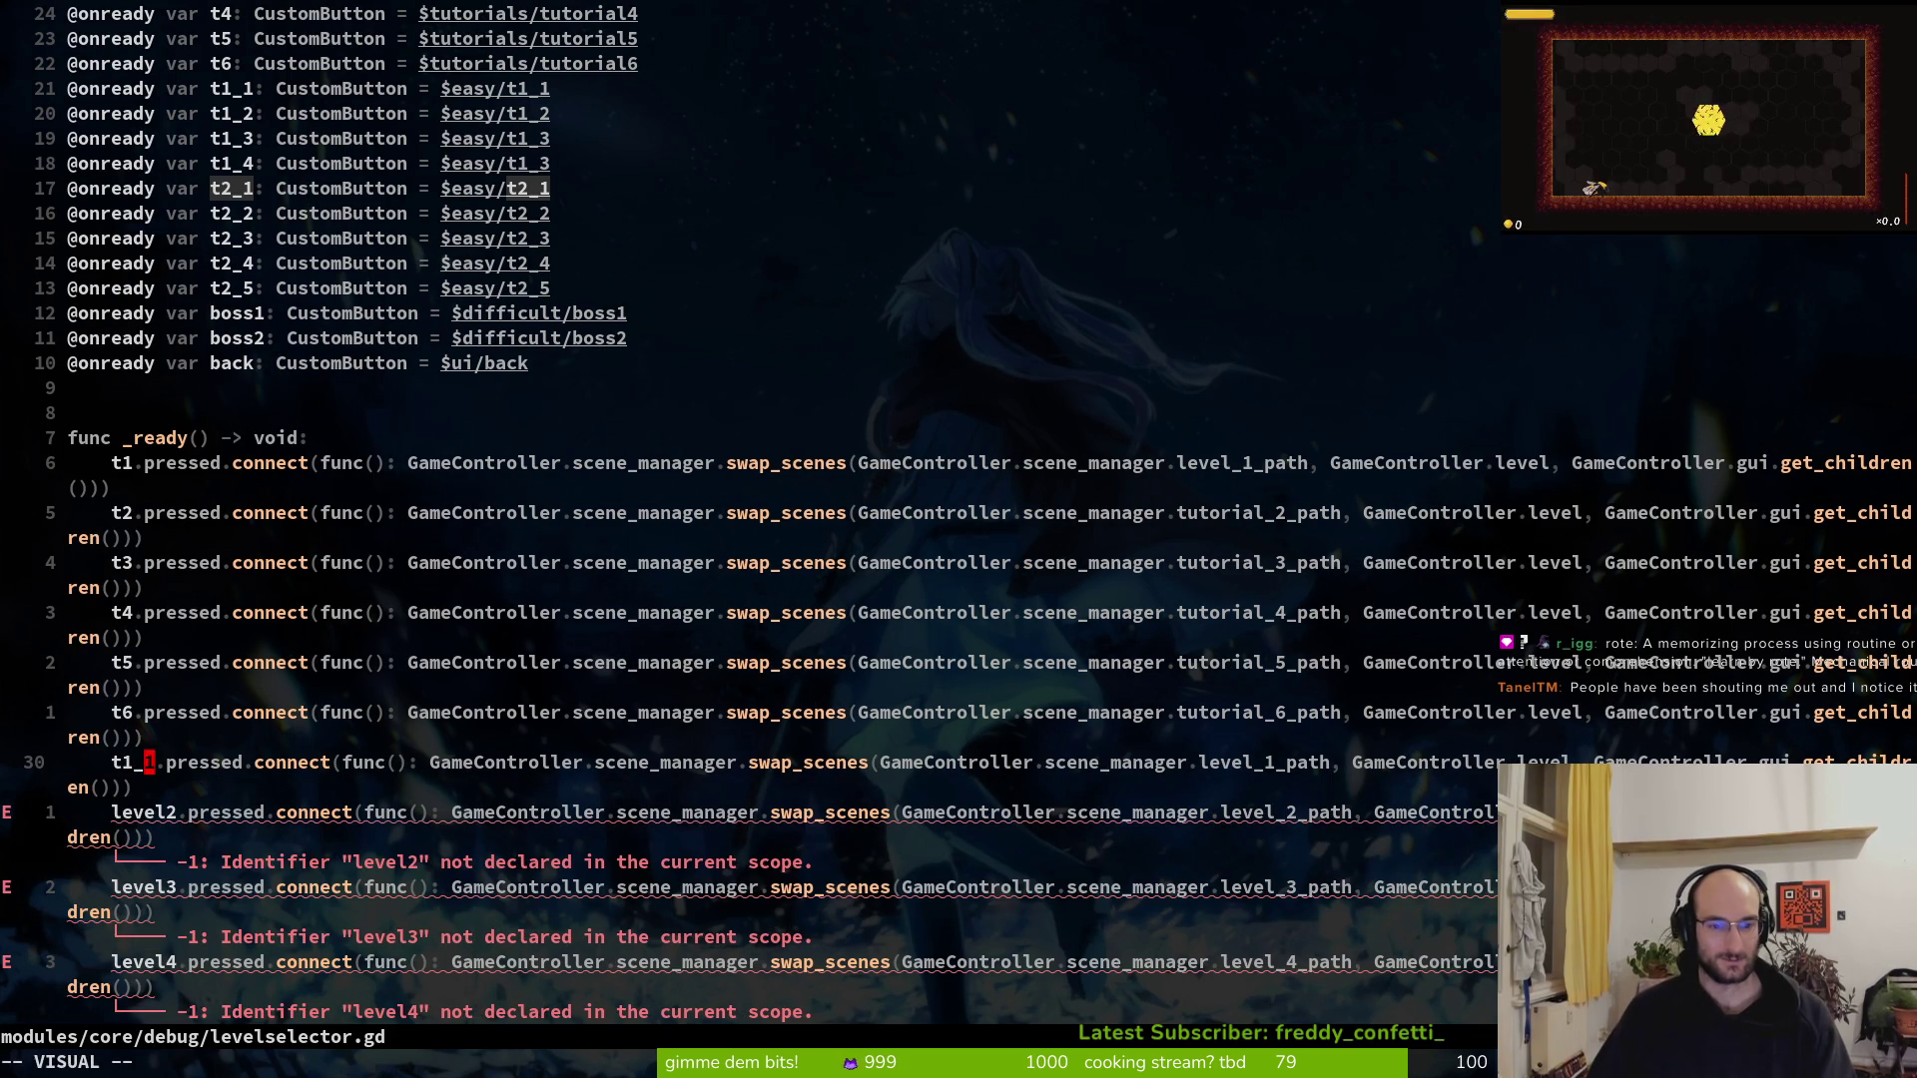
pyautogui.press('Escape')
pyautogui.hotkey('ctrl', 's')
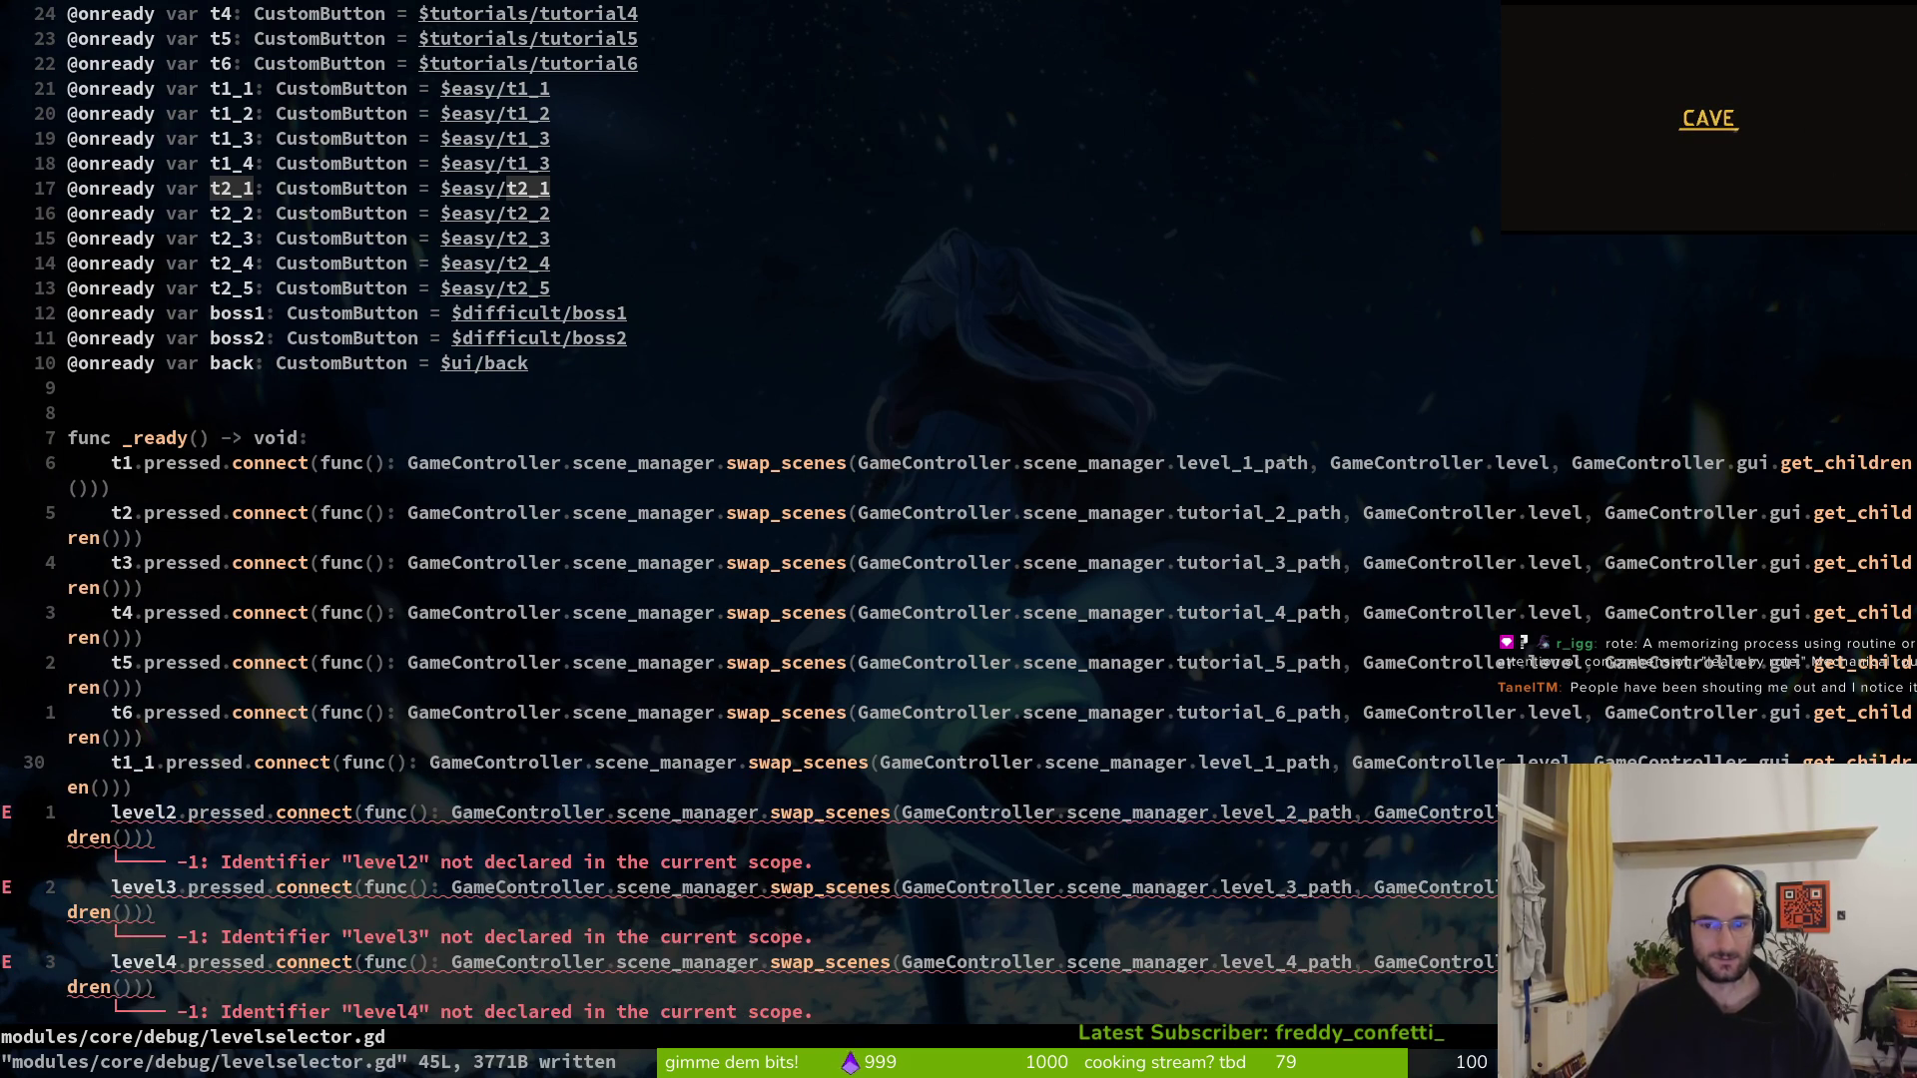
pyautogui.press('space')
# Open scene.manager.gd, review its level_N_N_path variables, and return to levelselector.gd
pyautogui.press('f')
pyautogui.press('f')
pyautogui.write('sc')
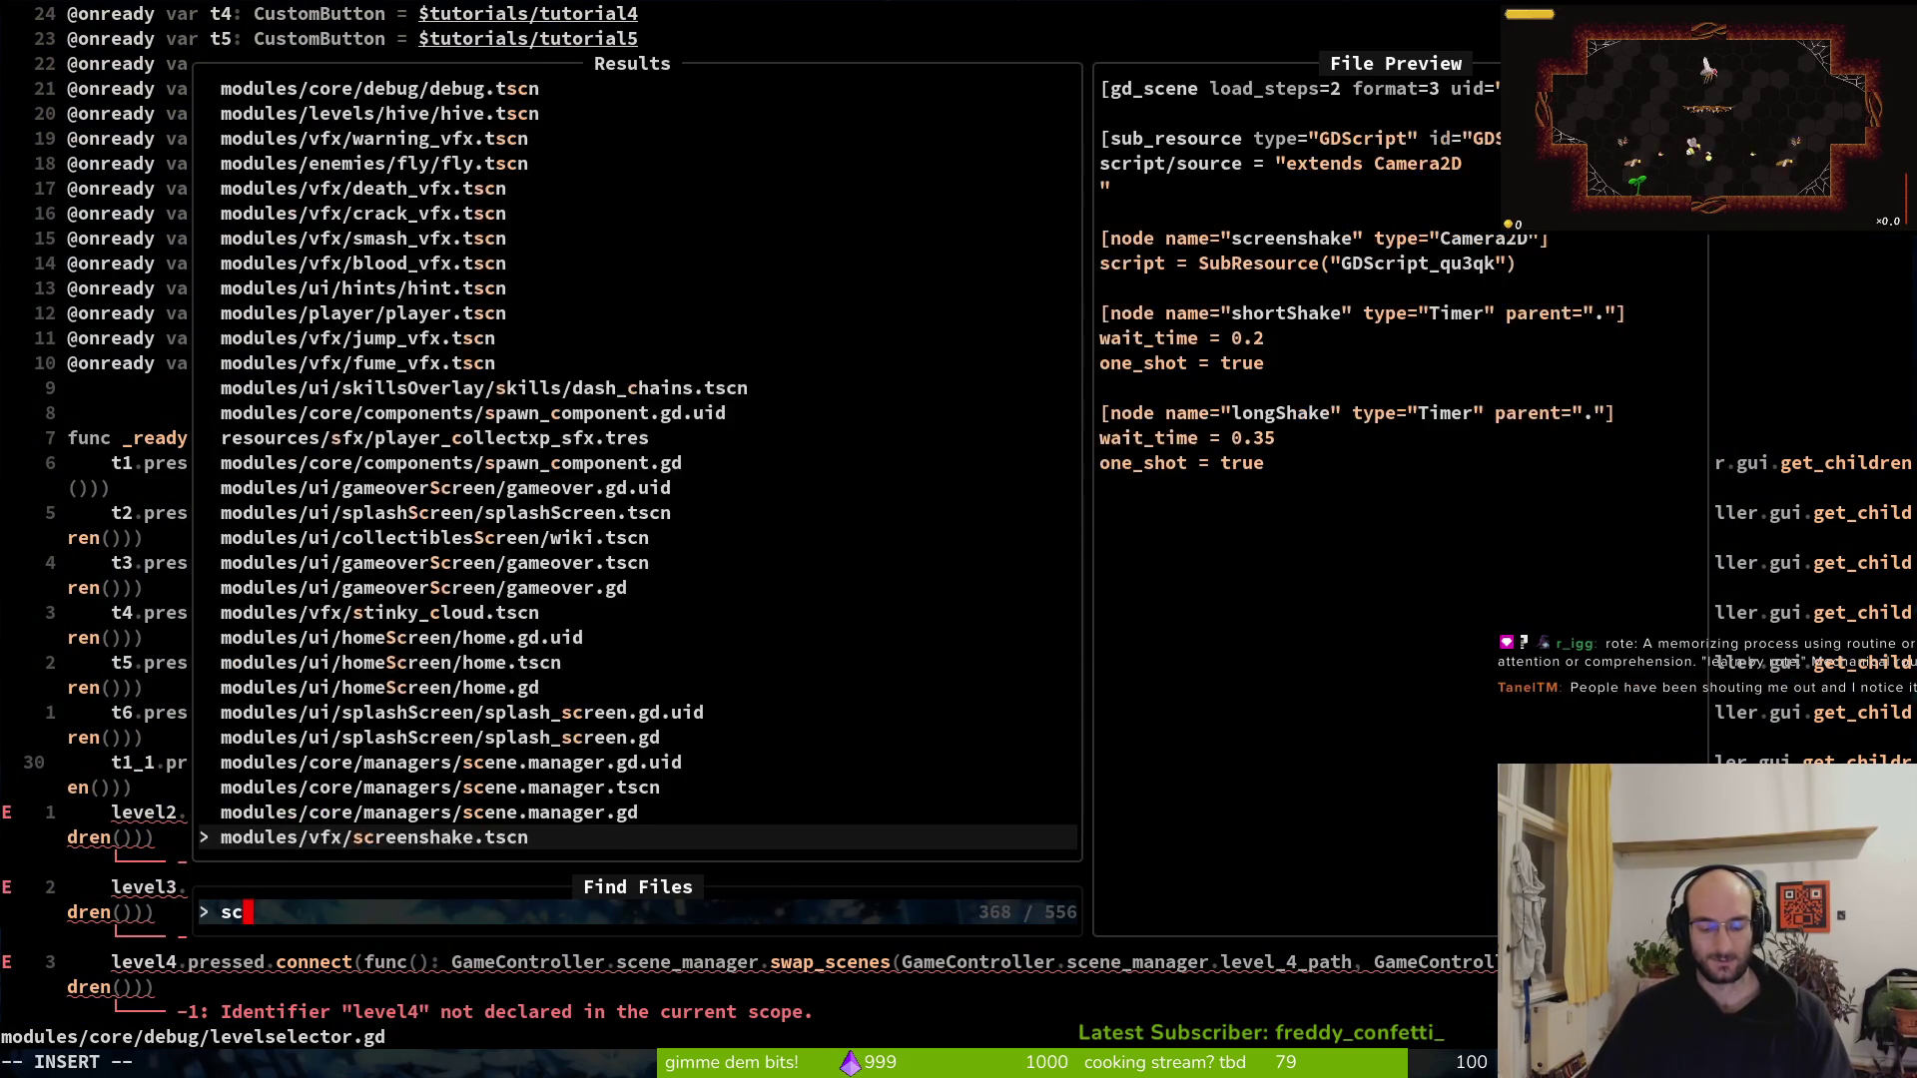
pyautogui.write('ene.mana')
pyautogui.press('Return')
pyautogui.press('j')
pyautogui.press('j')
pyautogui.press('j')
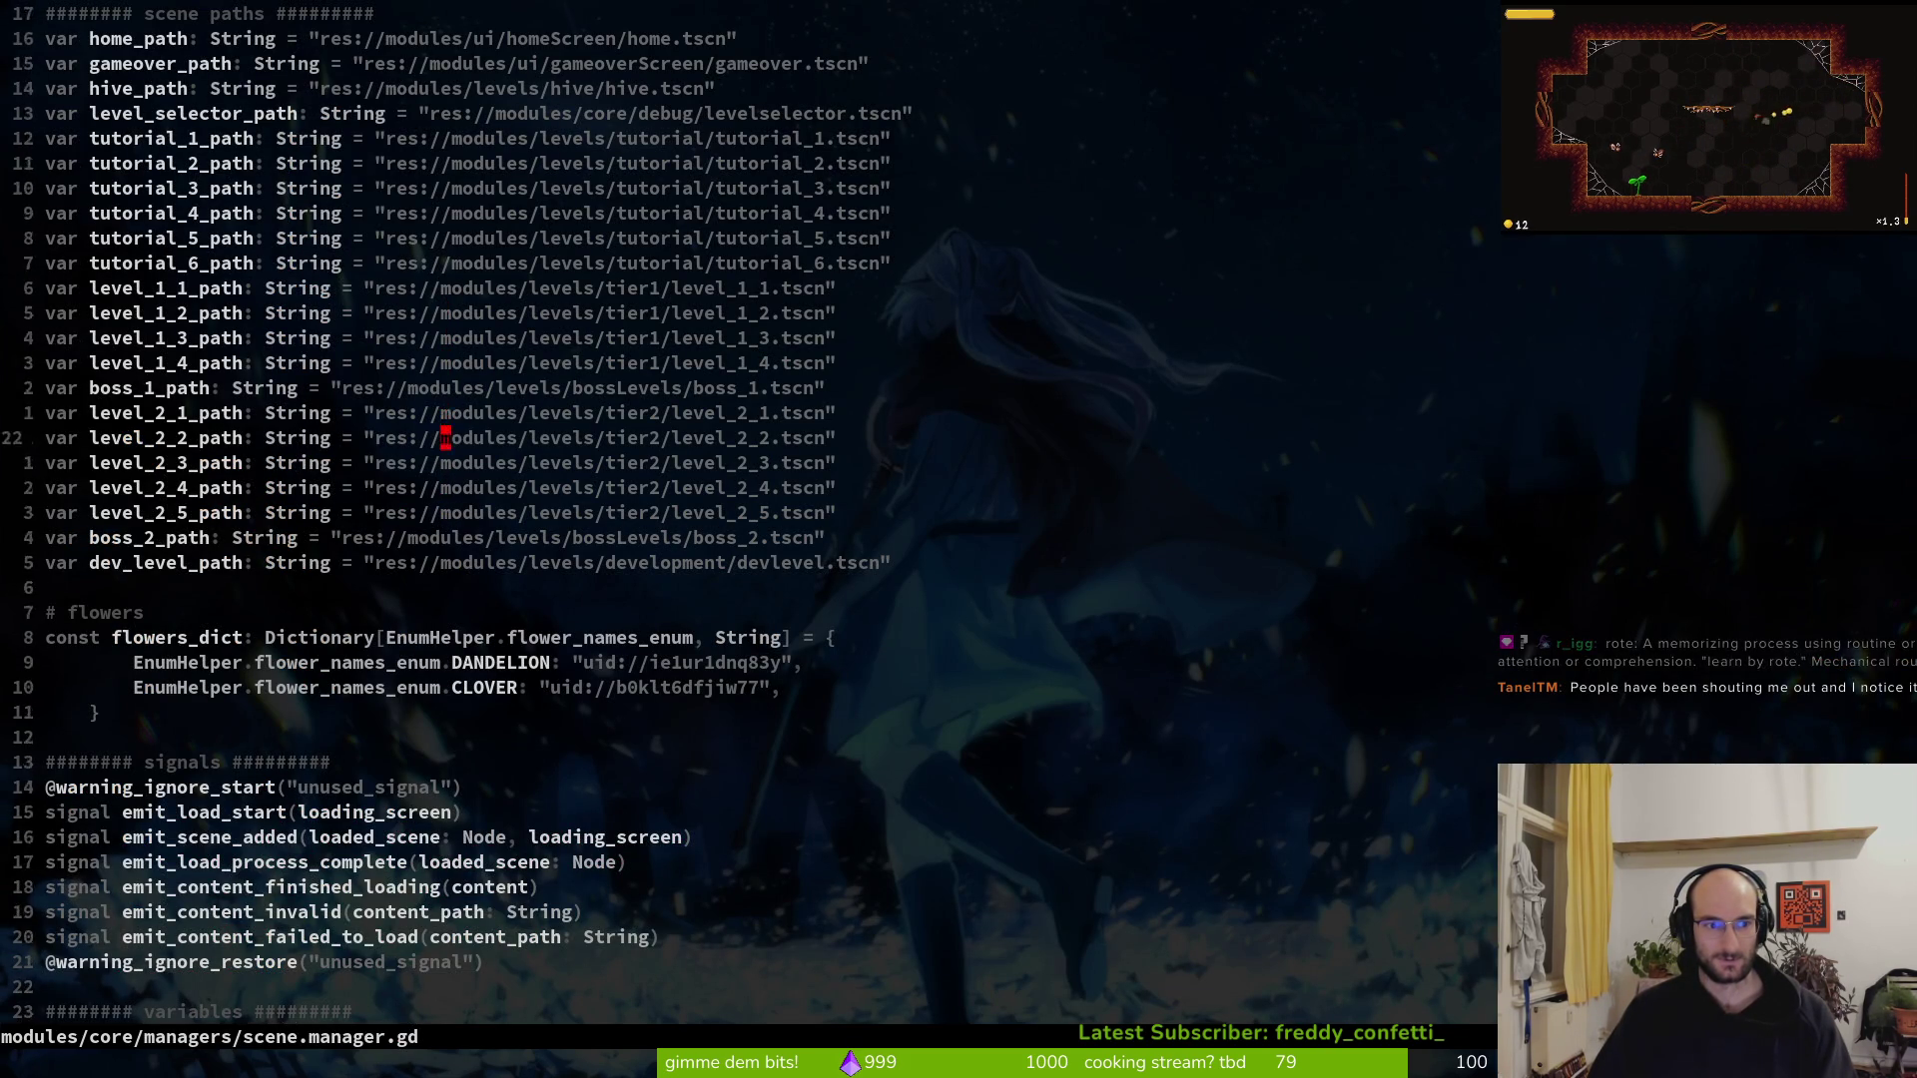
pyautogui.press('k')
pyautogui.press('k')
pyautogui.hotkey('ctrl', '6')
# Rename the level2 connection to t1_2 and save with :w
pyautogui.press('0')
pyautogui.press('y')
pyautogui.press('y')
pyautogui.press('j')
pyautogui.press('j')
pyautogui.press('k')
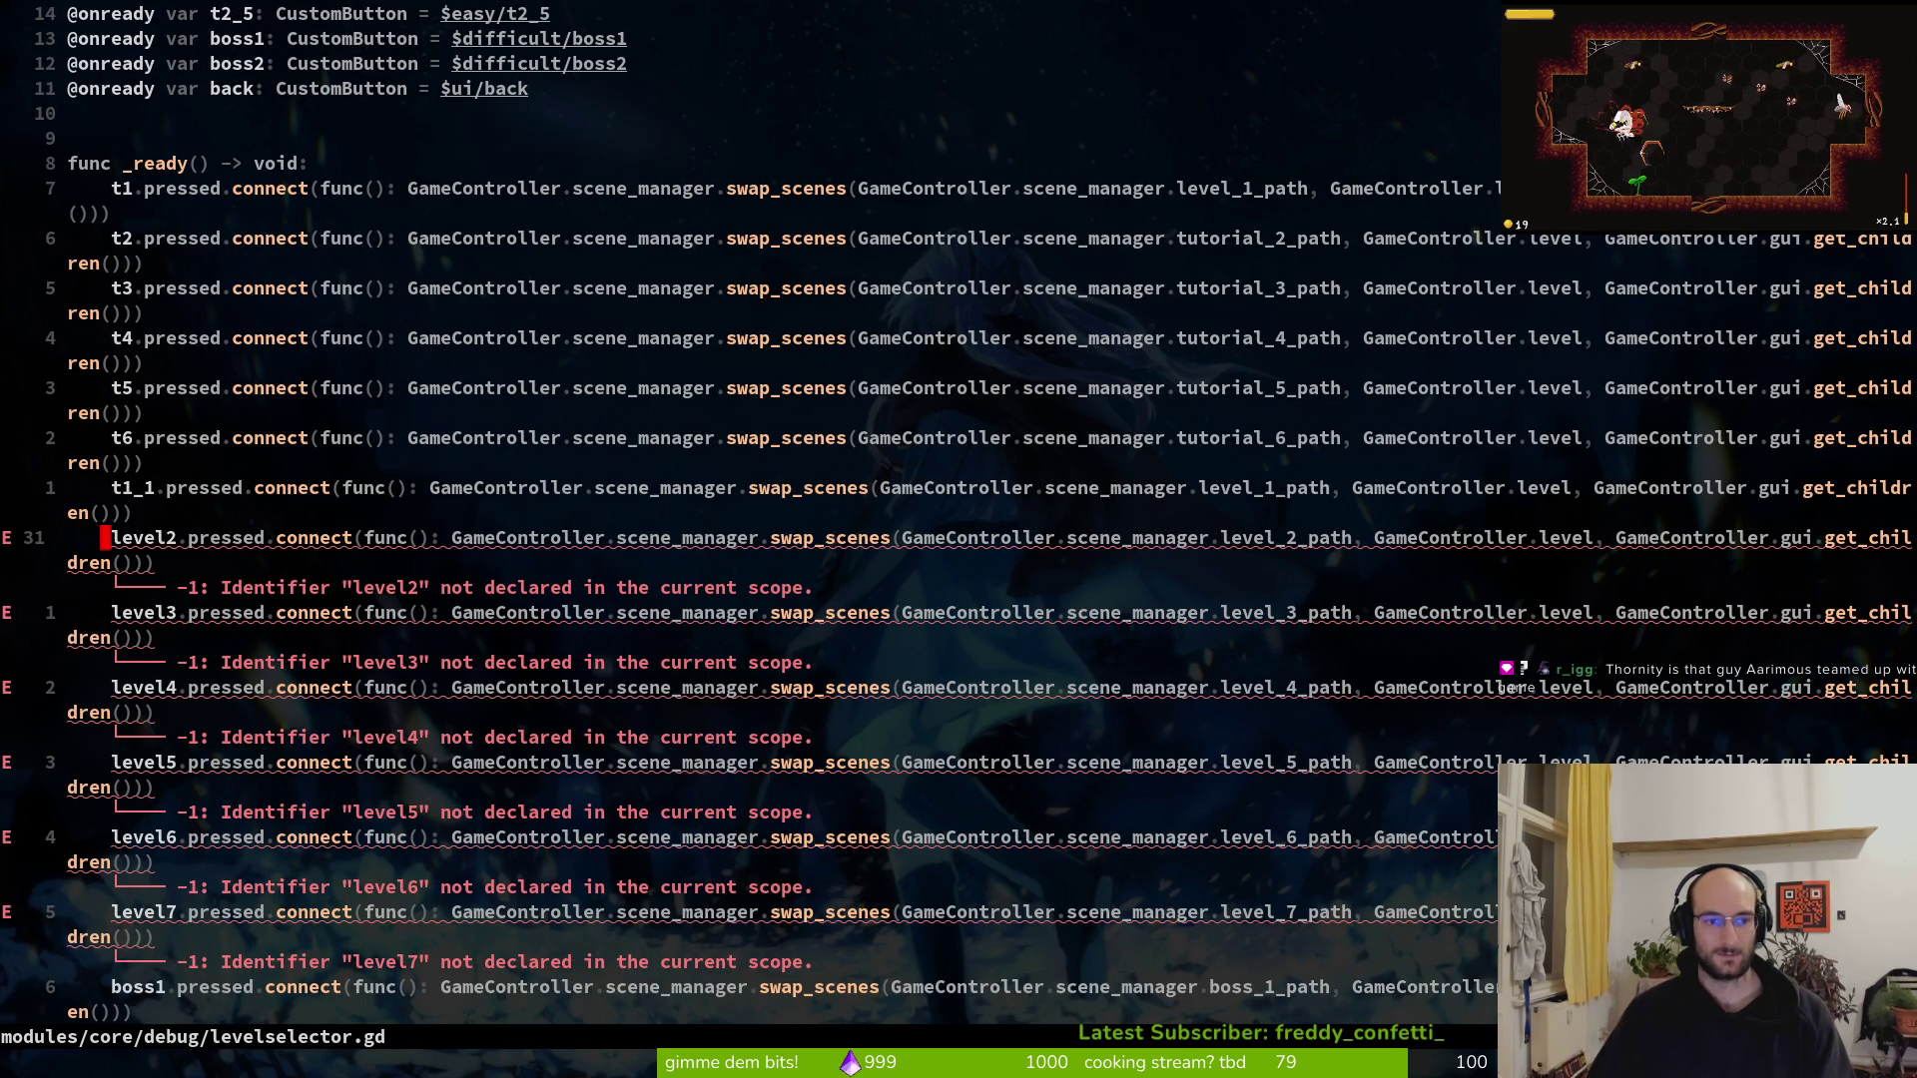
pyautogui.write('cwt')
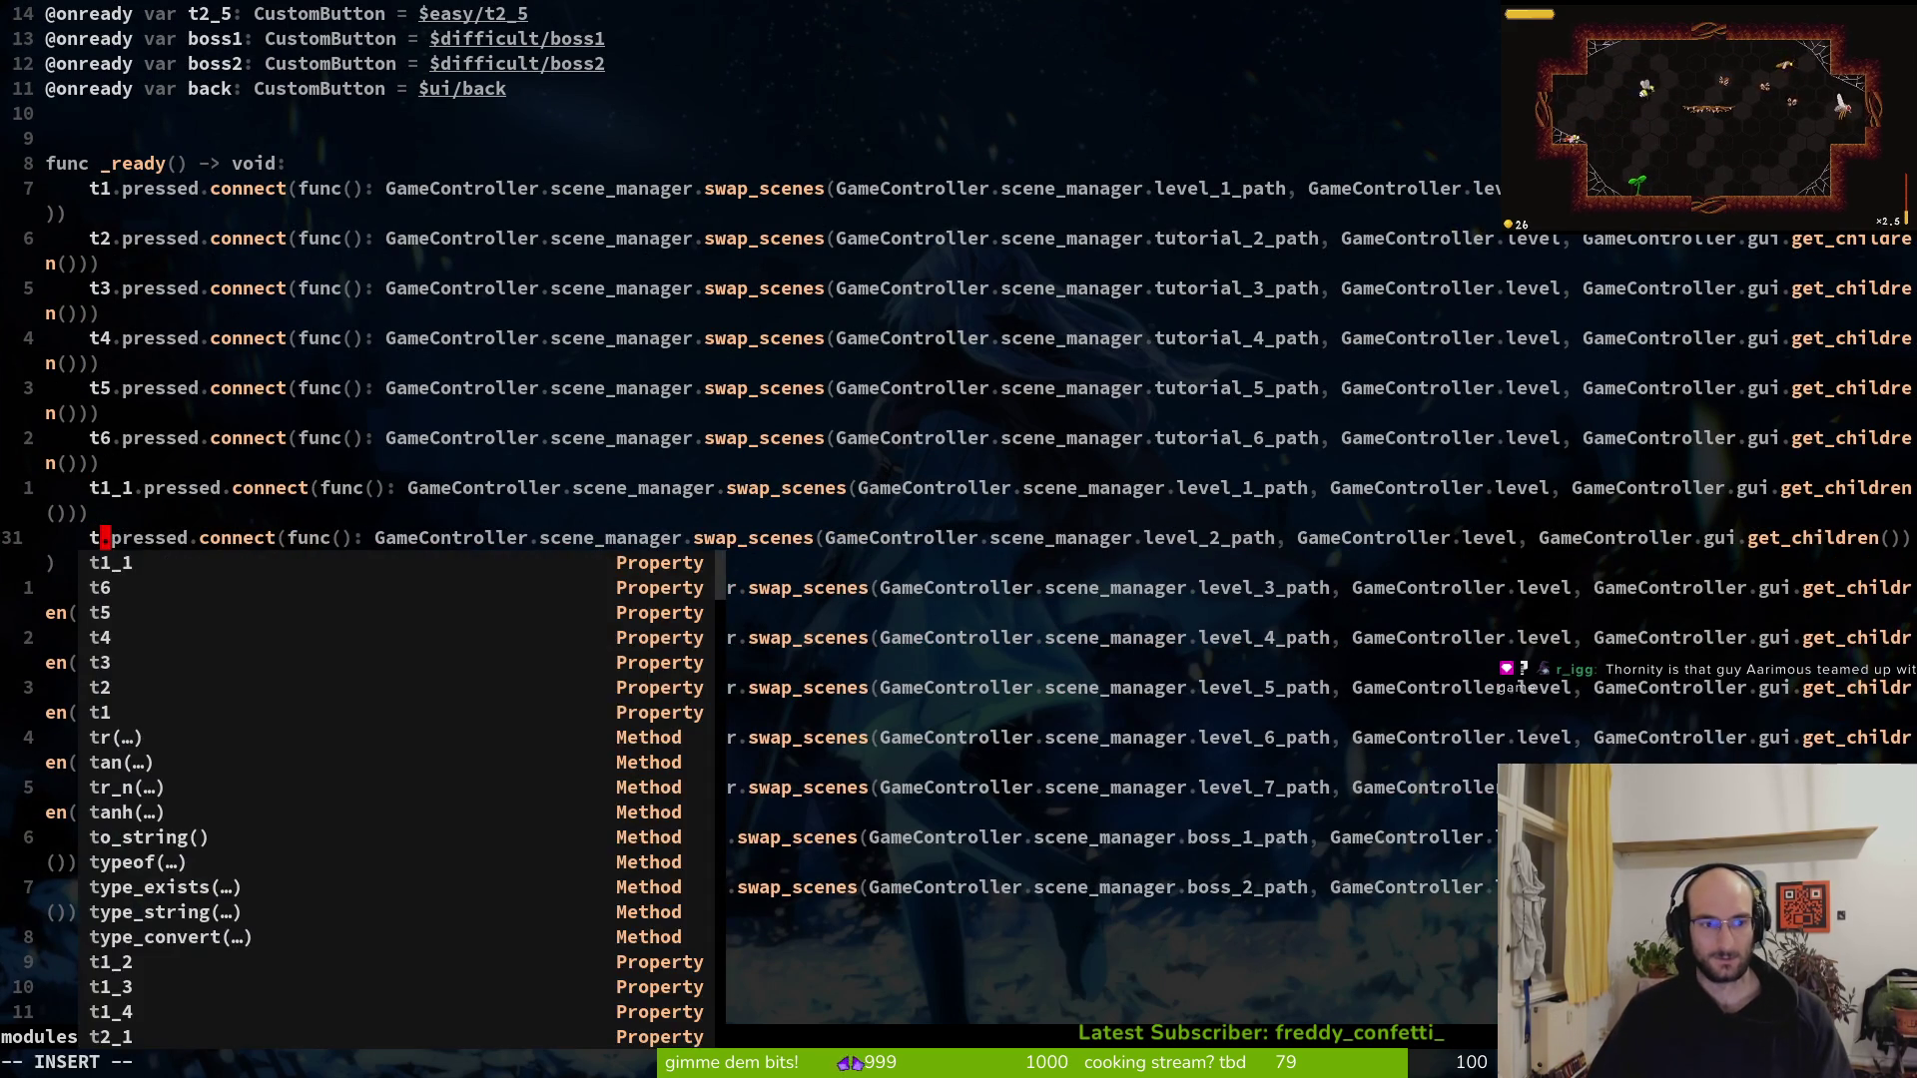
pyautogui.write('2')
pyautogui.press('Tab')
pyautogui.press('Tab')
pyautogui.press('Tab')
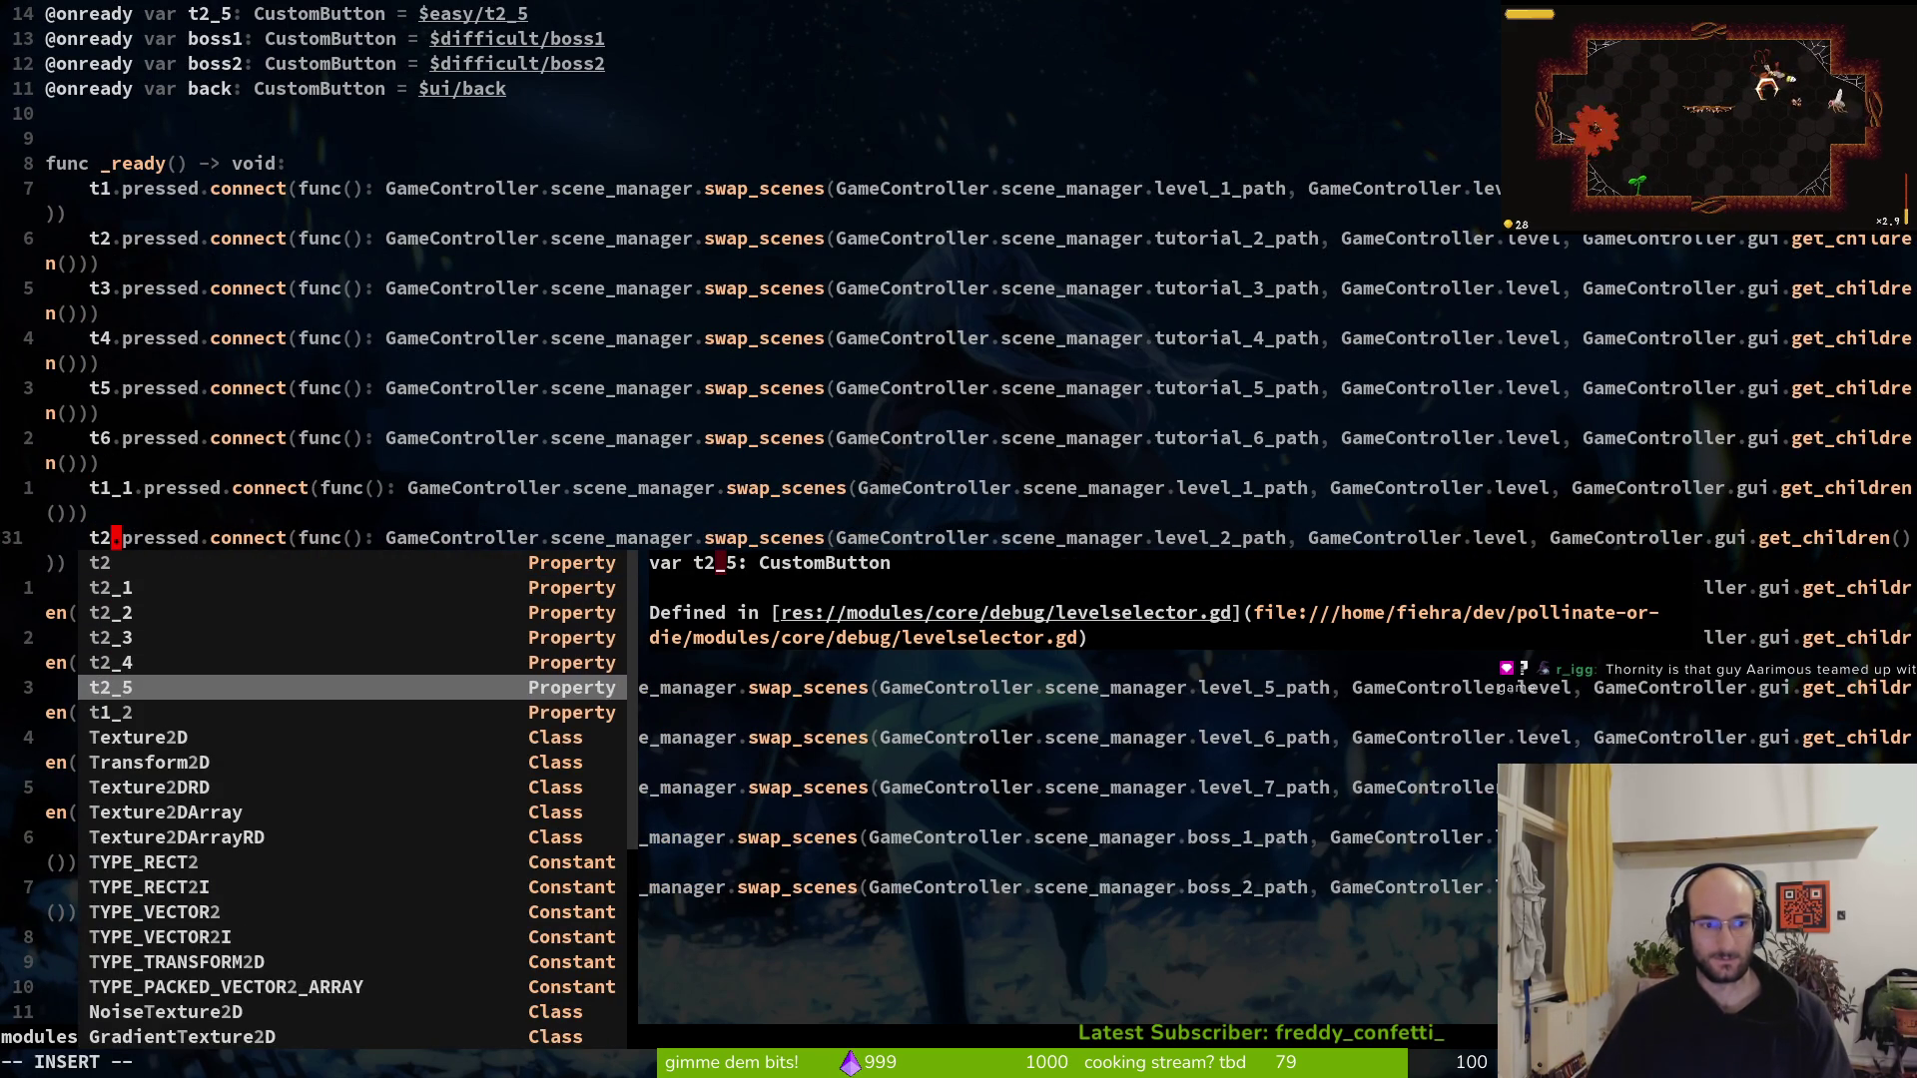
pyautogui.press('Tab')
pyautogui.press('Escape')
pyautogui.write(':w')
pyautogui.press('Return')
# Rename the level3 connection to t1_3 and save with :w
pyautogui.write('oci')
pyautogui.press('Escape')
pyautogui.press('d')
pyautogui.press('d')
pyautogui.write('ciwt')
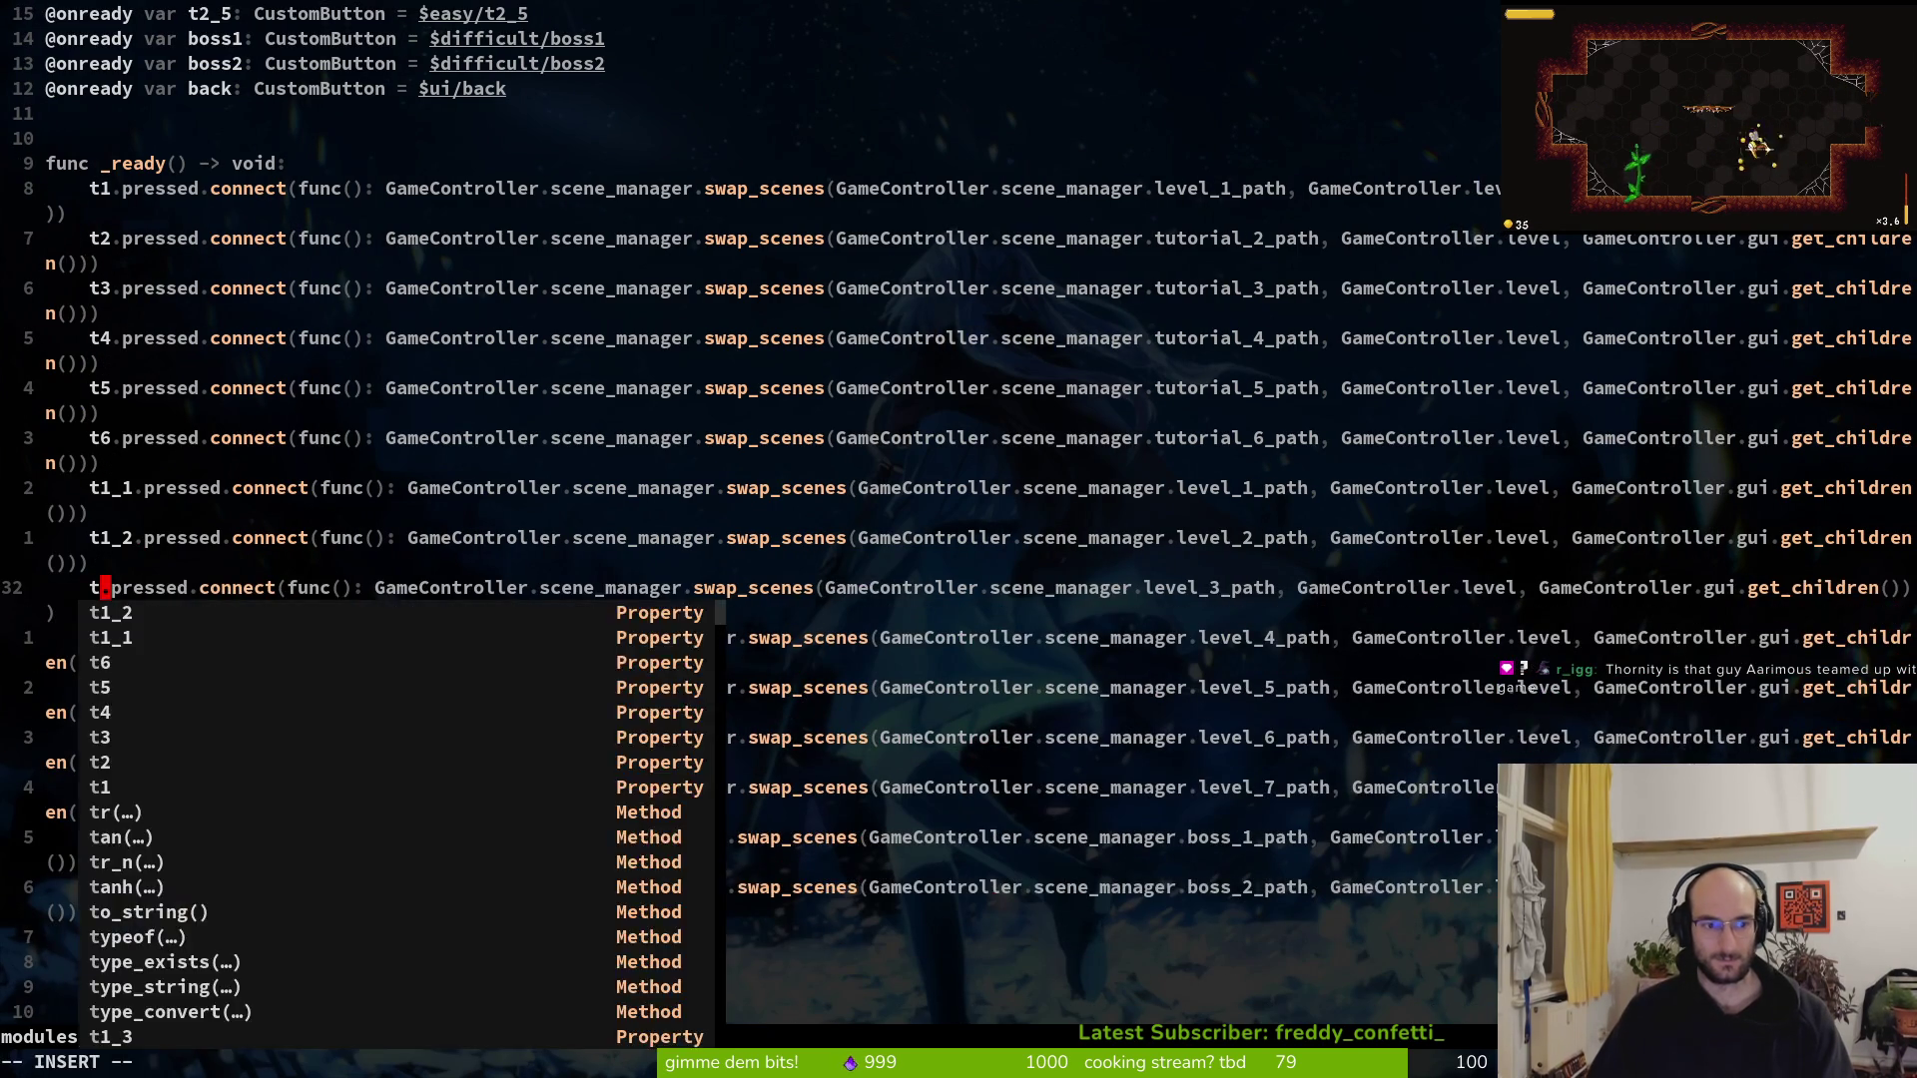
pyautogui.write('1_')
pyautogui.press('Tab')
pyautogui.press('Return')
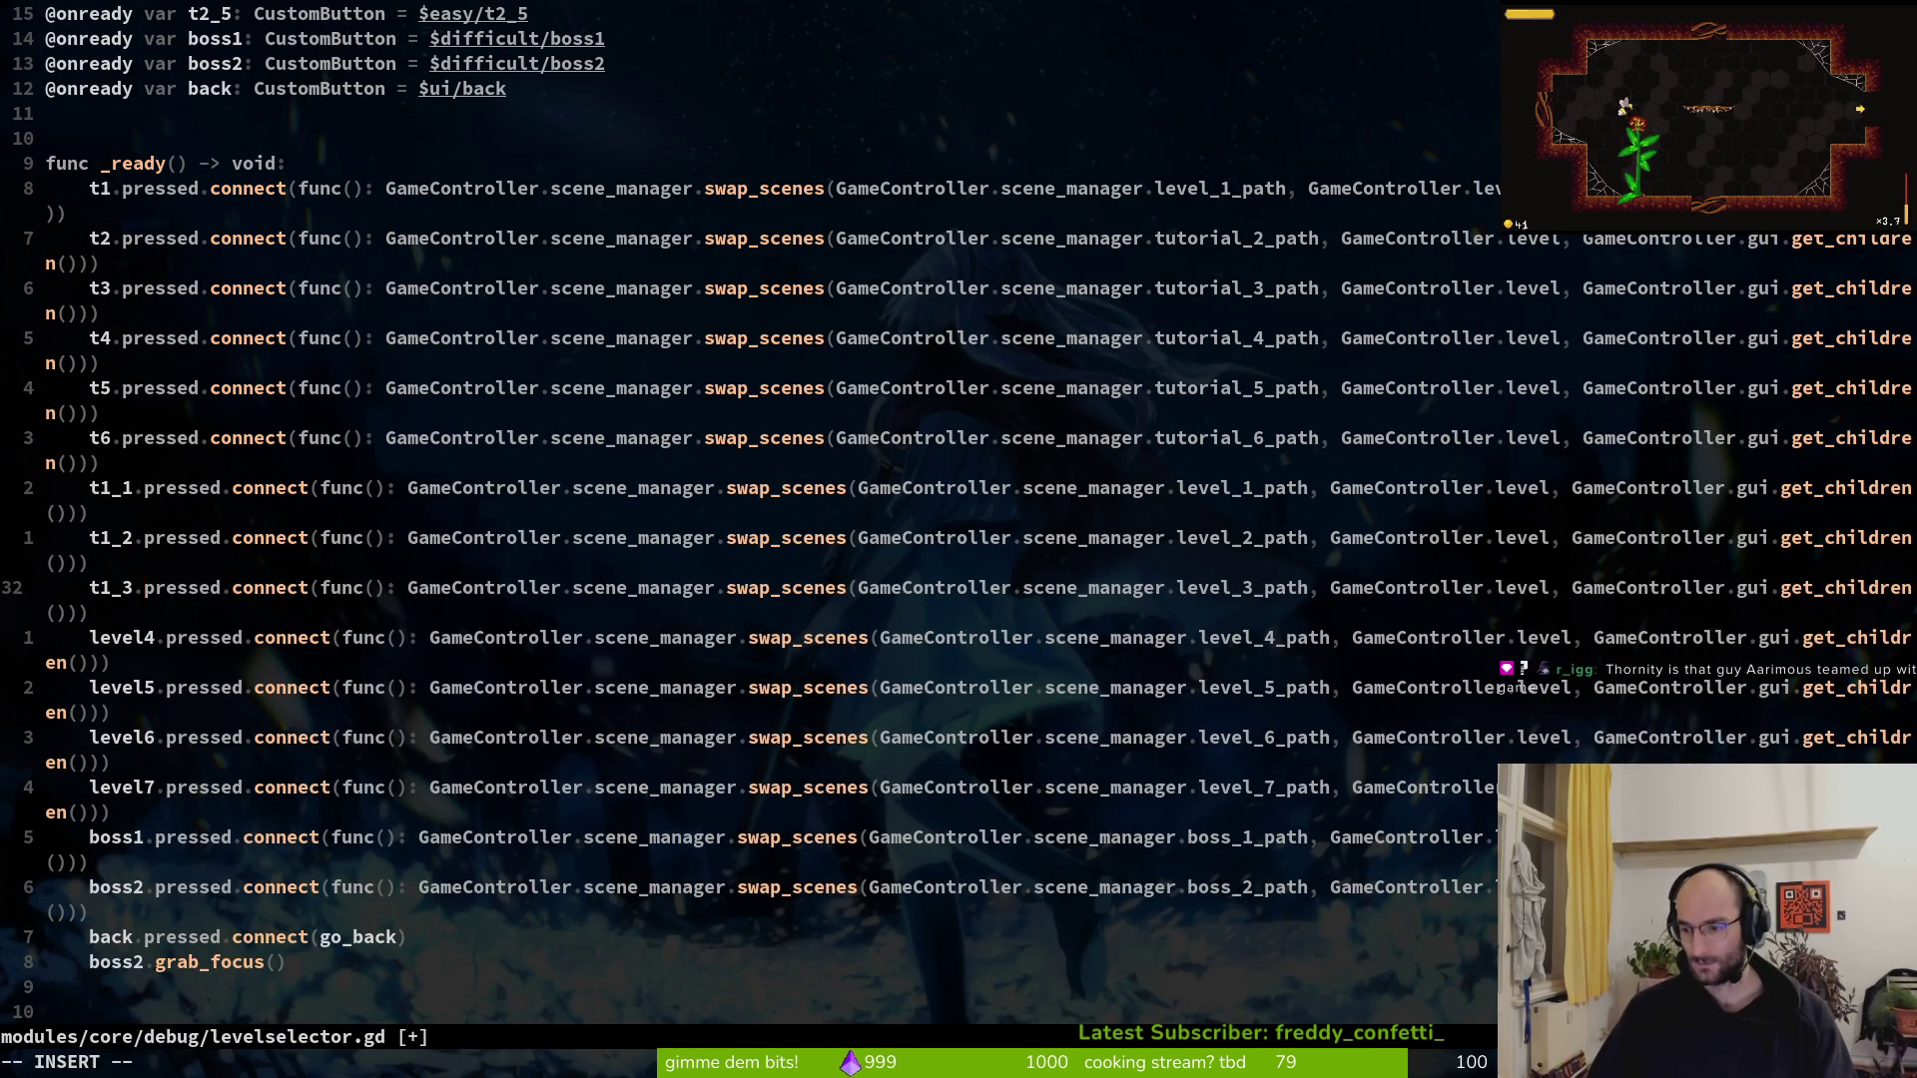
pyautogui.press('Escape')
pyautogui.write(':w')
pyautogui.press('Return')
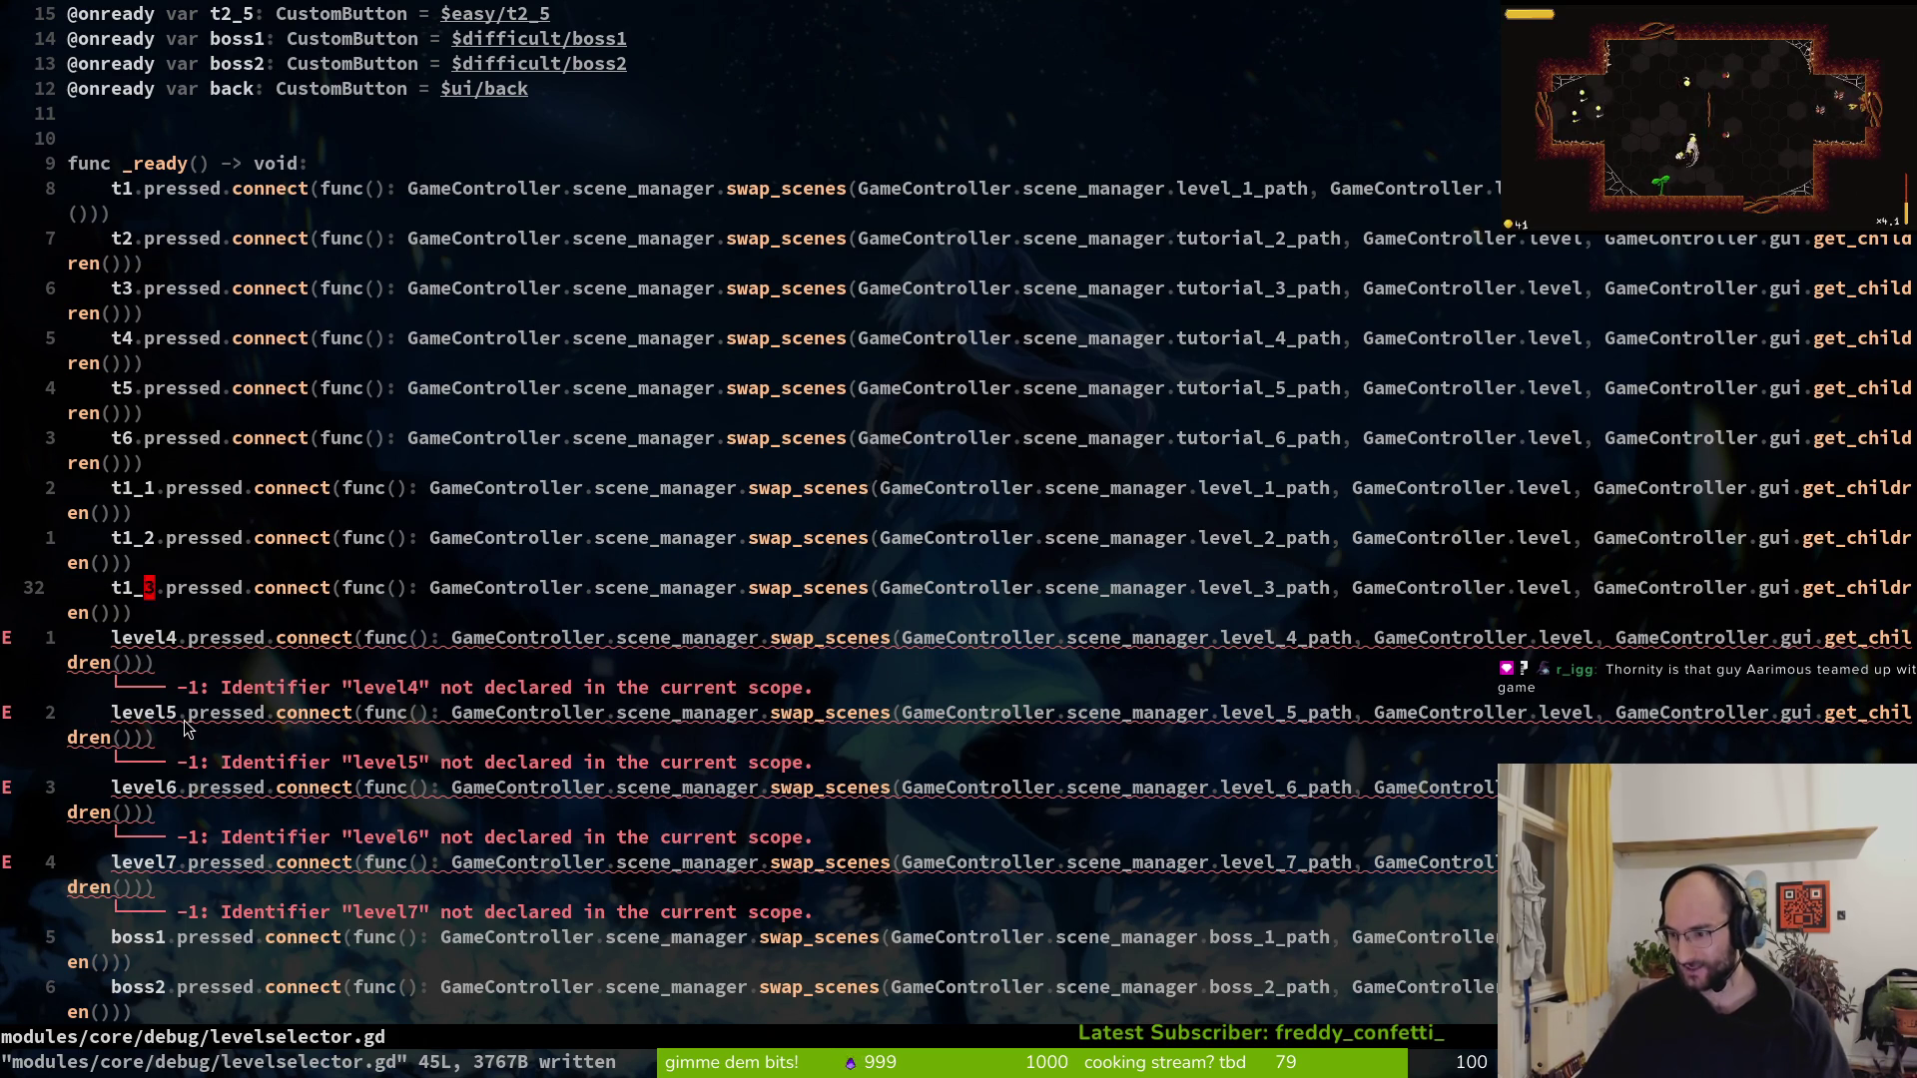
# Rename the level4 connection to t1_4
pyautogui.write('jciwt')
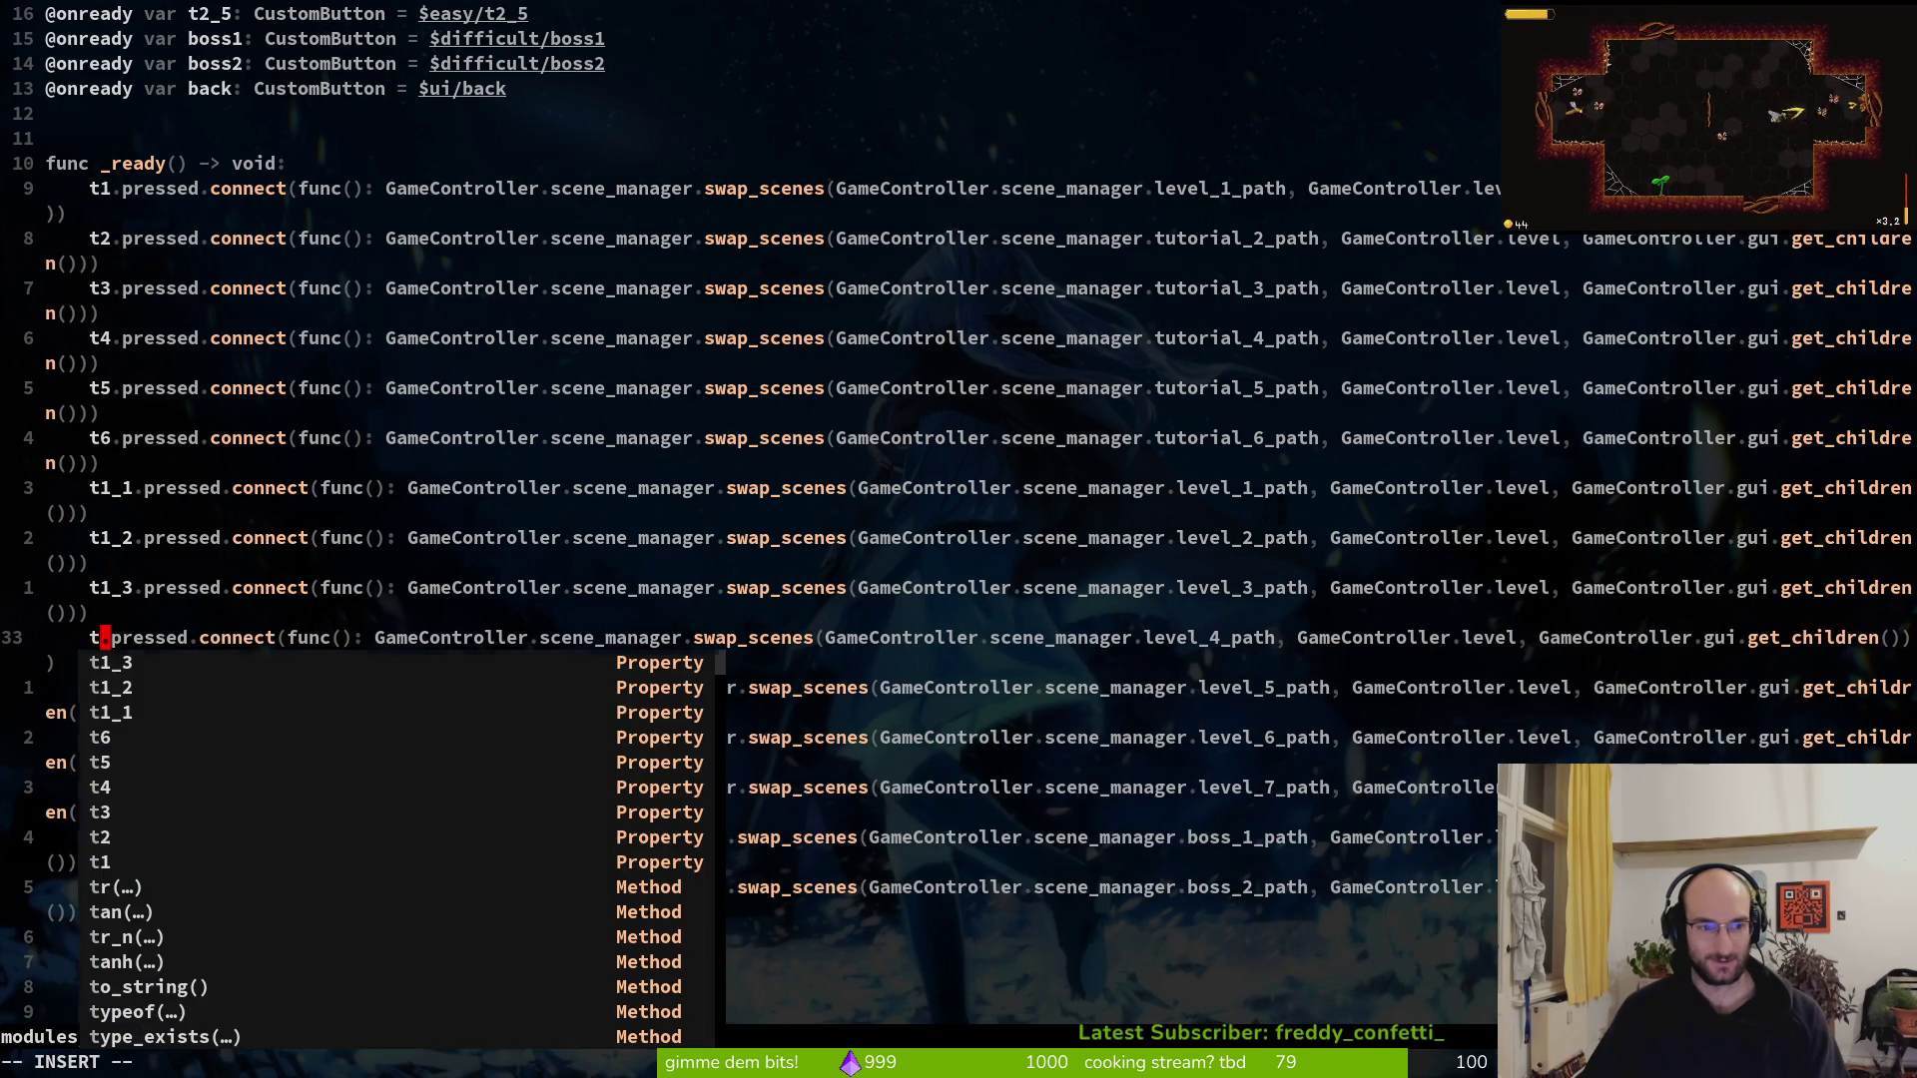
pyautogui.press('Tab')
pyautogui.press('Tab')
pyautogui.press('Tab')
pyautogui.press('Tab')
pyautogui.press('Tab')
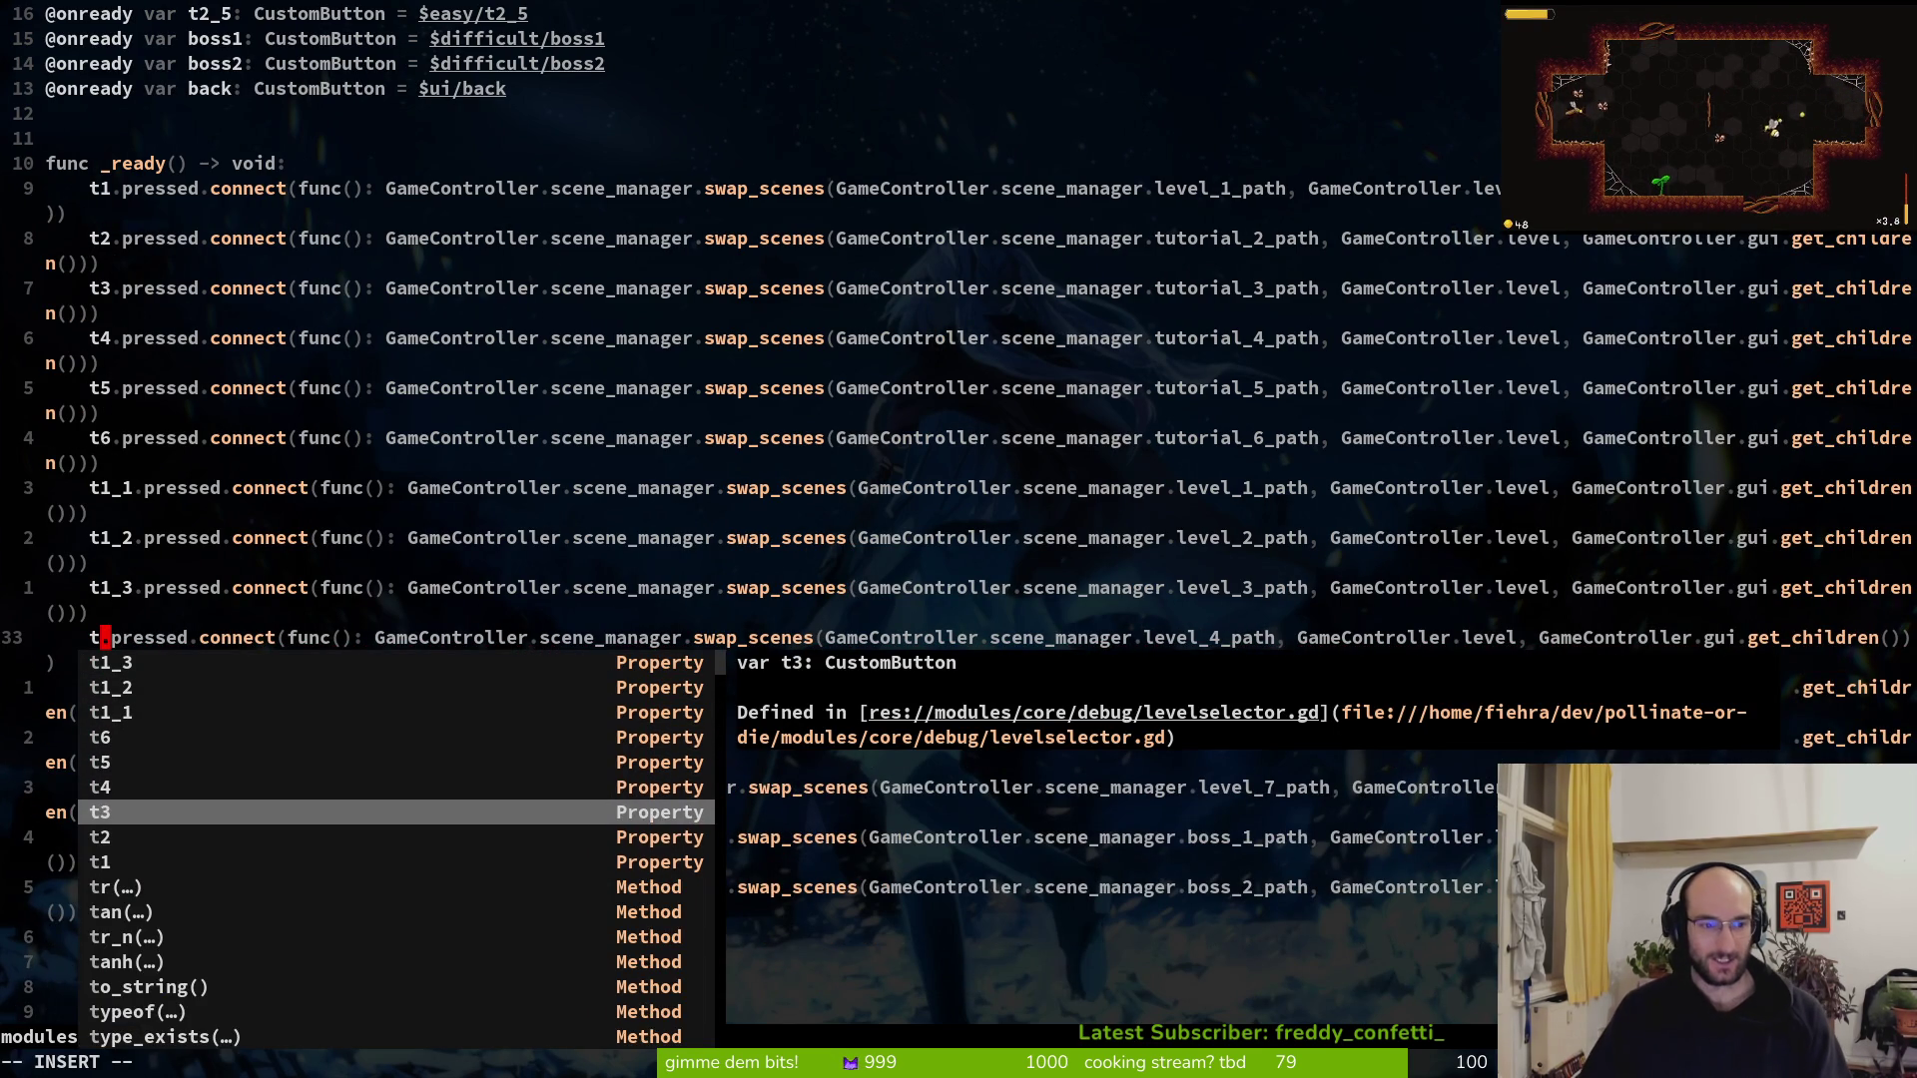
pyautogui.write('1')
pyautogui.press('Tab')
pyautogui.press('Tab')
pyautogui.press('Tab')
pyautogui.press('Return')
pyautogui.press('Escape')
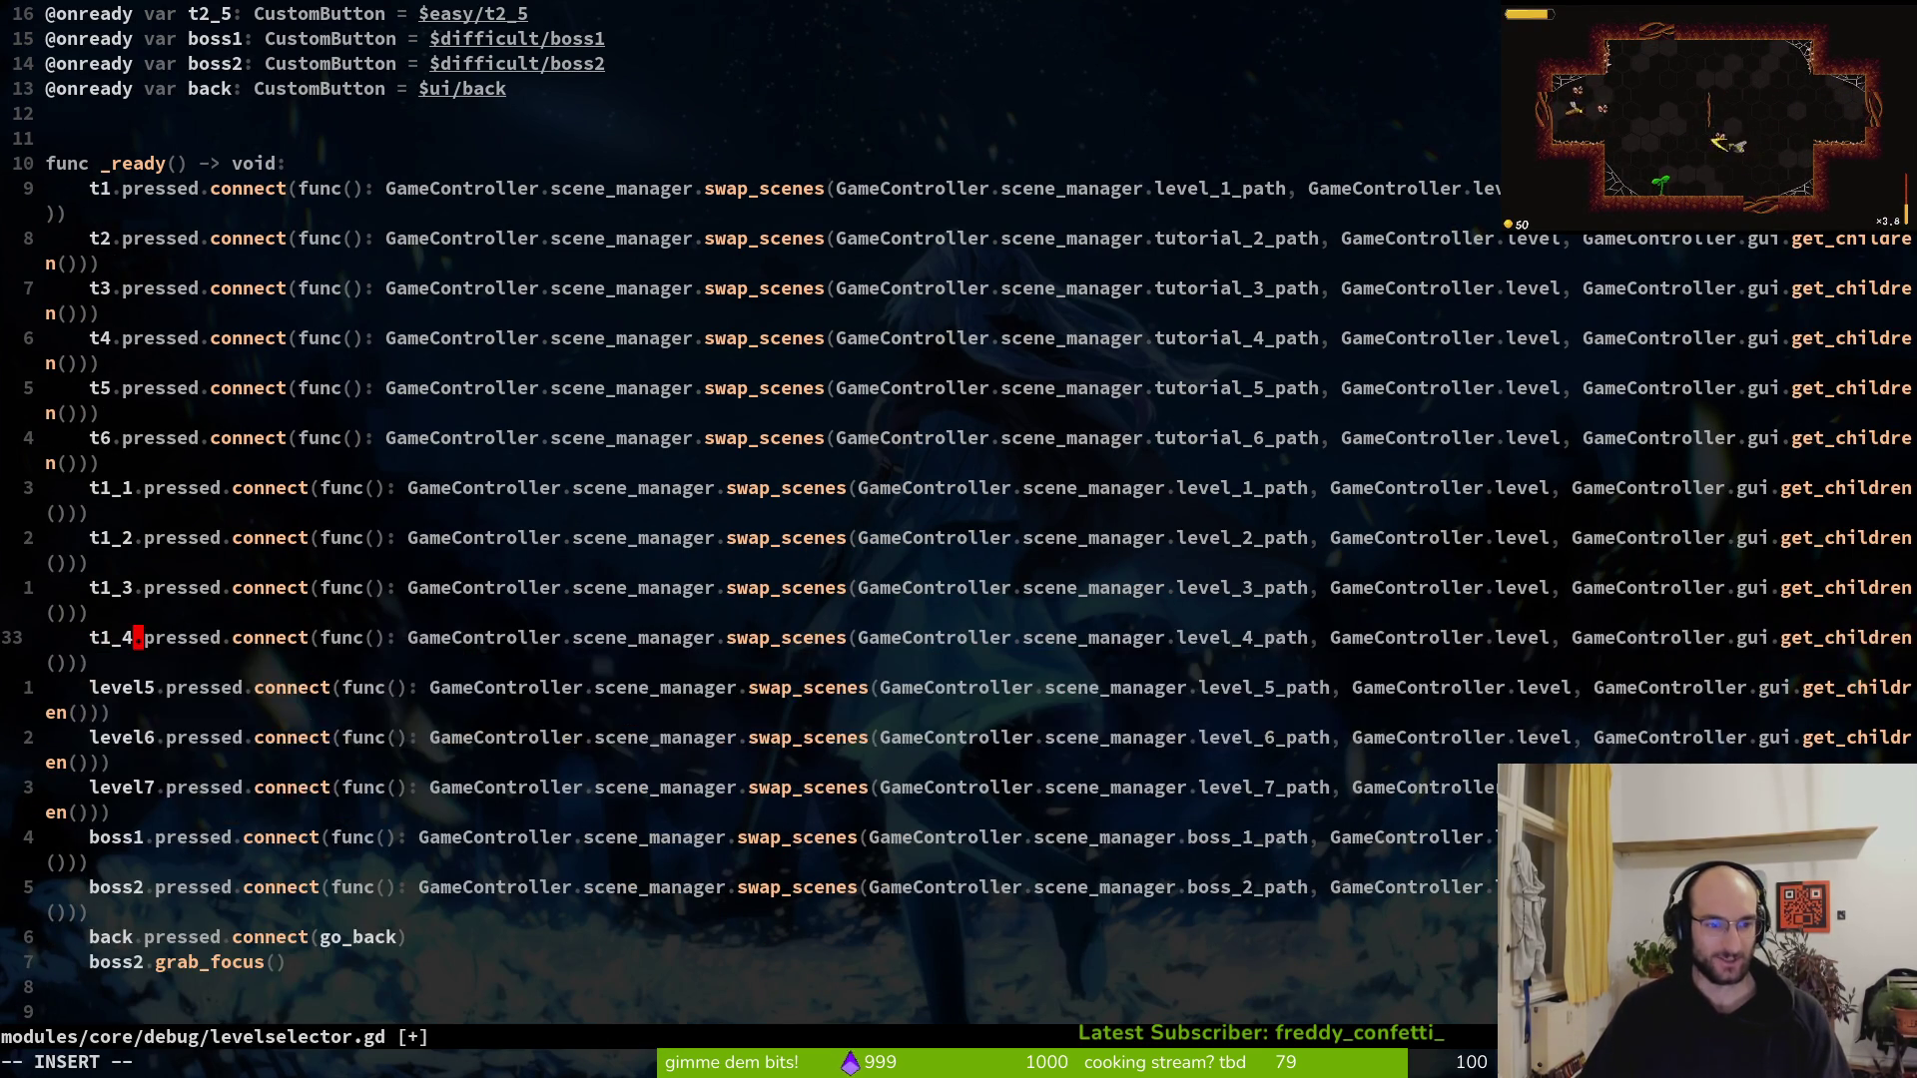
pyautogui.press('j')
# Rename the level5 connection to t2_1
pyautogui.press('c')
pyautogui.press('i')
pyautogui.press('w')
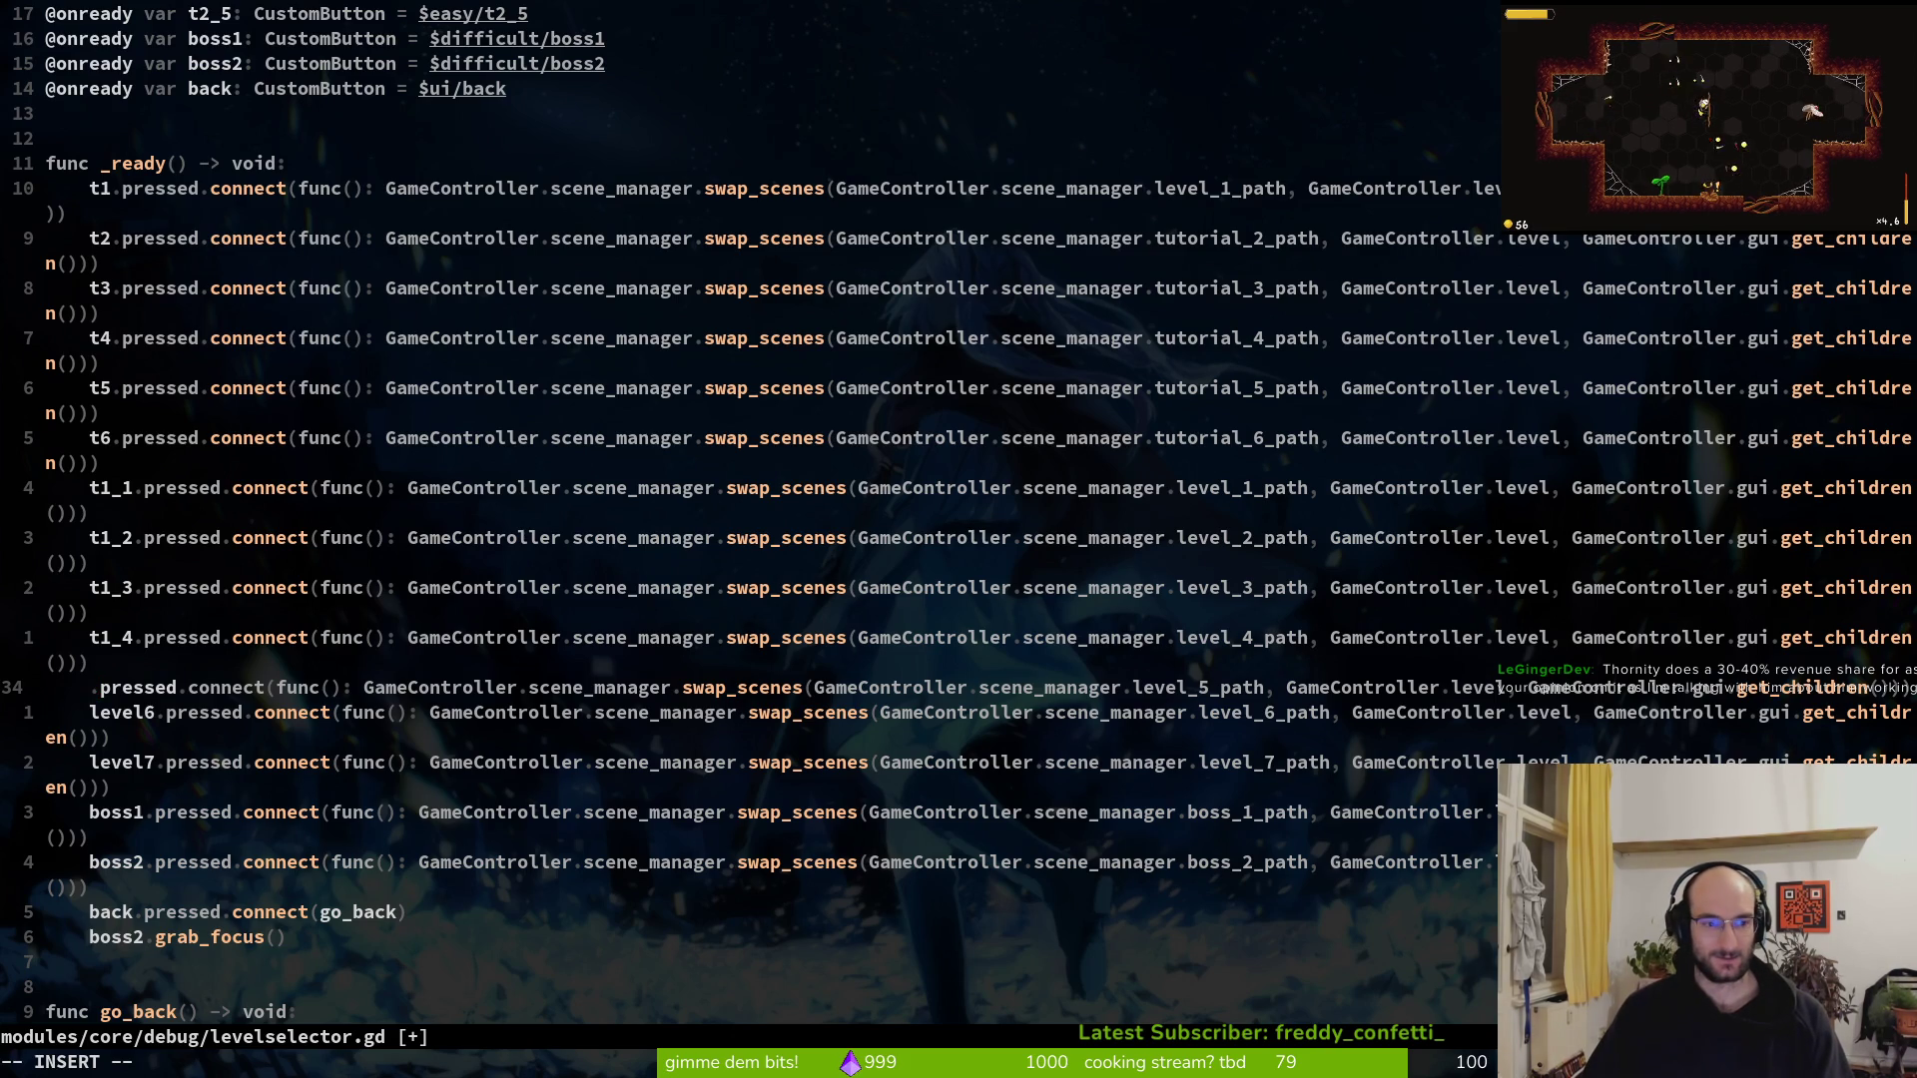
pyautogui.write('t2_')
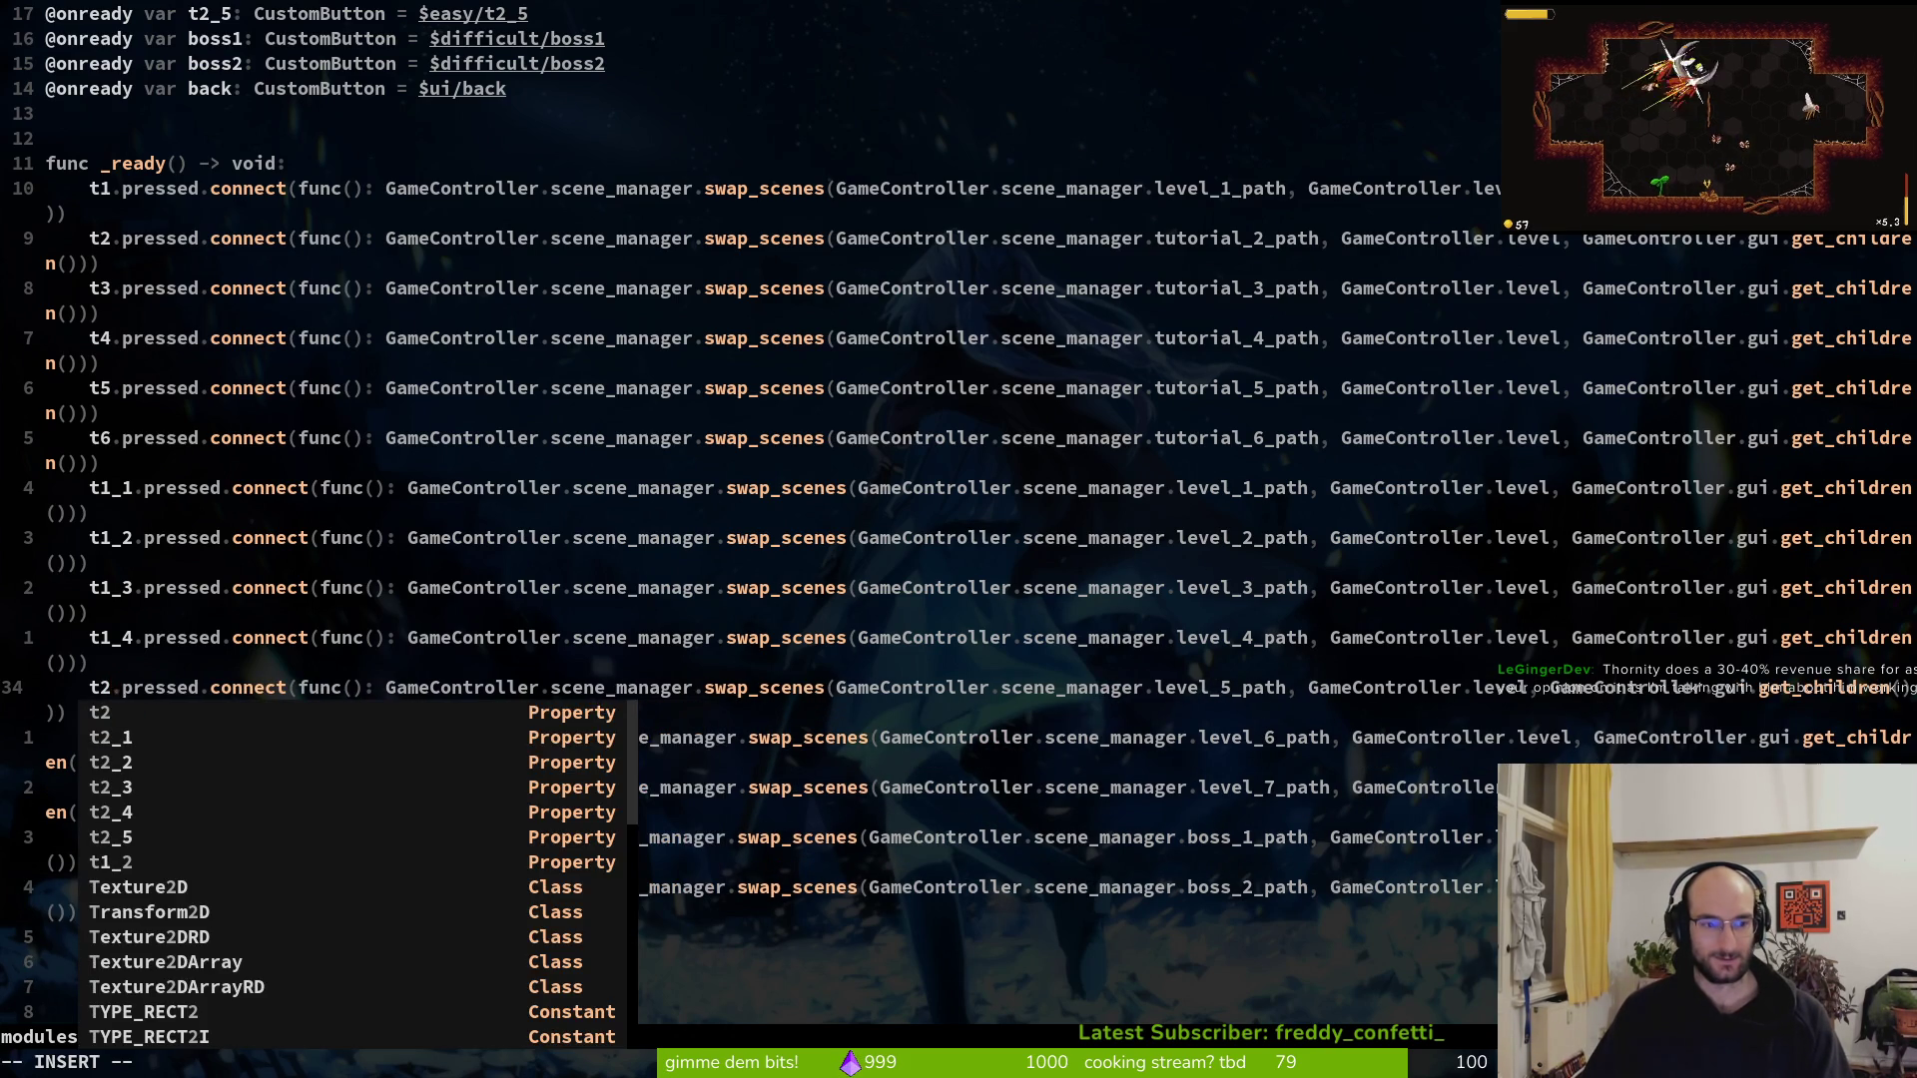
pyautogui.write('1')
pyautogui.press('Escape')
pyautogui.press('v')
pyautogui.press('i')
pyautogui.press('w')
# Rename the next two connection lines to t2_2 and t2_3
pyautogui.press('j')
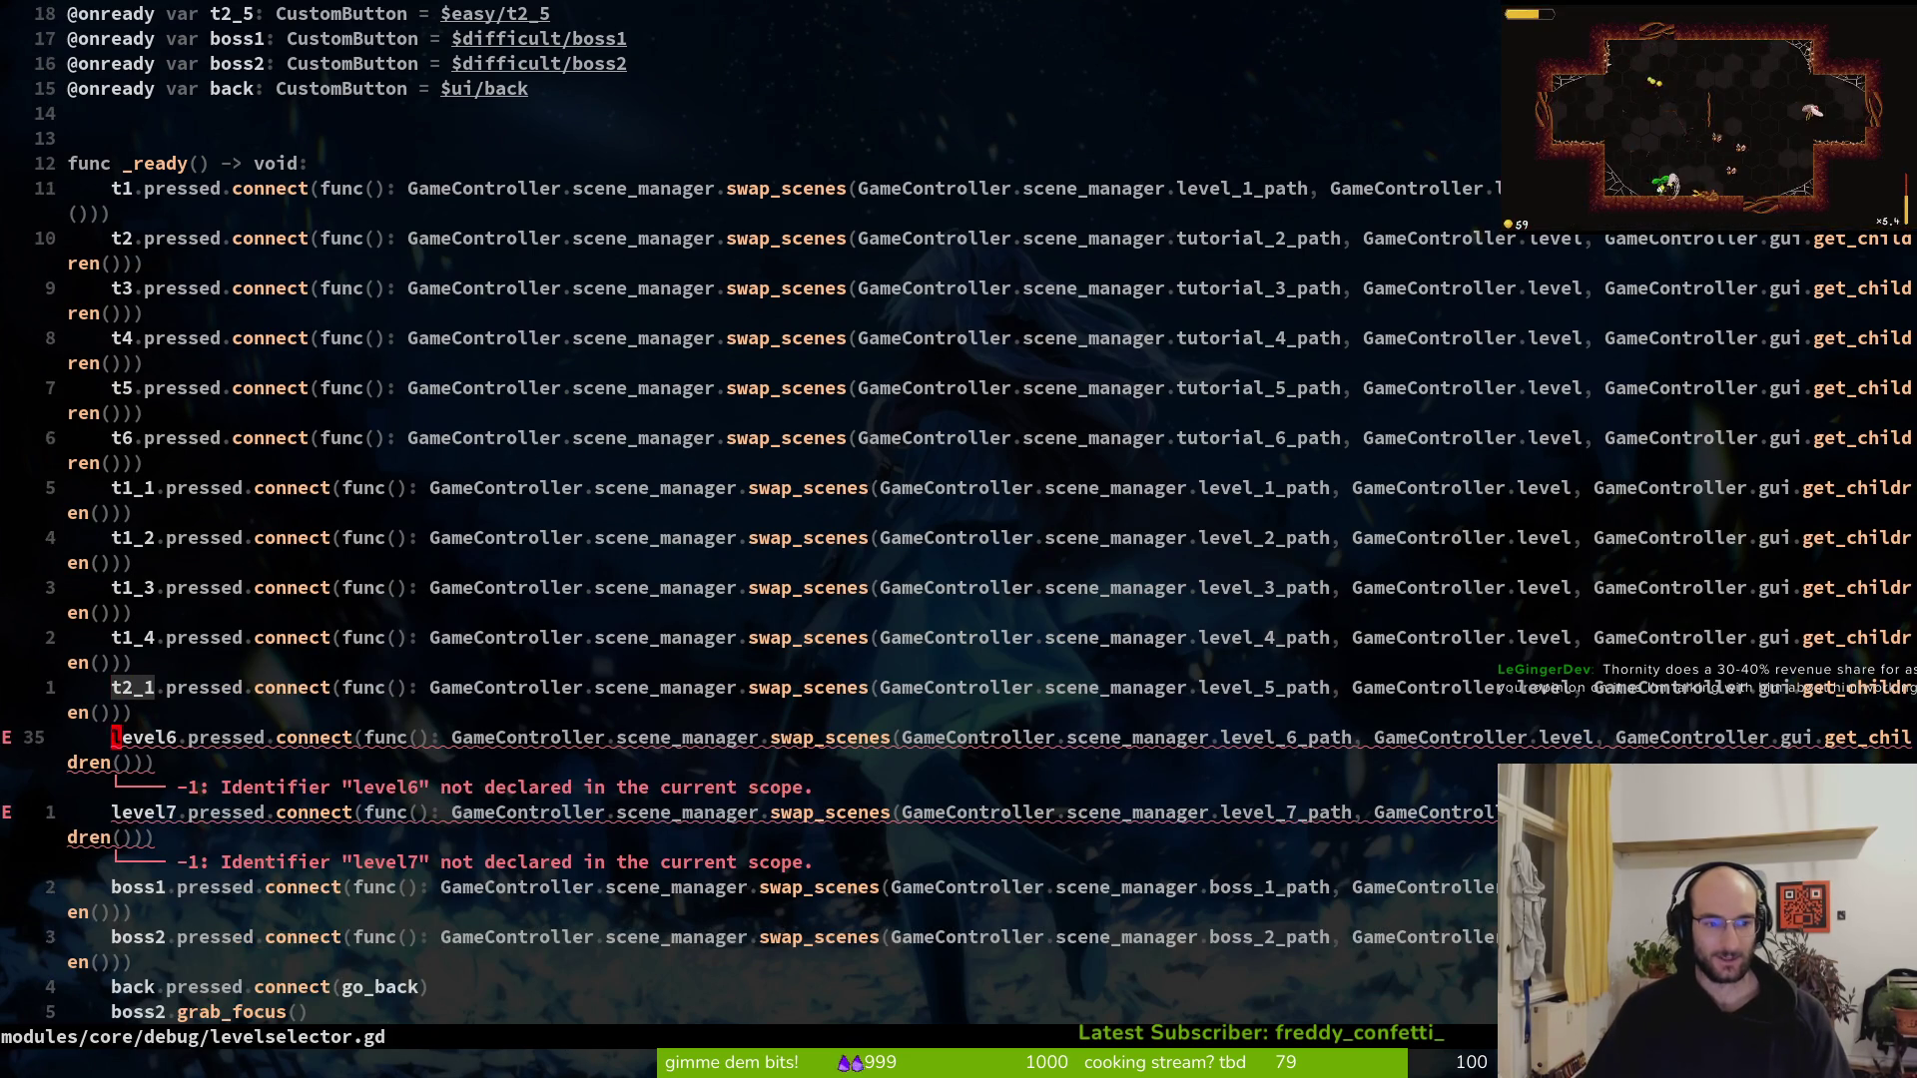
pyautogui.write('e')
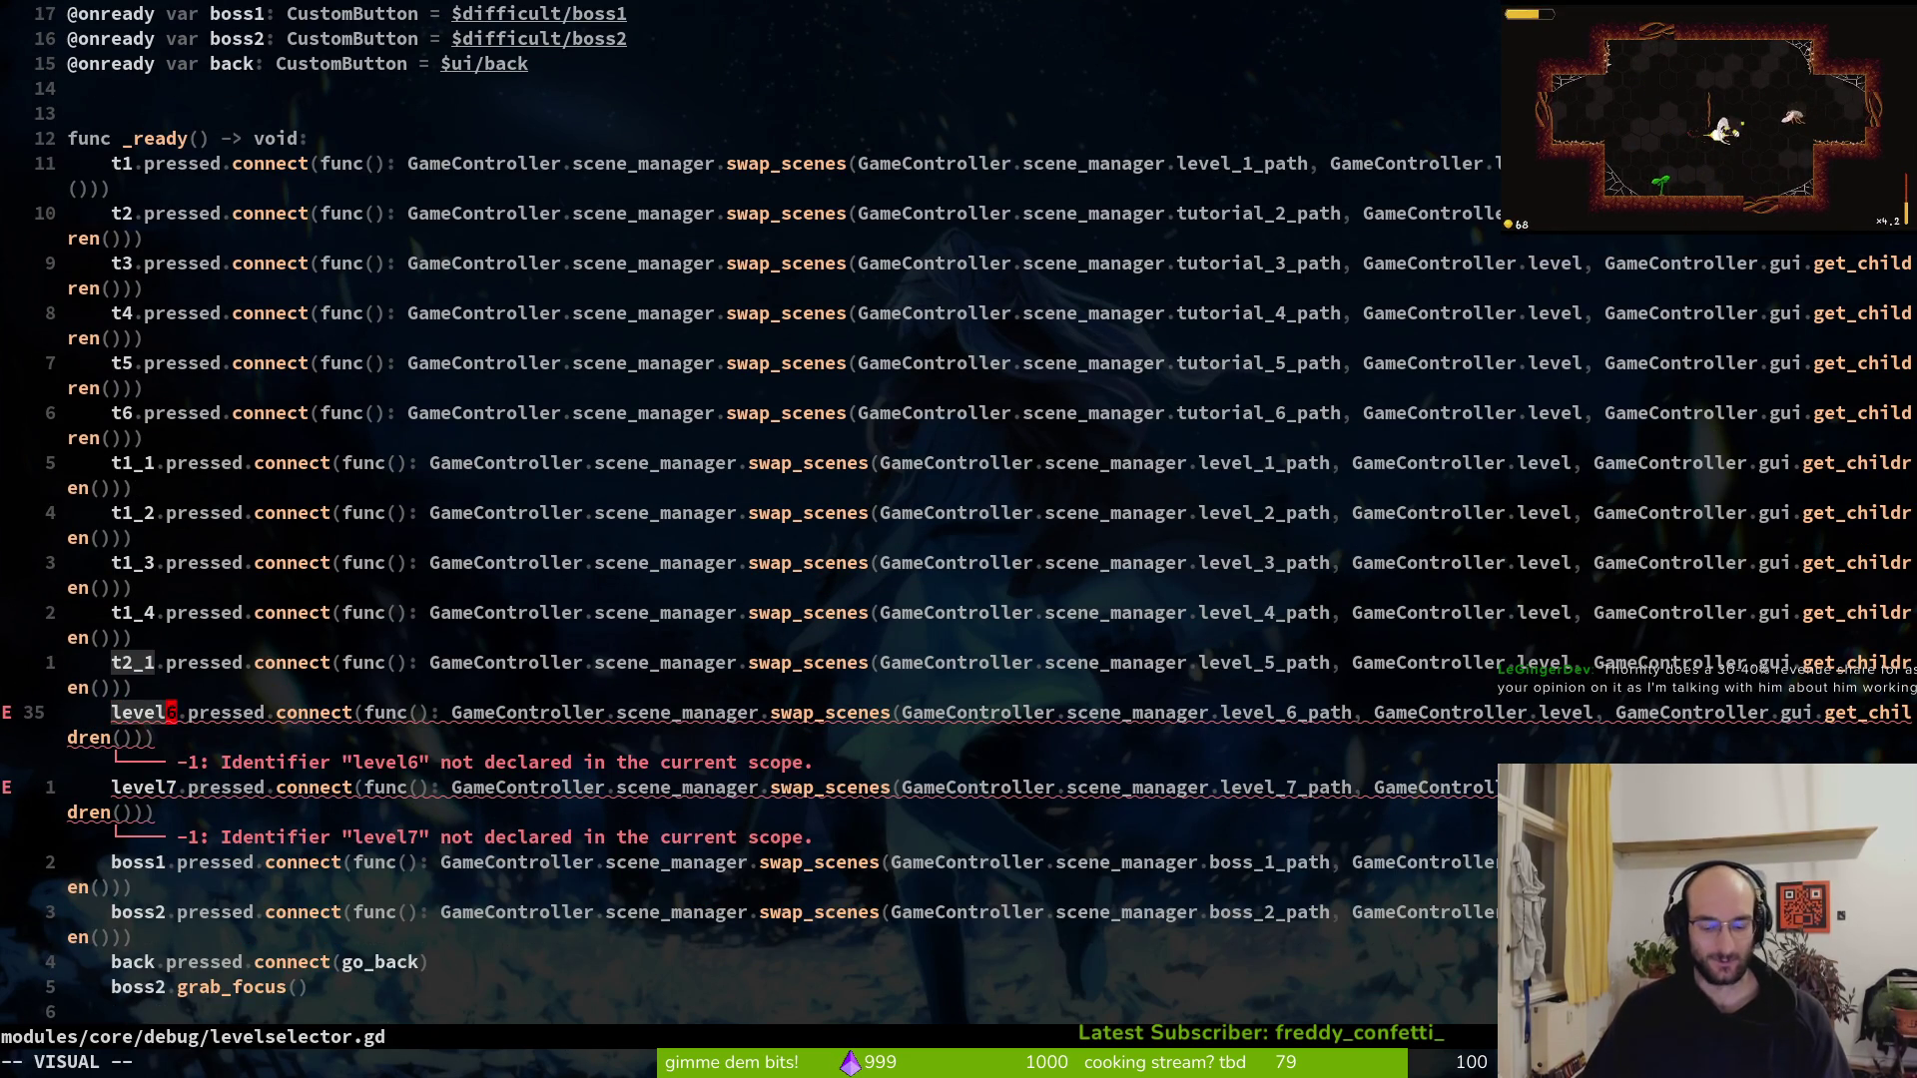
pyautogui.write('ct2')
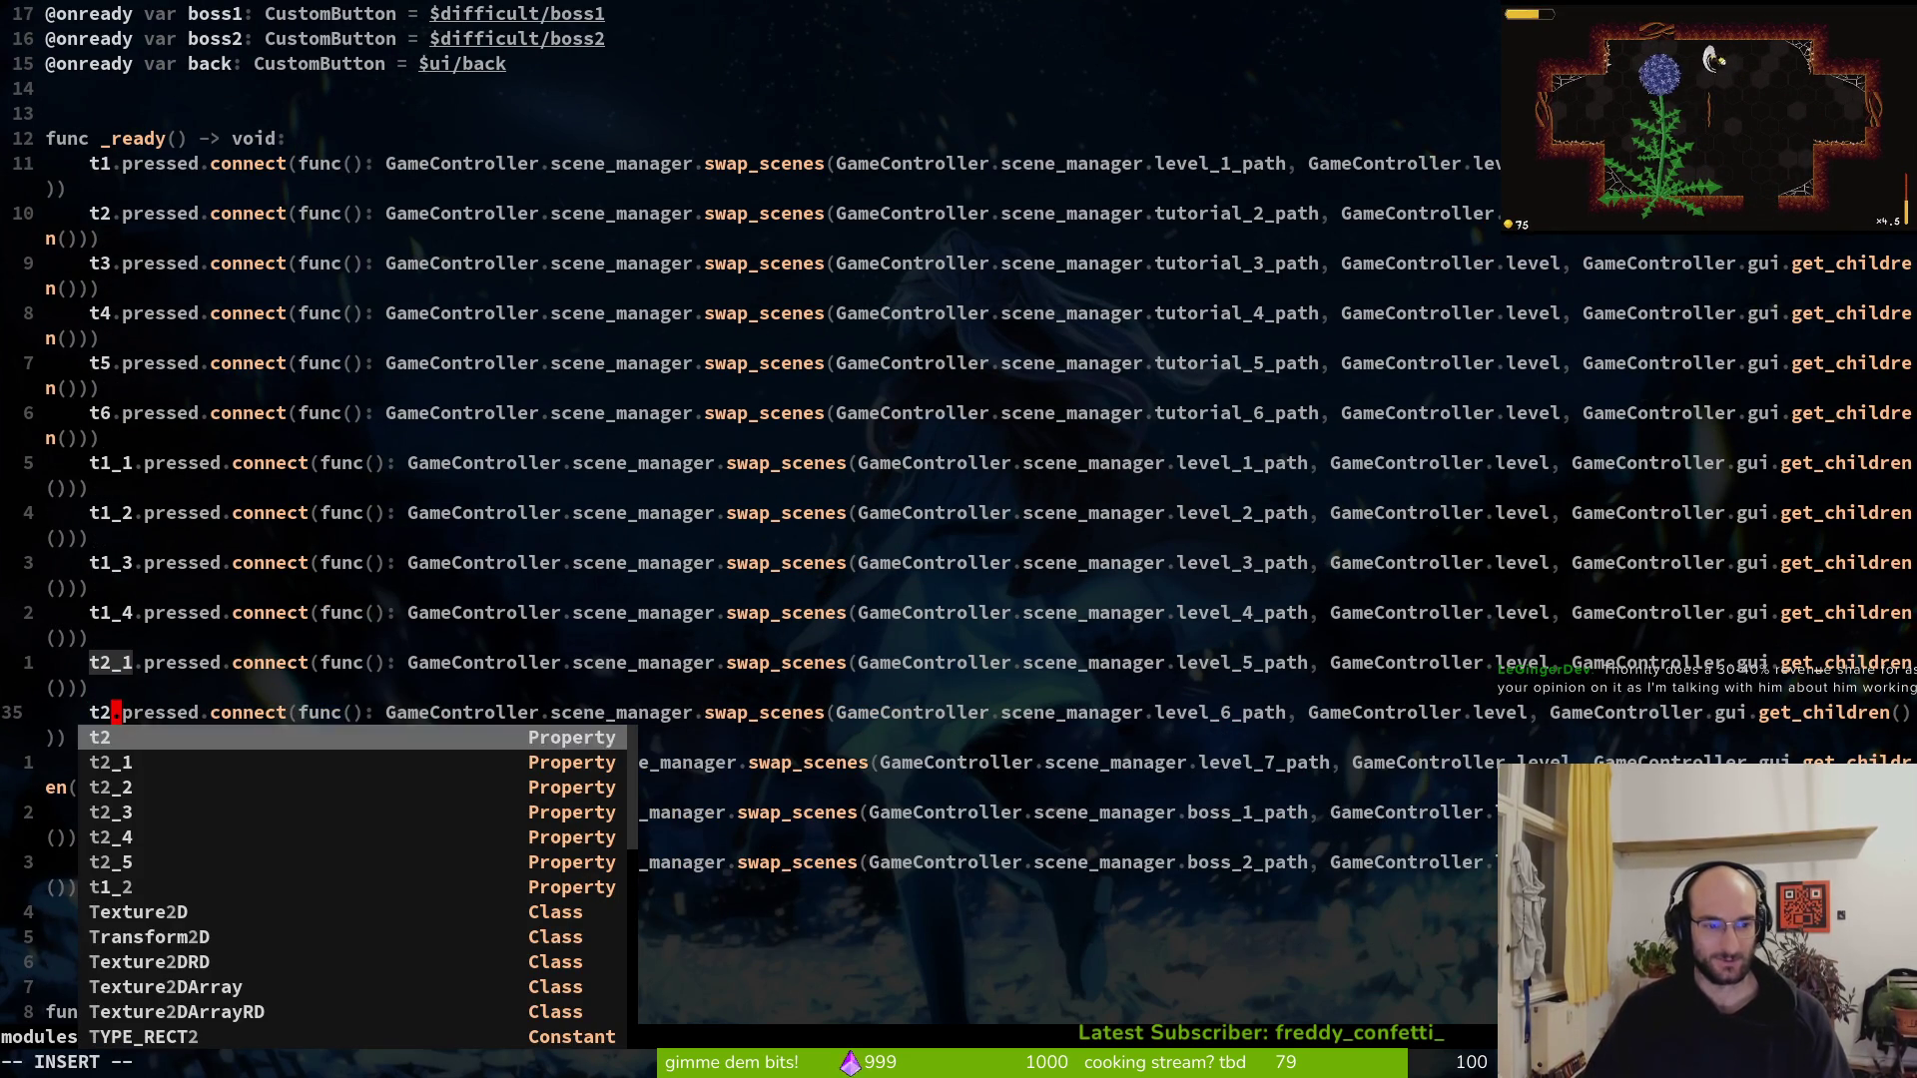
pyautogui.write('_2')
pyautogui.press('Escape')
pyautogui.write('j')
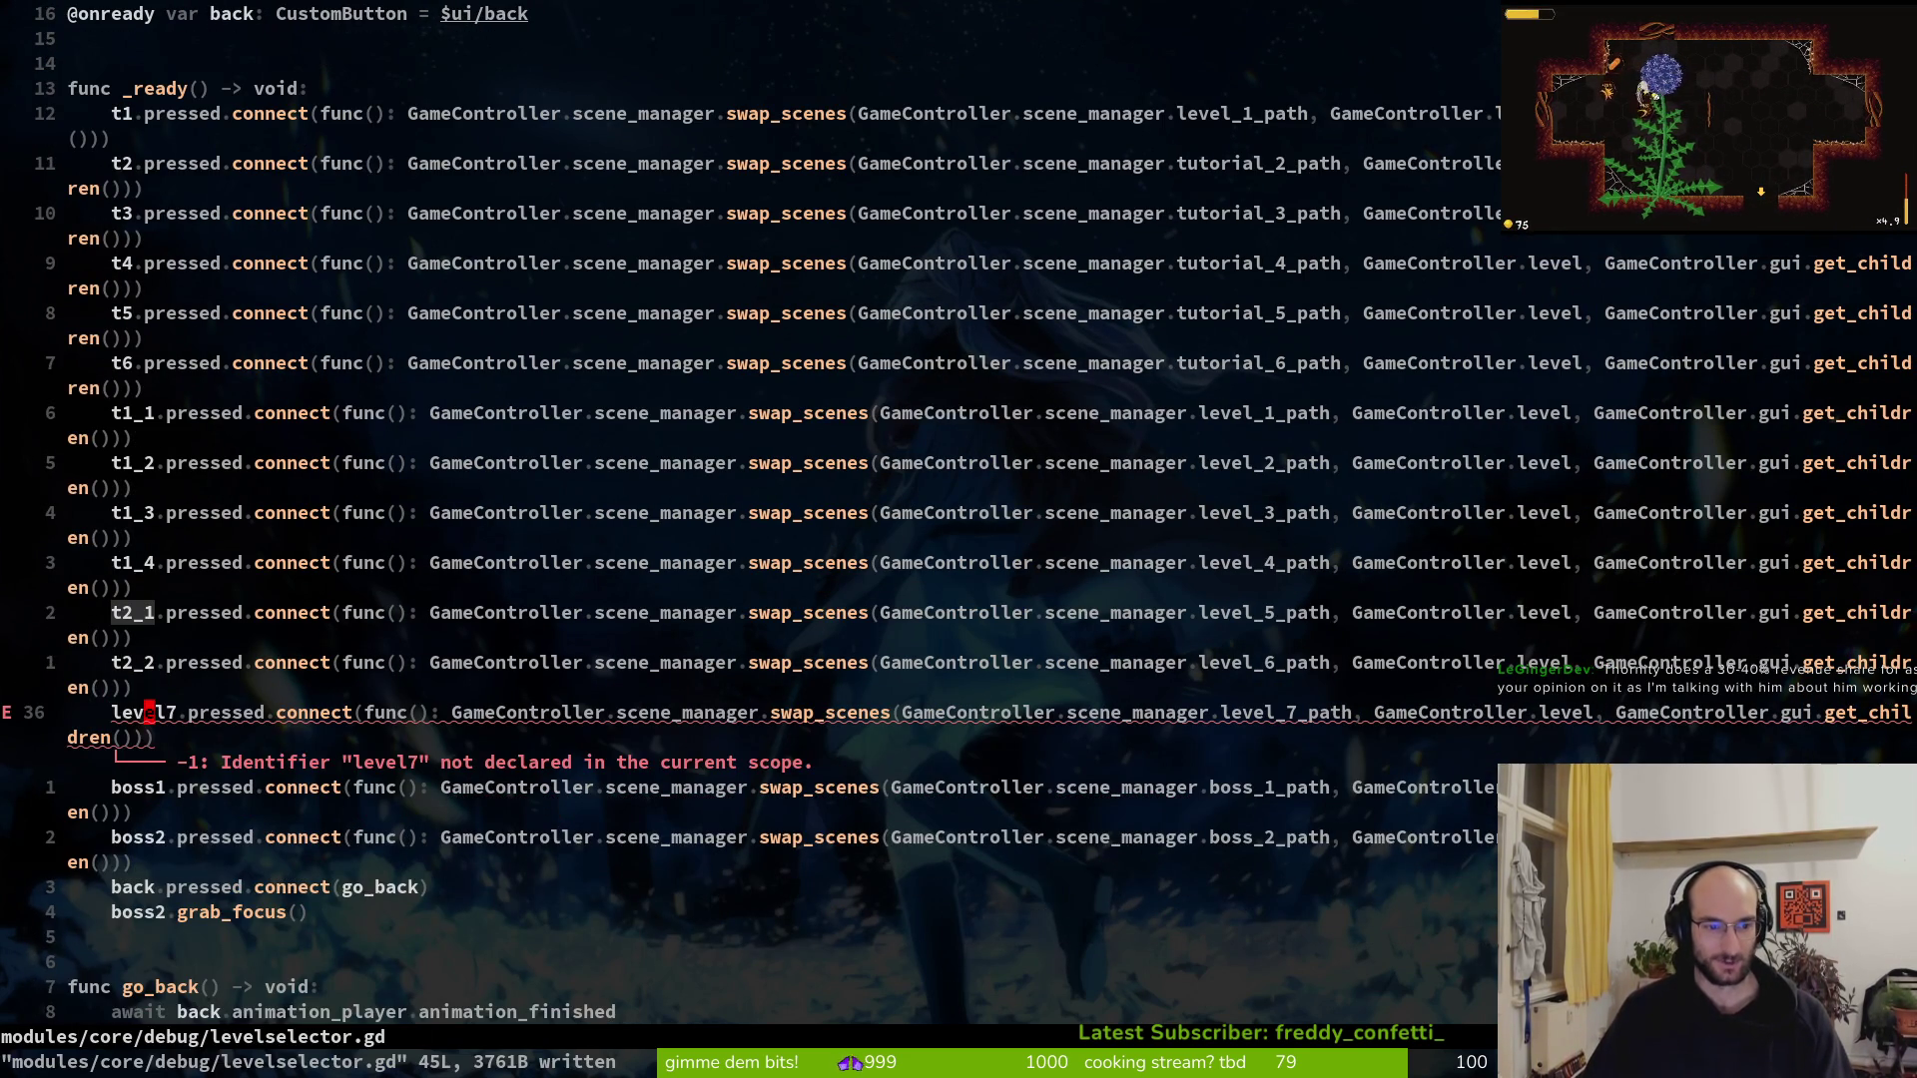
pyautogui.write('ciwt2_3')
pyautogui.press('Escape')
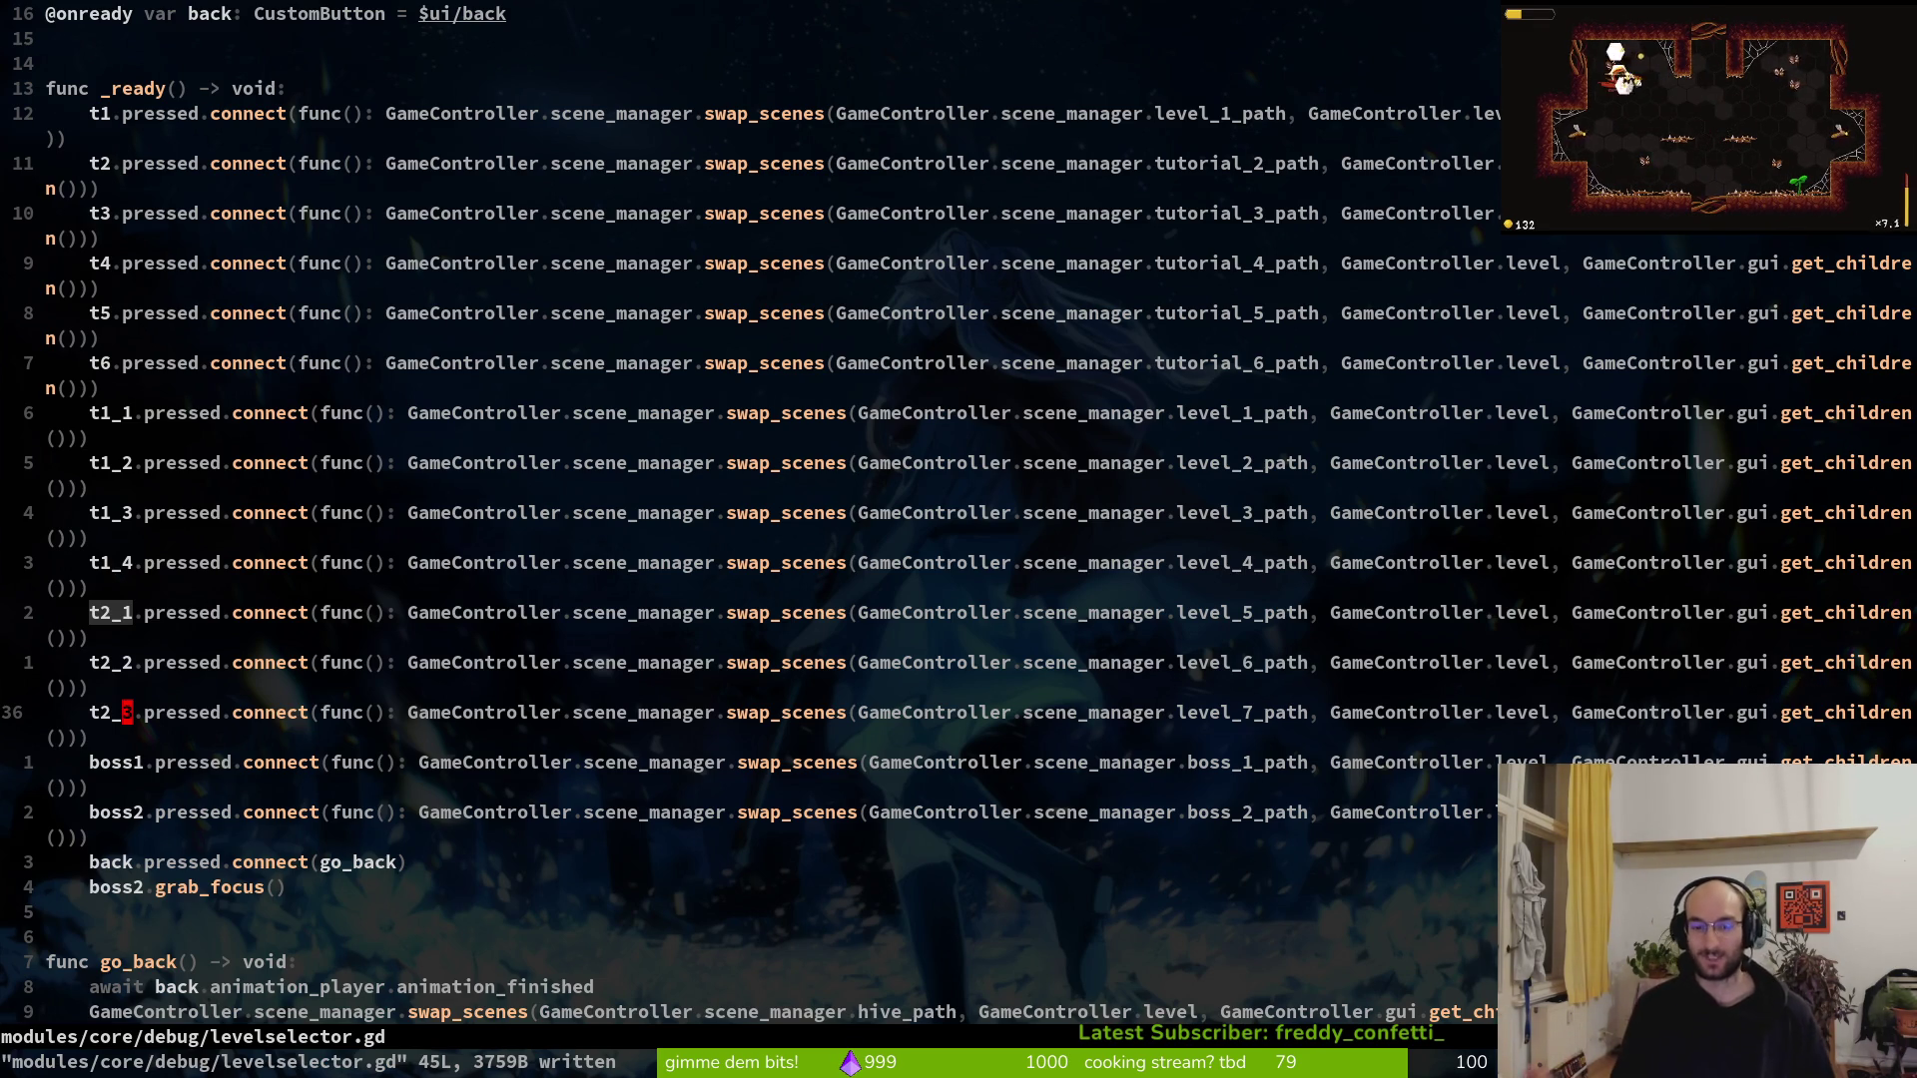
# Duplicate the t2_3 connection line and rename the copy to t2_4
pyautogui.press('y')
pyautogui.press('$')
pyautogui.press('0')
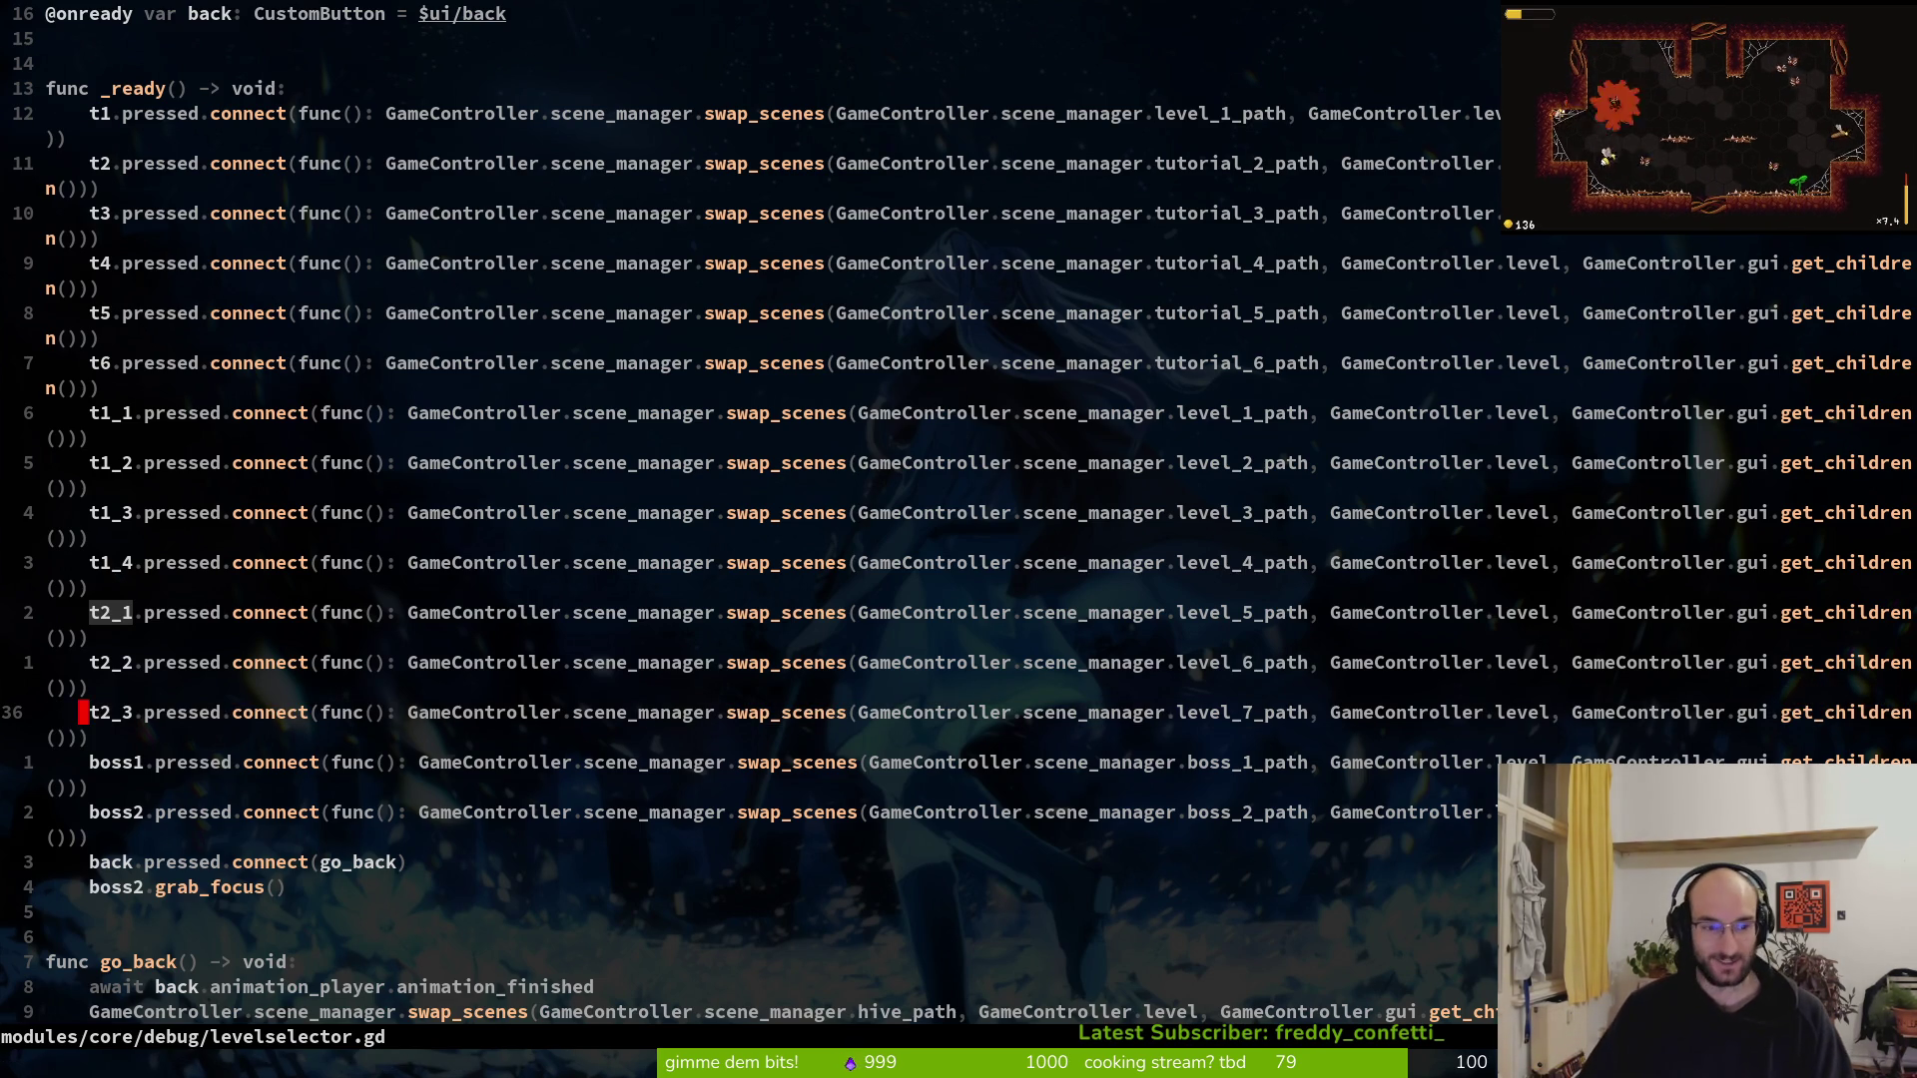
pyautogui.write('pcwt')
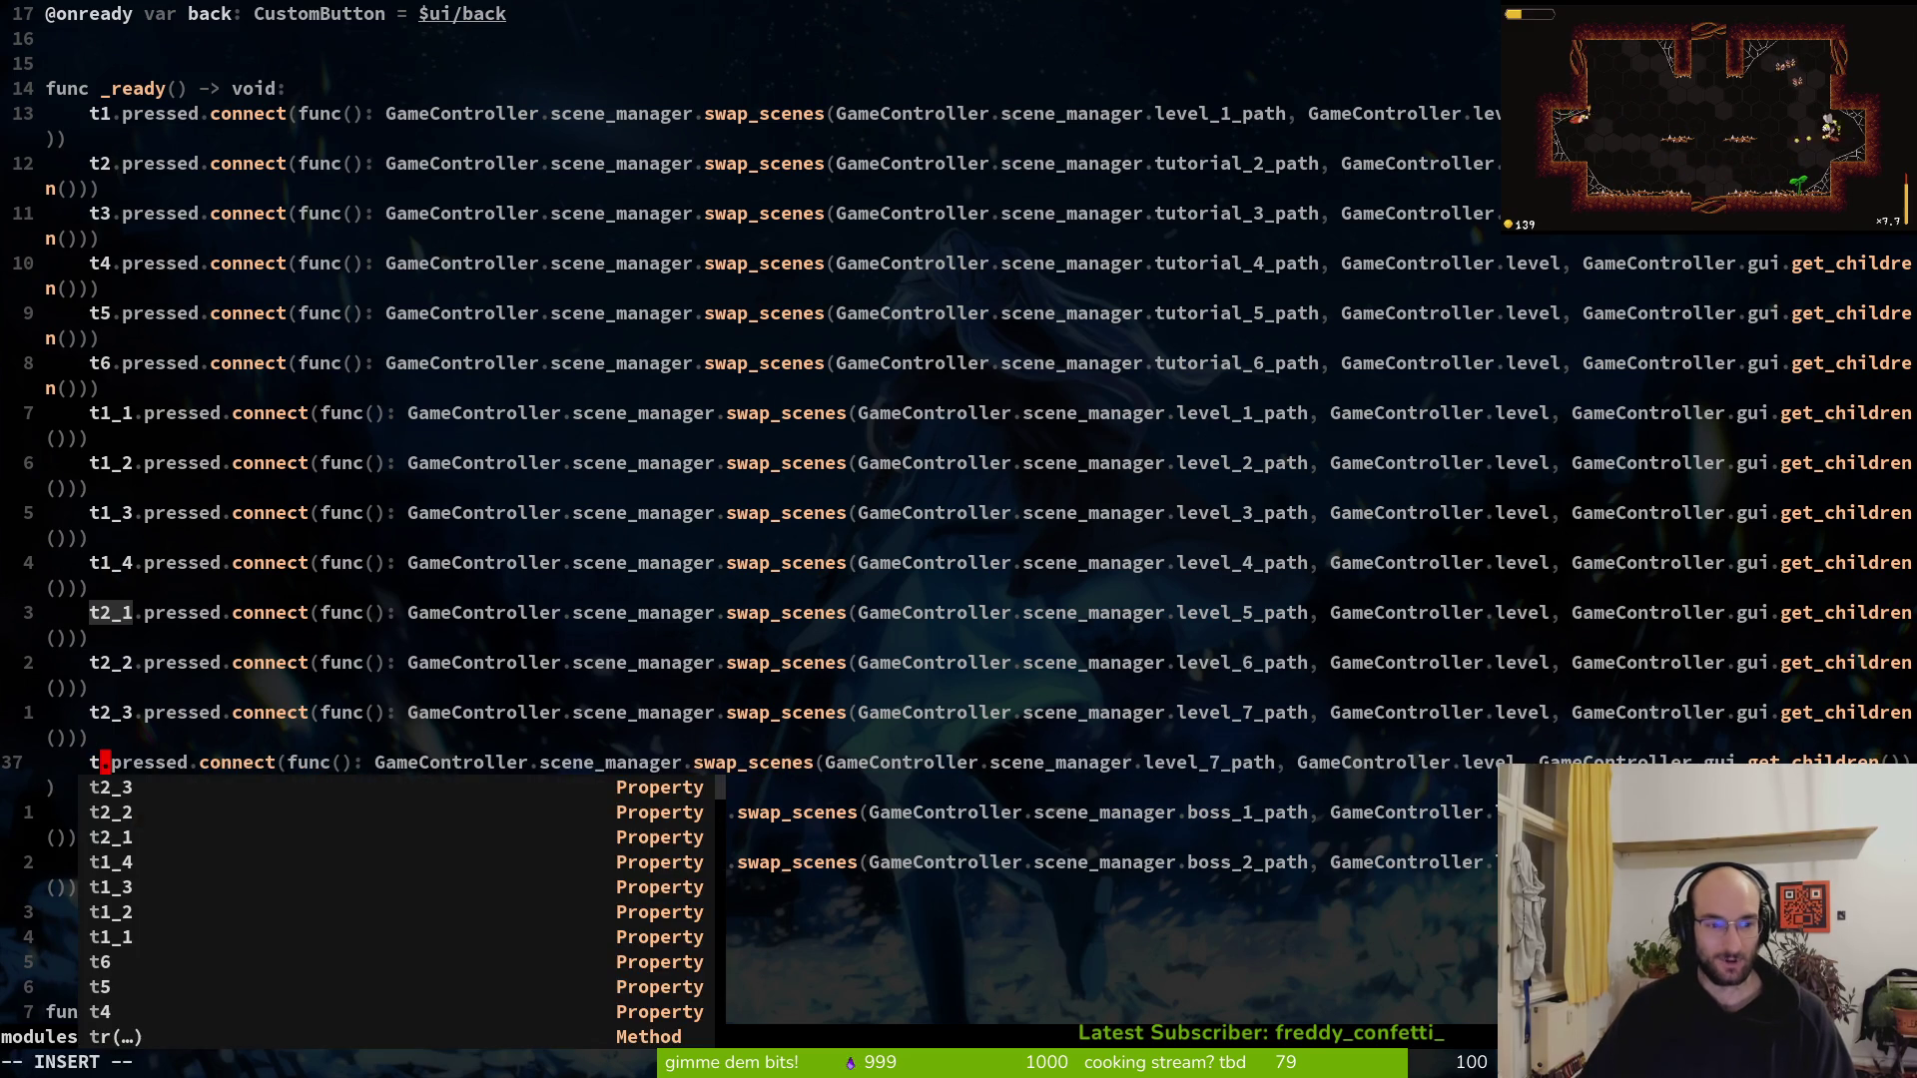
pyautogui.hotkey('ctrl', 'n')
pyautogui.hotkey('ctrl', 'n')
pyautogui.hotkey('ctrl', 'n')
pyautogui.hotkey('ctrl', 'p')
pyautogui.hotkey('ctrl', 'p')
pyautogui.hotkey('ctrl', 'p')
pyautogui.hotkey('ctrl', 'n')
pyautogui.hotkey('ctrl', 'n')
pyautogui.press('BackSpace')
pyautogui.hotkey('ctrl', 'n')
pyautogui.hotkey('ctrl', 'n')
pyautogui.hotkey('ctrl', 'y')
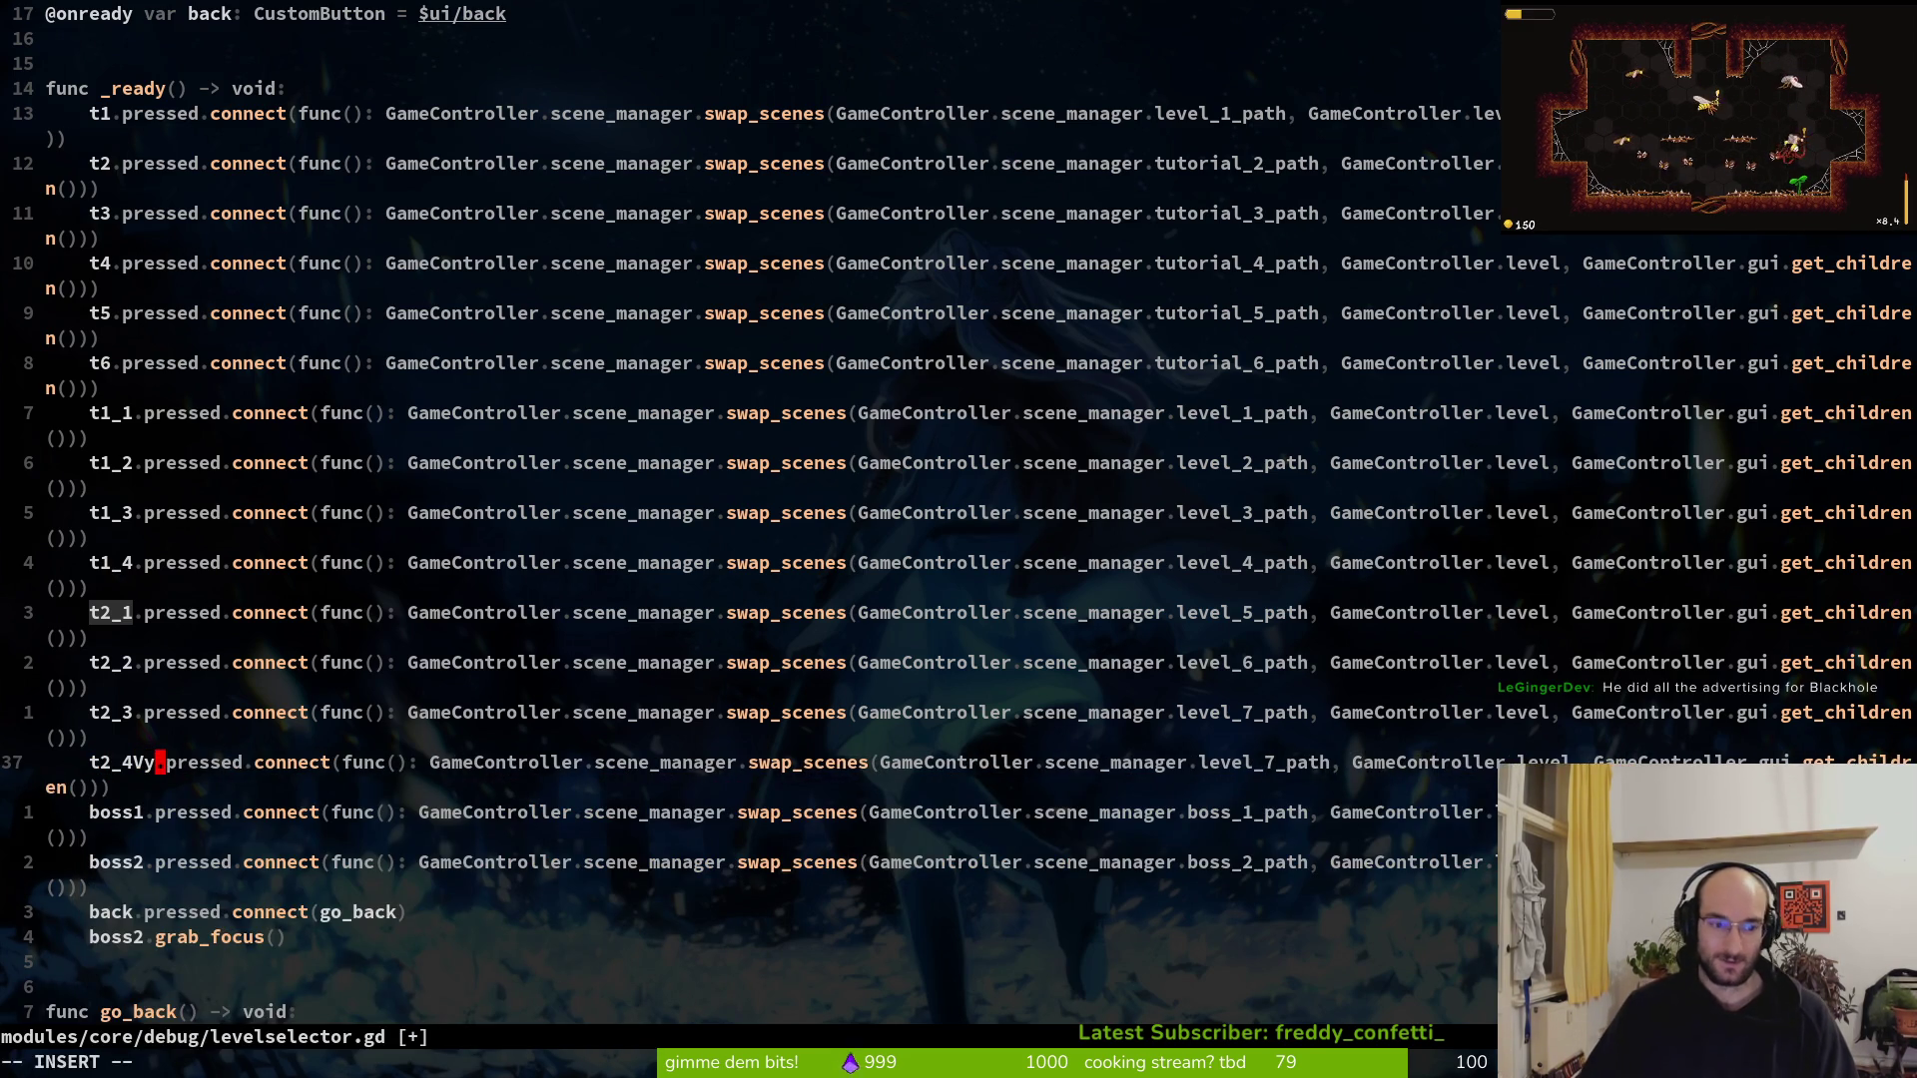
pyautogui.press('Escape')
# Duplicate the t2_4 line, change its 4 to 5 with r5, and save
pyautogui.press('y')
pyautogui.press('y')
pyautogui.press('p')
pyautogui.press('w')
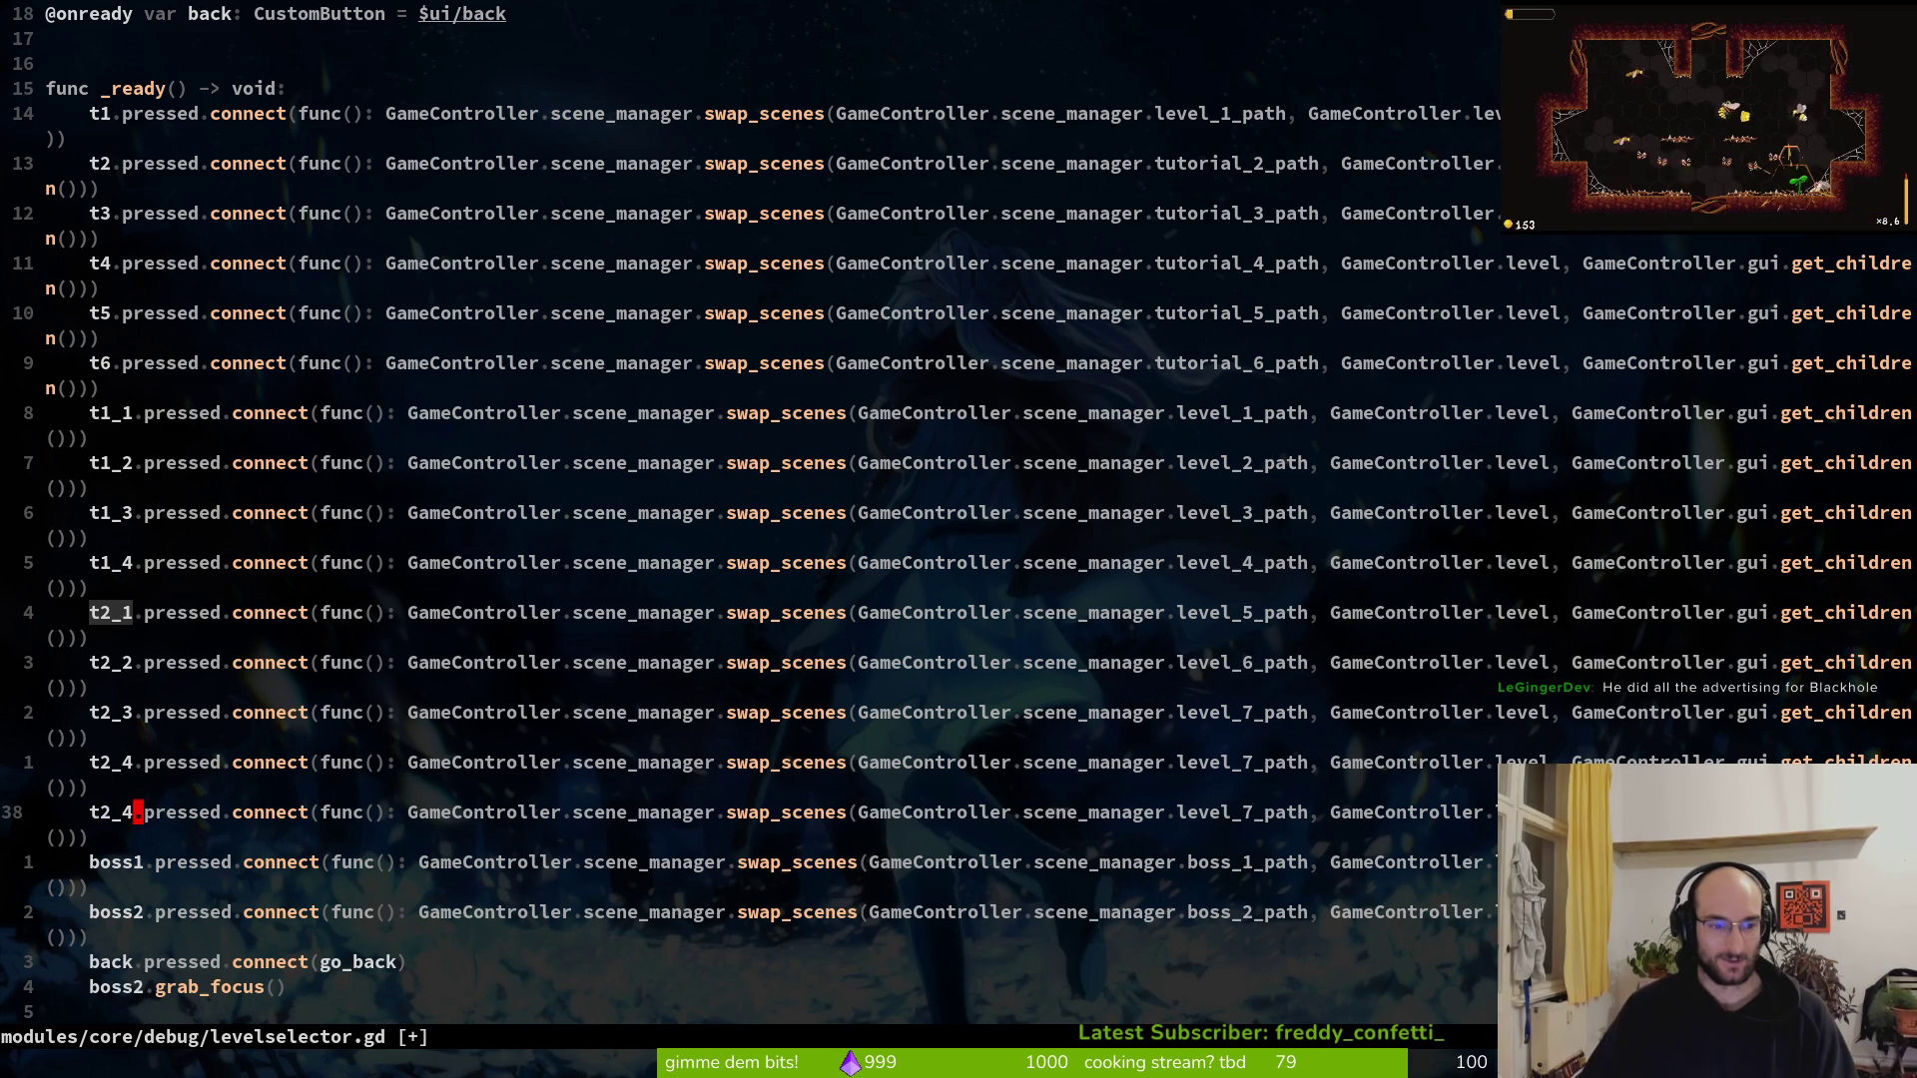
pyautogui.press('h')
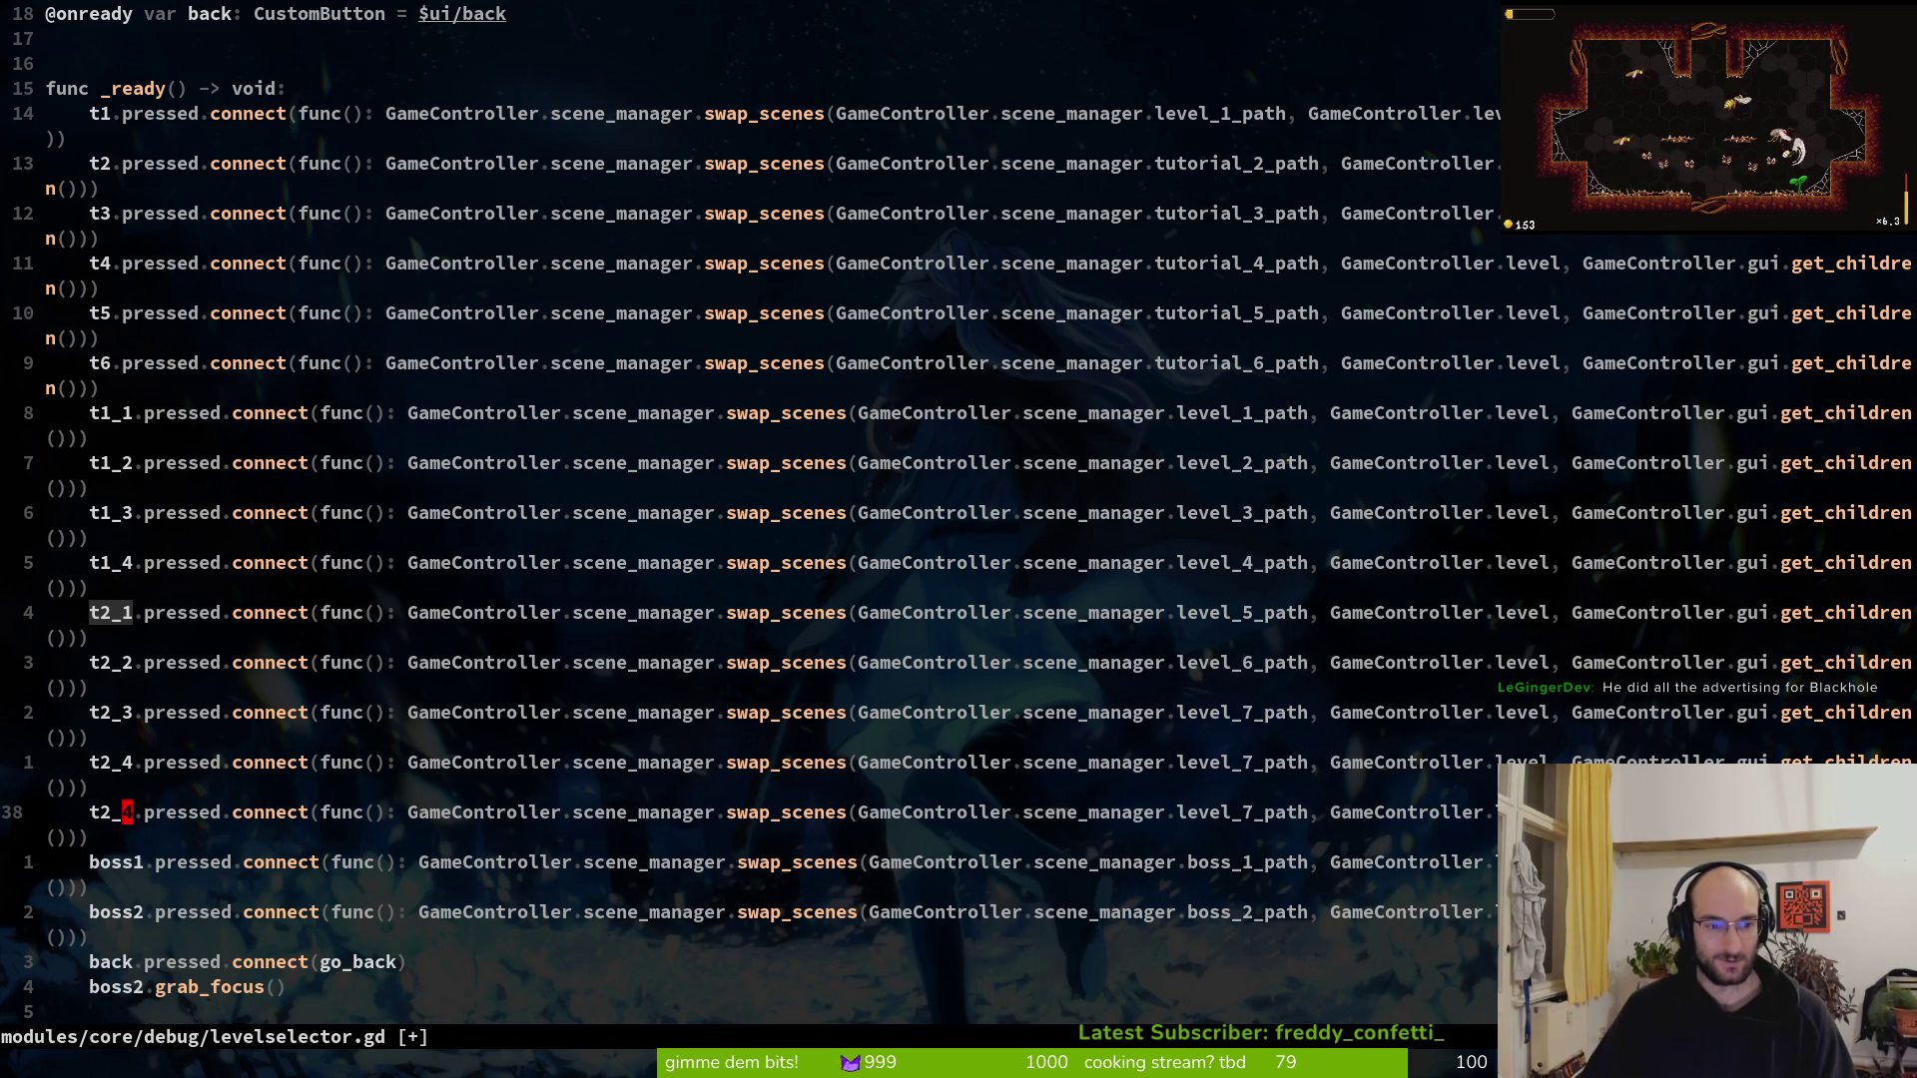
pyautogui.press('x')
pyautogui.press('u')
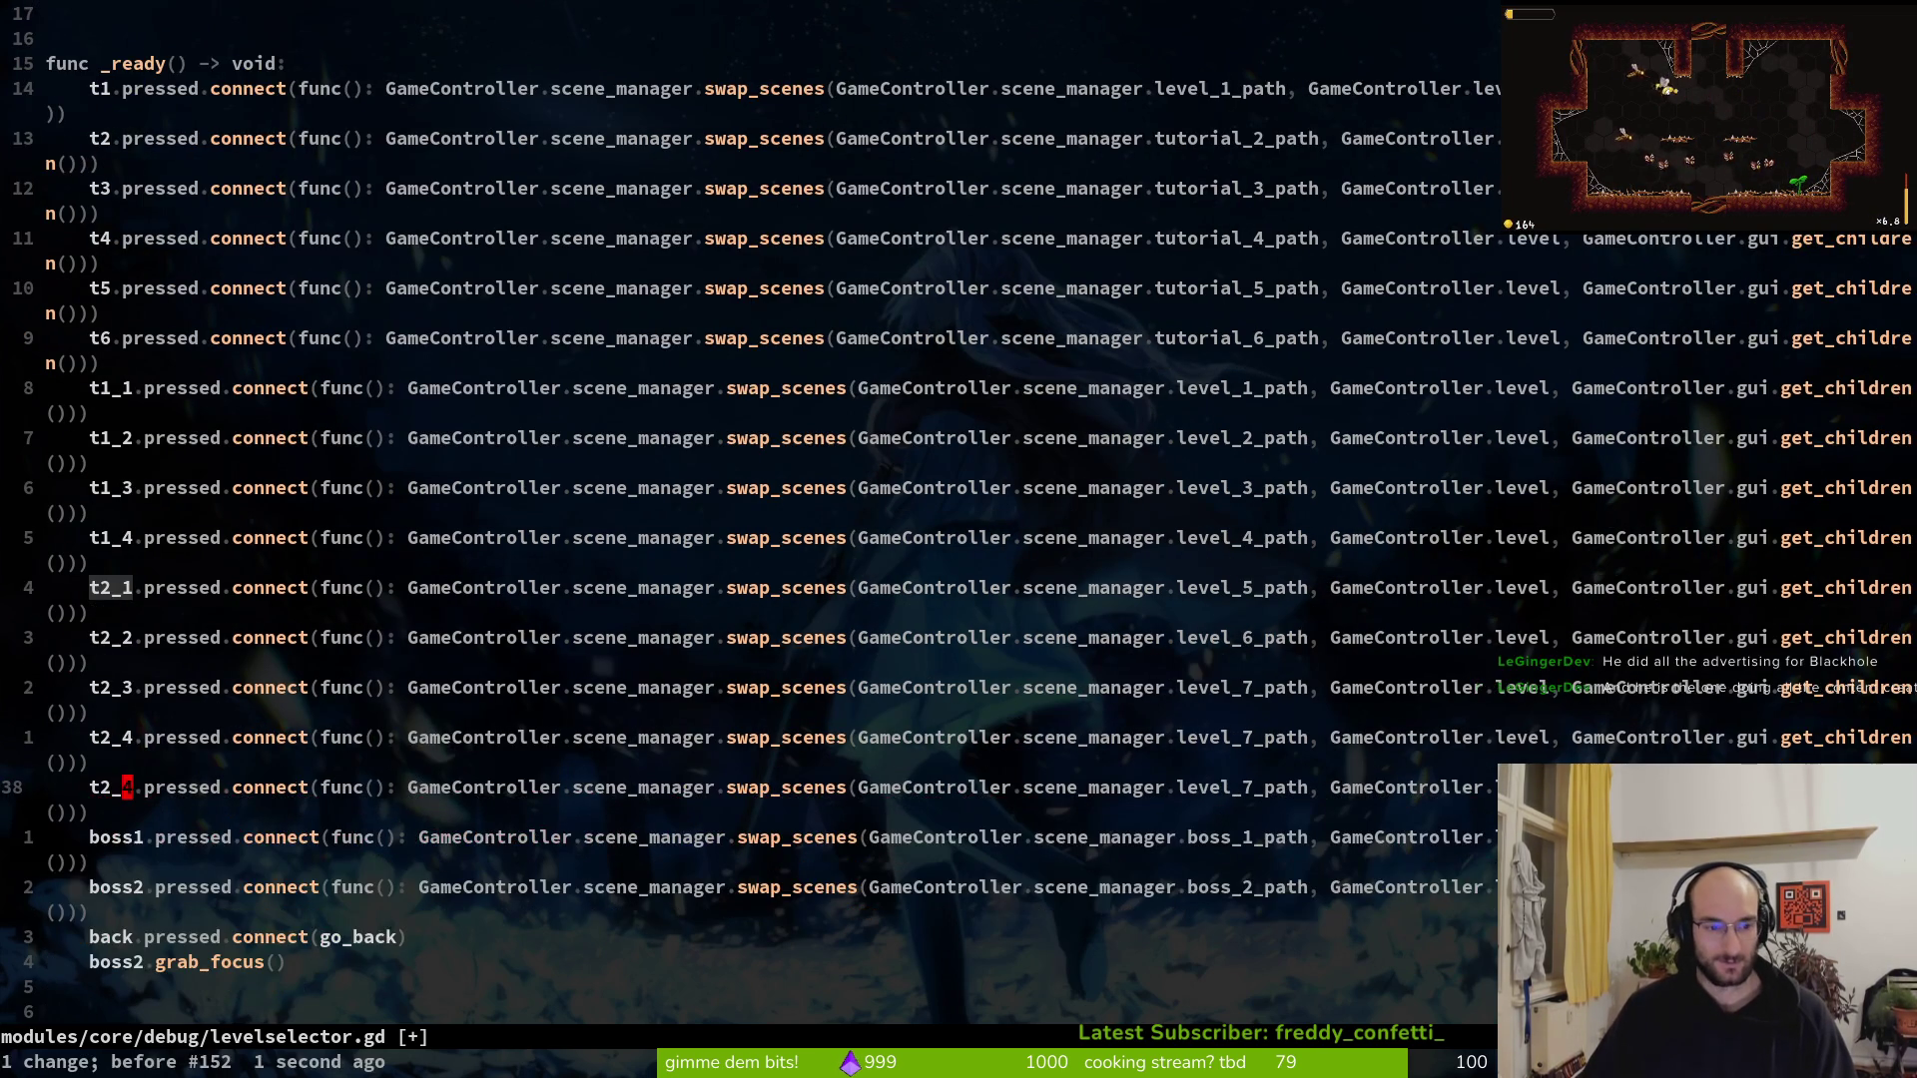
pyautogui.write('r5:w')
pyautogui.press('Return')
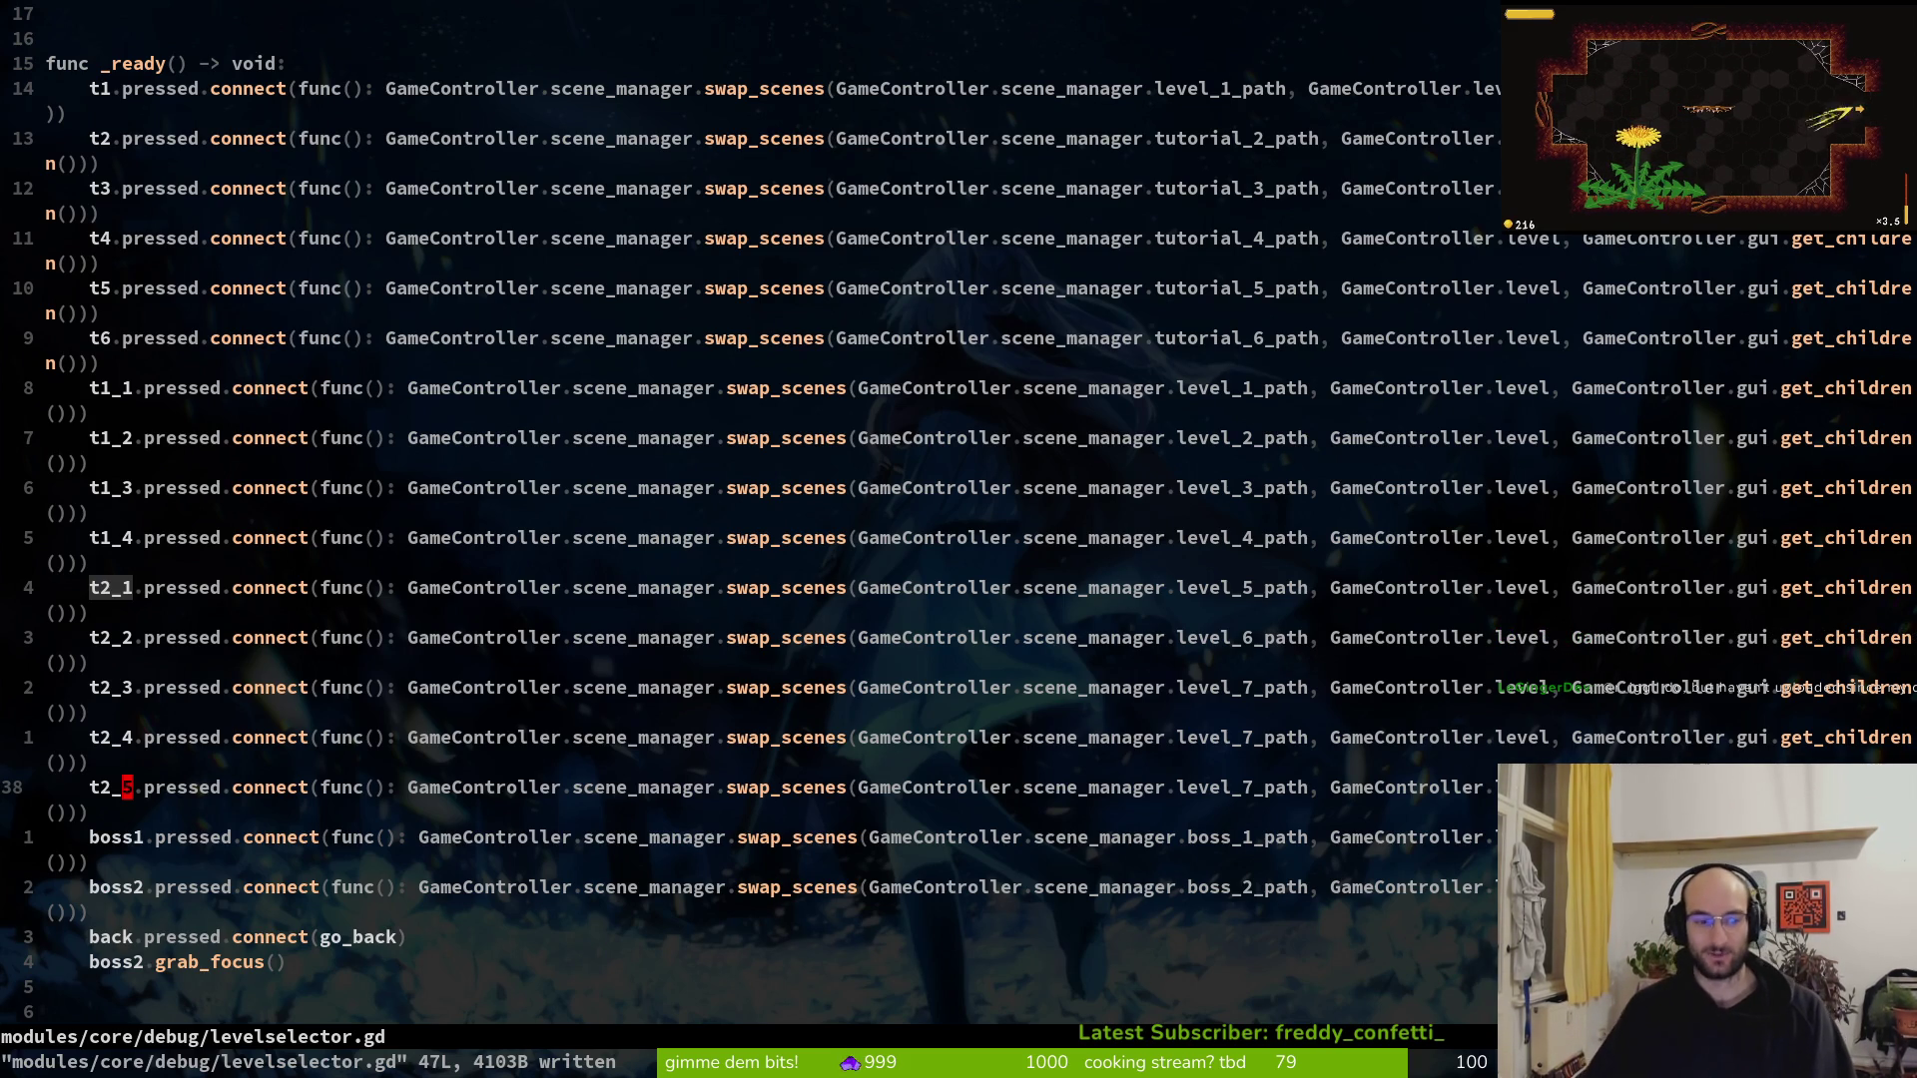
# Move up and down through the t1 and t2 pressed.connect lines to review them
pyautogui.press('4')
pyautogui.press('k')
pyautogui.press('j')
pyautogui.press('j')
pyautogui.press('k')
pyautogui.press('k')
pyautogui.press('k')
pyautogui.press('k')
pyautogui.press('k')
pyautogui.press('k')
pyautogui.press('j')
pyautogui.press('j')
pyautogui.press('j')
pyautogui.press('k')
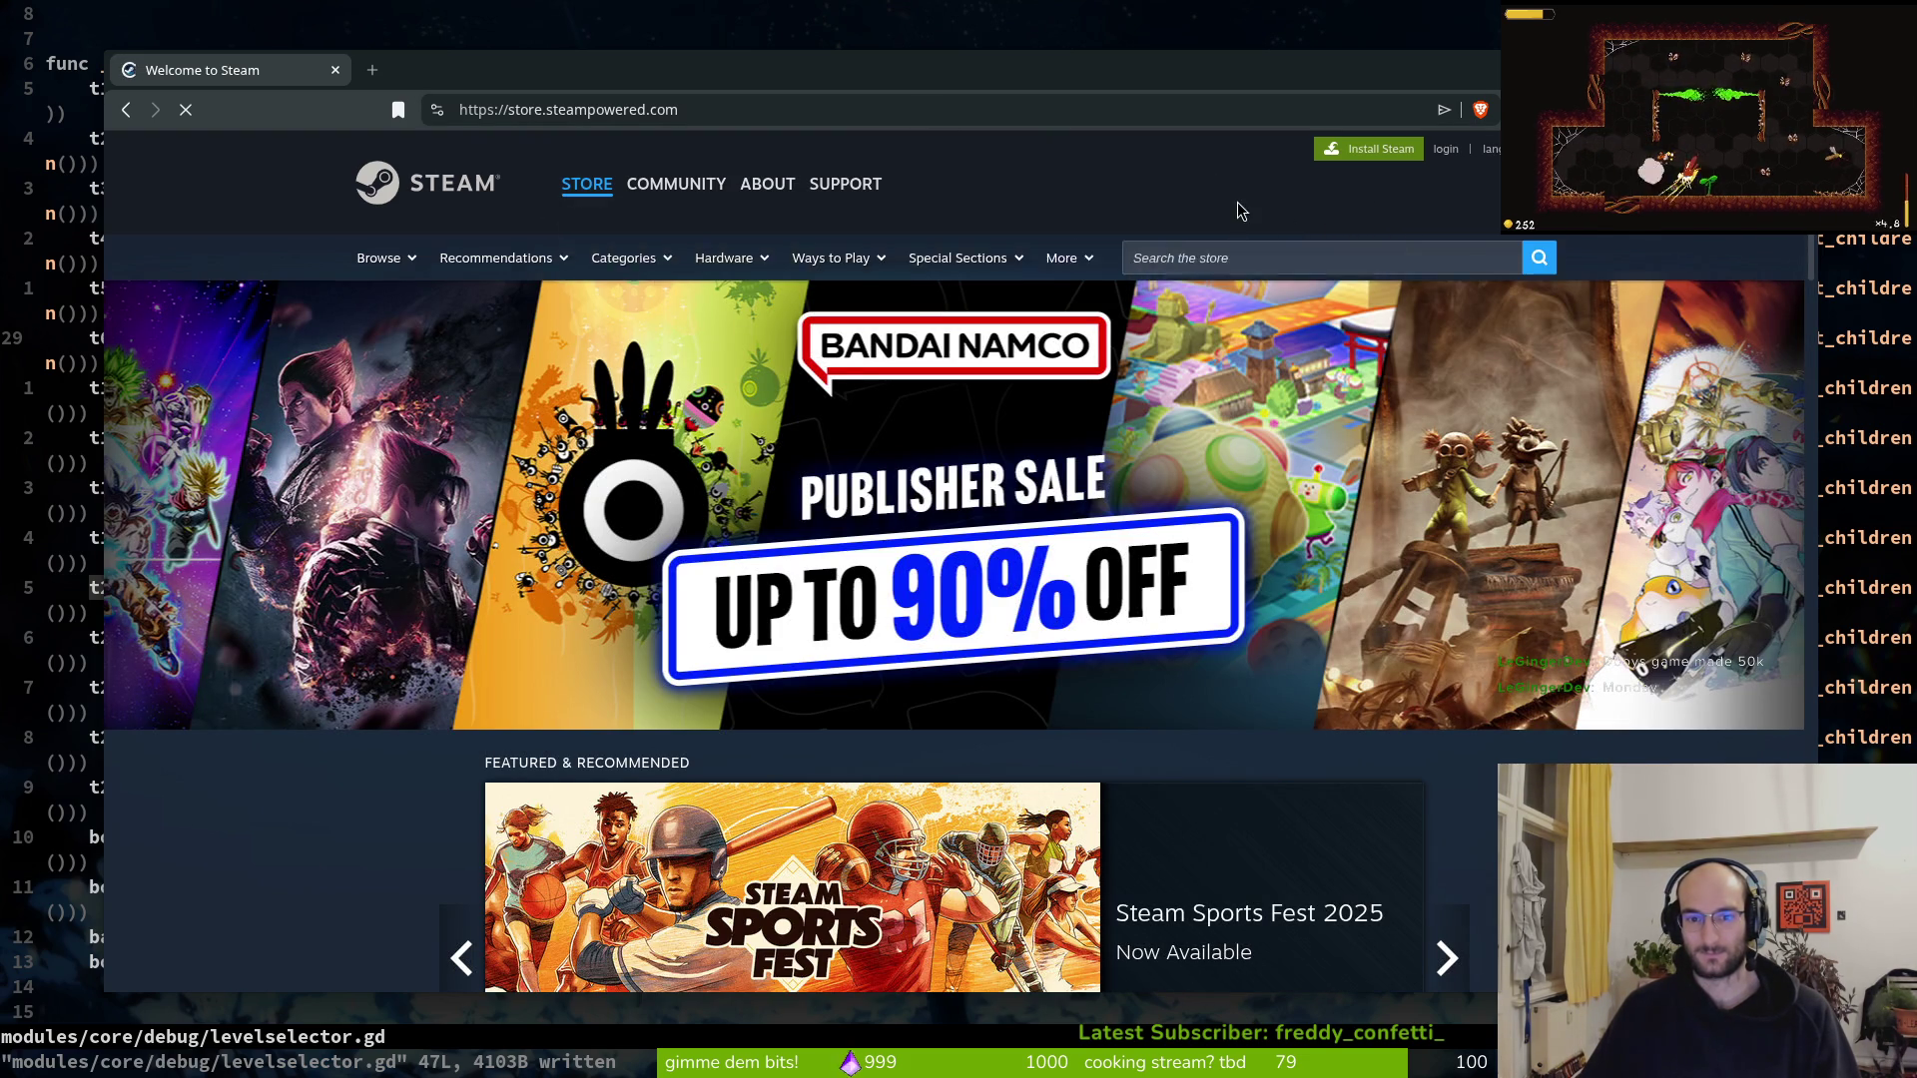
# Search the Steam store for 'feed black hole' and open A Game About Feeding A Black Hole
pyautogui.click(1212, 259)
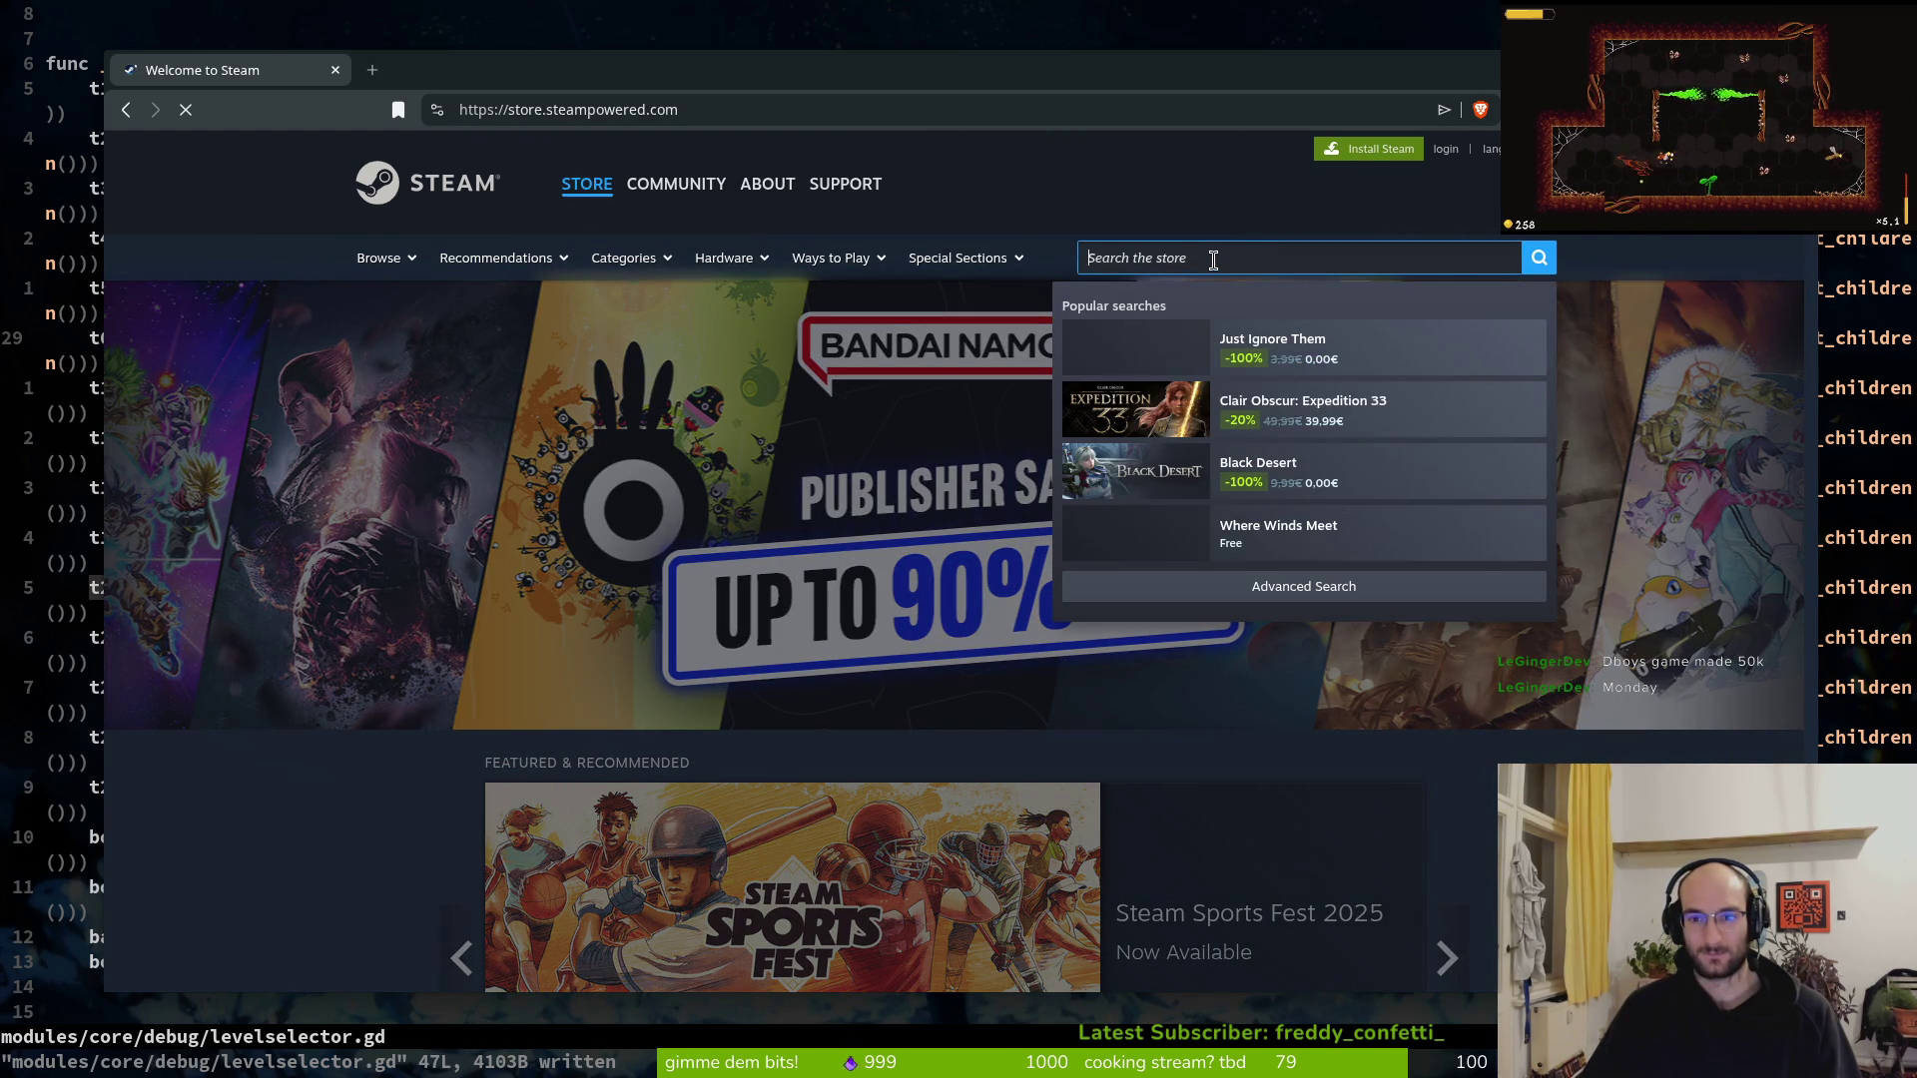
pyautogui.write('black hole')
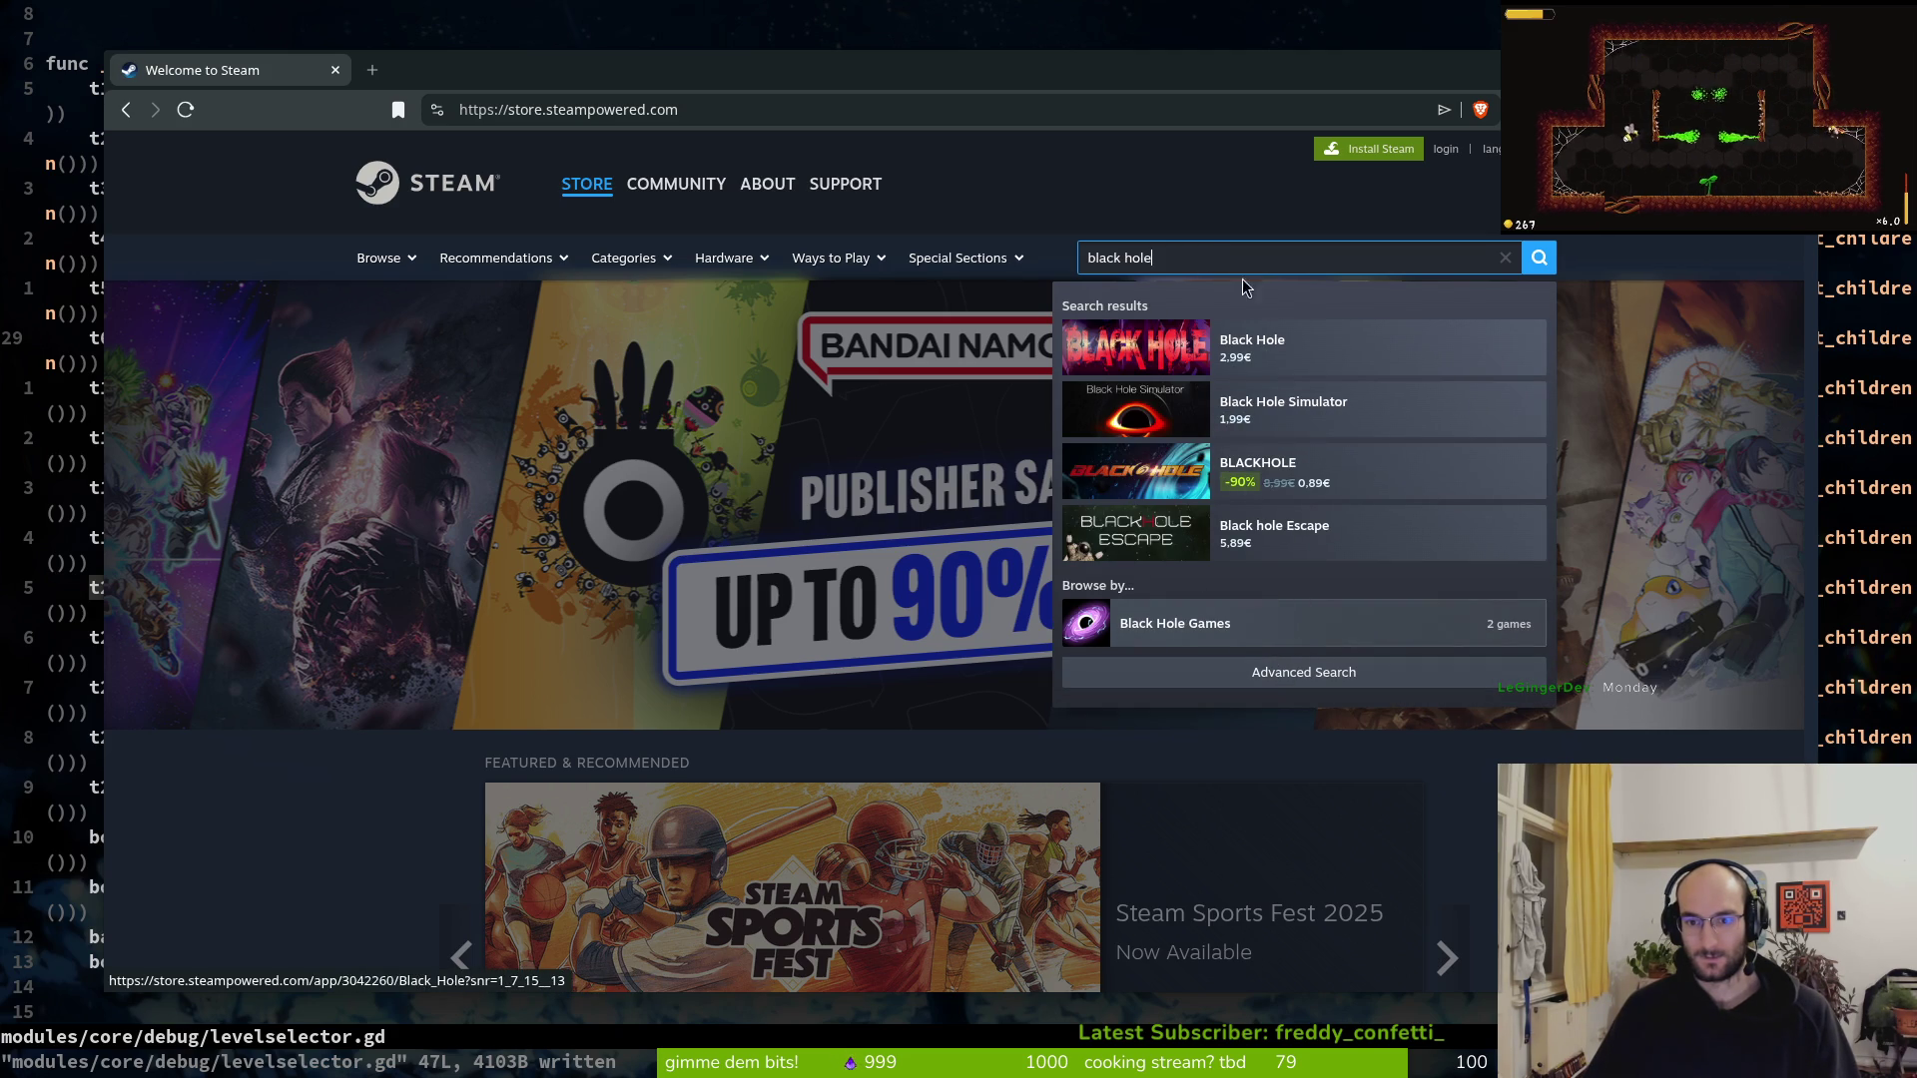
pyautogui.tripleClick(1178, 252)
pyautogui.write('feed ')
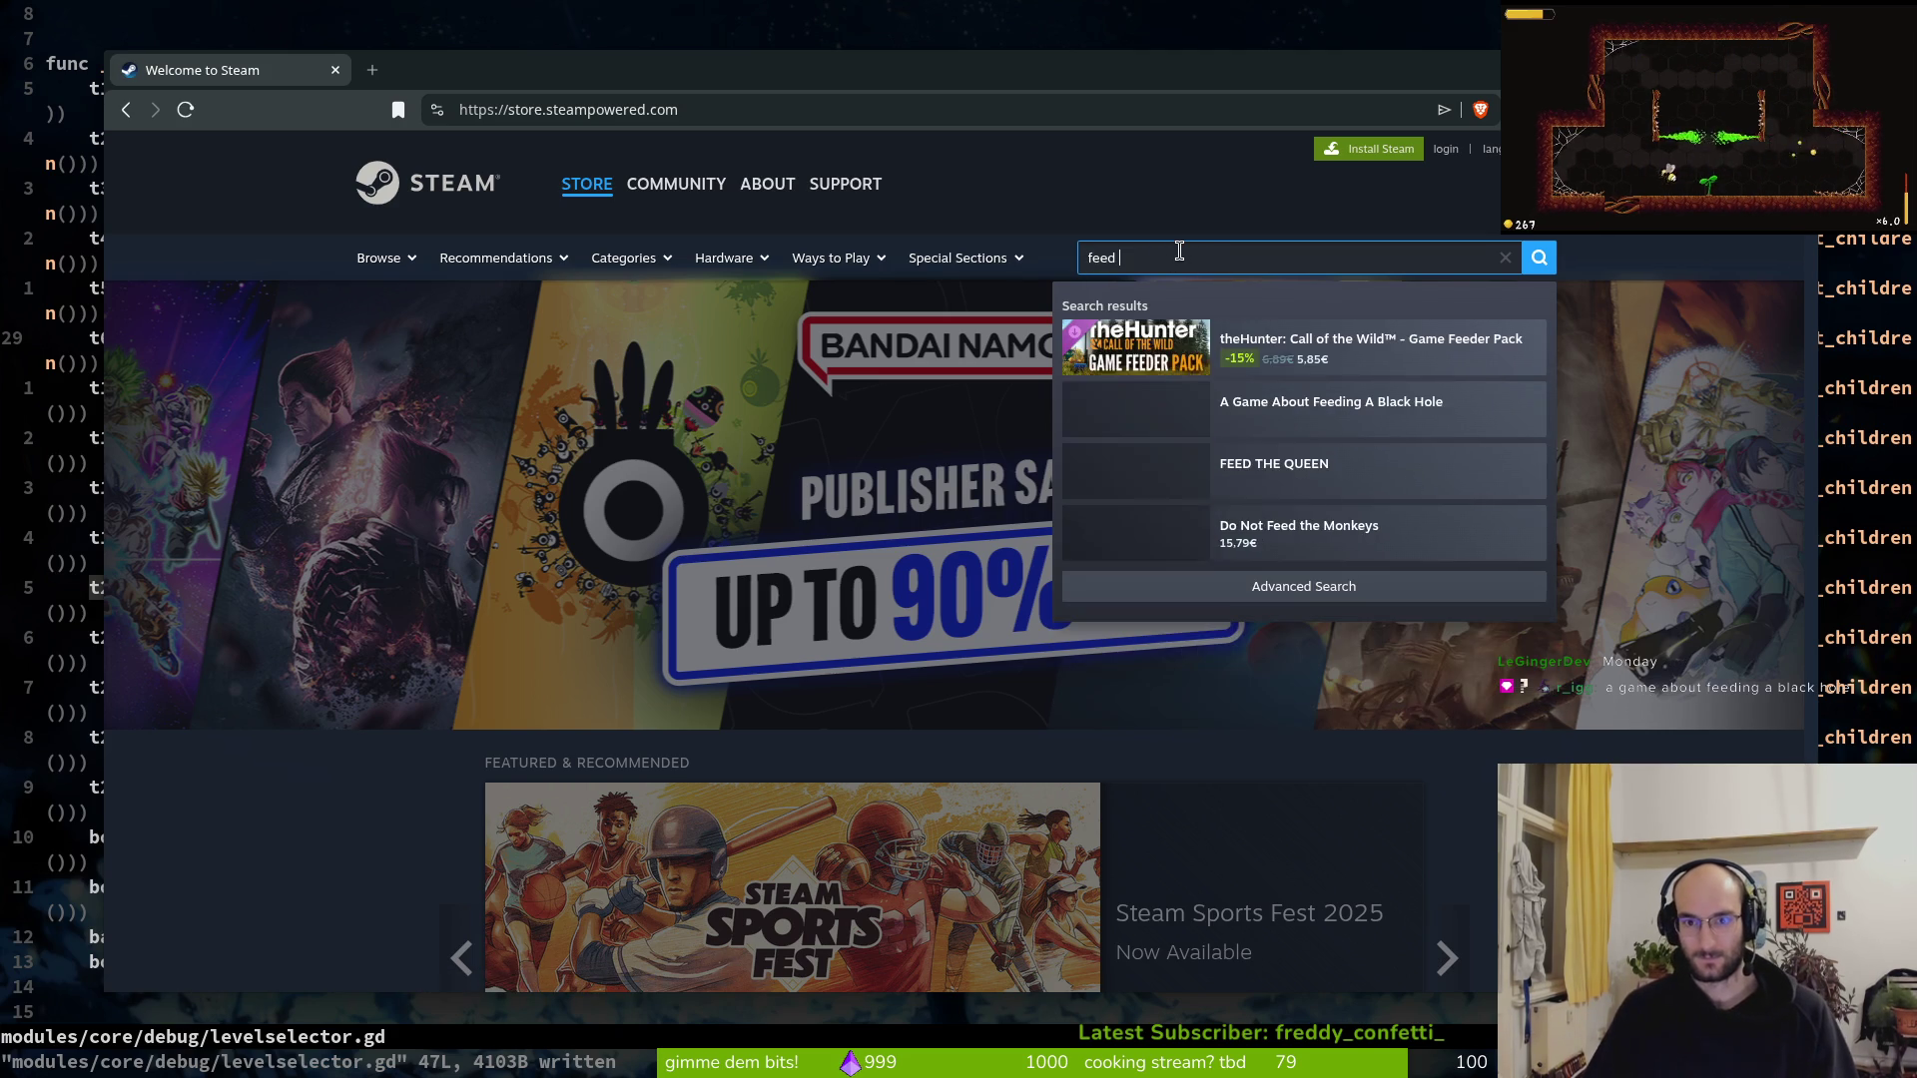
pyautogui.write('black hol')
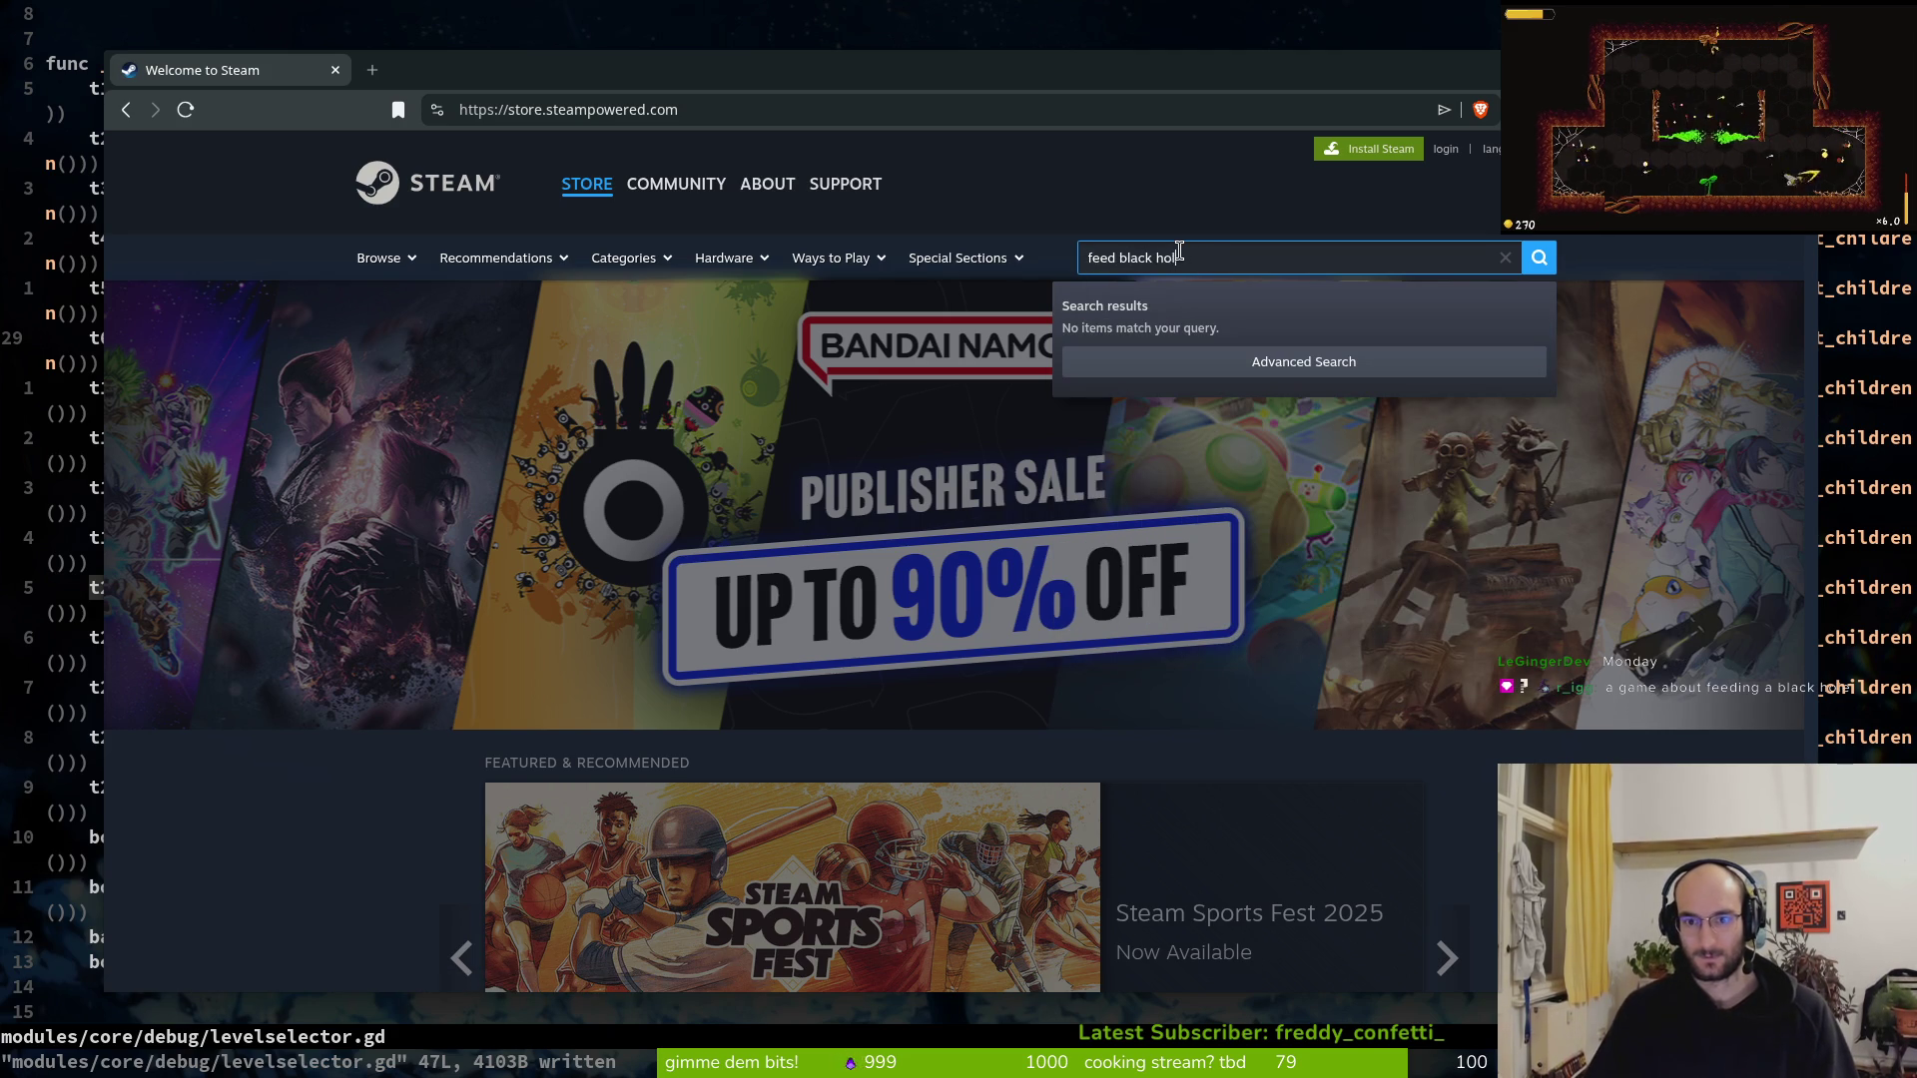
pyautogui.write('e')
pyautogui.press('Return')
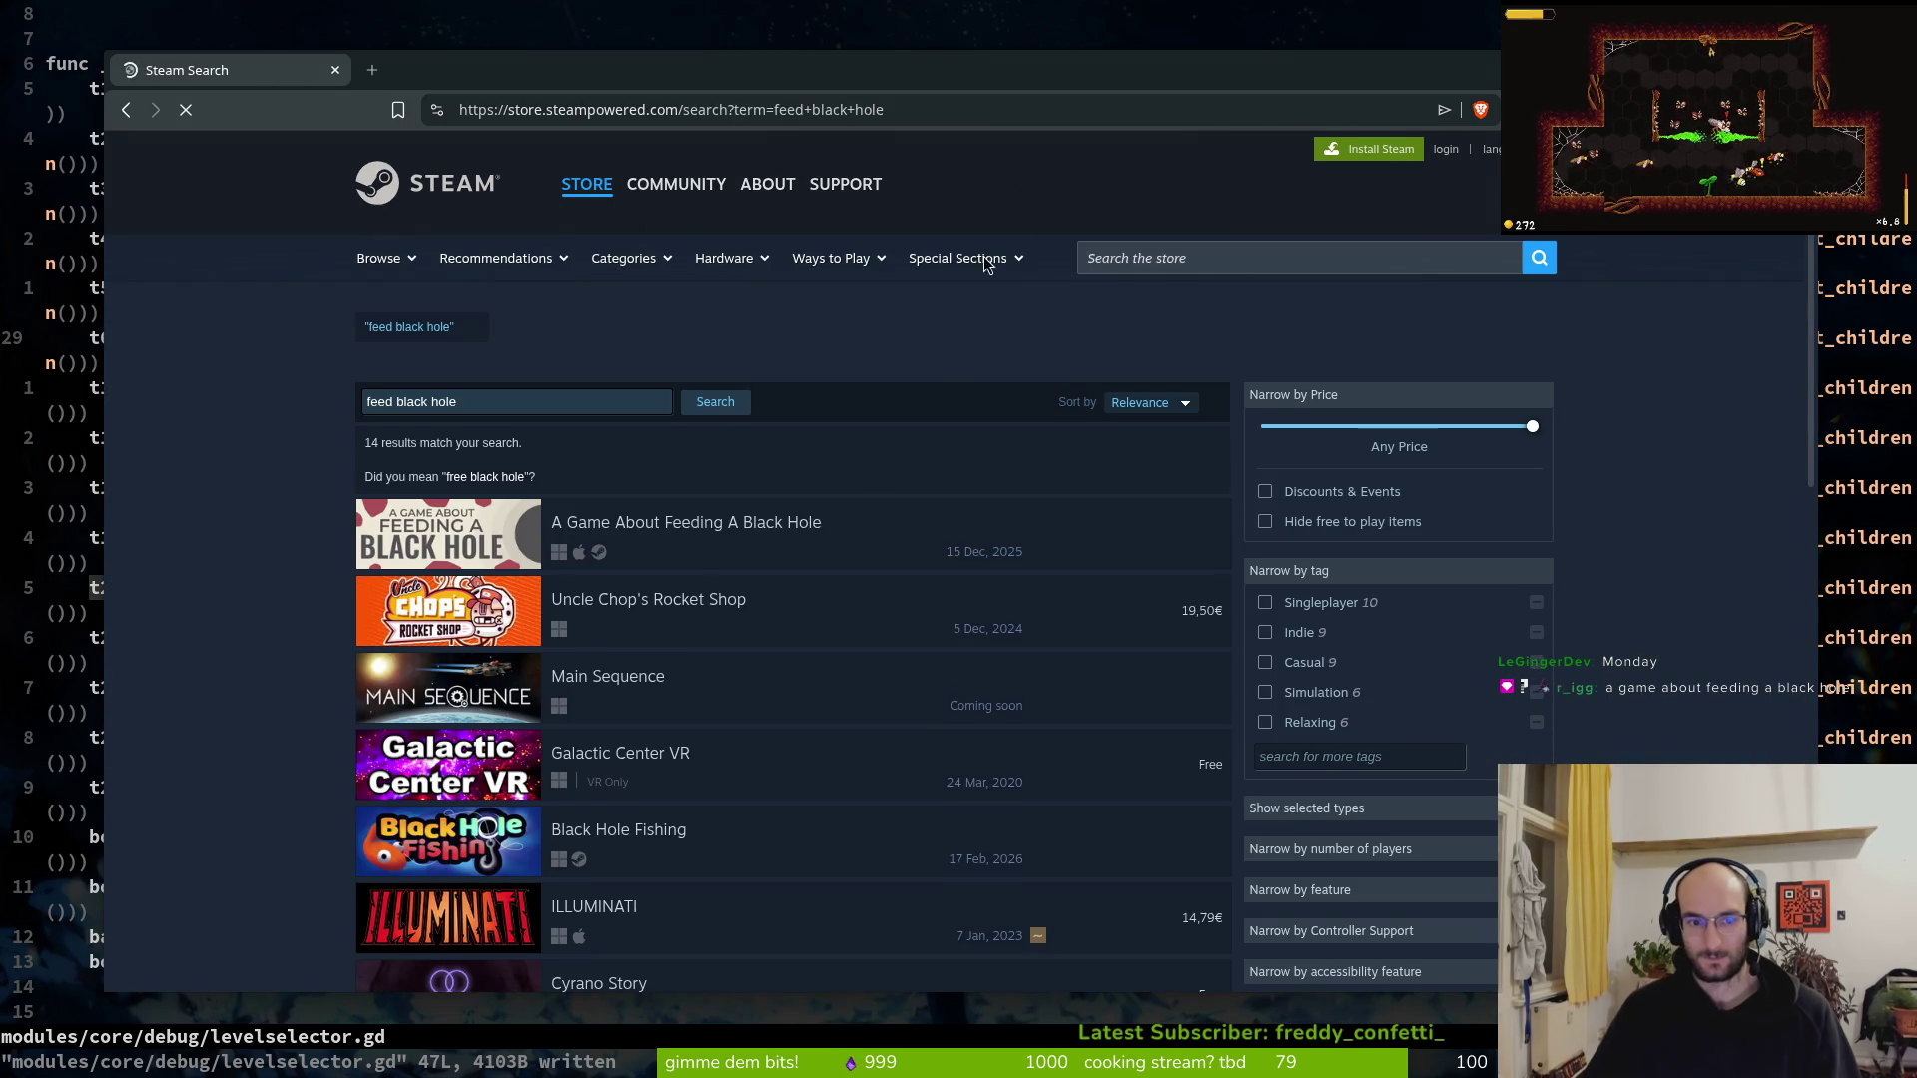
pyautogui.click(1021, 562)
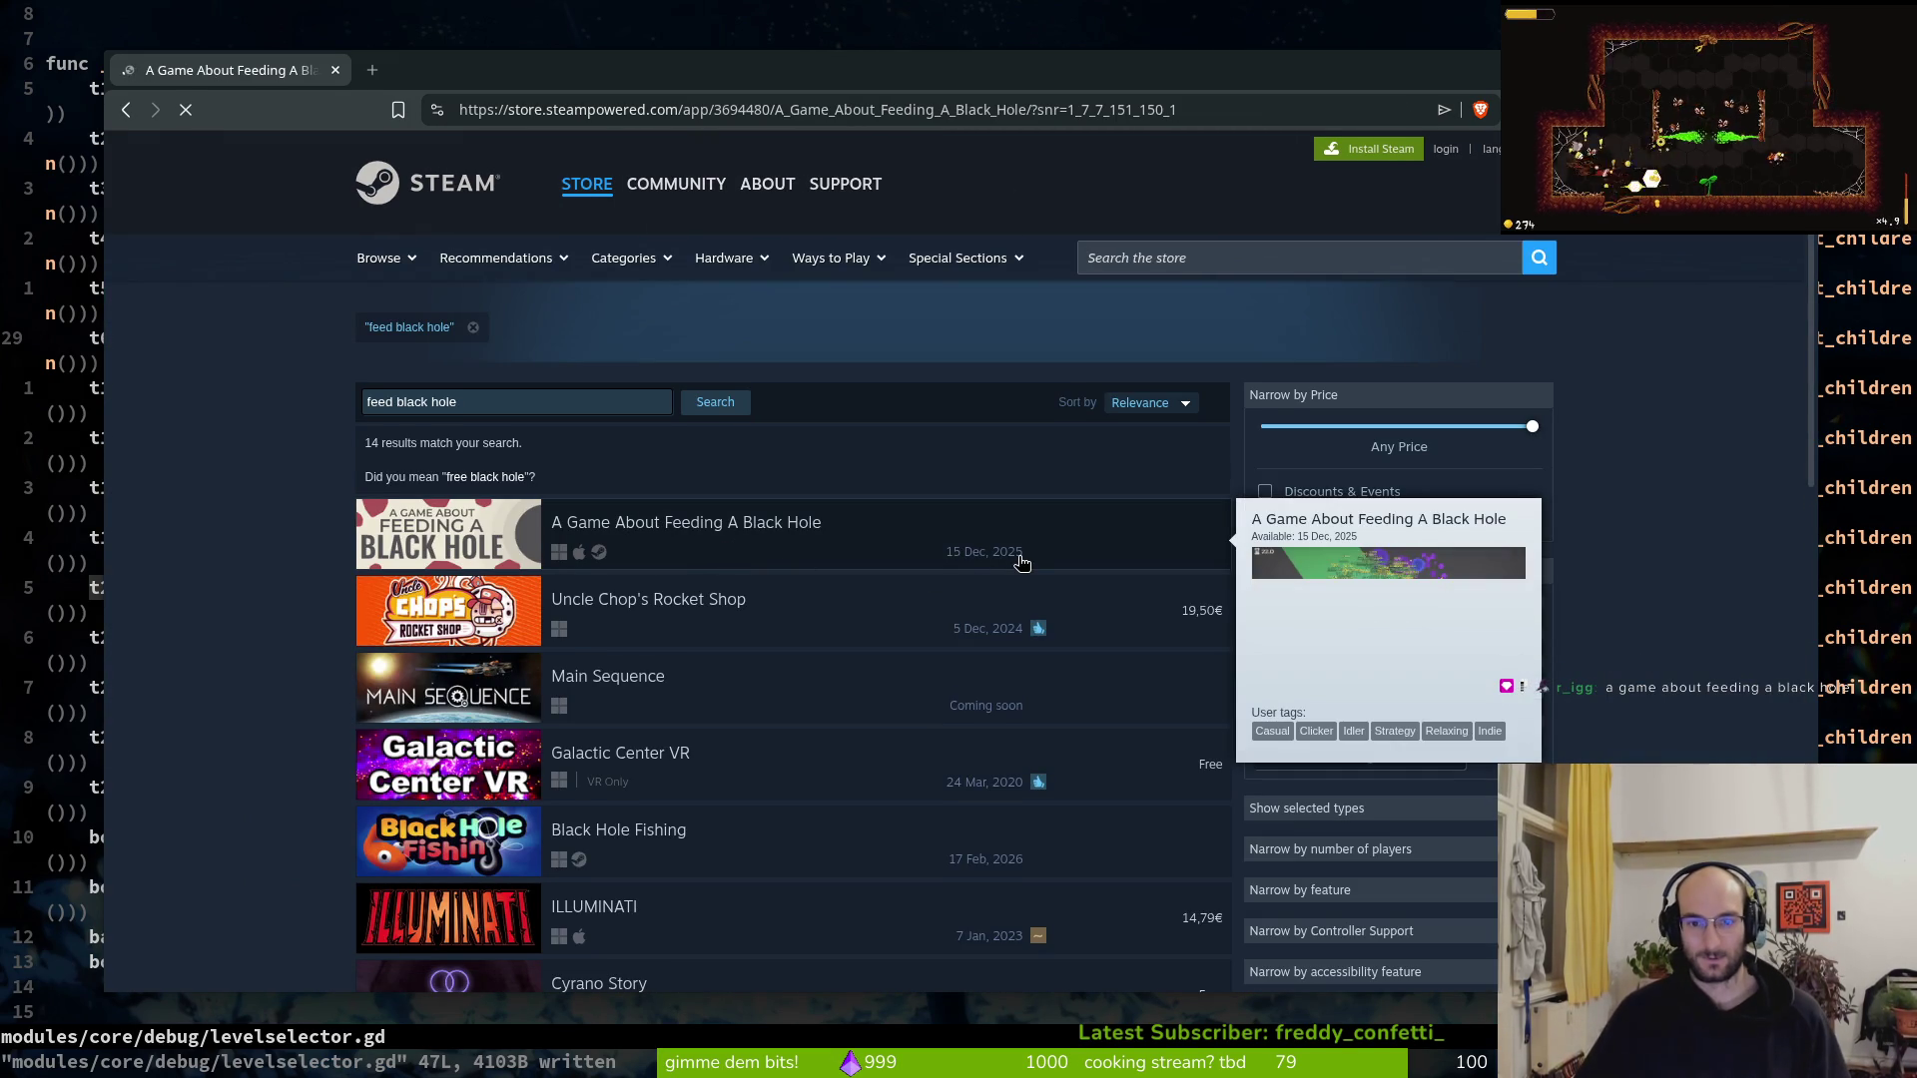
# Browse the game's store page, trailer and 15 Dec, 2025 release details, then open a blank tab
pyautogui.press('super')
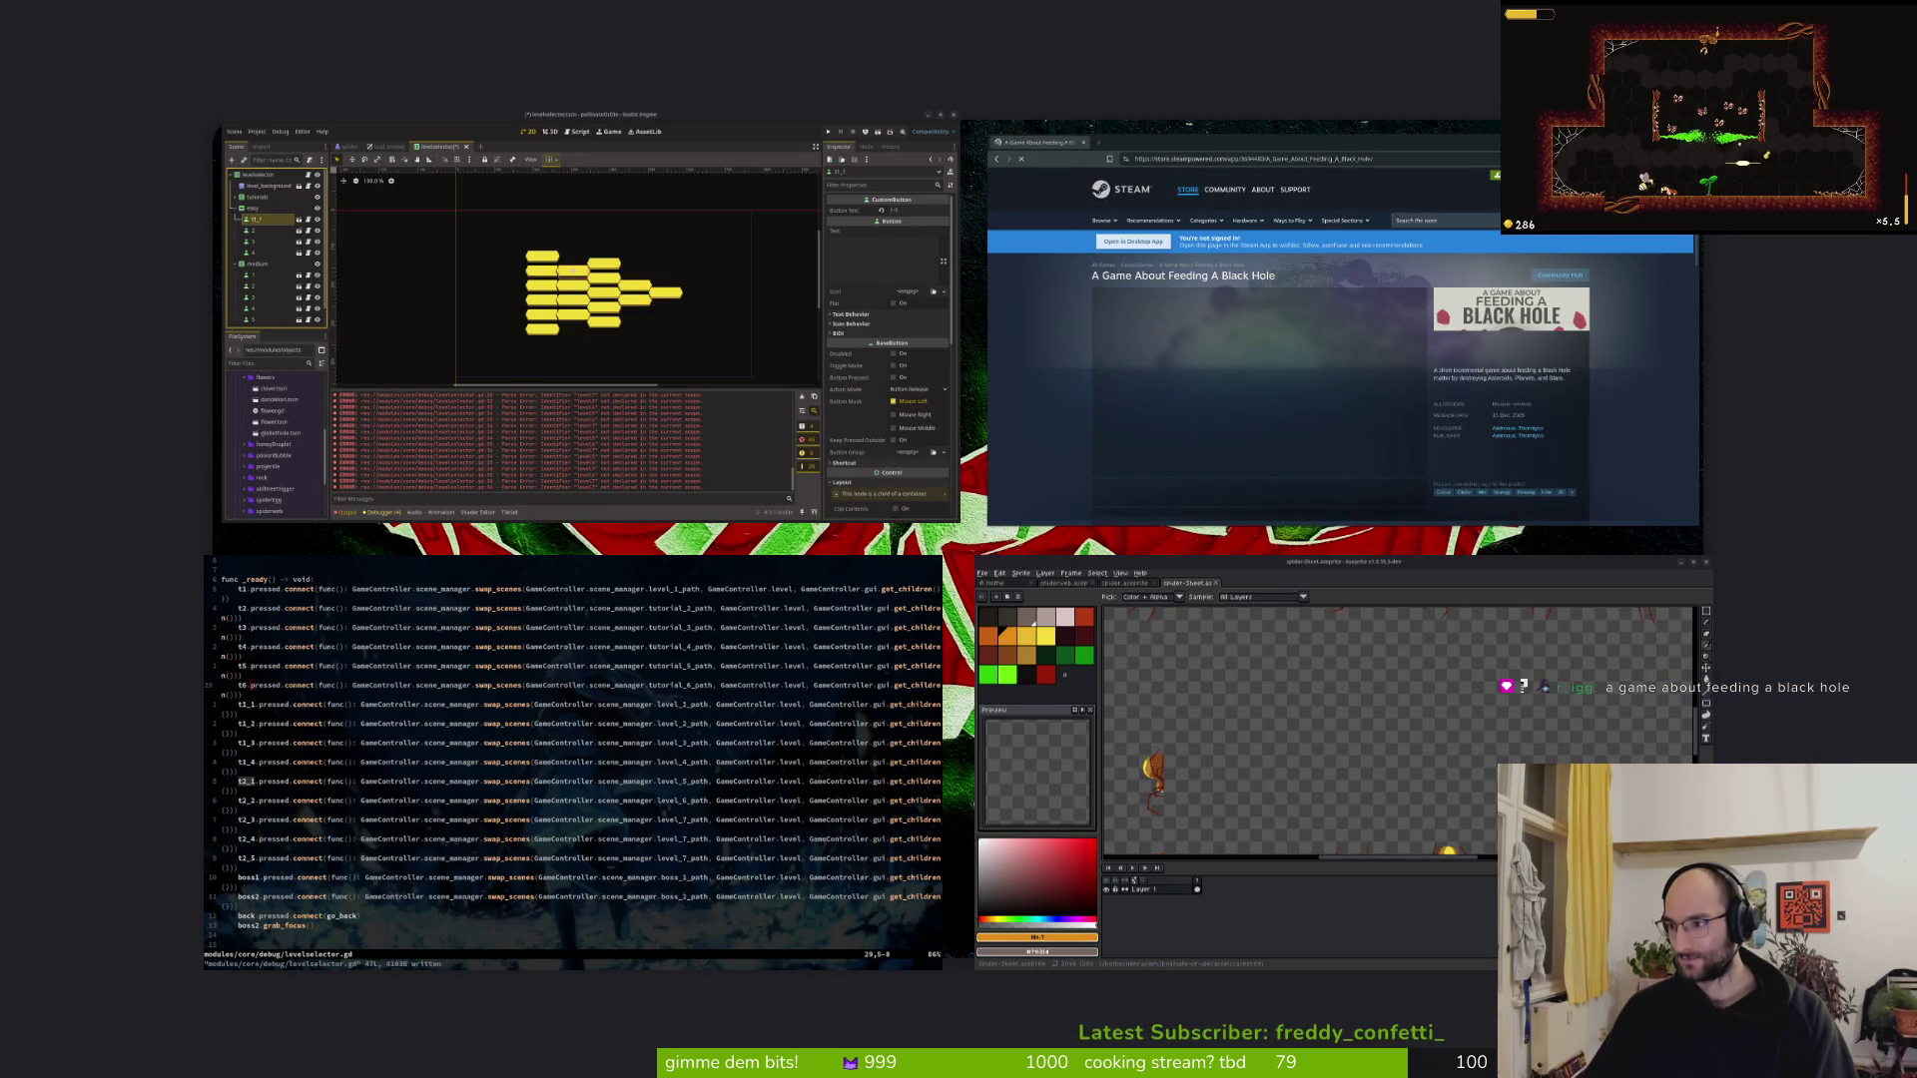
pyautogui.press('super')
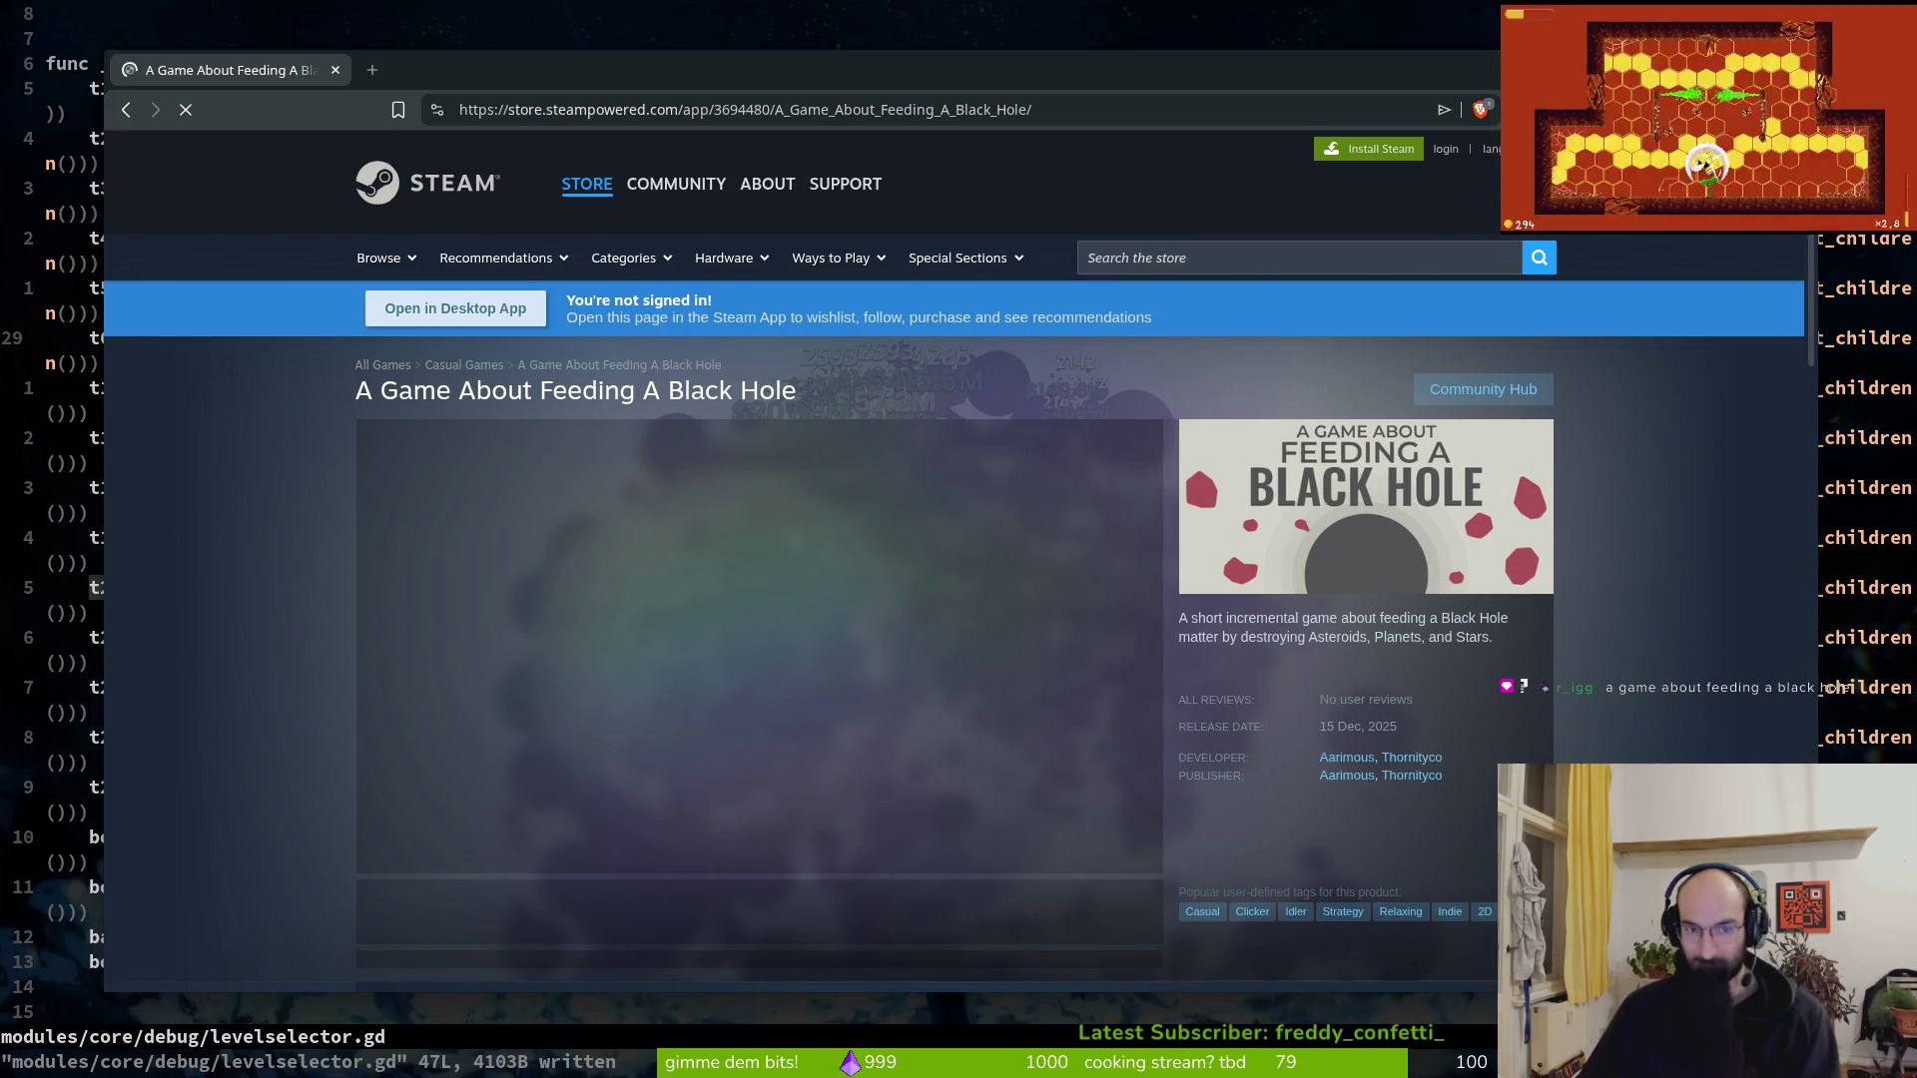
pyautogui.scroll(-2, 1494, 734)
pyautogui.scroll(-2, 1494, 736)
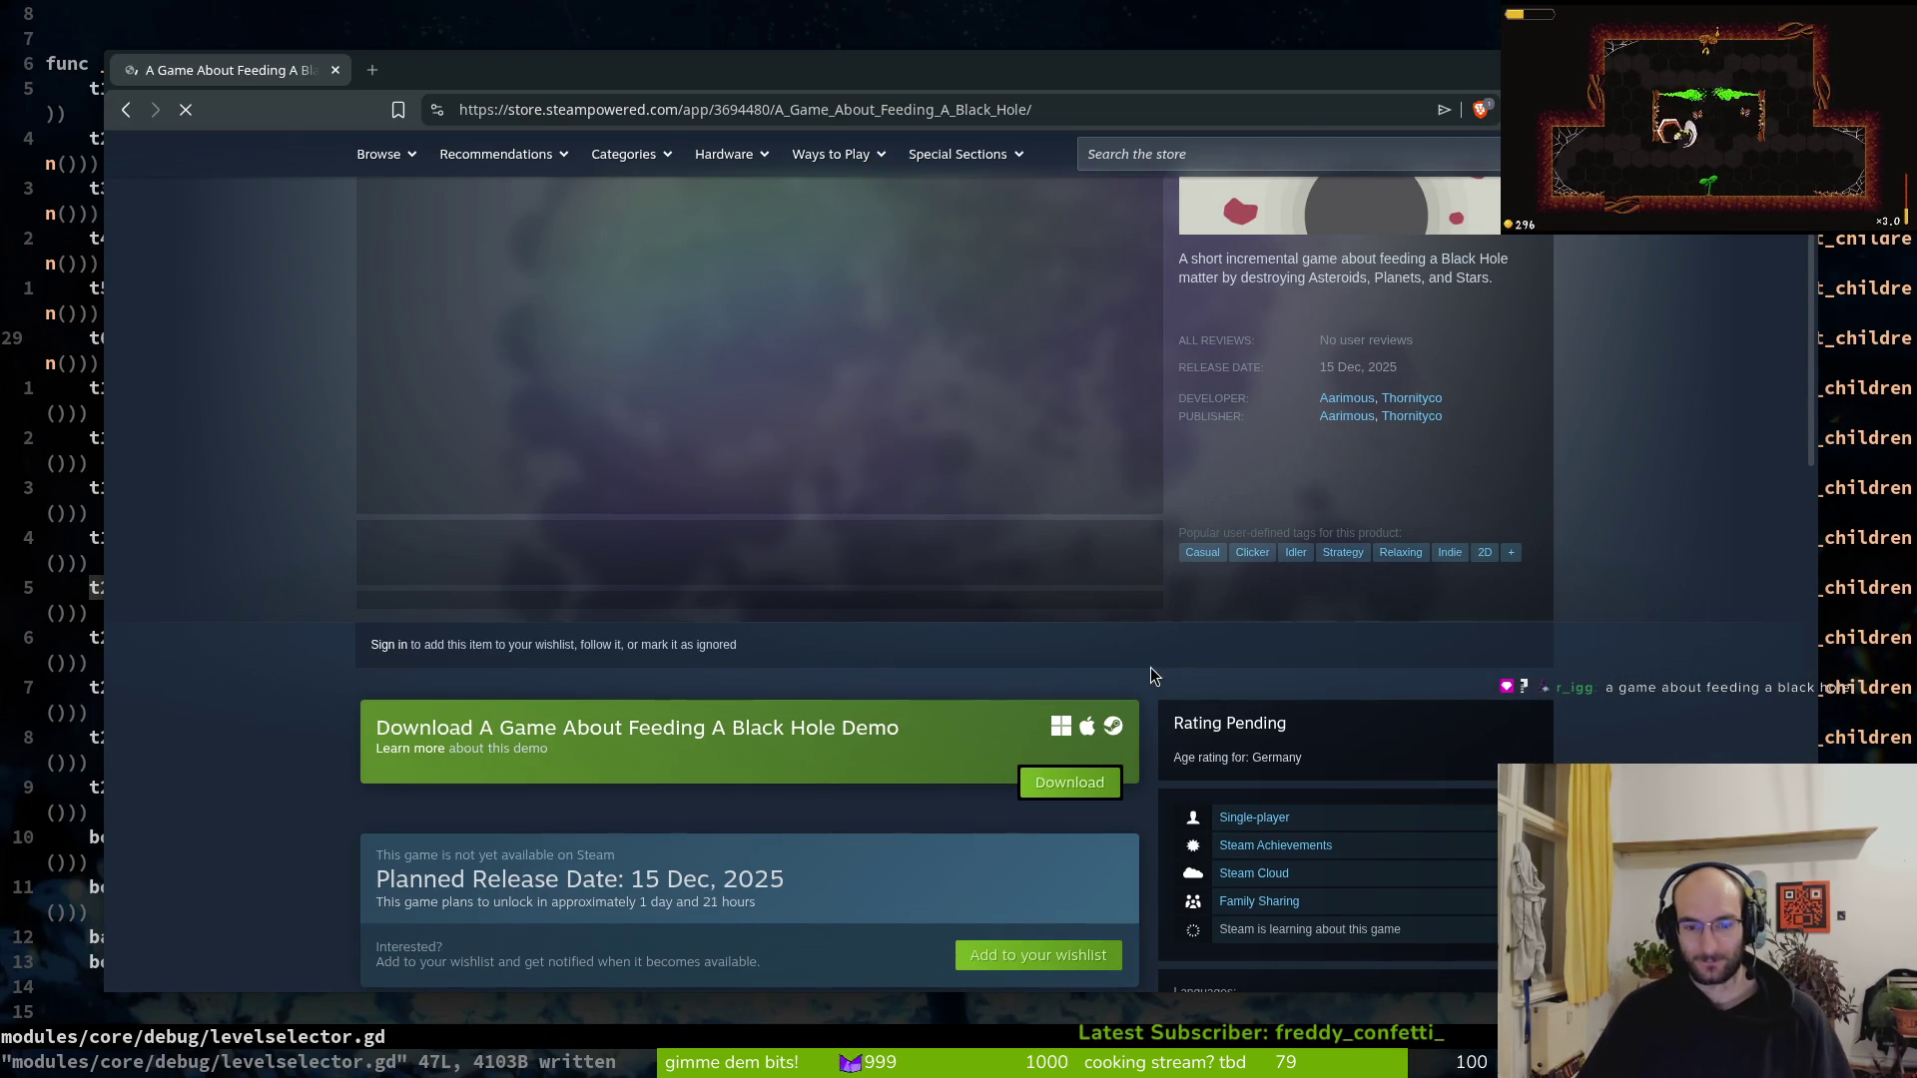
pyautogui.scroll(2, 1391, 524)
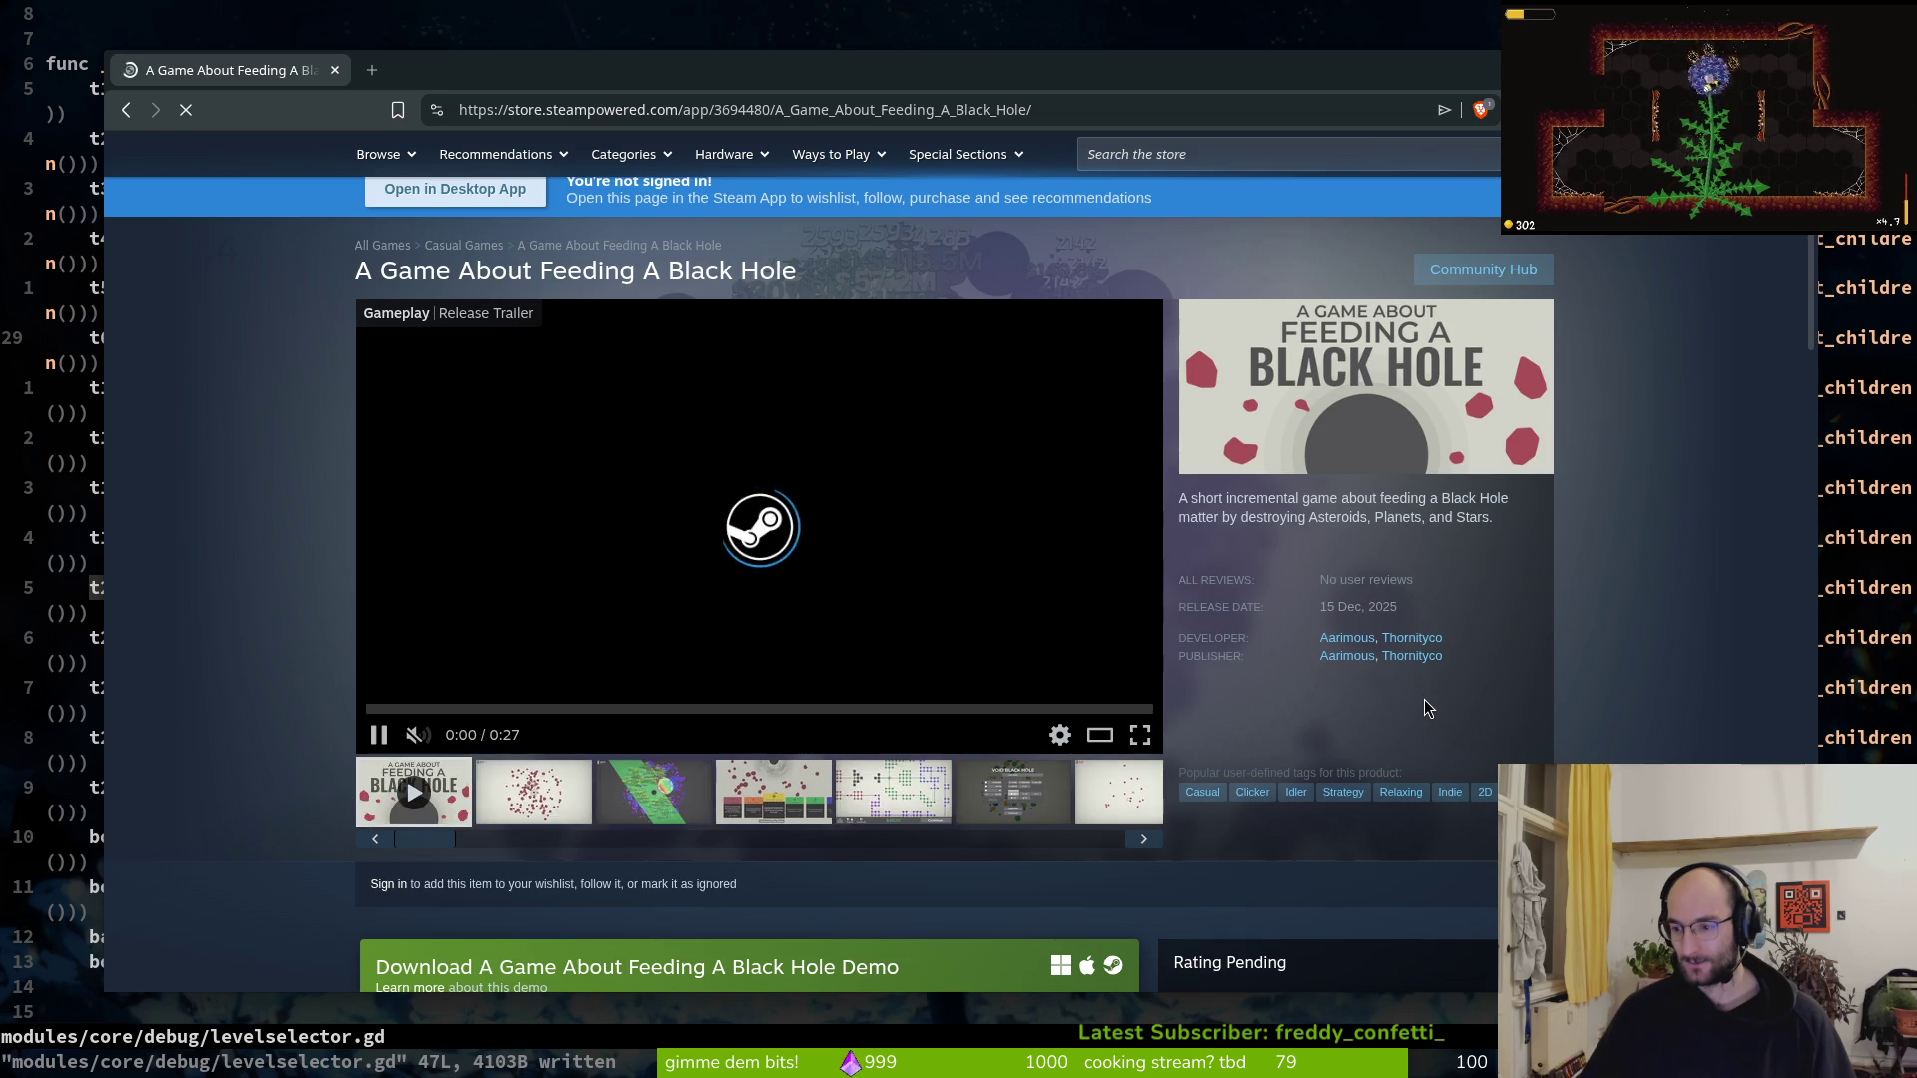
pyautogui.scroll(-1, 1377, 689)
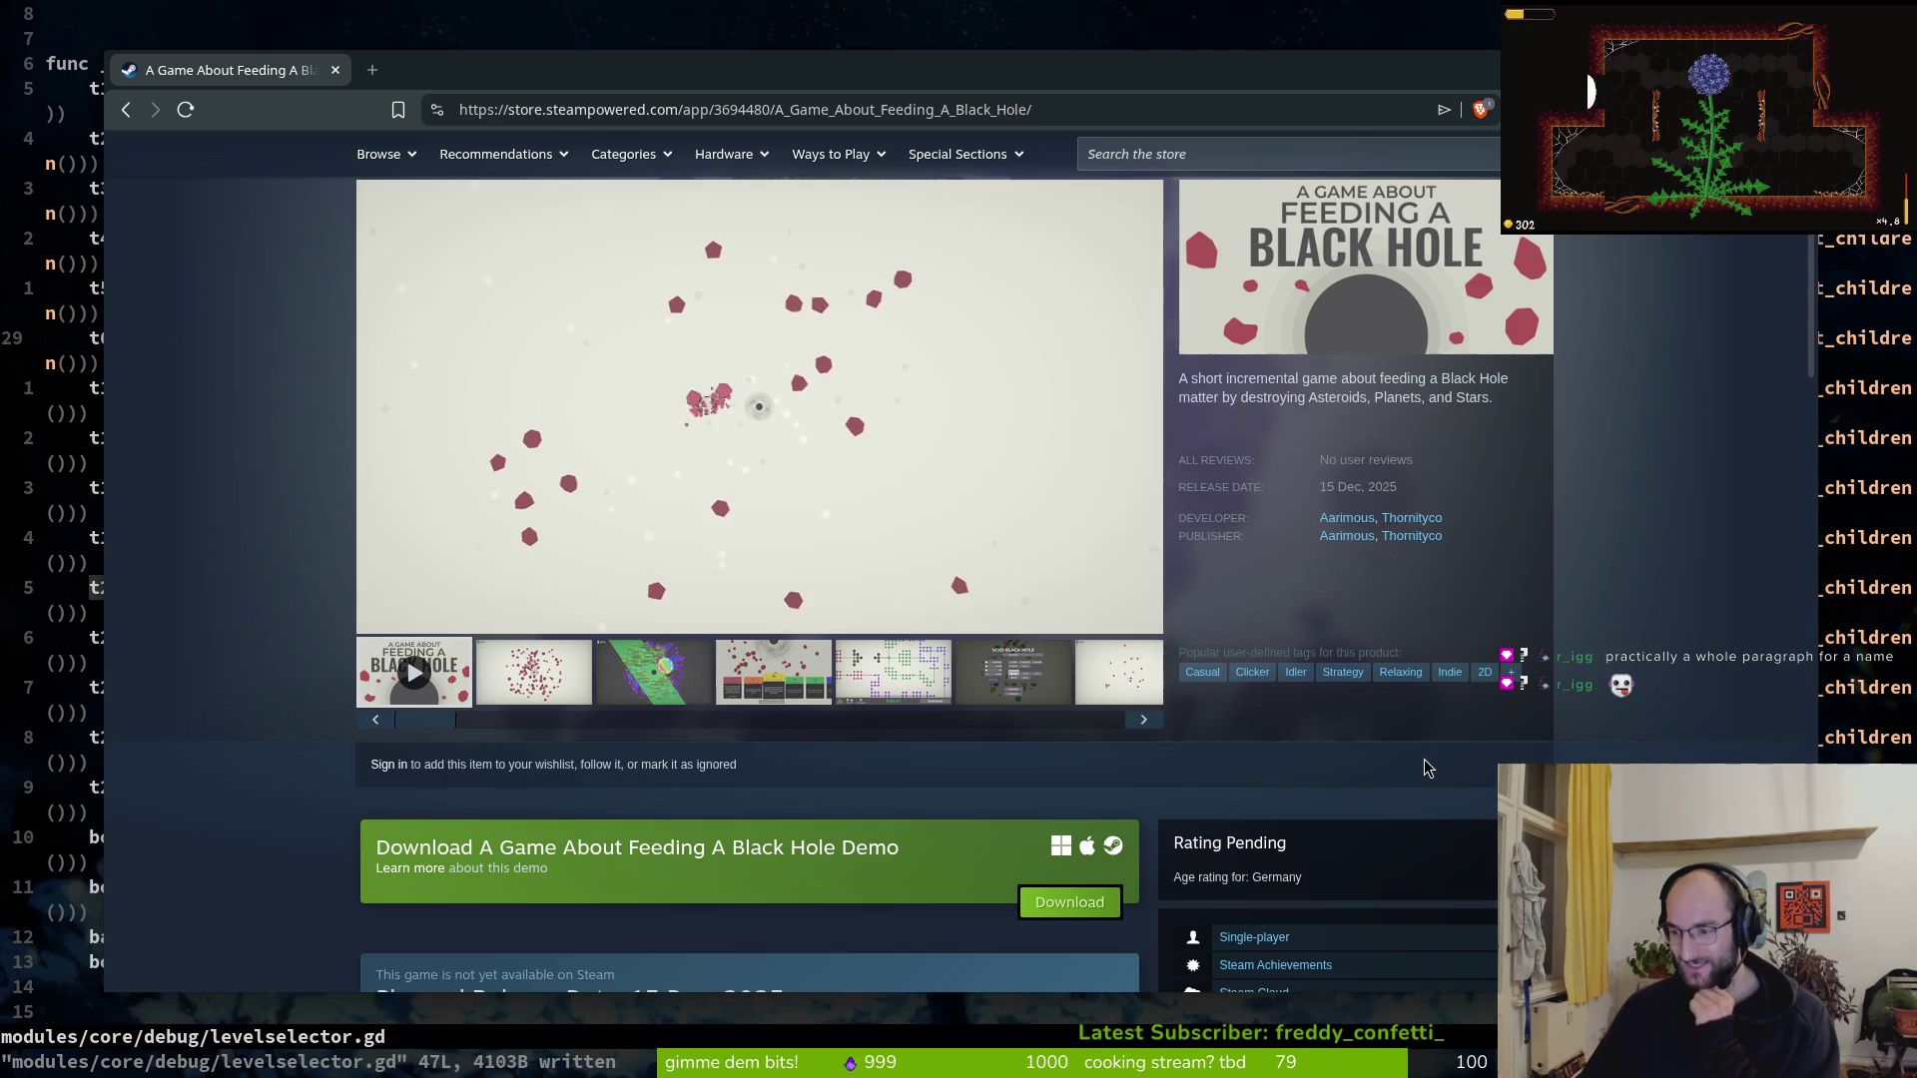
pyautogui.scroll(3, 865, 504)
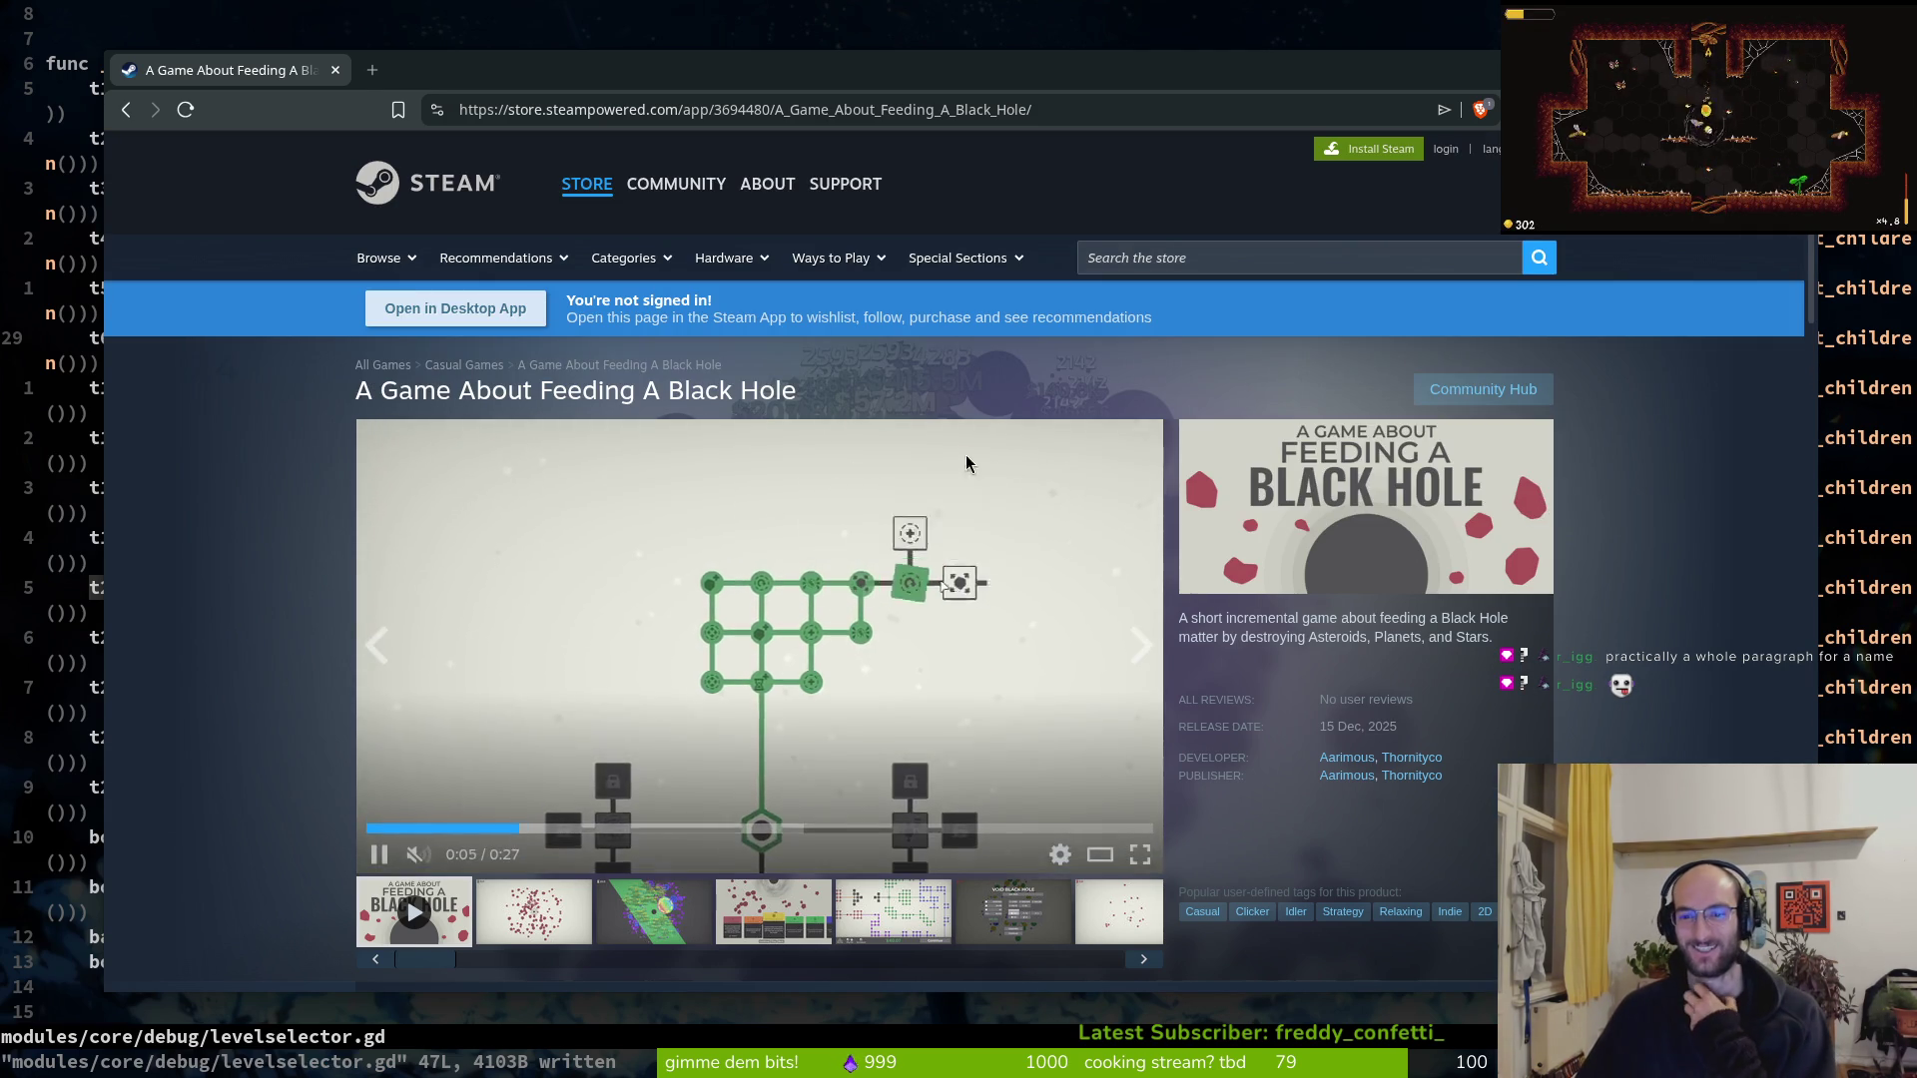
pyautogui.scroll(-6, 1381, 513)
pyautogui.scroll(6, 1382, 595)
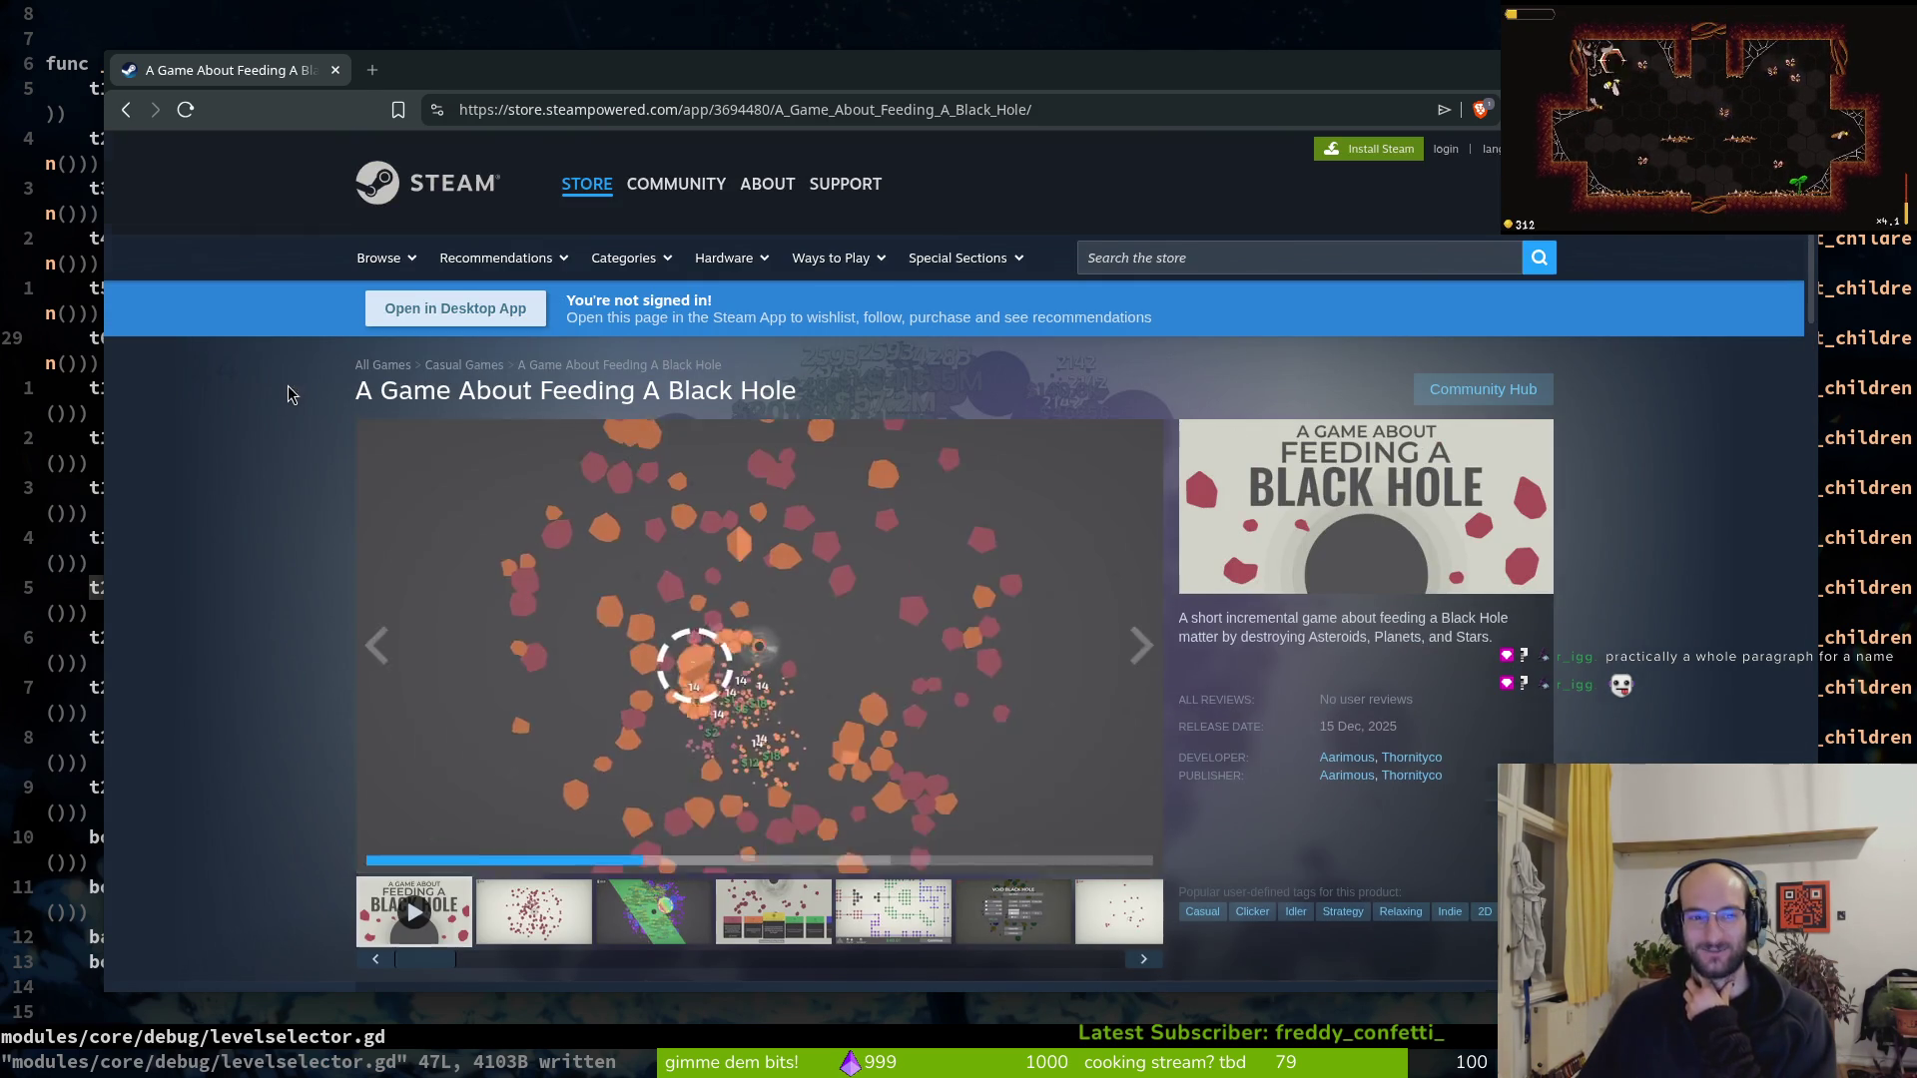
pyautogui.scroll(-7, 284, 409)
pyautogui.scroll(-3, 1071, 560)
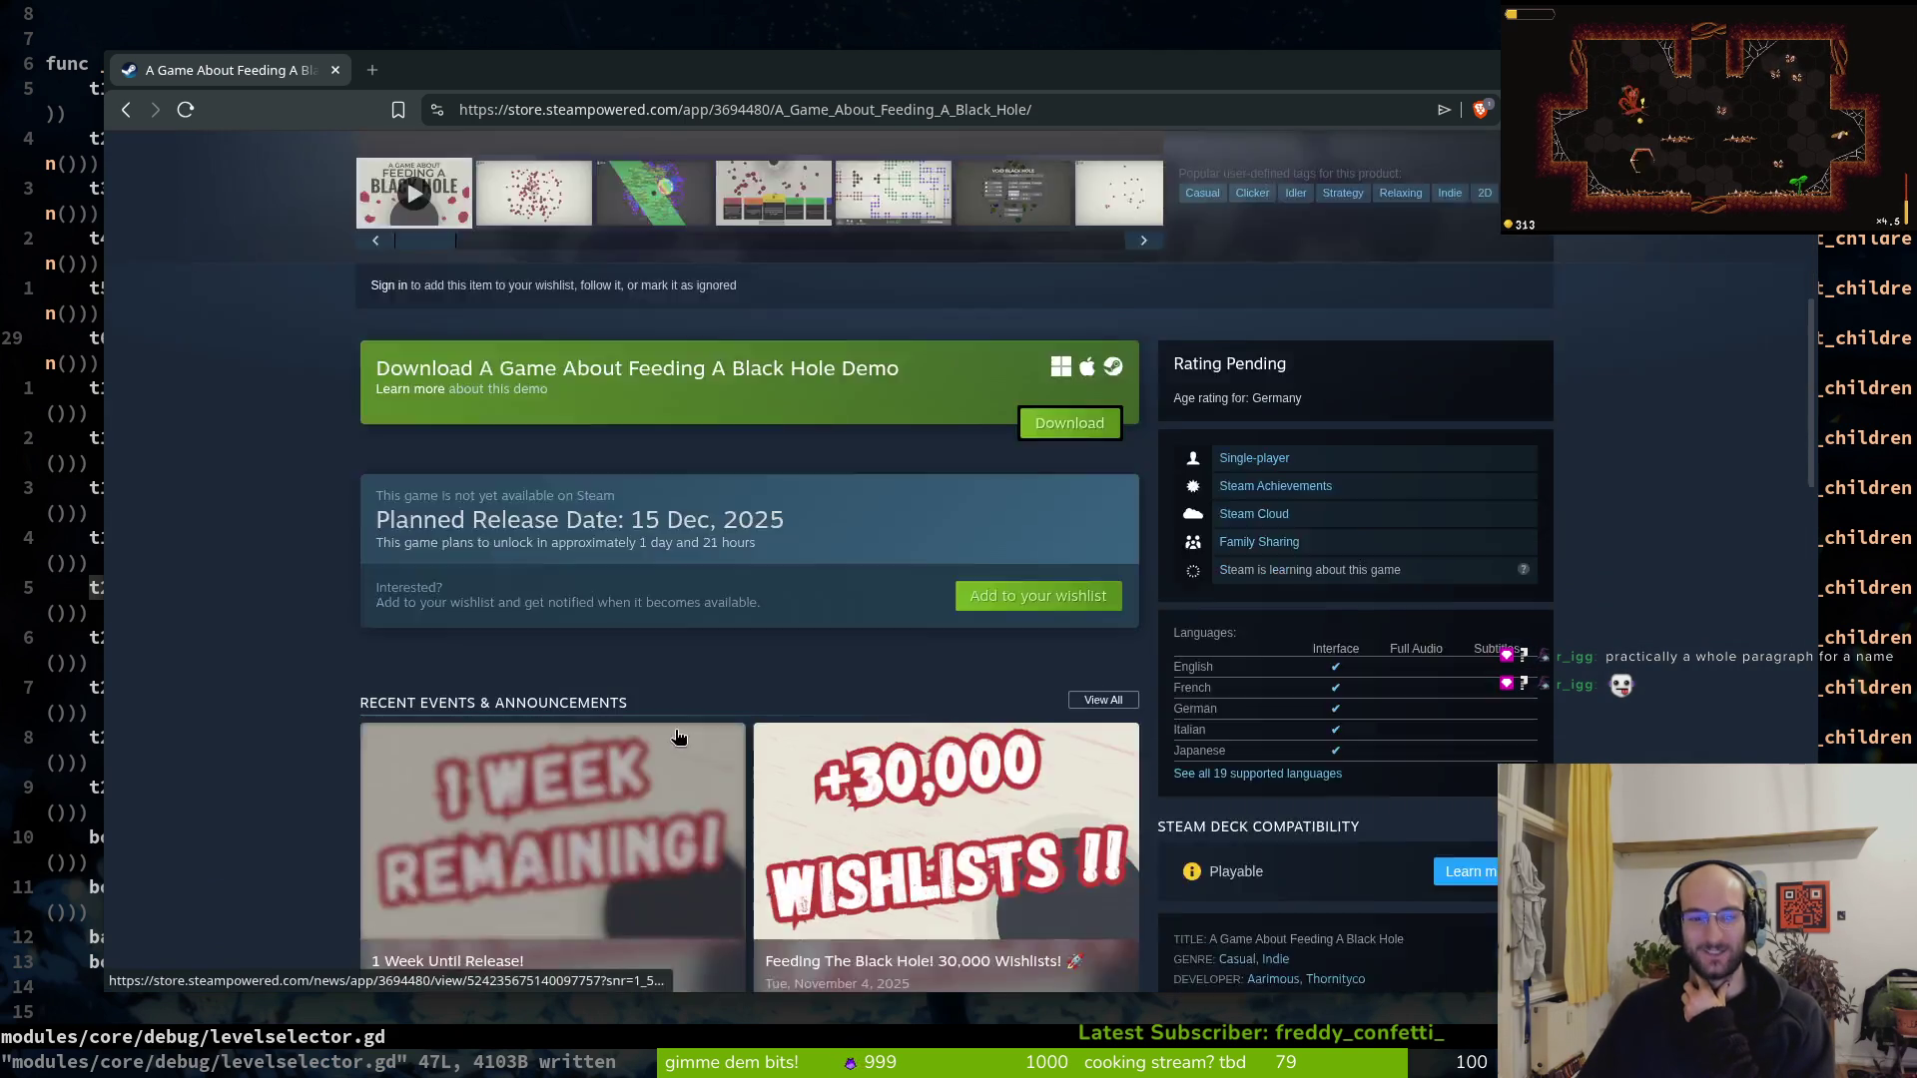
pyautogui.scroll(4, 555, 675)
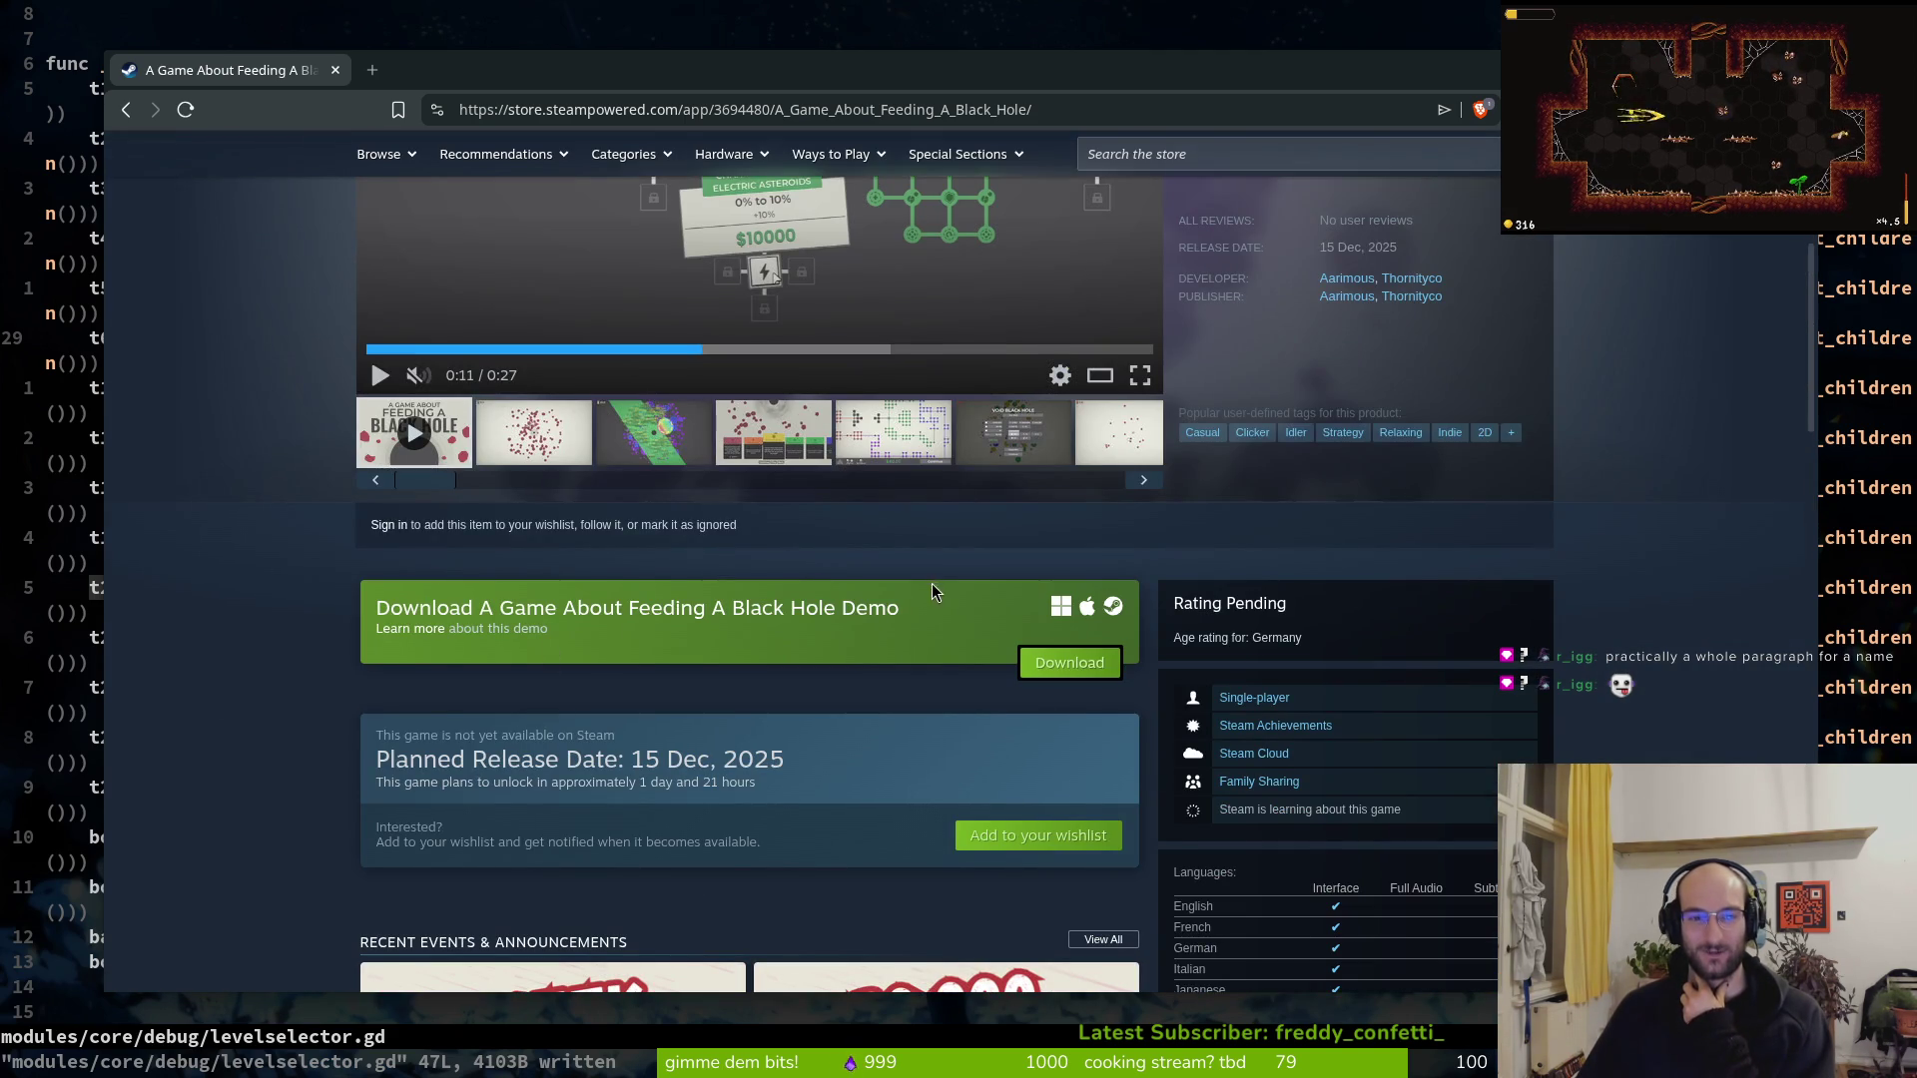
pyautogui.scroll(4, 932, 587)
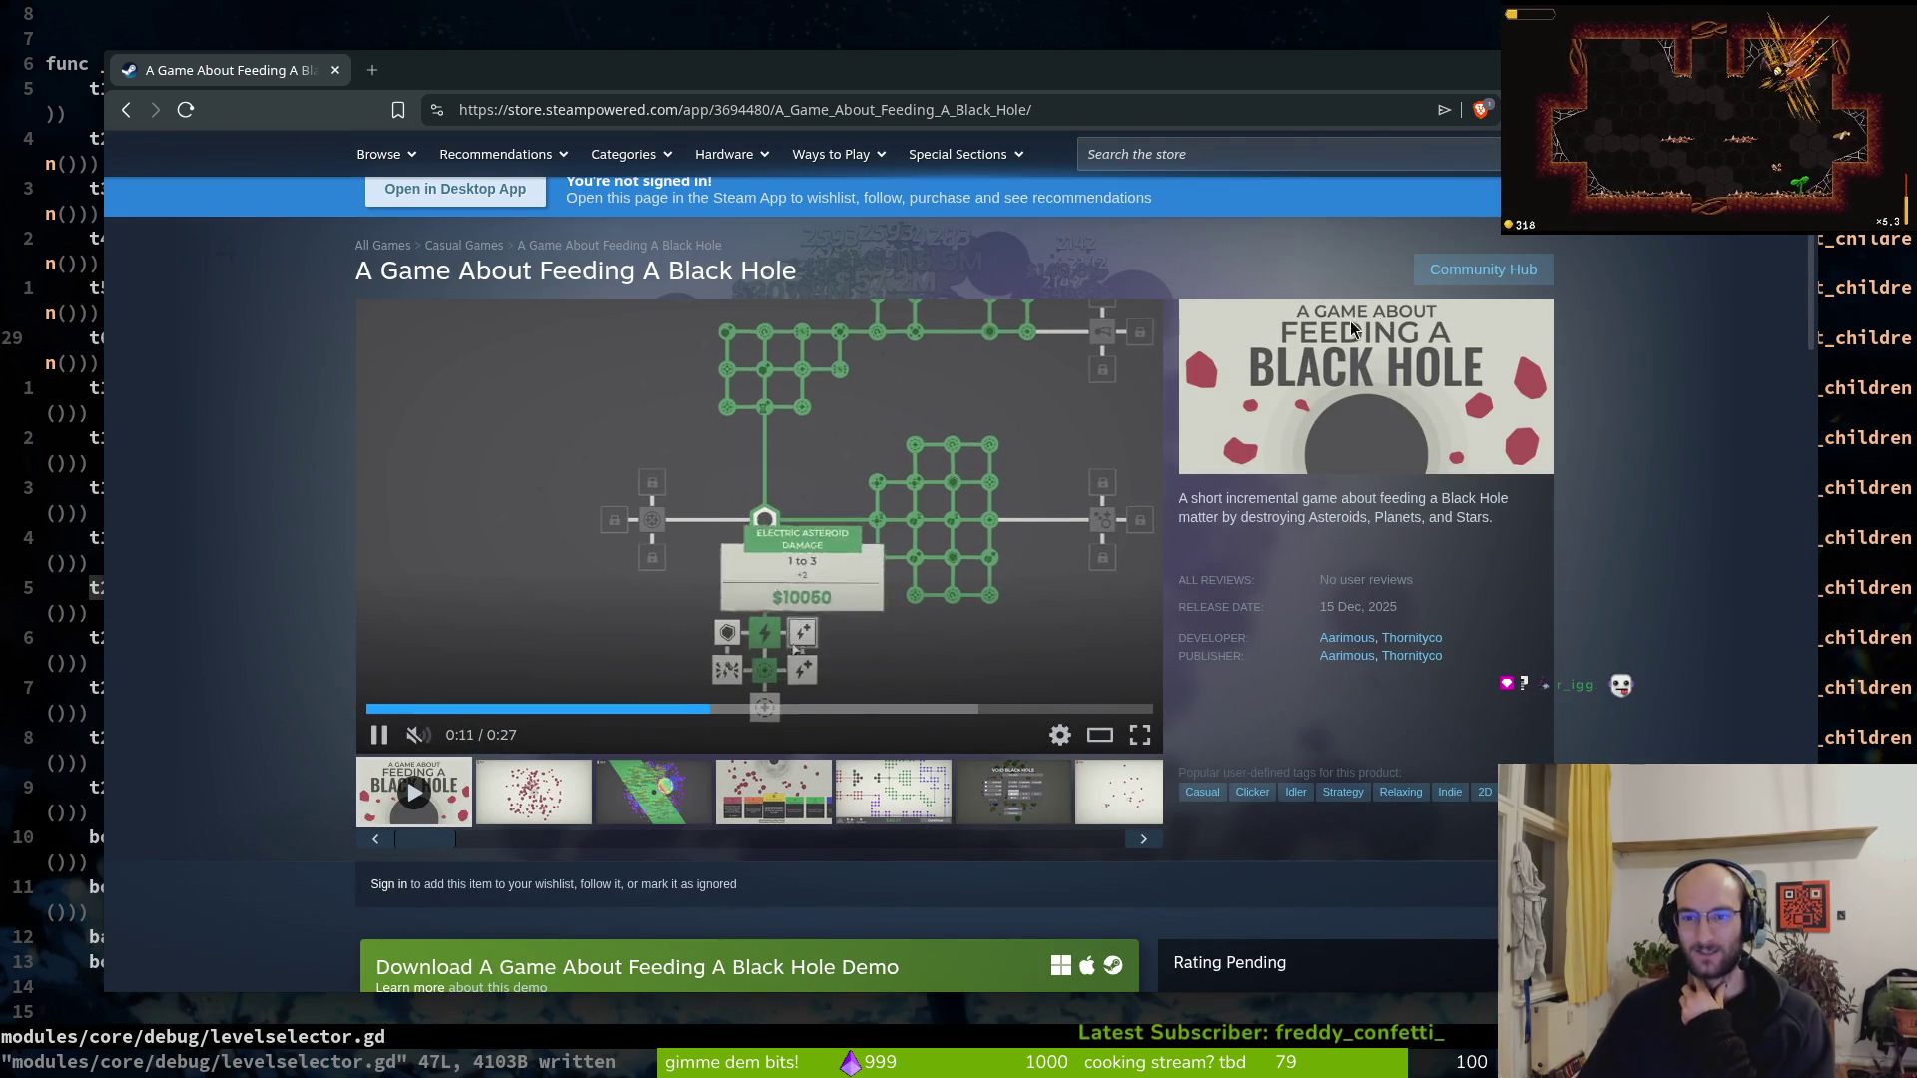
pyautogui.scroll(-3, 619, 646)
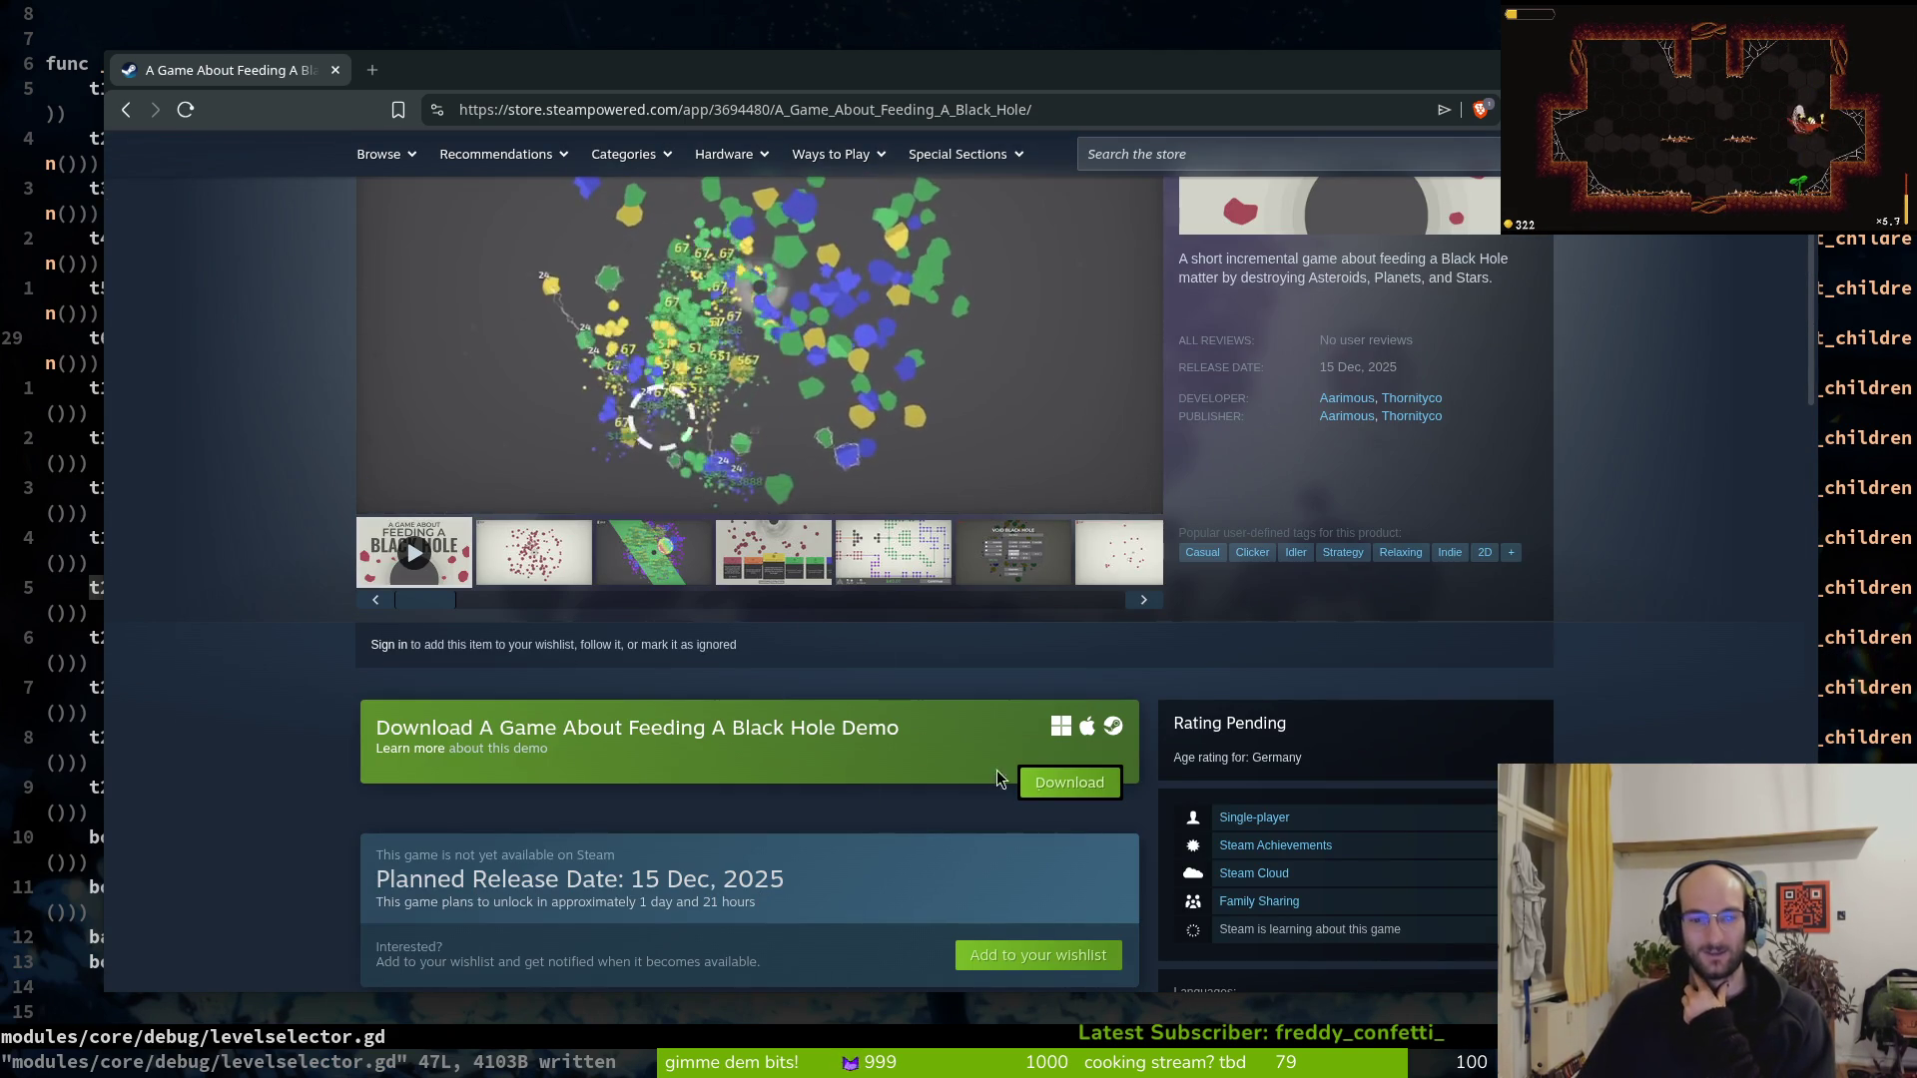
pyautogui.scroll(-3, 549, 682)
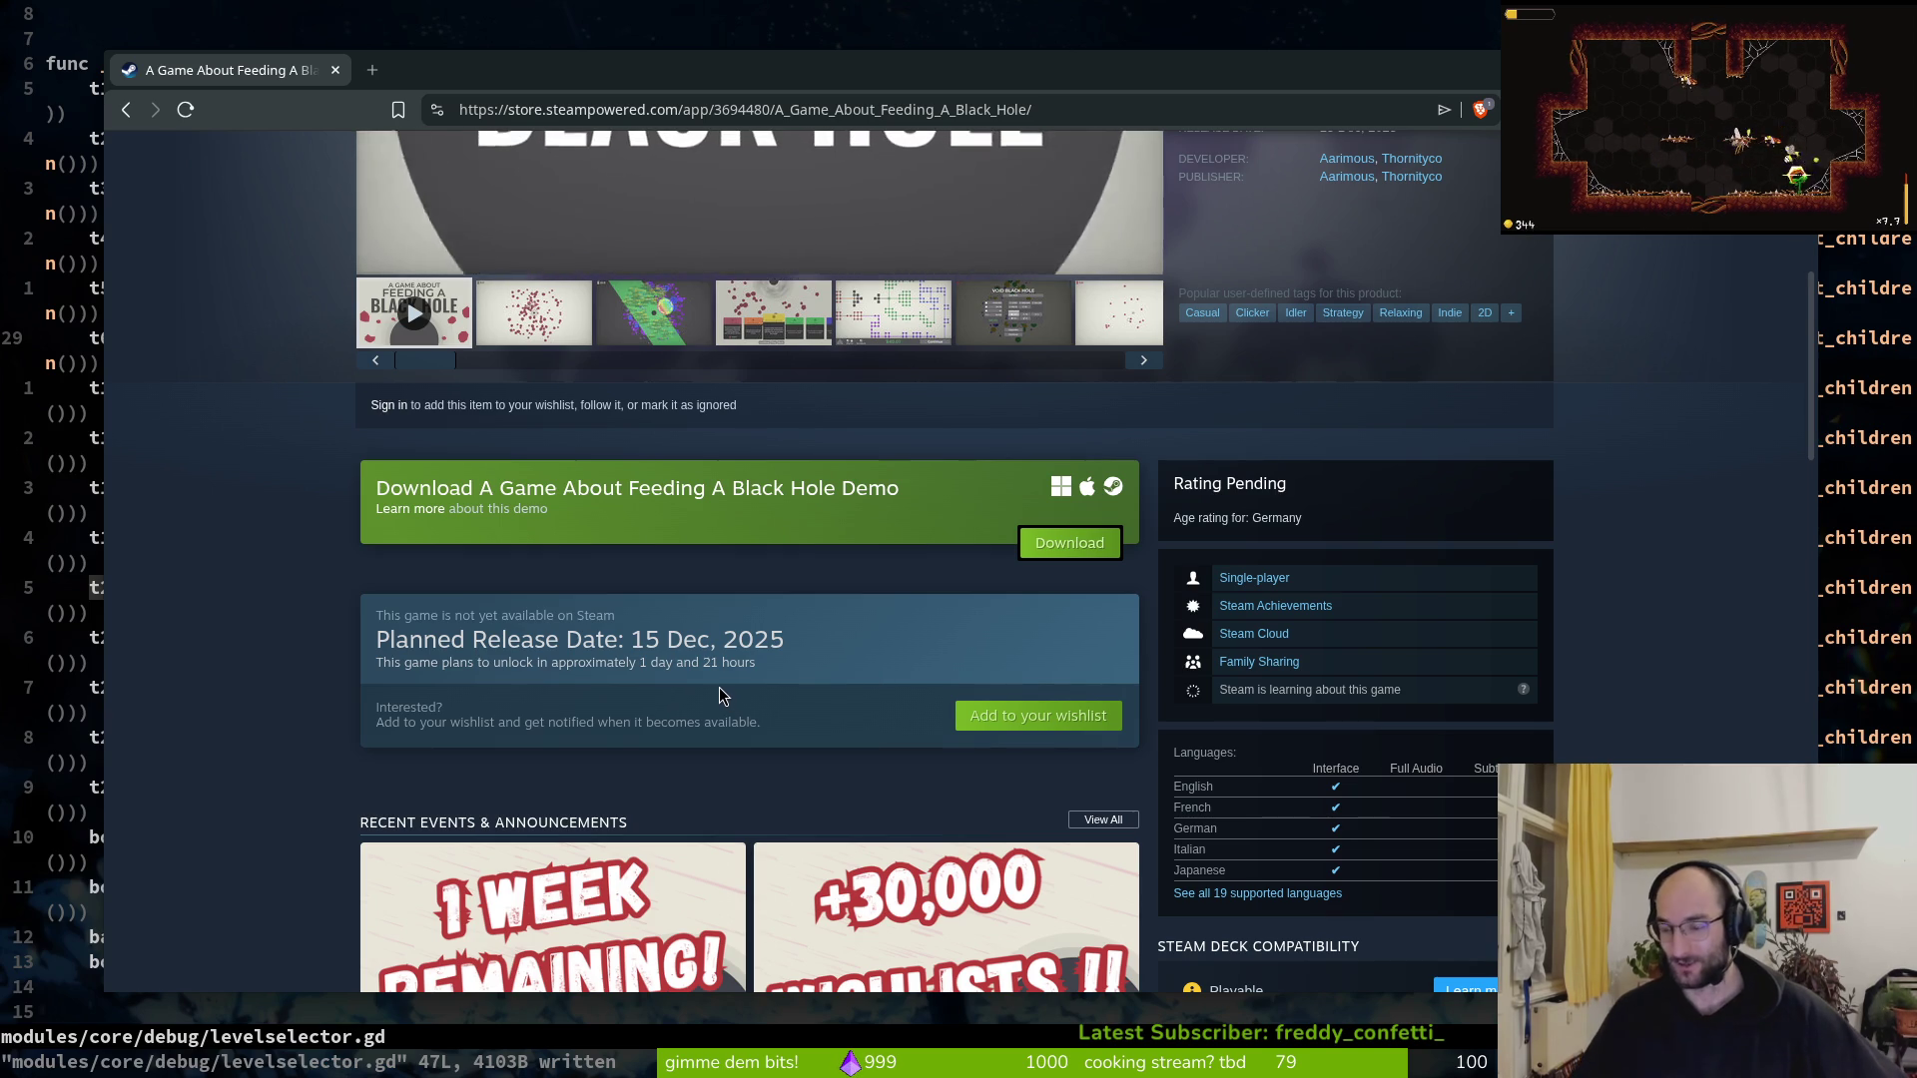
pyautogui.scroll(5, 350, 691)
pyautogui.scroll(2, 350, 690)
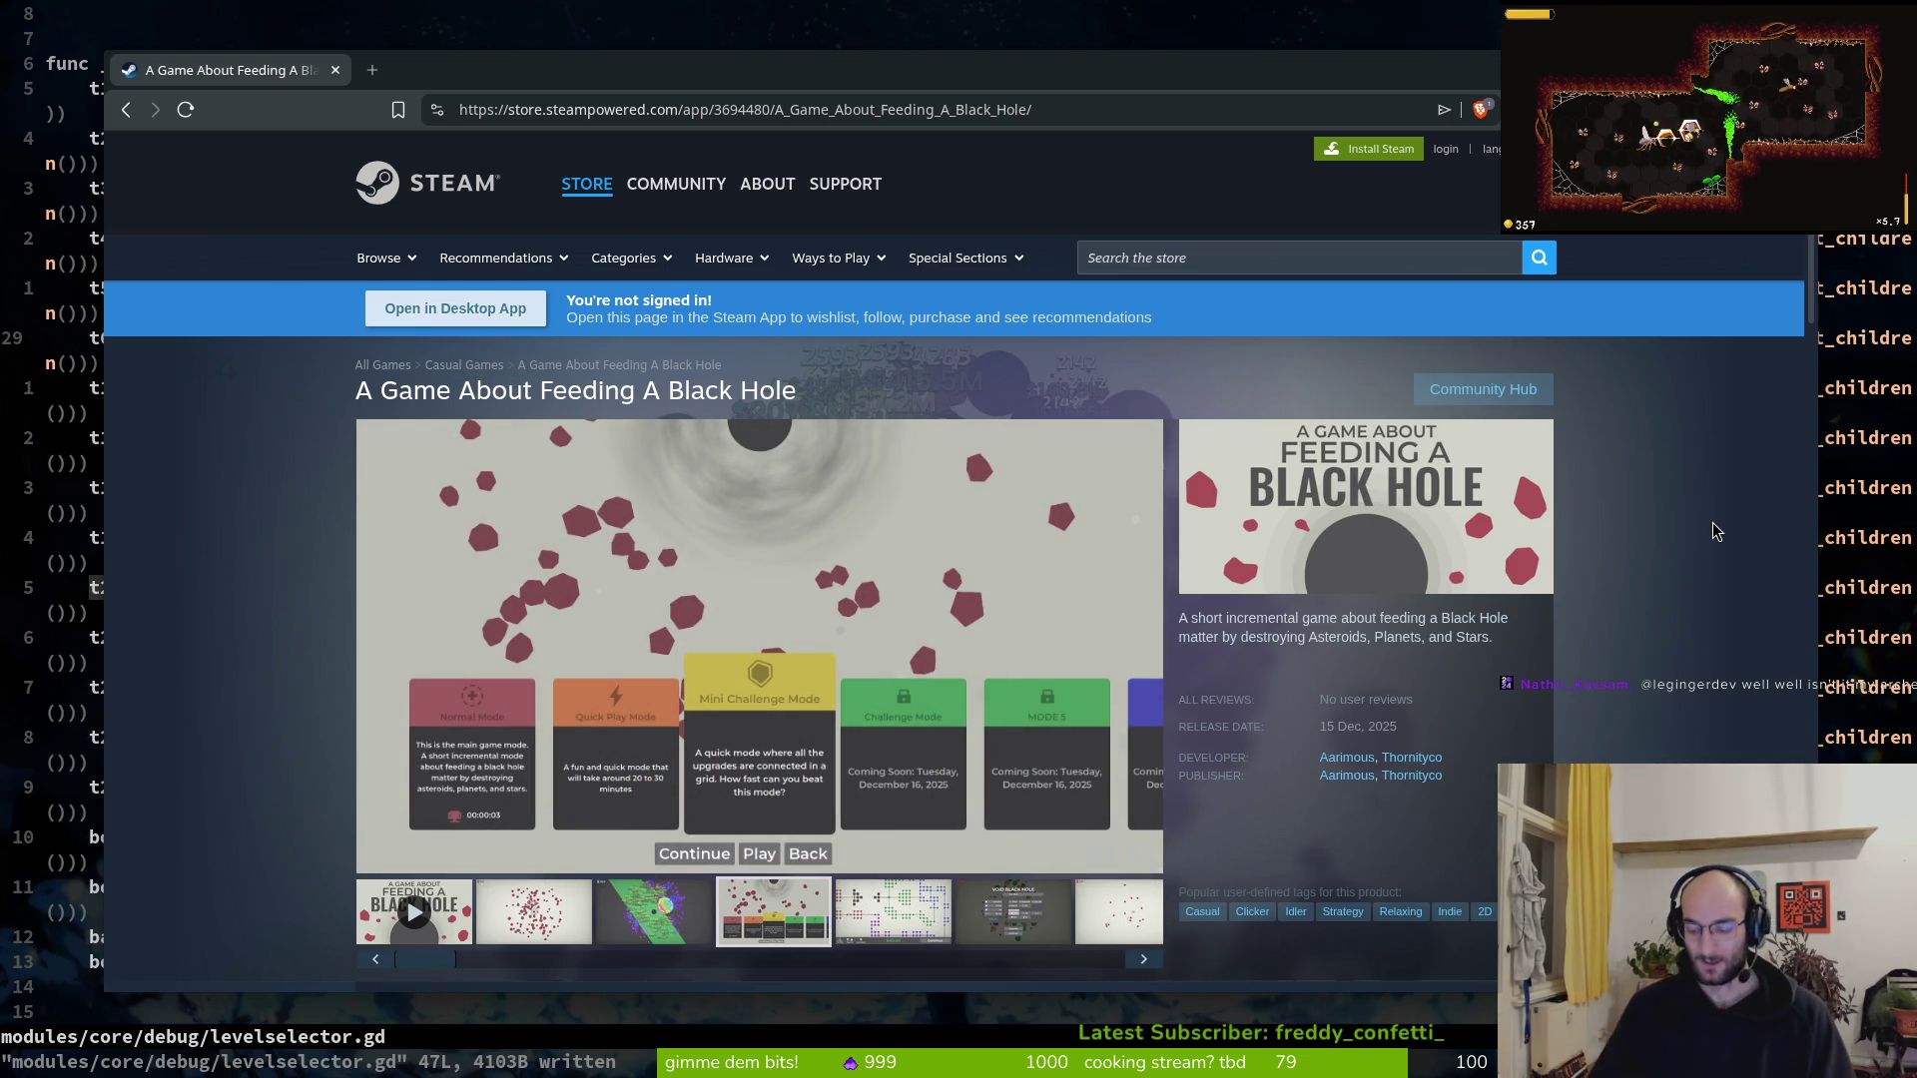
pyautogui.hotkey('ctrl', 't')
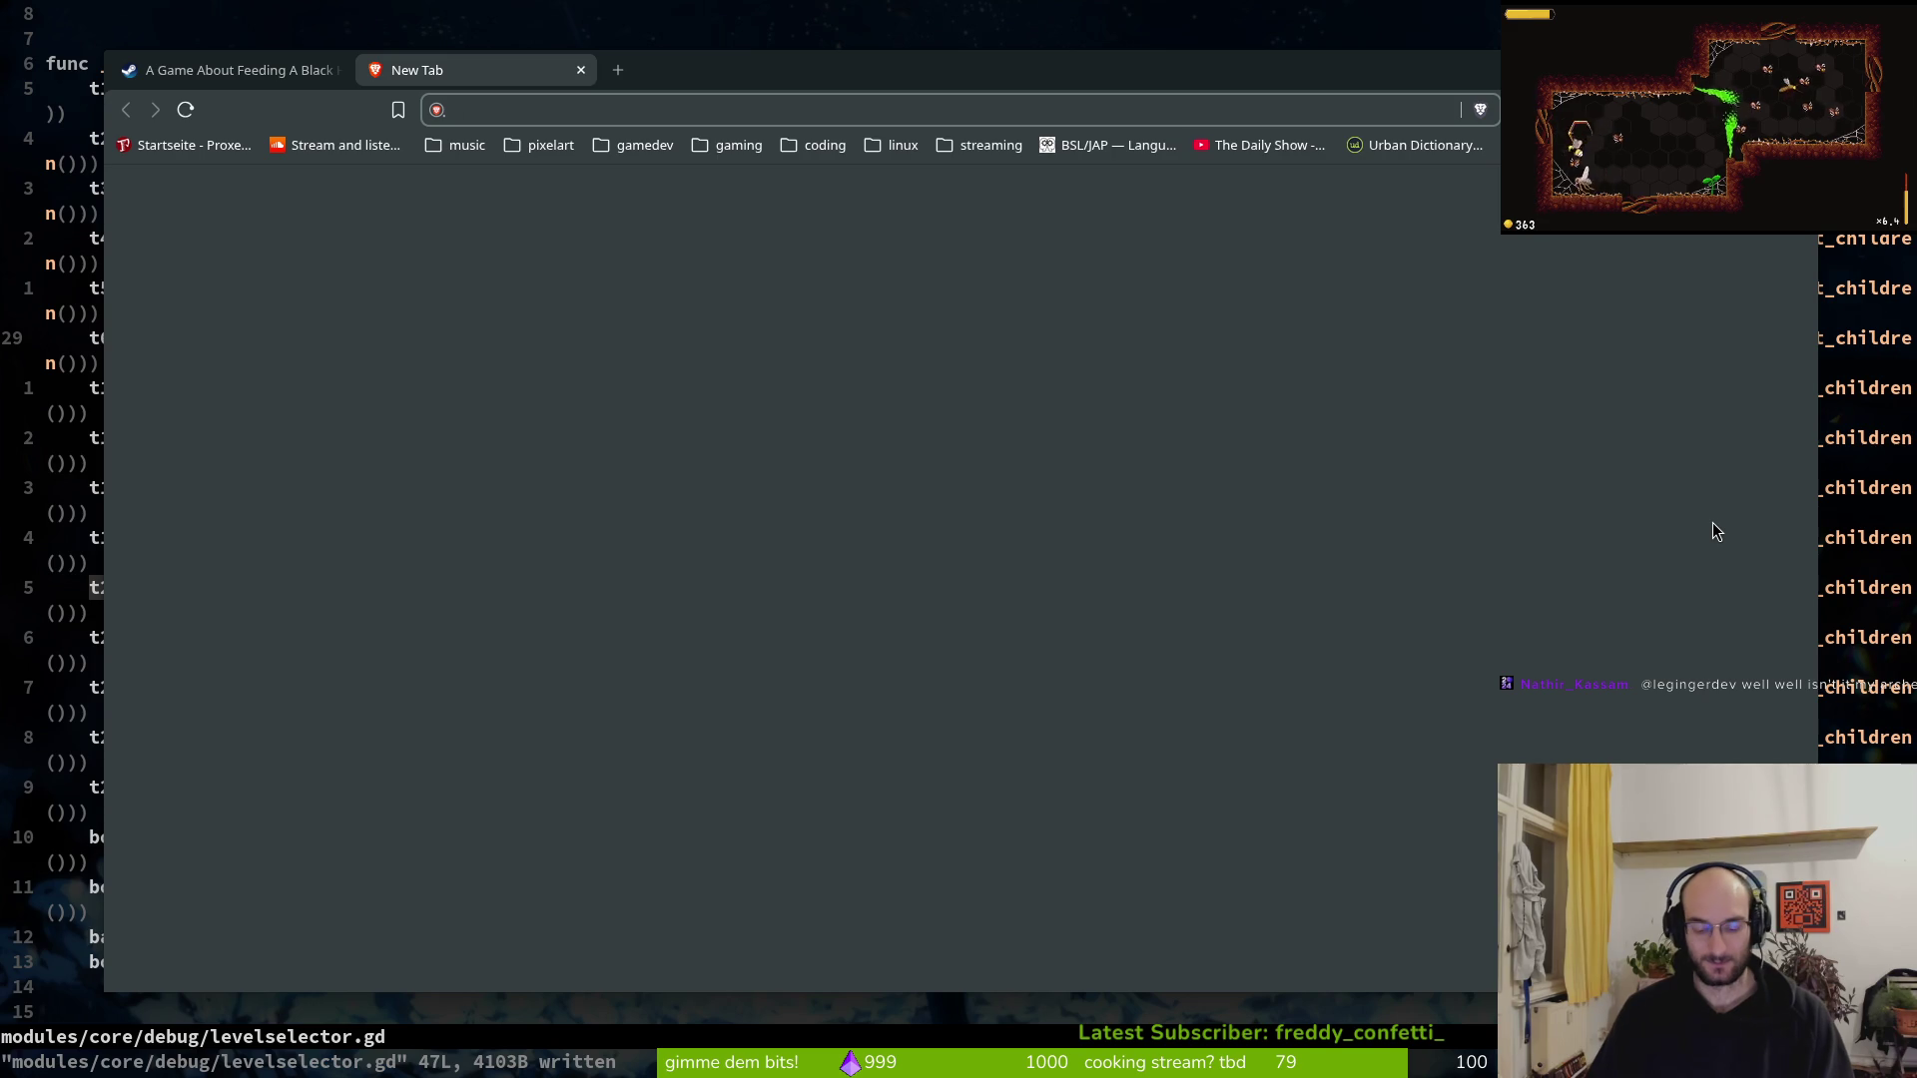
# Load the SteamRecs stats page and the Steam market report infographic in new tabs
pyautogui.write('steam')
pyautogui.press('Down')
pyautogui.press('Return')
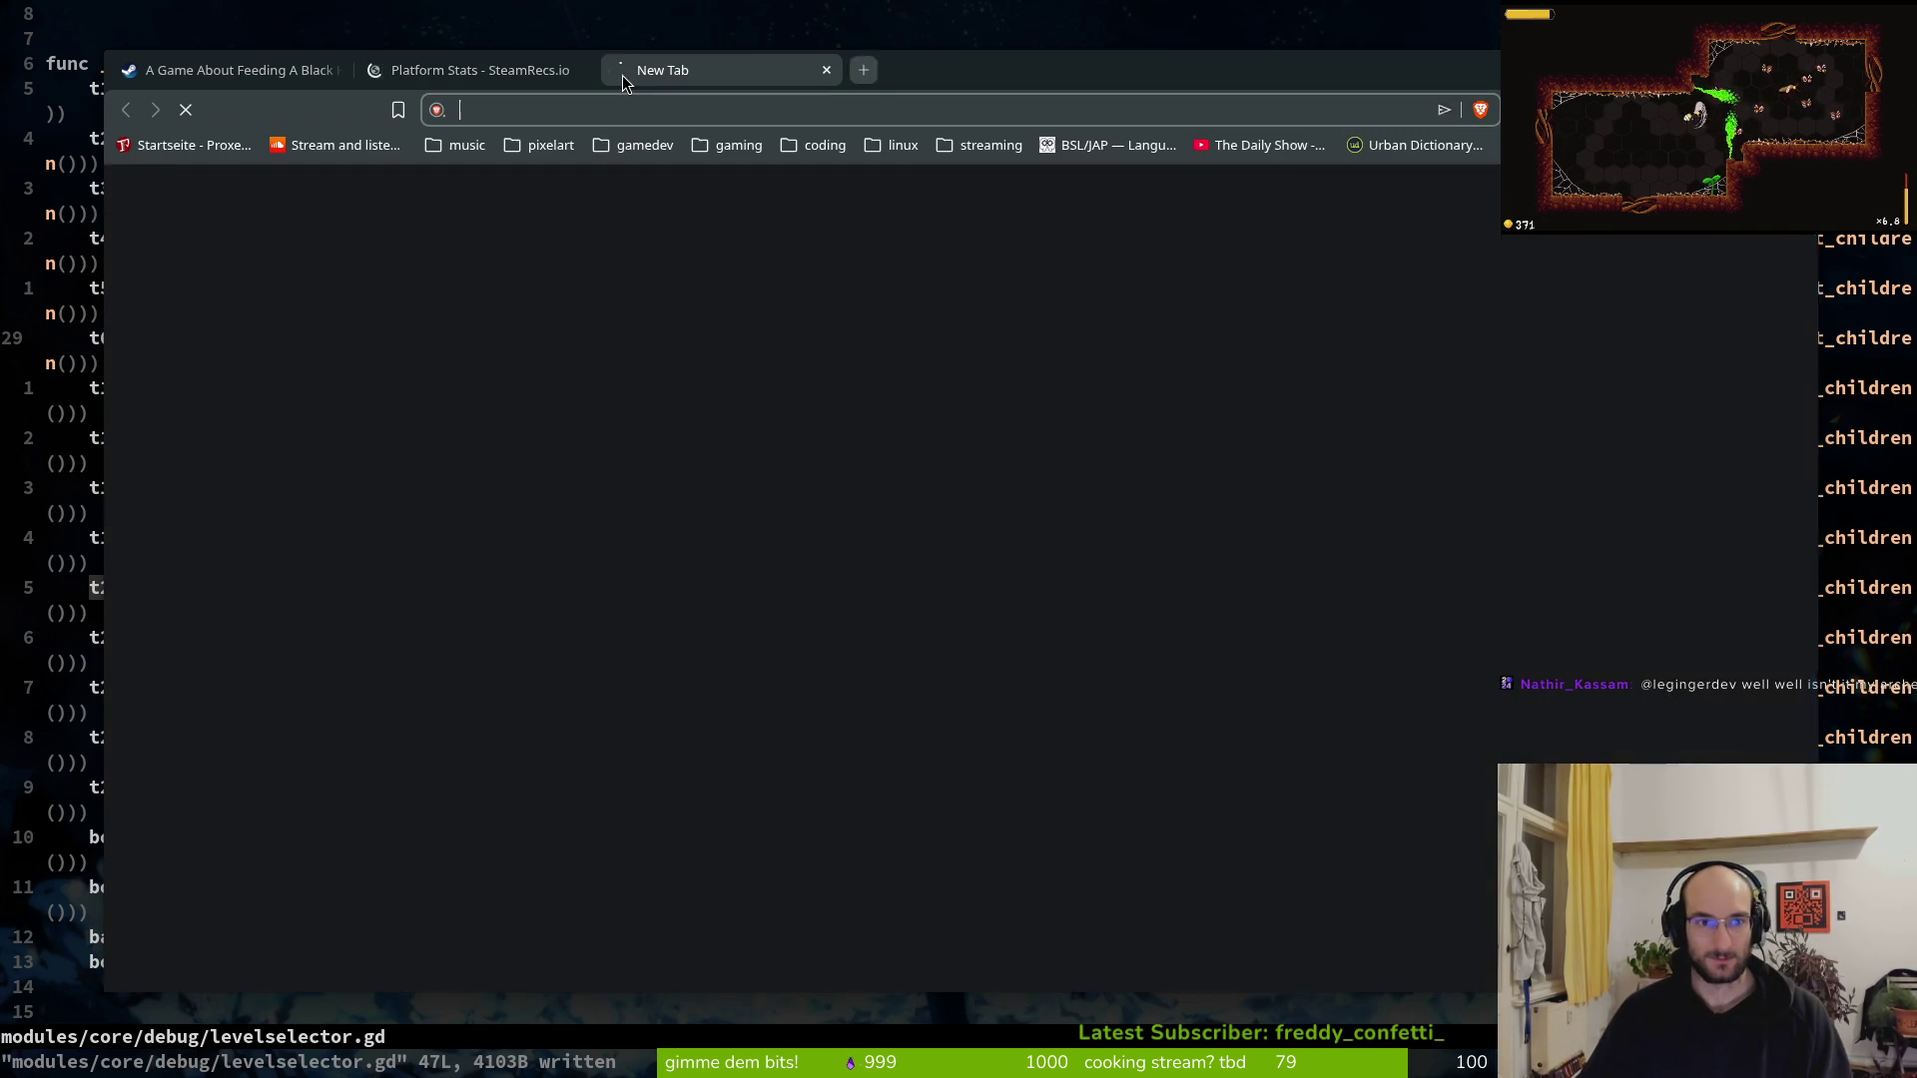
pyautogui.click(621, 75)
pyautogui.write('game')
pyautogui.press('Down')
pyautogui.press('Down')
pyautogui.press('Down')
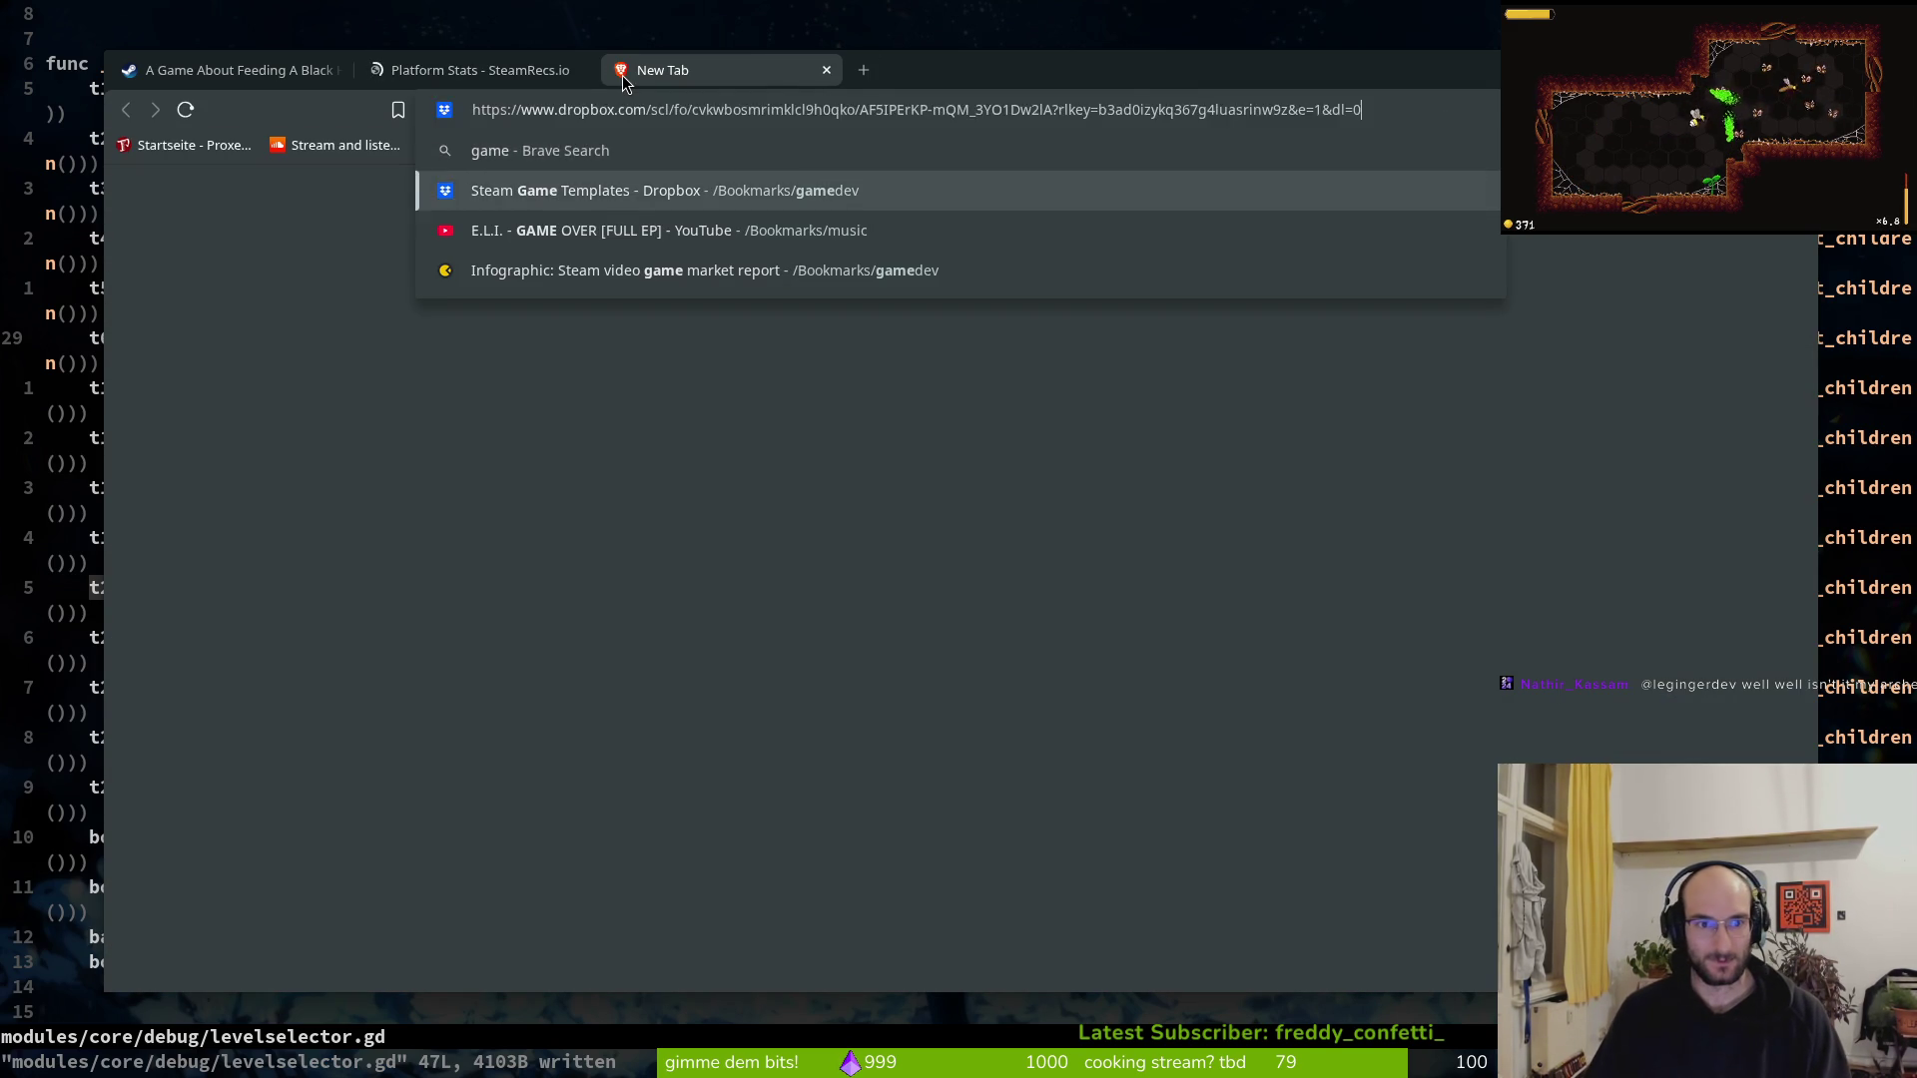
pyautogui.press('Return')
# Close both tabs and go to the Gamalytic page for game 413150 in a fresh tab
pyautogui.hotkey('ctrl', 'w')
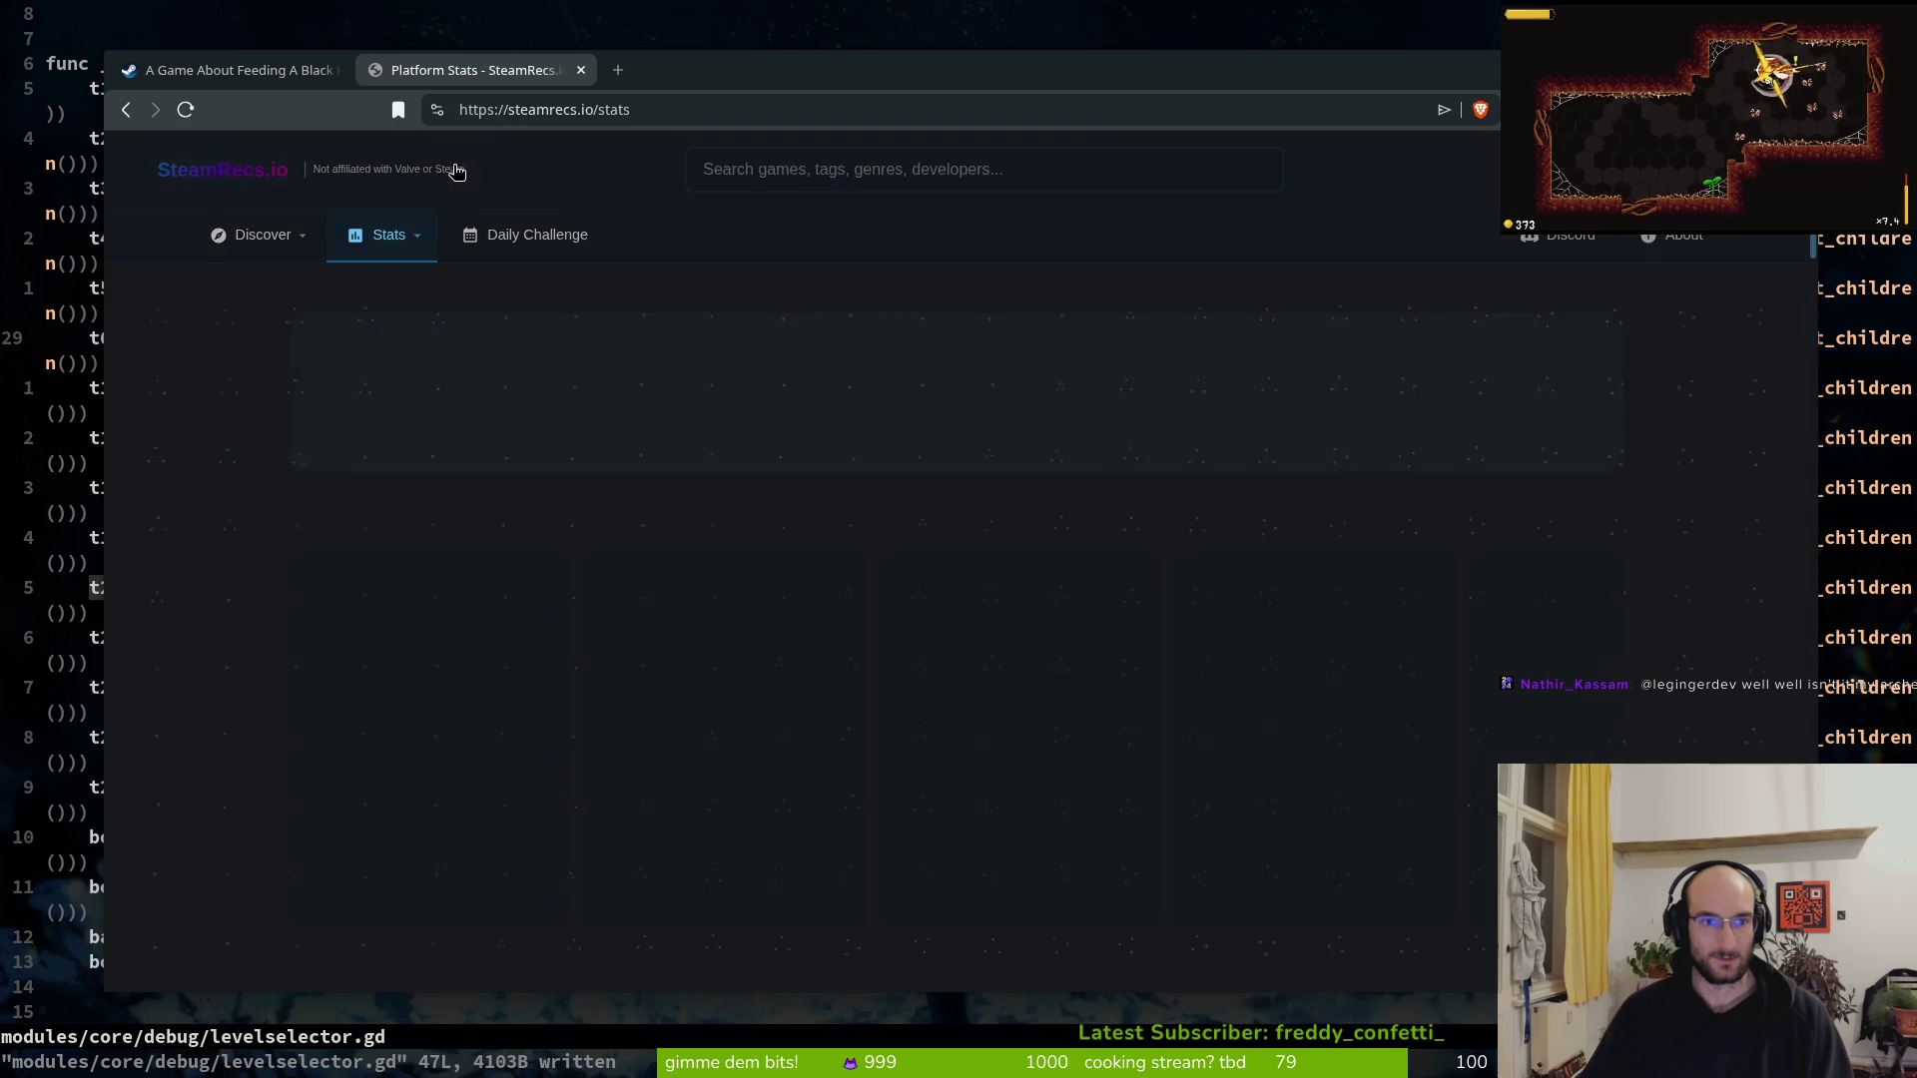
pyautogui.hotkey('ctrl', 'w')
pyautogui.hotkey('ctrl', 't')
pyautogui.write('gam')
pyautogui.press('Down')
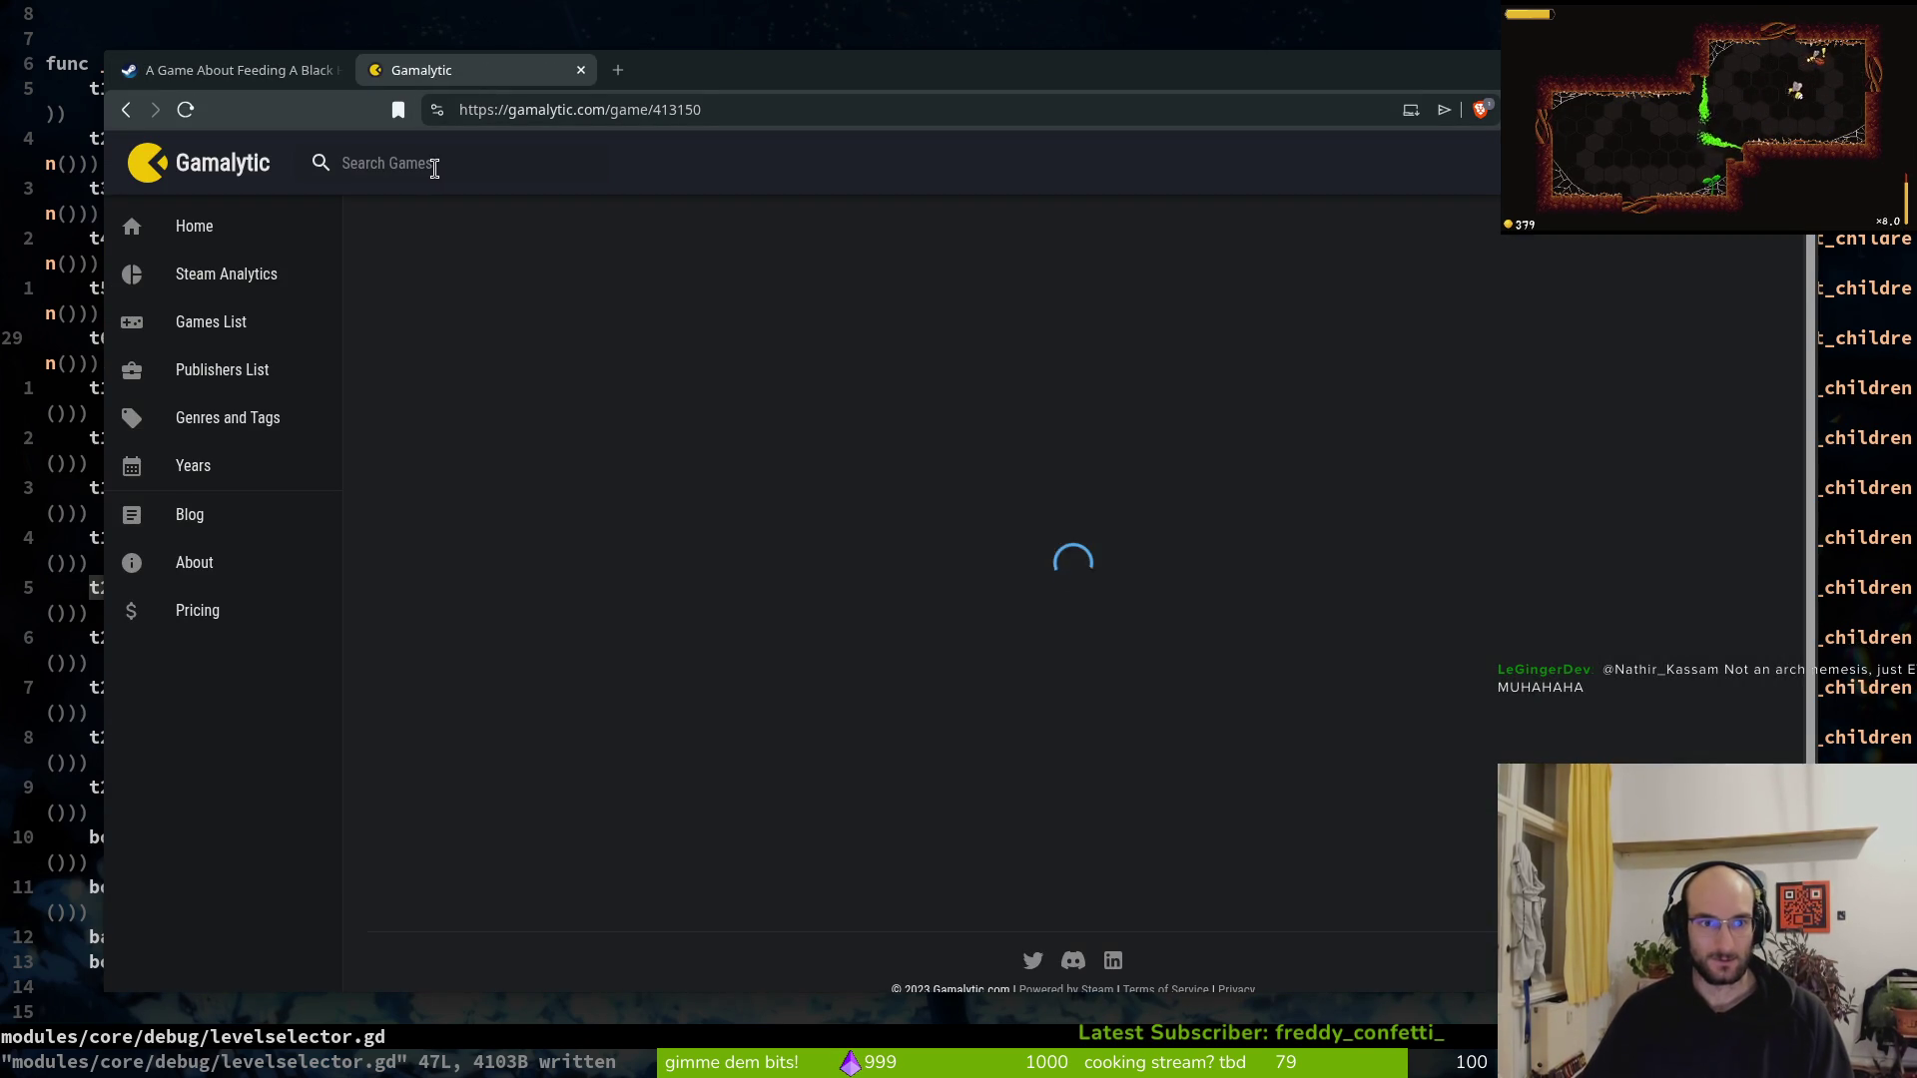